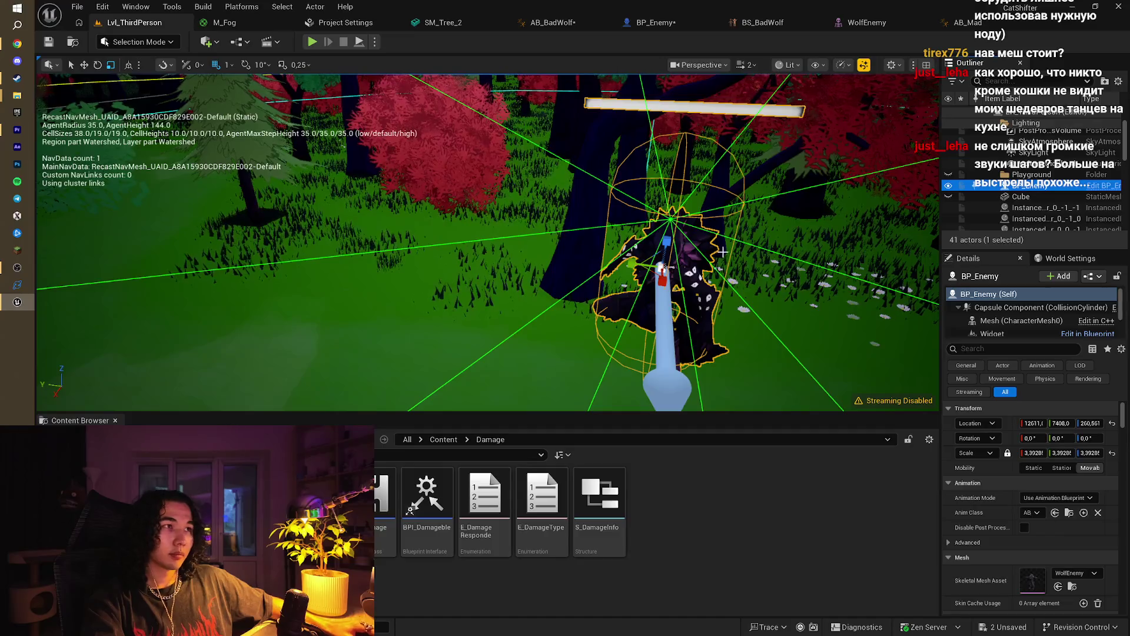
Step: Shrink the BP_Enemy wolf uniformly to about 0.73 scale and start a play test
{"action": "left_click_drag", "start_coordinate": [662, 269], "coordinate": [648, 292]}
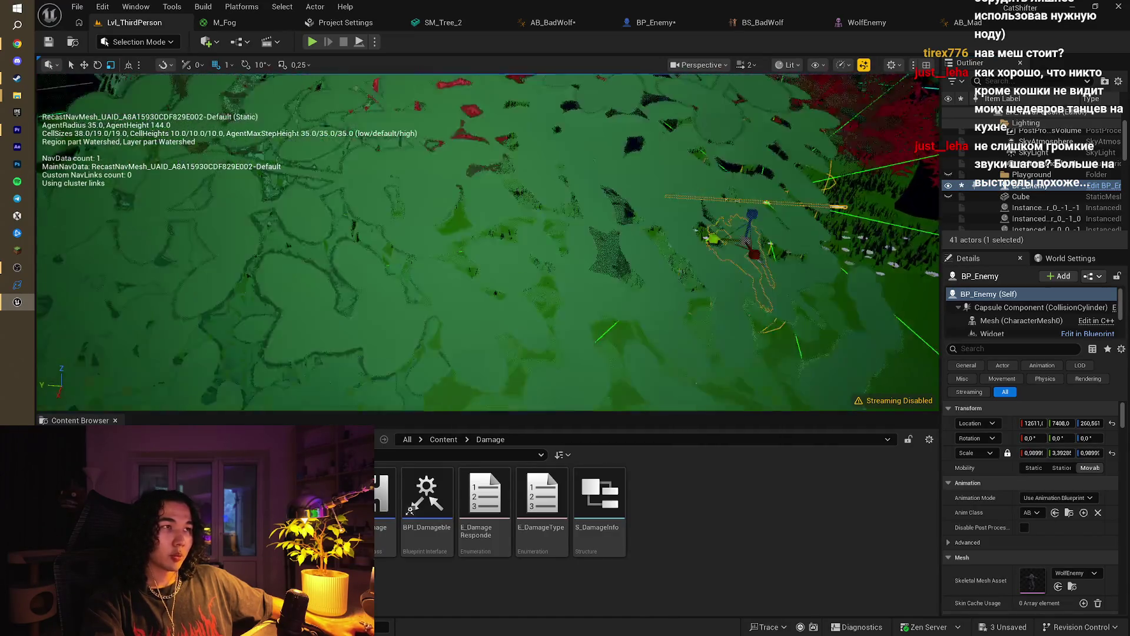
{"action": "left_click_drag", "start_coordinate": [434, 144], "coordinate": [434, 144]}
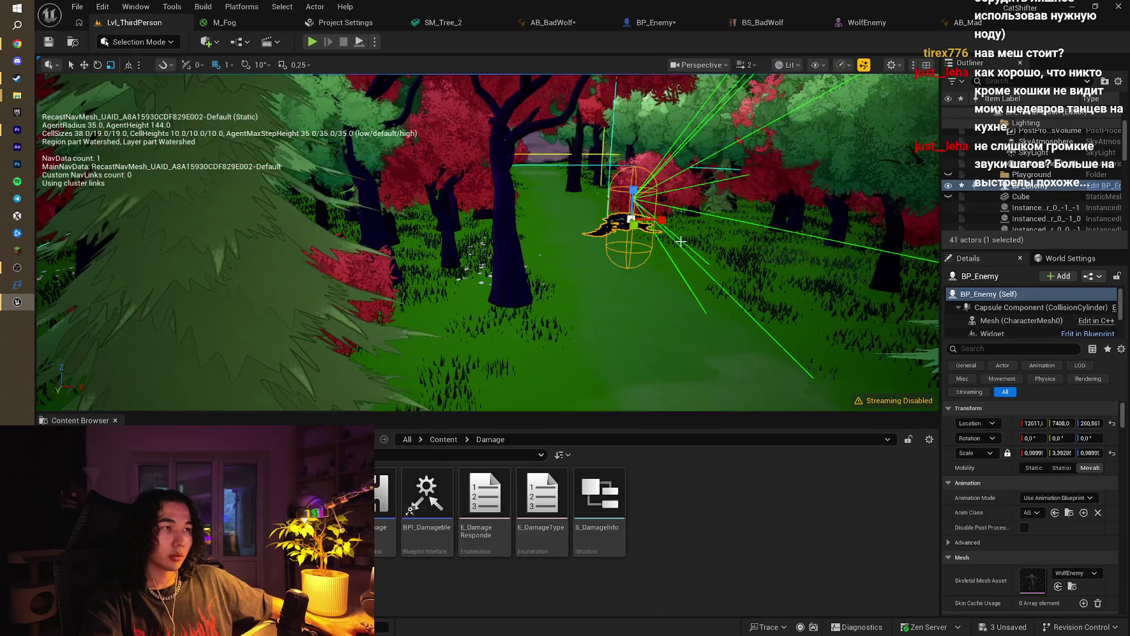
{"action": "key", "text": "ctrl+z"}
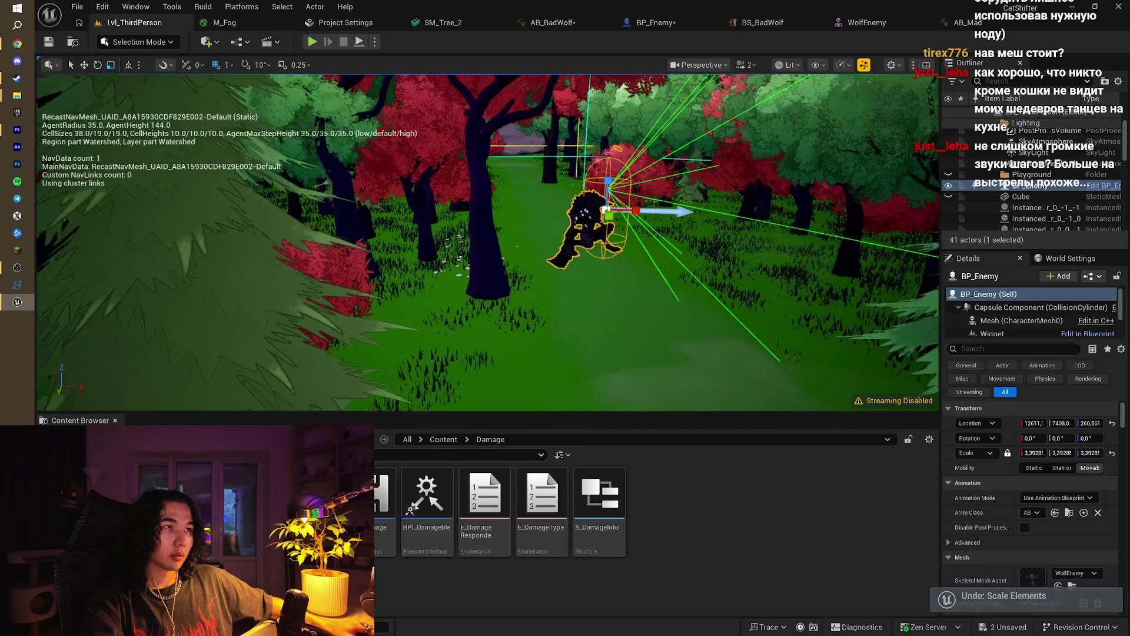
{"action": "key", "text": "ctrl+z"}
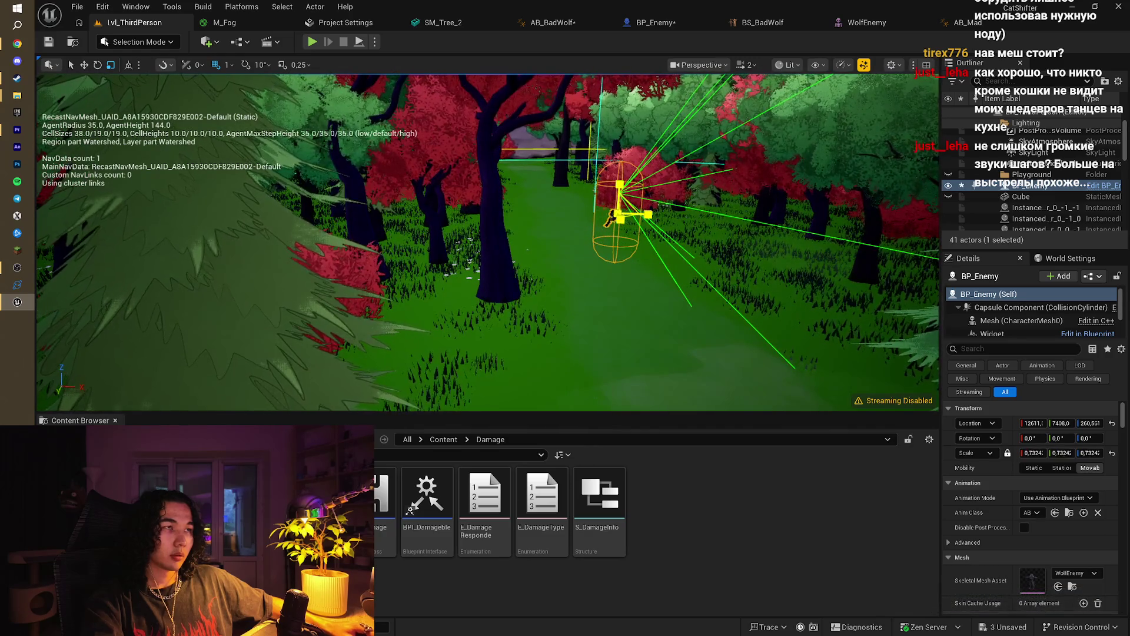
{"action": "left_click", "coordinate": [311, 42]}
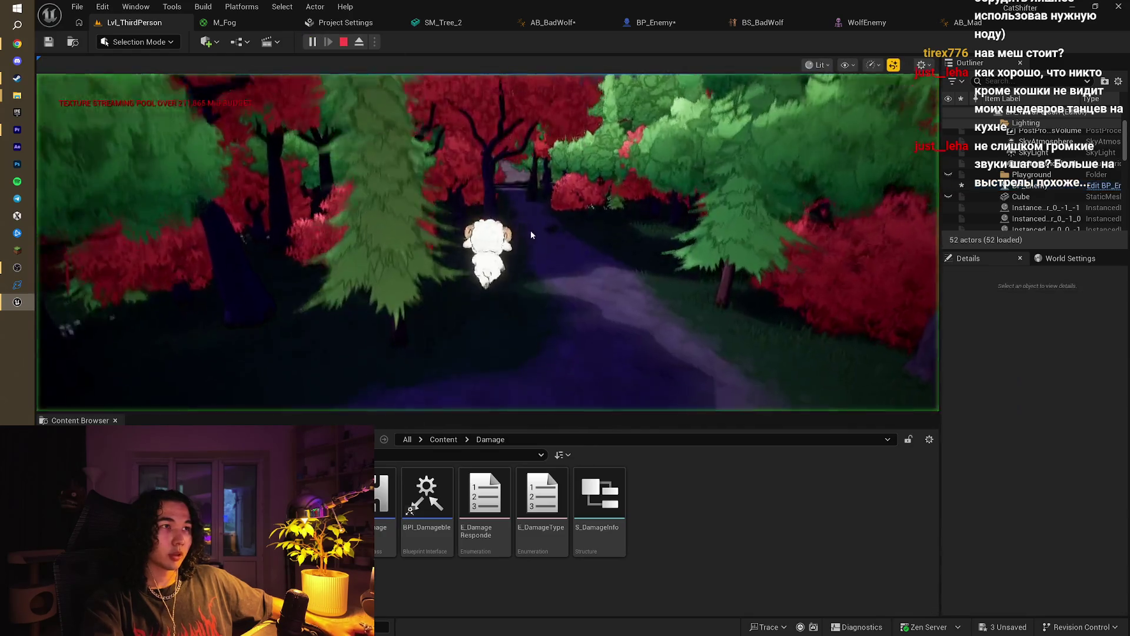
Step: Run the sheep down the forest path past the wolf, then end the play session
{"action": "key", "text": "w"}
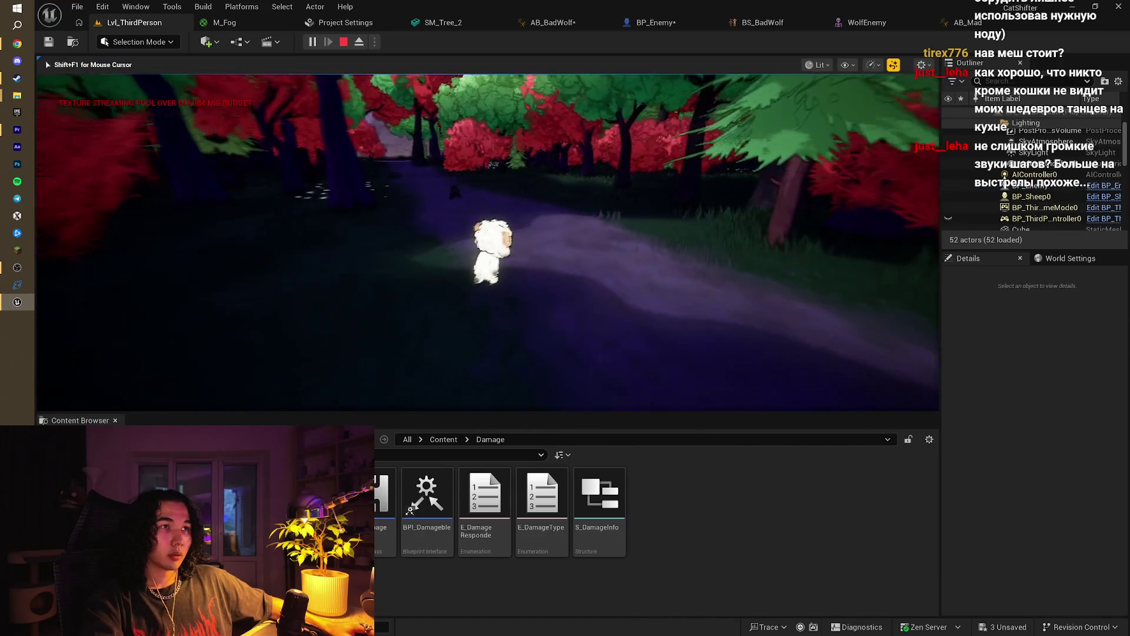
{"action": "key", "text": "w"}
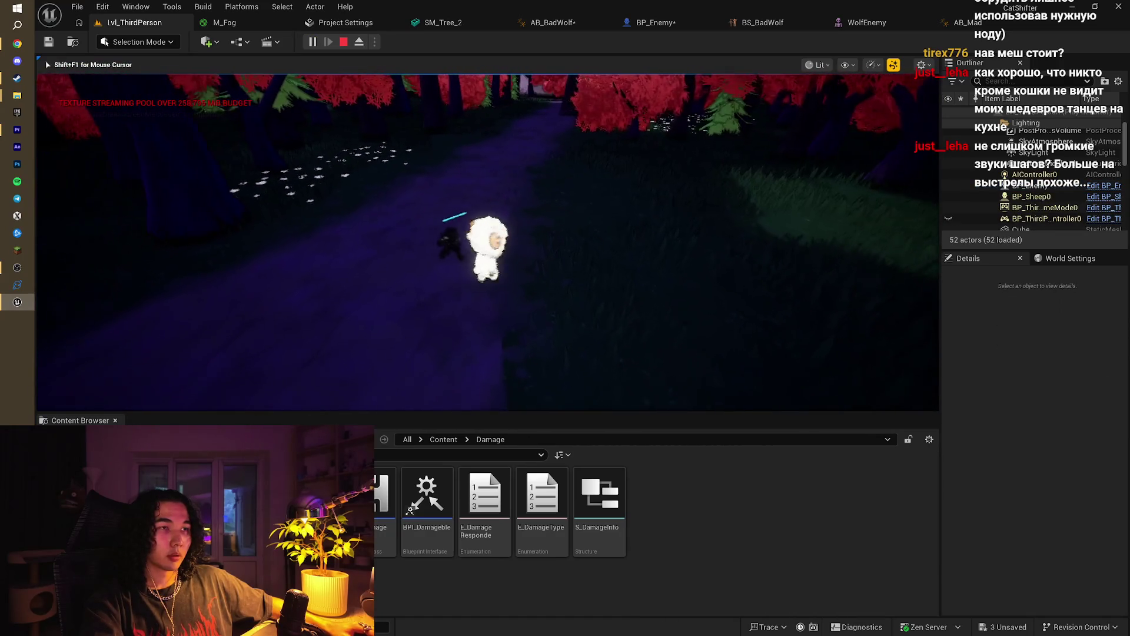
{"action": "key", "text": "w"}
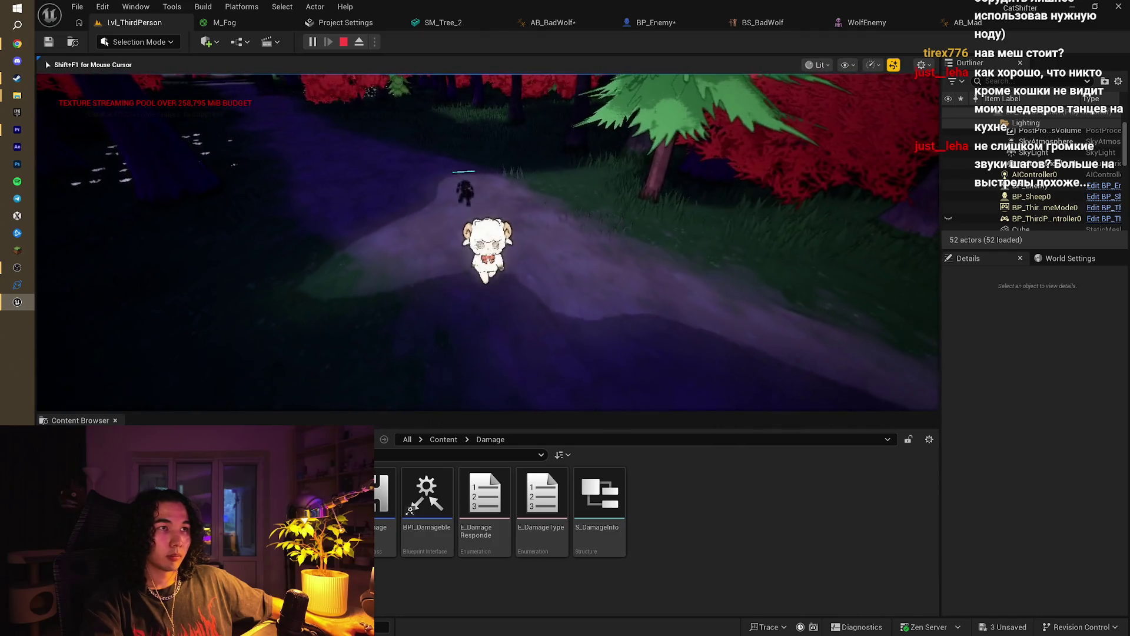
{"action": "key", "text": "s"}
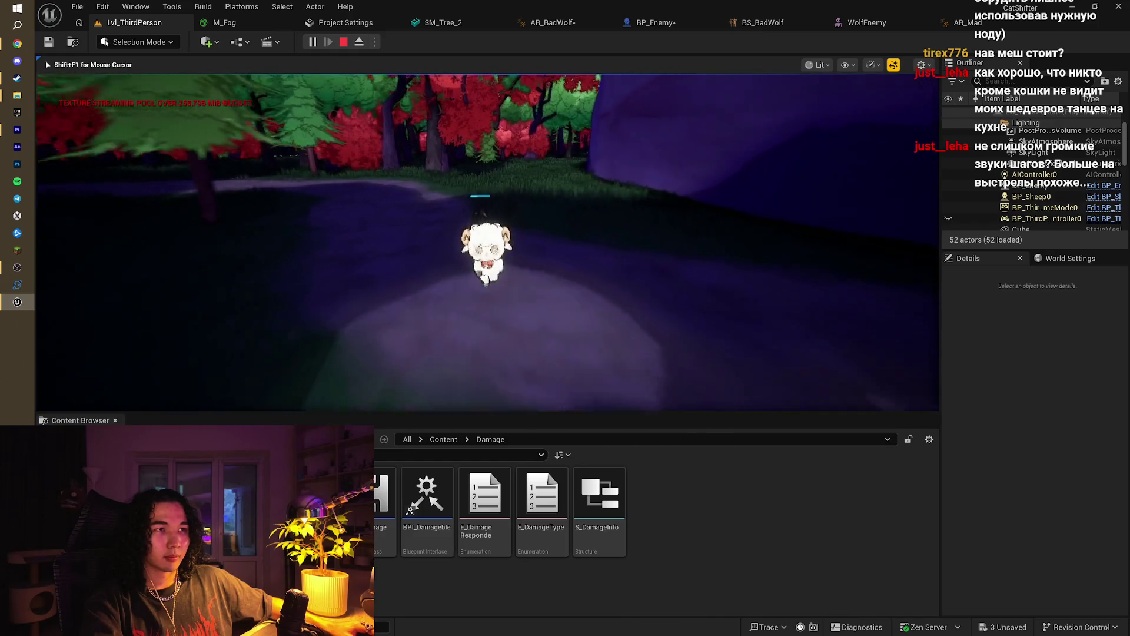
{"action": "key", "text": "Escape"}
Step: Frame the wolf, undo its shrinking and delete it from the level
{"action": "key", "text": "w"}
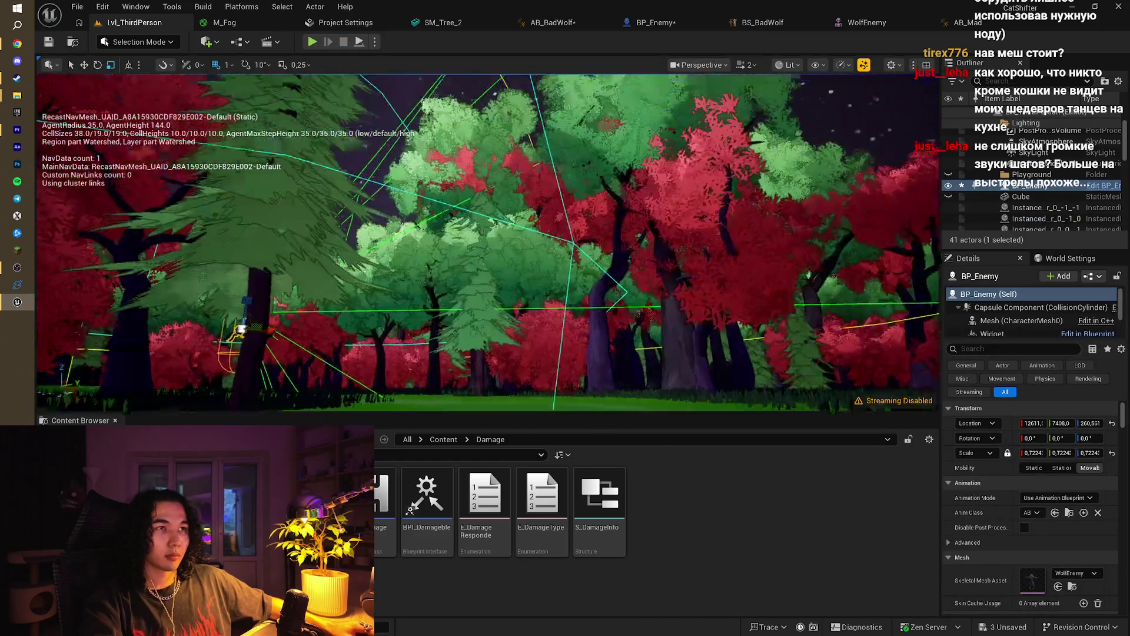
{"action": "key", "text": "s"}
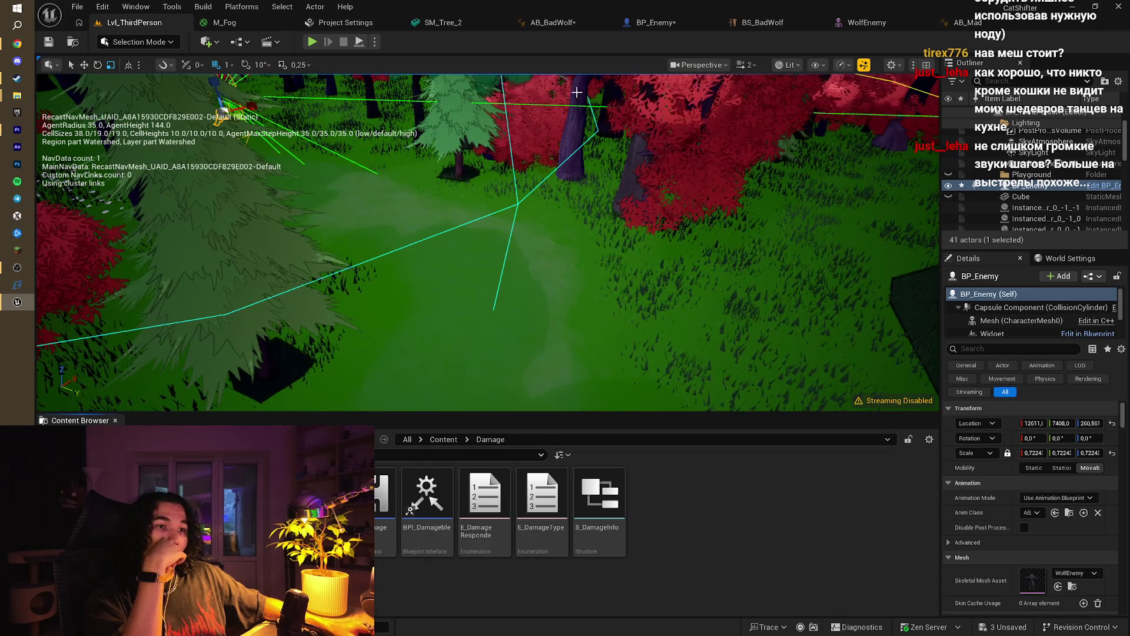
{"action": "key", "text": "f"}
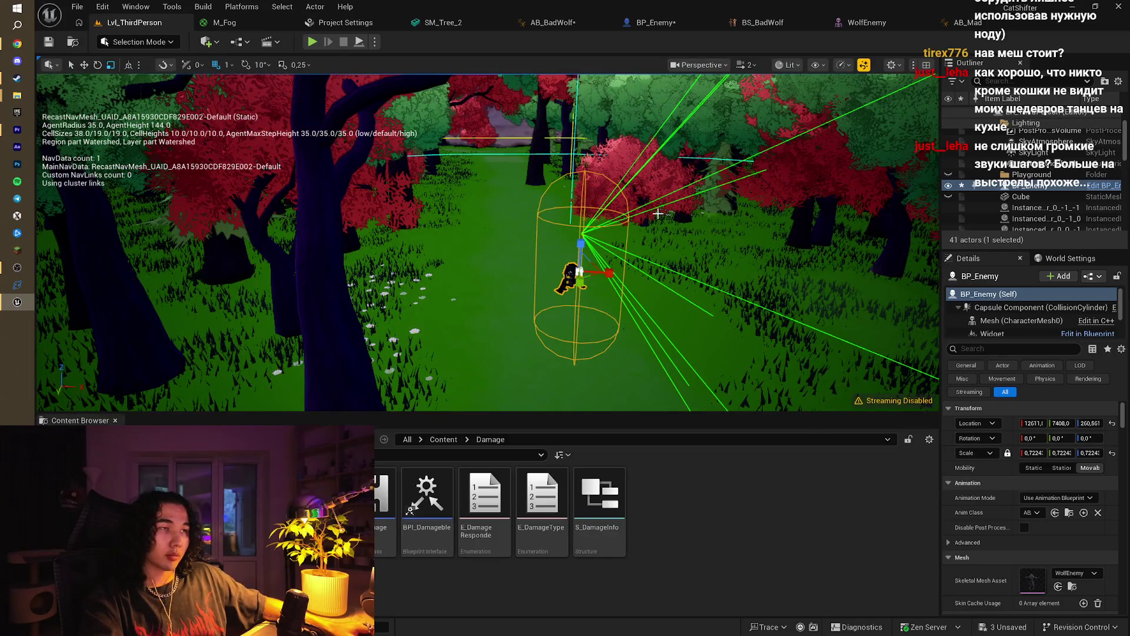
{"action": "key", "text": "ctrl+z"}
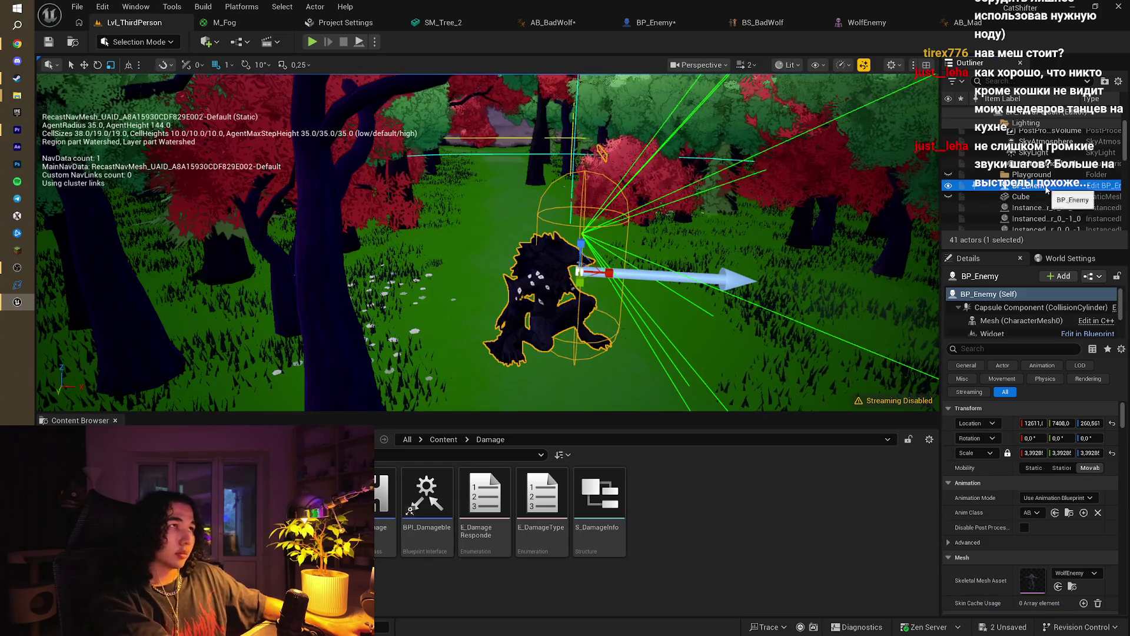
{"action": "key", "text": "Delete"}
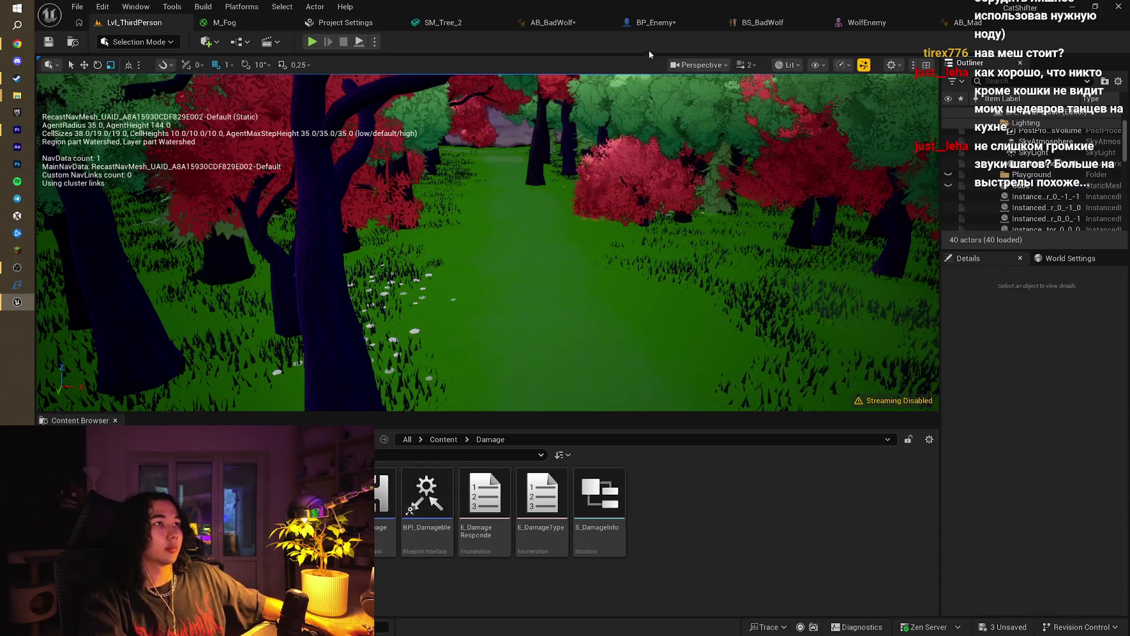
Step: Recompile the BP_Enemy blueprint, then return to the level and select the new wolf
{"action": "left_click", "coordinate": [667, 26]}
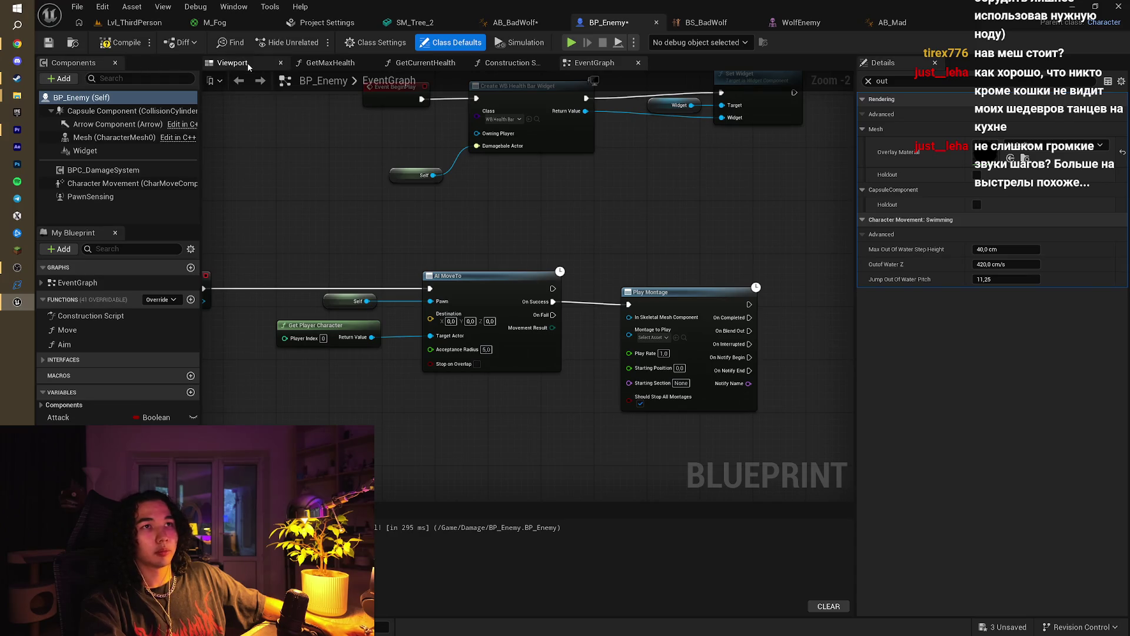
{"action": "left_click", "coordinate": [248, 65]}
{"action": "left_click", "coordinate": [121, 43]}
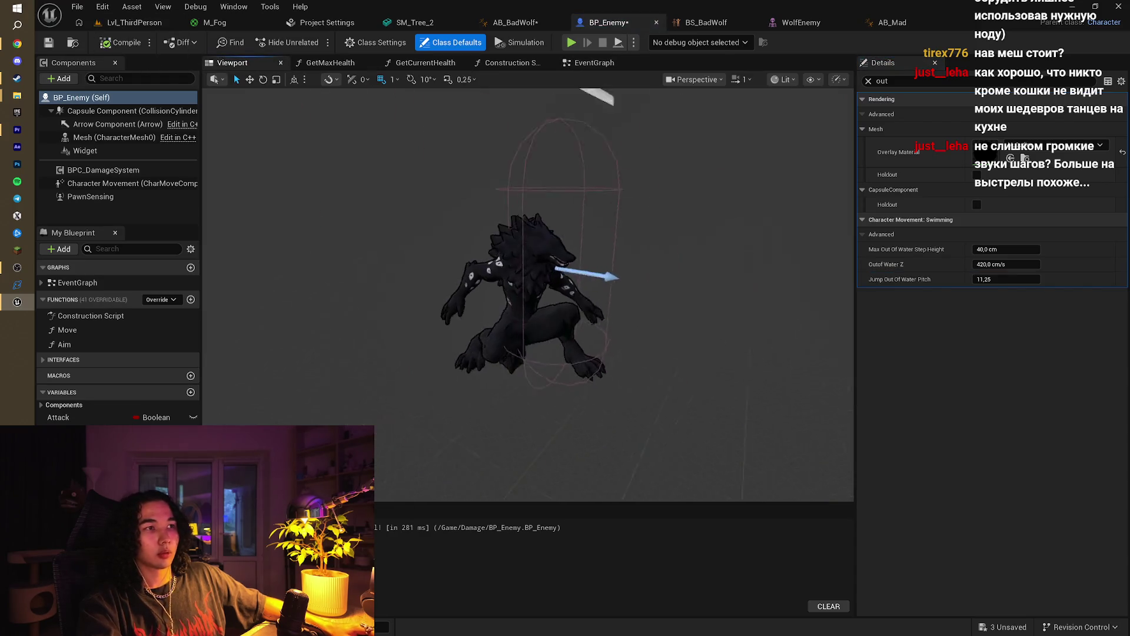
{"action": "left_click", "coordinate": [135, 24]}
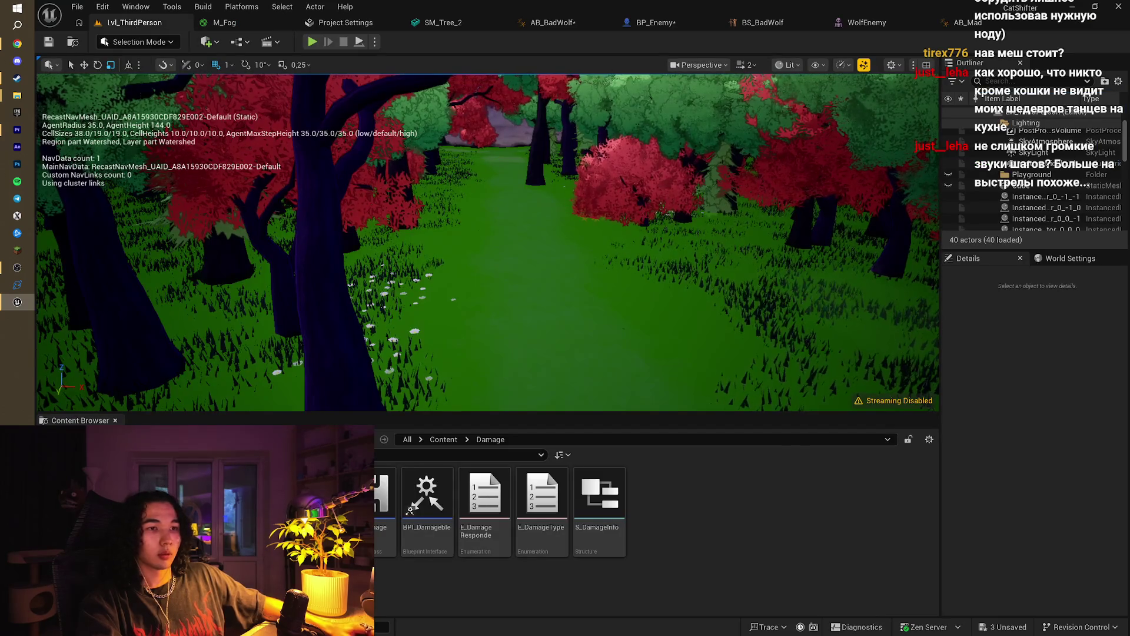
{"action": "left_click", "coordinate": [521, 280]}
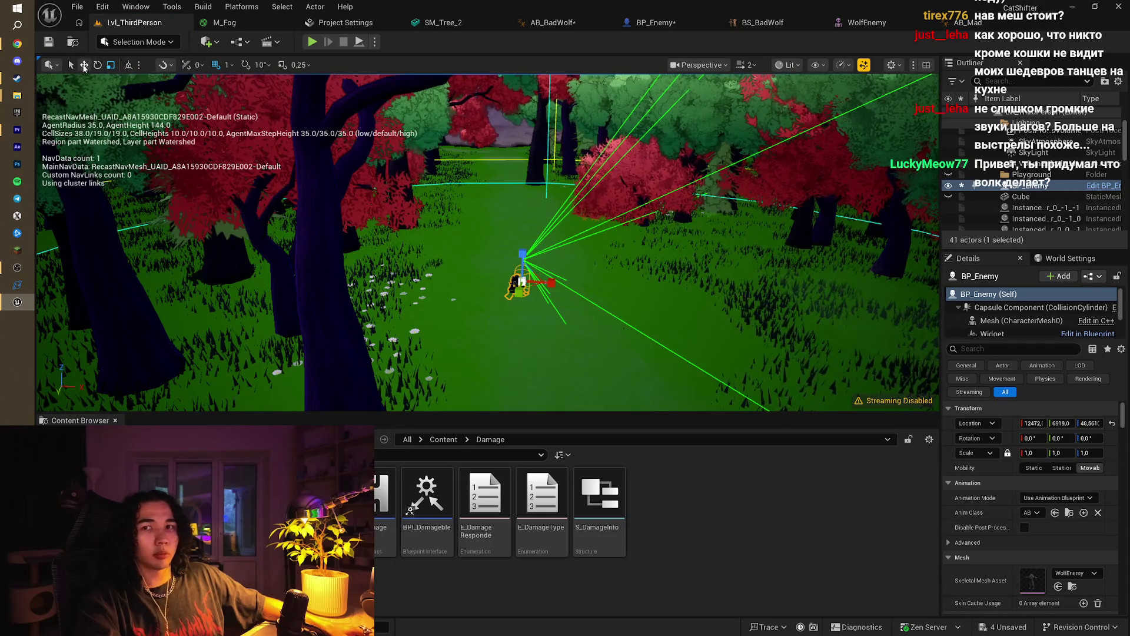
Step: Enlarge the BP_Enemy wolf to about 3.77 uniform scale and start another play test
{"action": "mouse_move", "coordinate": [560, 281]}
{"action": "left_mouse_down"}
{"action": "mouse_move", "coordinate": [547, 303]}
{"action": "mouse_move", "coordinate": [502, 287]}
{"action": "mouse_move", "coordinate": [505, 276]}
{"action": "left_mouse_up"}
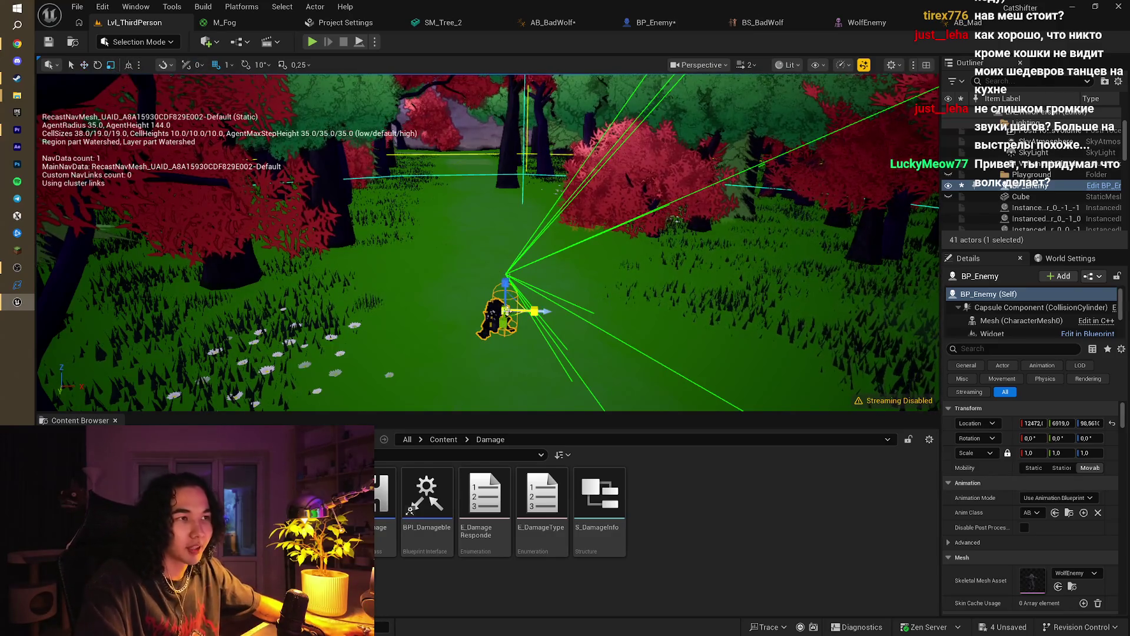
{"action": "left_click_drag", "start_coordinate": [1034, 453], "coordinate": [1083, 452]}
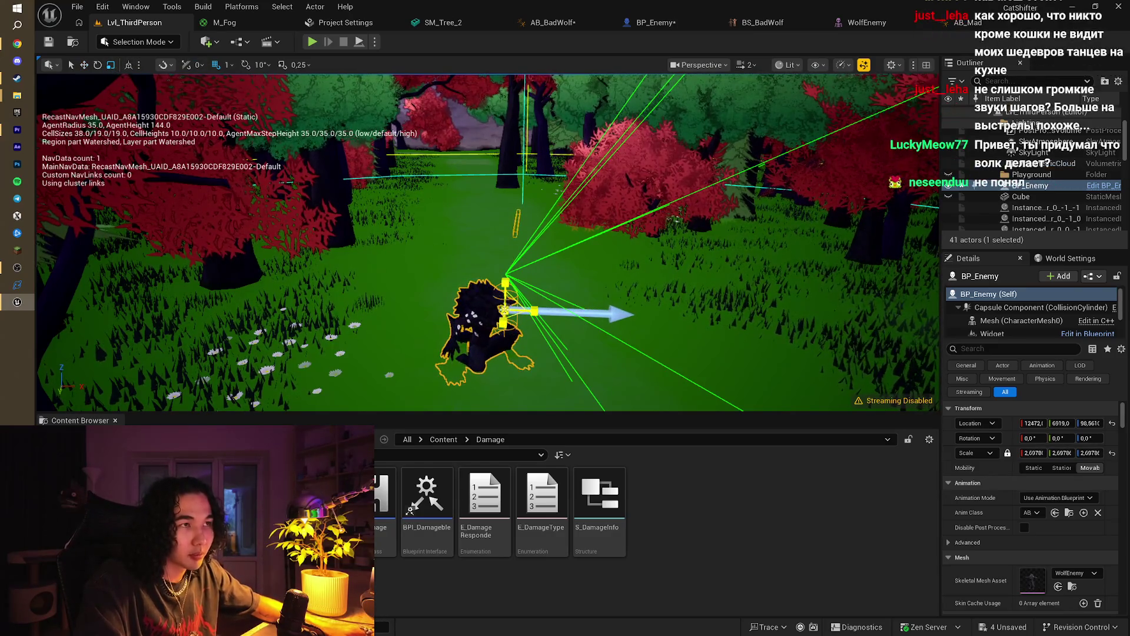
{"action": "mouse_move", "coordinate": [487, 355]}
{"action": "left_mouse_down"}
{"action": "mouse_move", "coordinate": [487, 374]}
{"action": "mouse_move", "coordinate": [487, 355]}
{"action": "left_mouse_up"}
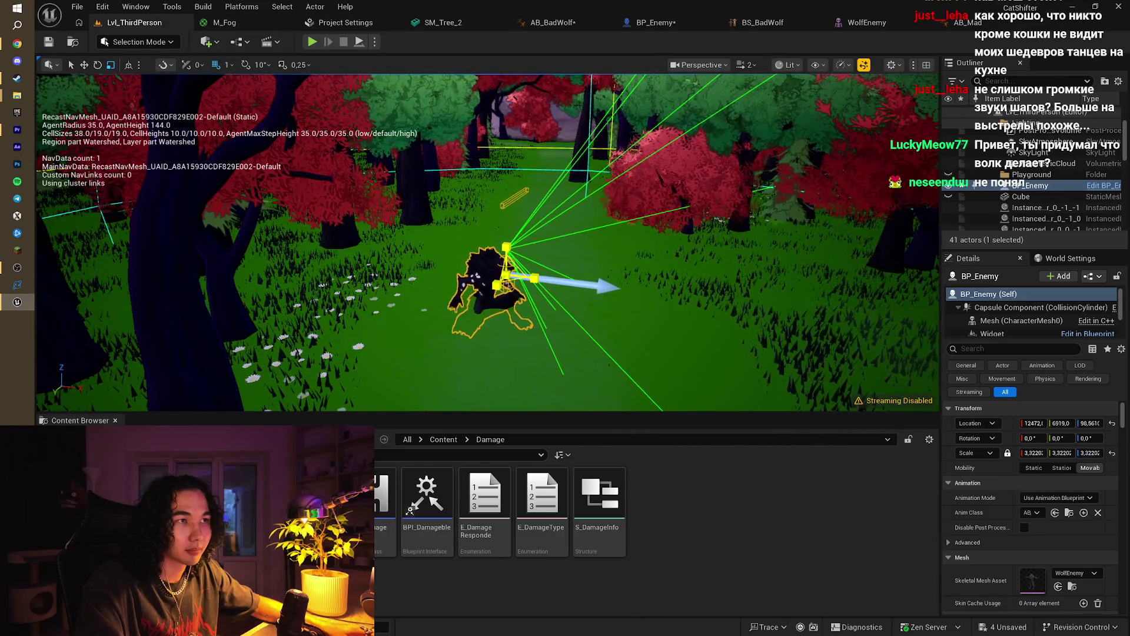
{"action": "left_click_drag", "start_coordinate": [505, 275], "coordinate": [506, 275]}
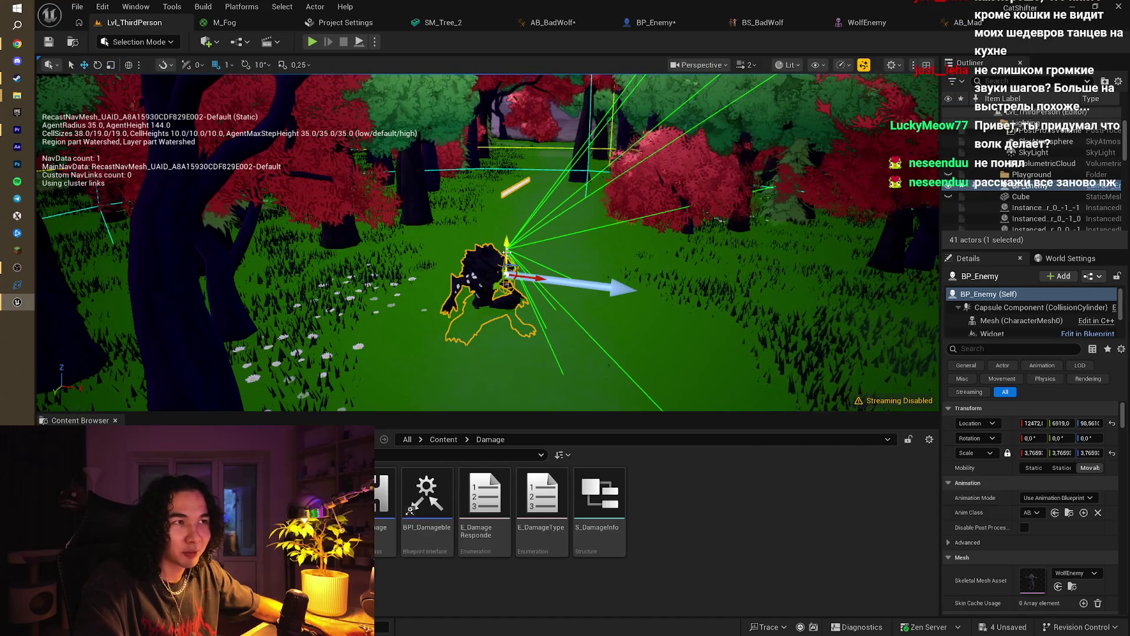
{"action": "mouse_move", "coordinate": [545, 203]}
{"action": "left_mouse_down"}
{"action": "mouse_move", "coordinate": [583, 204]}
{"action": "mouse_move", "coordinate": [544, 204]}
{"action": "mouse_move", "coordinate": [544, 182]}
{"action": "left_mouse_up"}
{"action": "mouse_move", "coordinate": [449, 137]}
{"action": "left_mouse_down"}
{"action": "mouse_move", "coordinate": [424, 144]}
{"action": "mouse_move", "coordinate": [448, 137]}
{"action": "left_mouse_up"}
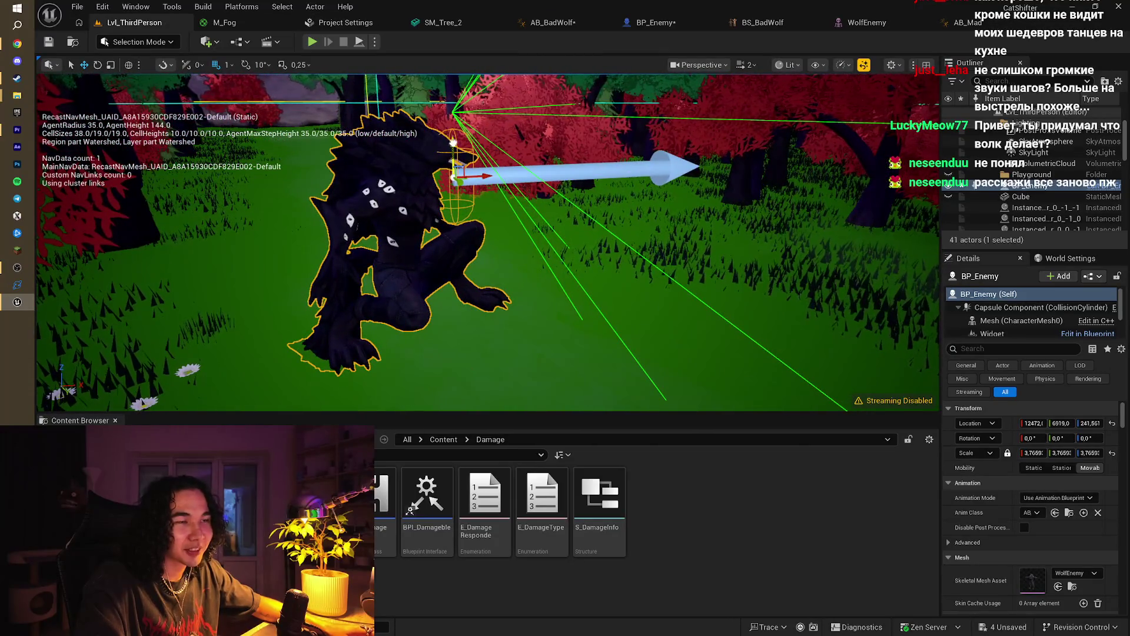
{"action": "left_click", "coordinate": [312, 42]}
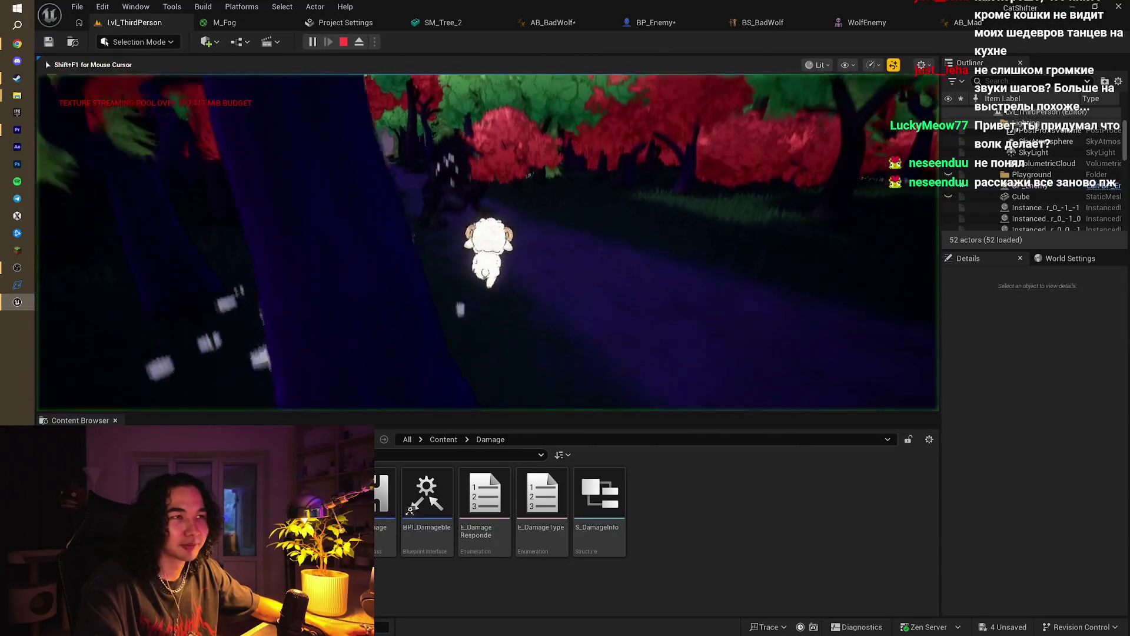
Step: Steer the sheep back and forth along the path while facing the wolf
{"action": "key", "text": "d"}
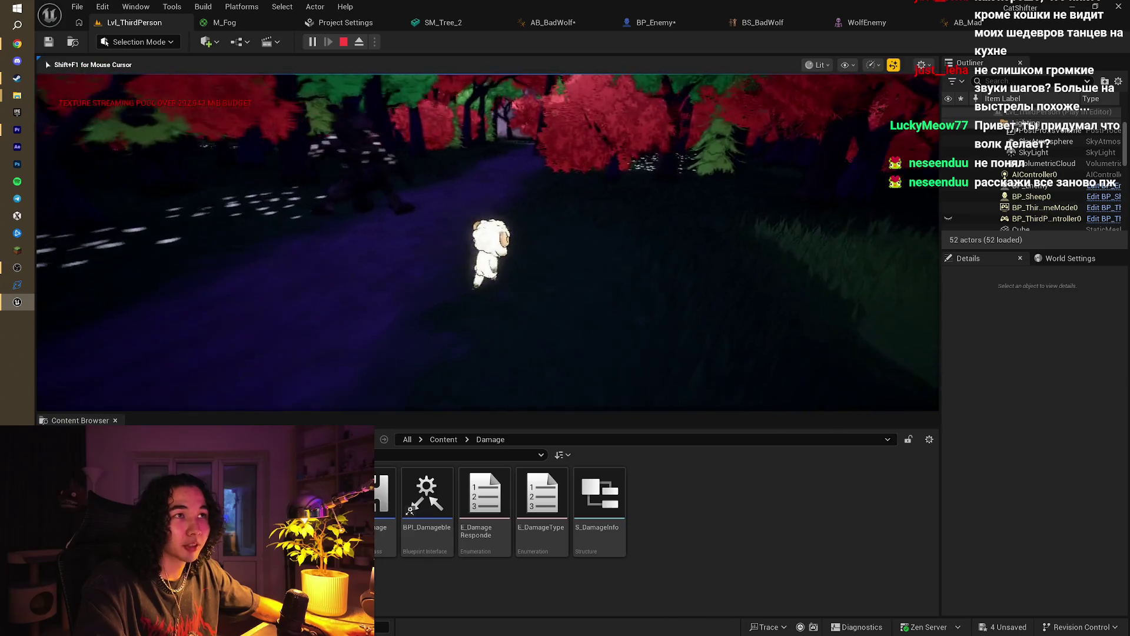
{"action": "key", "text": "s"}
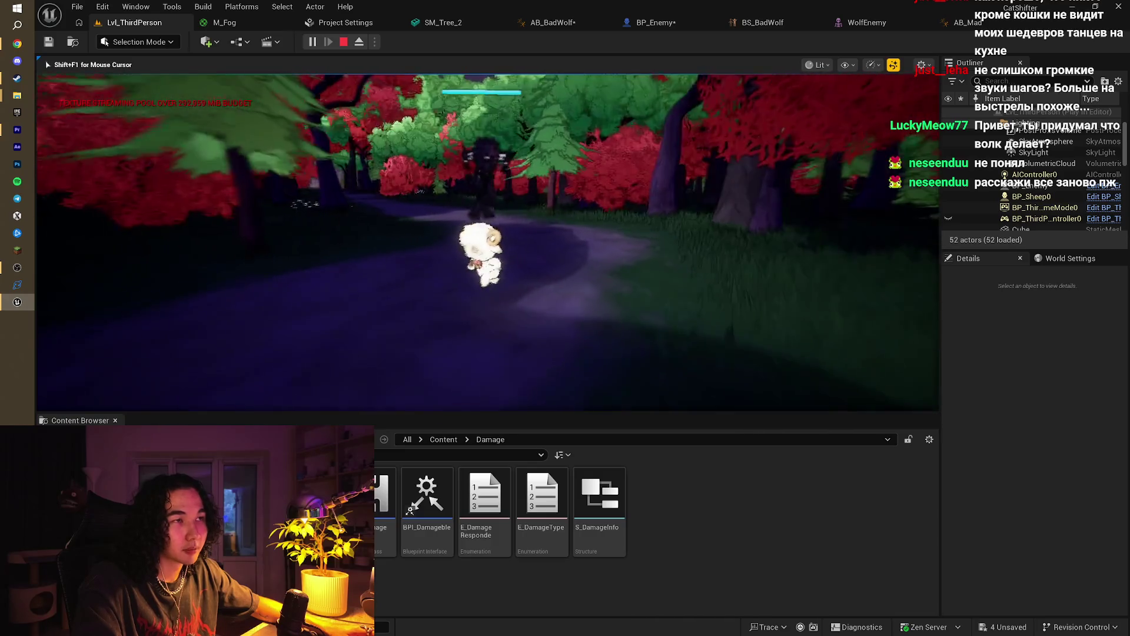
{"action": "key", "text": "d"}
{"action": "key", "text": "a"}
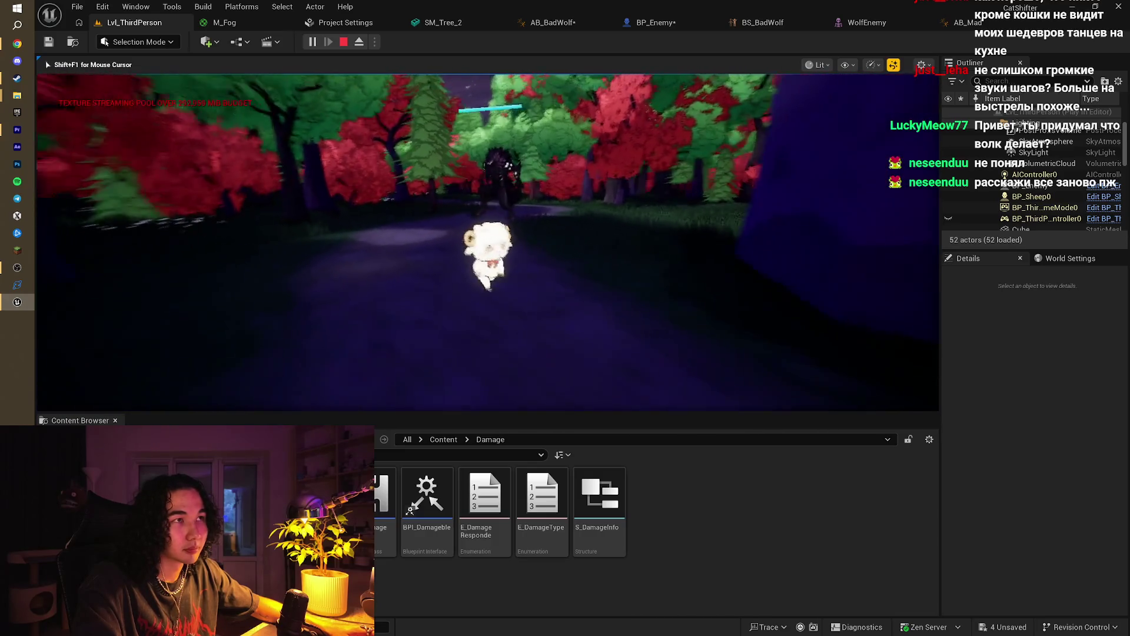
{"action": "key", "text": "w"}
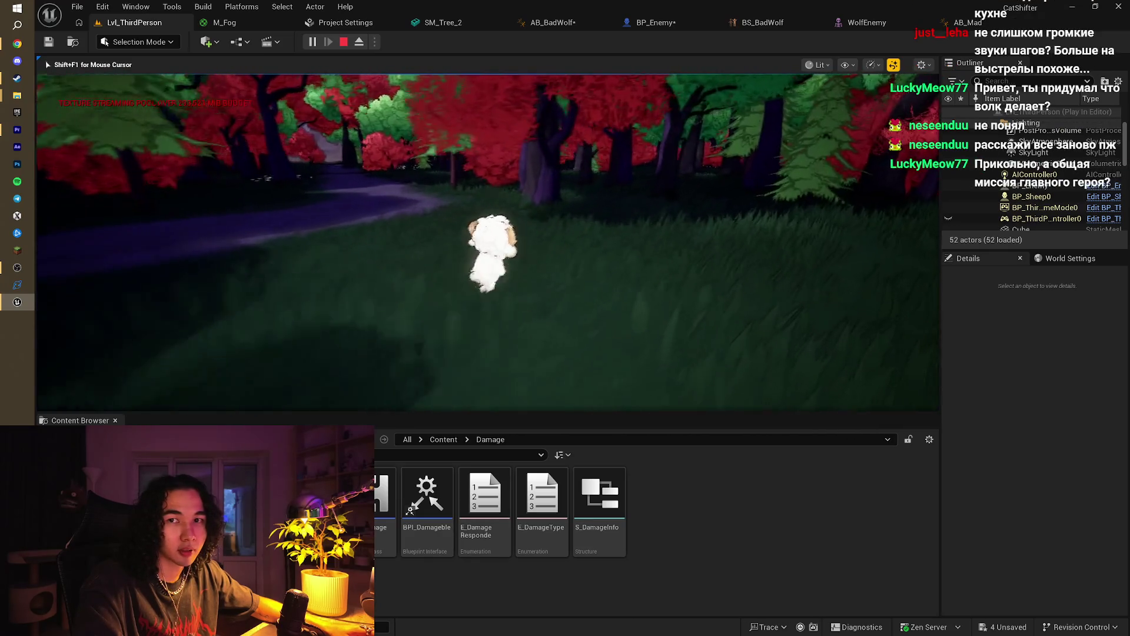
{"action": "key", "text": "a"}
{"action": "key", "text": "w"}
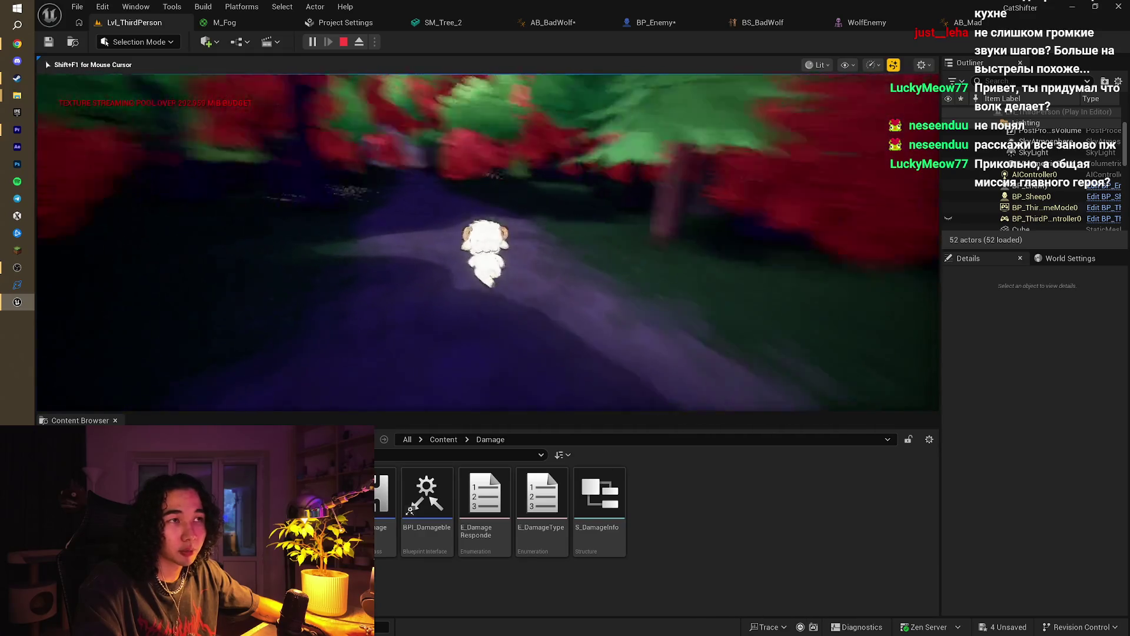
{"action": "key", "text": "a"}
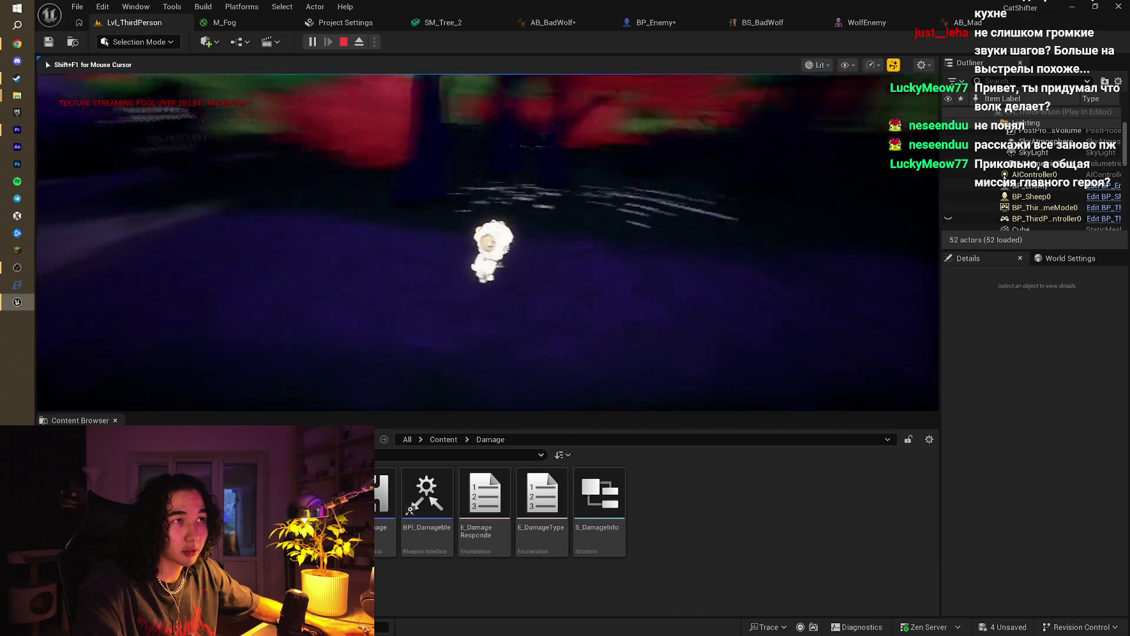
{"action": "key", "text": "a"}
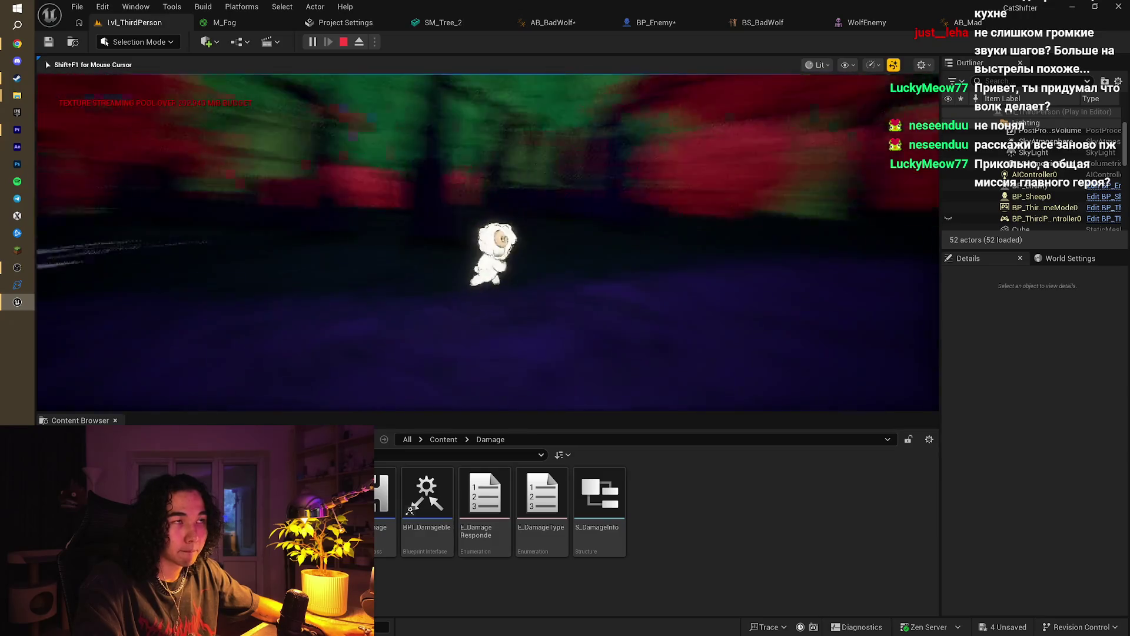
{"action": "key", "text": "s"}
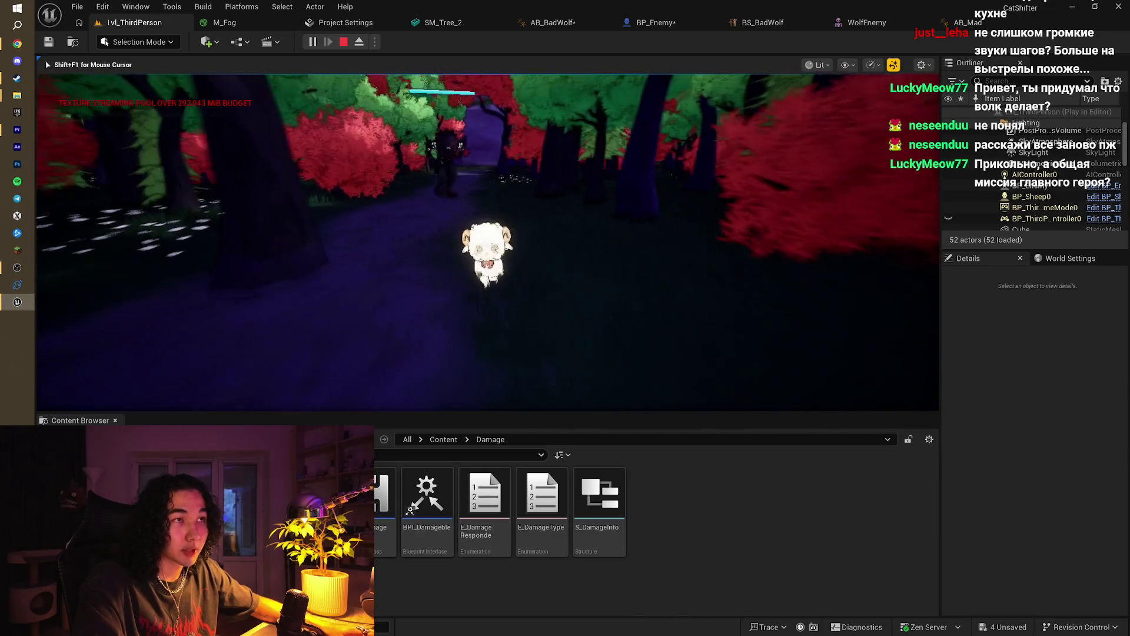
Step: Flee down the forest path toward the blue waterfall until caught, then stop the play test
{"action": "key", "text": "w"}
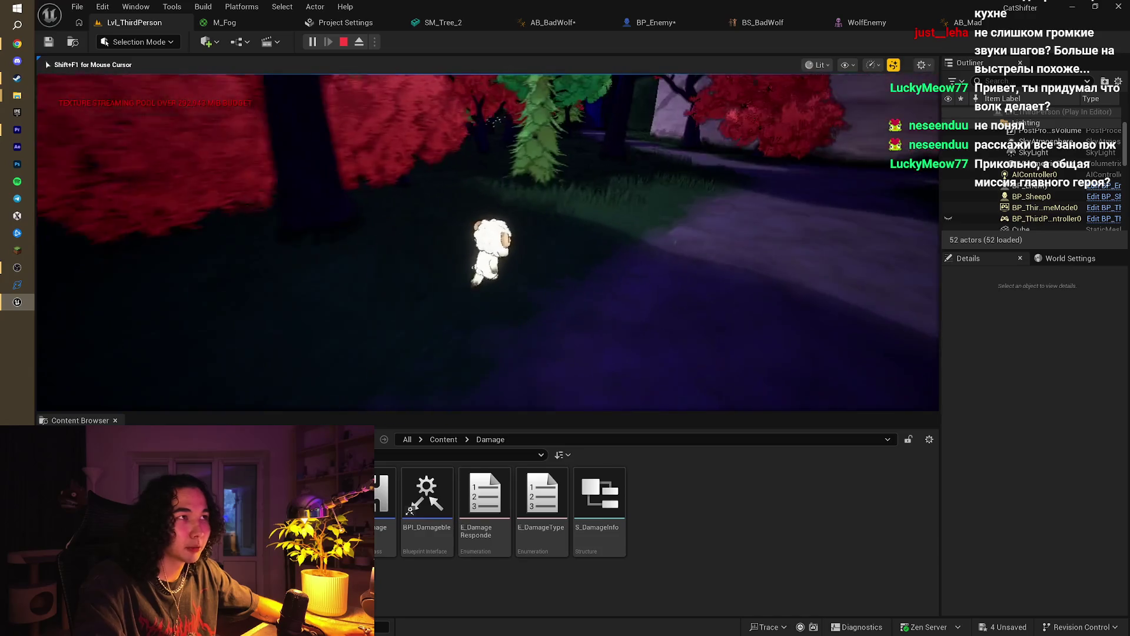
{"action": "key", "text": "w"}
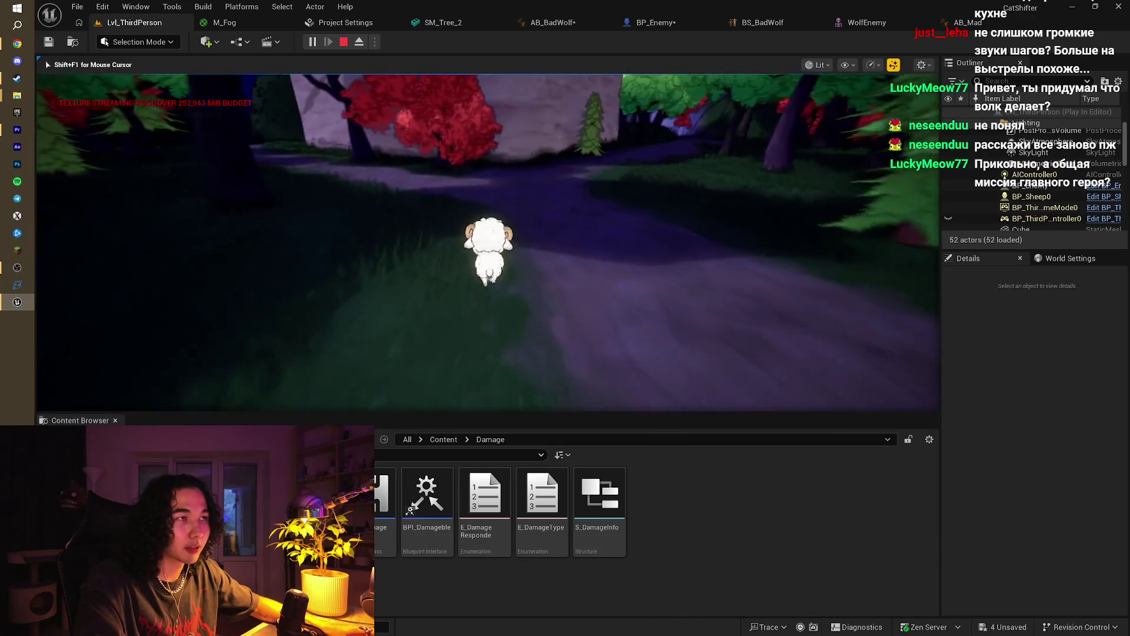
{"action": "key", "text": "w"}
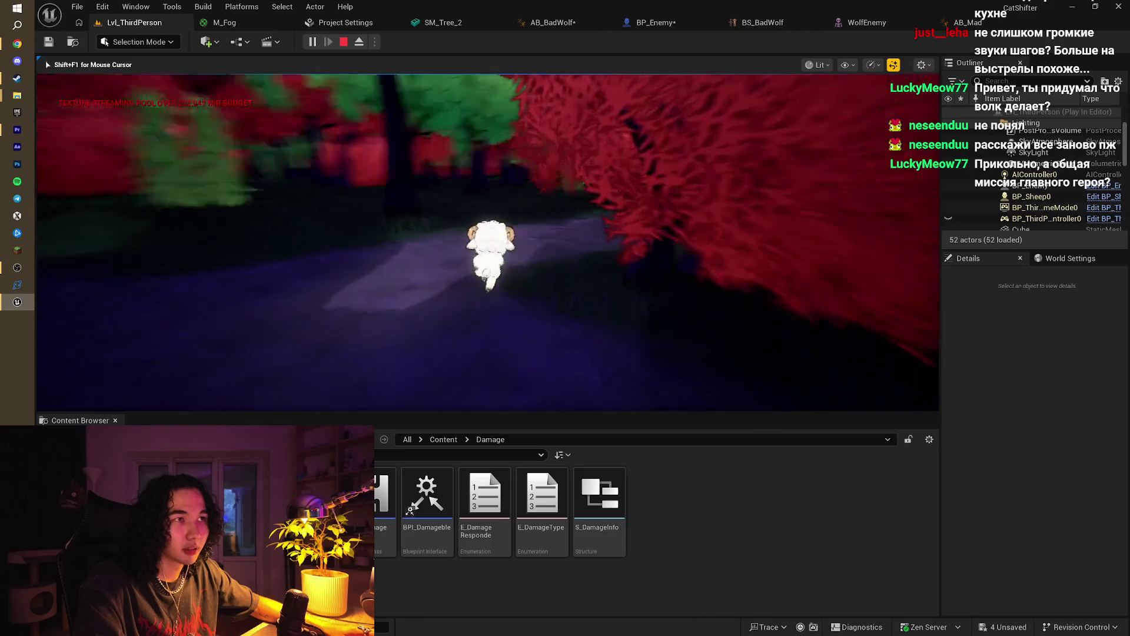
{"action": "key", "text": "w"}
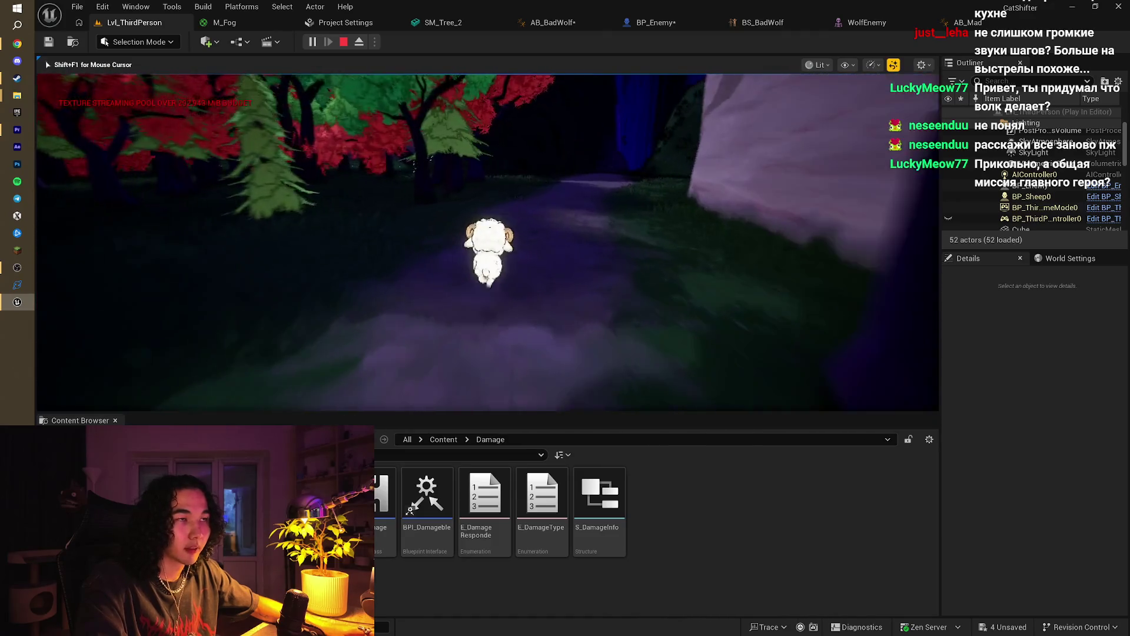
{"action": "key", "text": "w"}
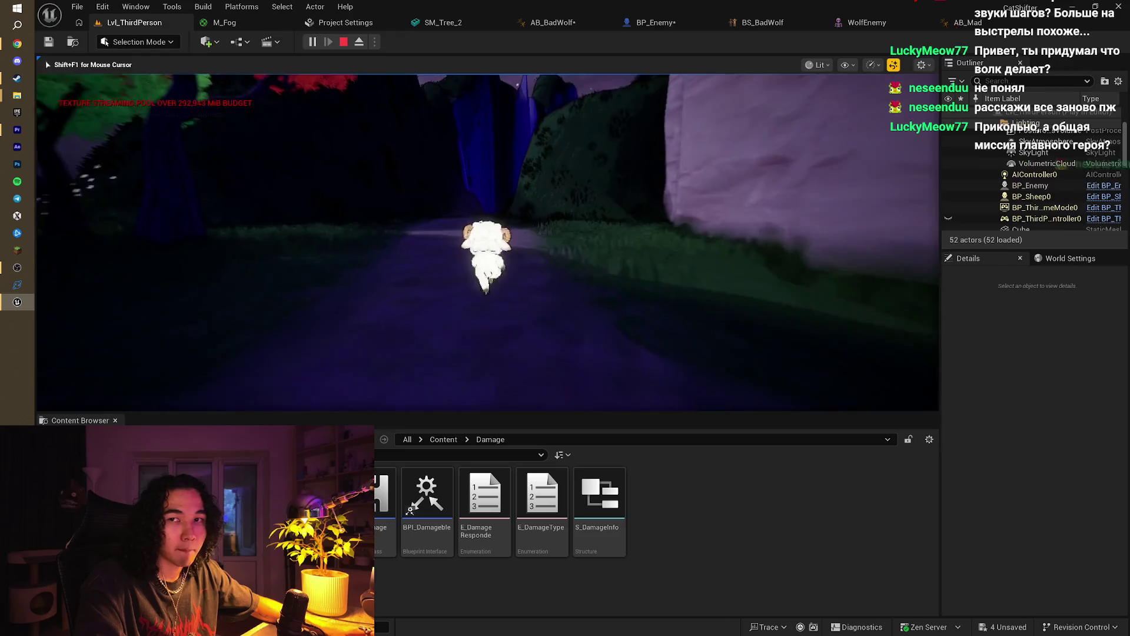
{"action": "key", "text": "w"}
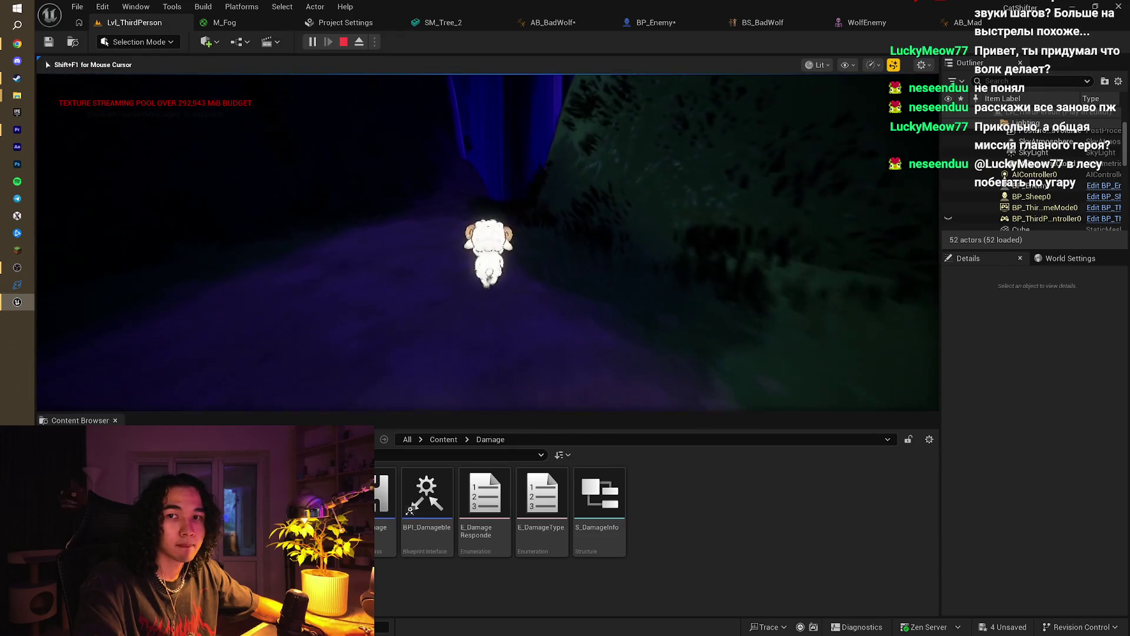
{"action": "key", "text": "w"}
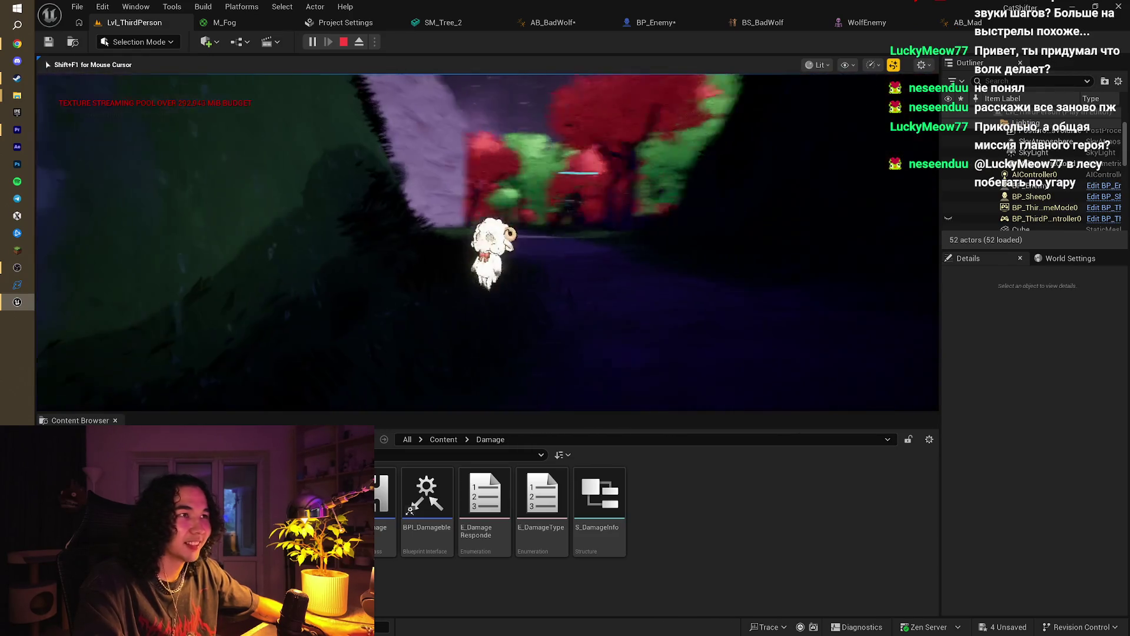
{"action": "key", "text": "w"}
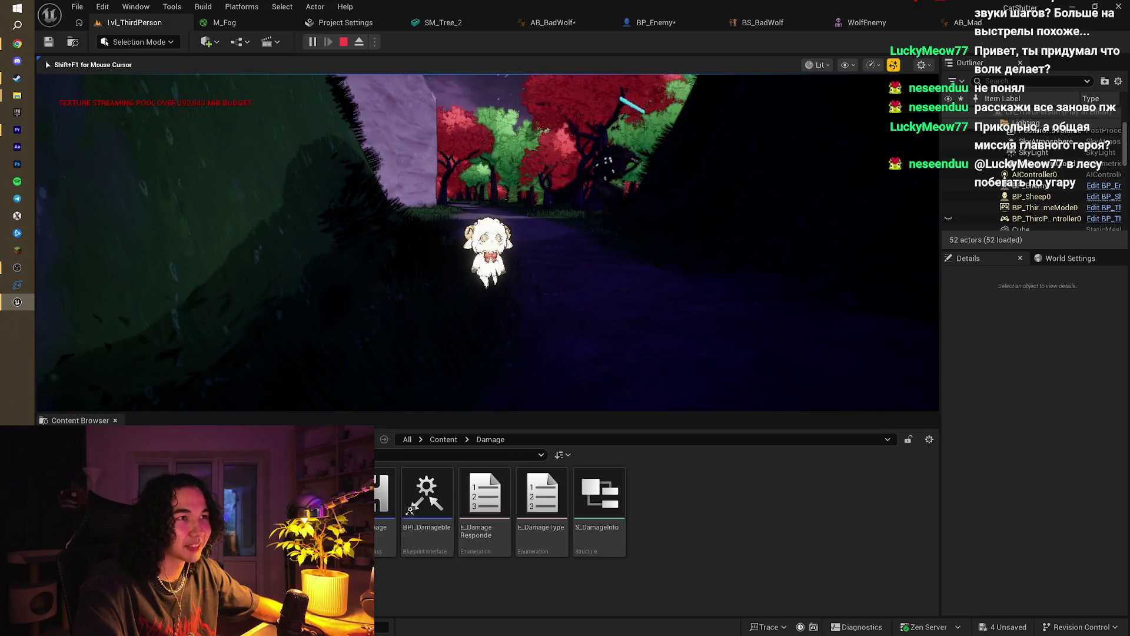
{"action": "key", "text": "w"}
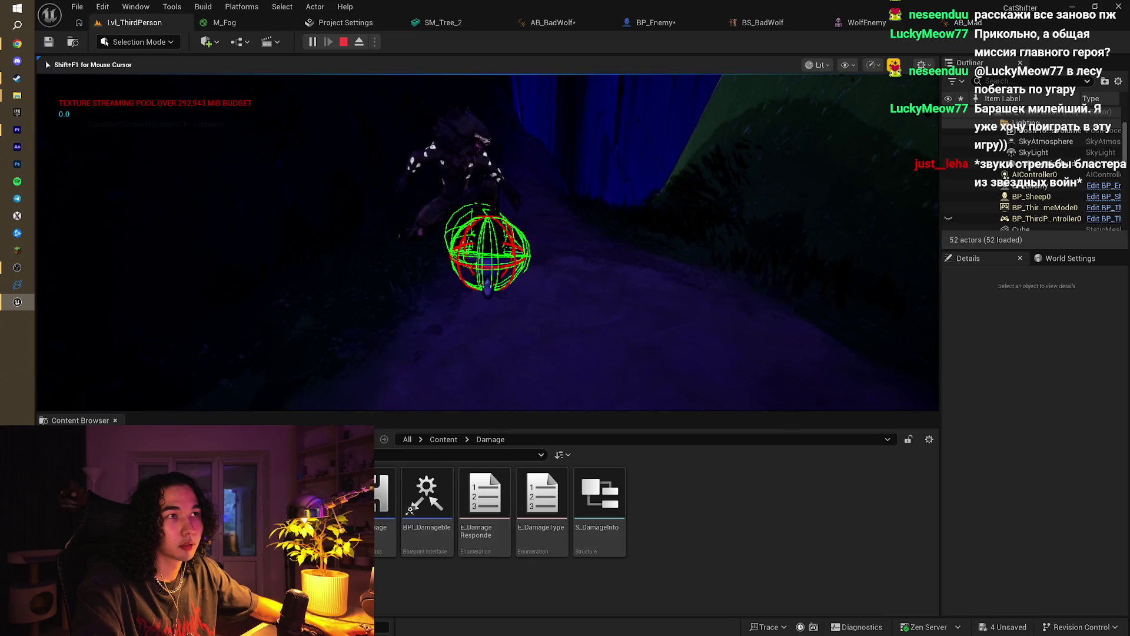
{"action": "key", "text": "Escape"}
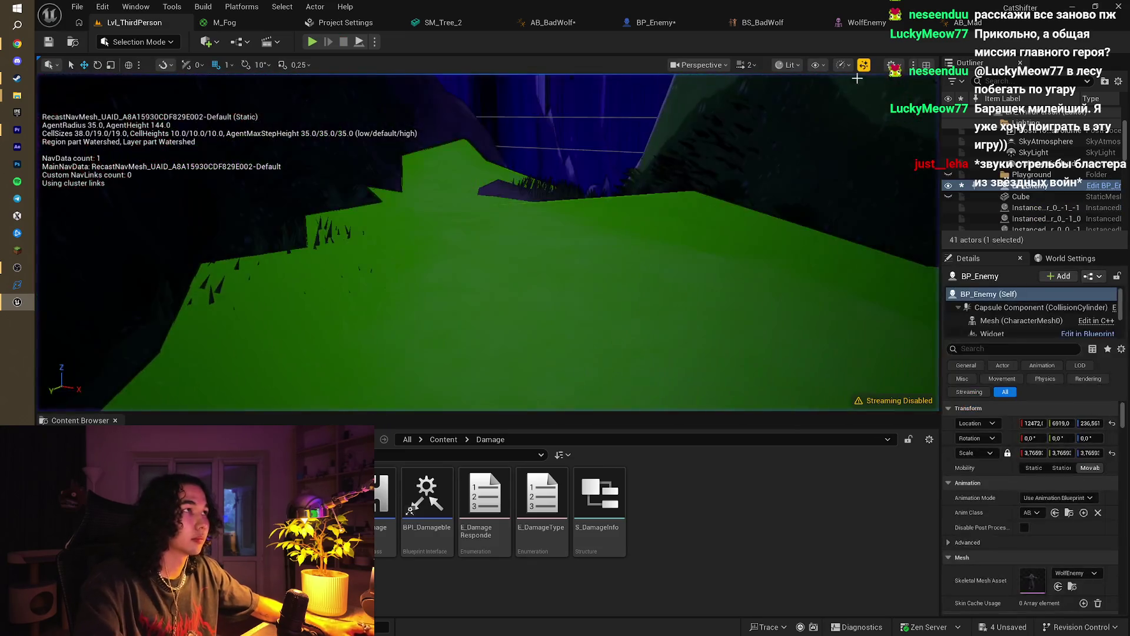
Step: Open BP_Enemy's EventGraph and look over its health-bar, AI MoveTo and damage nodes
{"action": "left_click", "coordinate": [653, 22]}
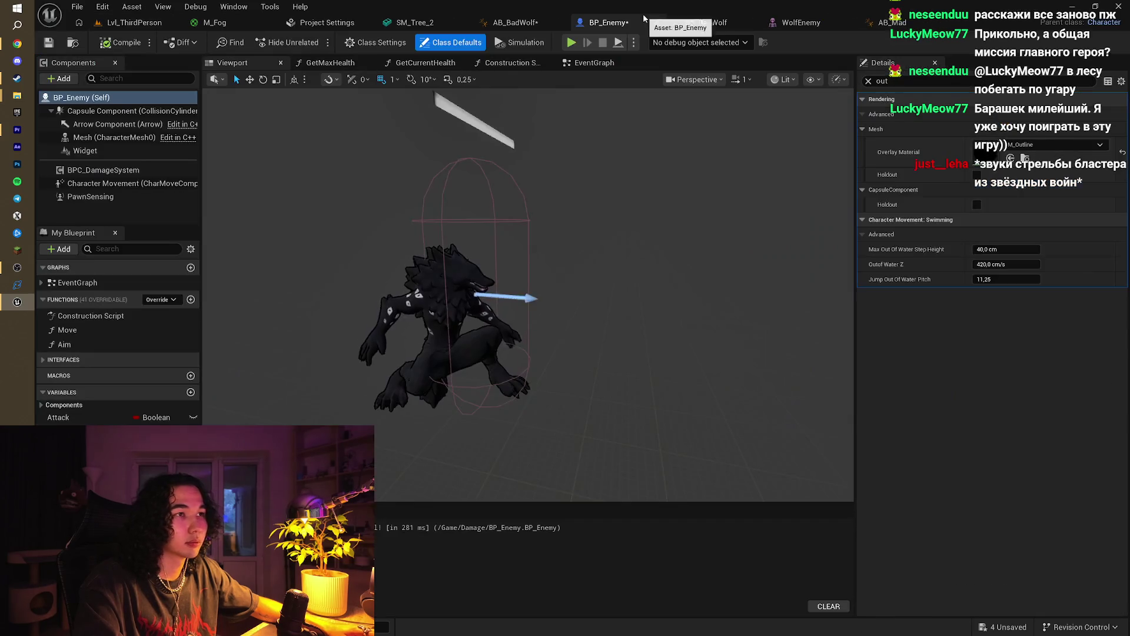
{"action": "left_click", "coordinate": [594, 62]}
{"action": "mouse_move", "coordinate": [607, 175]}
{"action": "left_mouse_down"}
{"action": "mouse_move", "coordinate": [562, 277]}
{"action": "mouse_move", "coordinate": [589, 236]}
{"action": "left_mouse_up"}
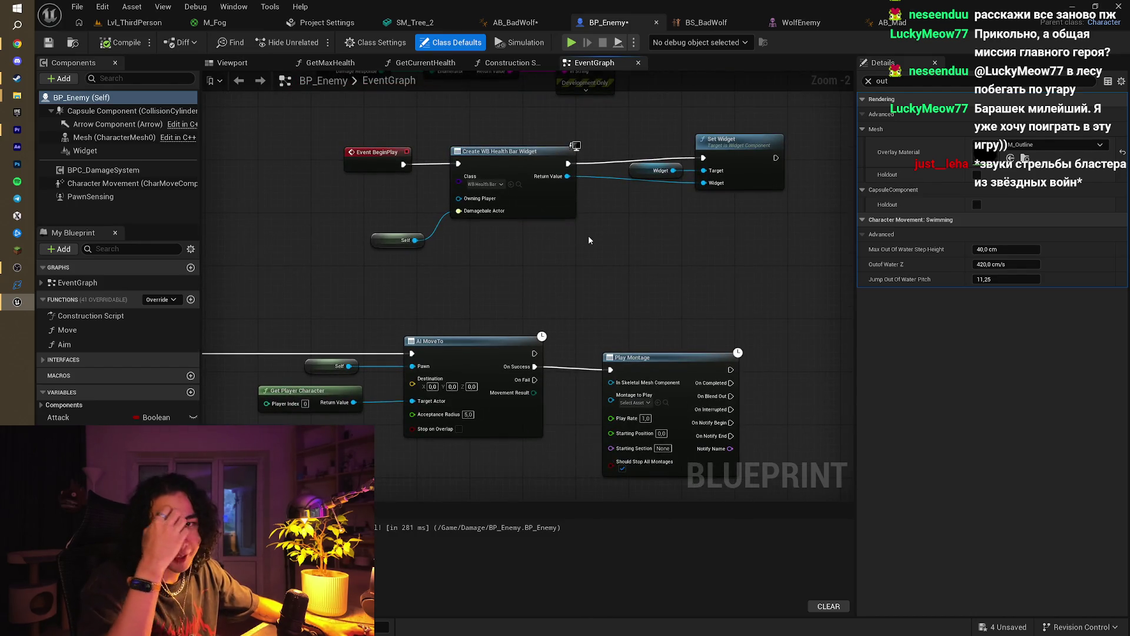
{"action": "left_click_drag", "start_coordinate": [561, 278], "coordinate": [658, 246]}
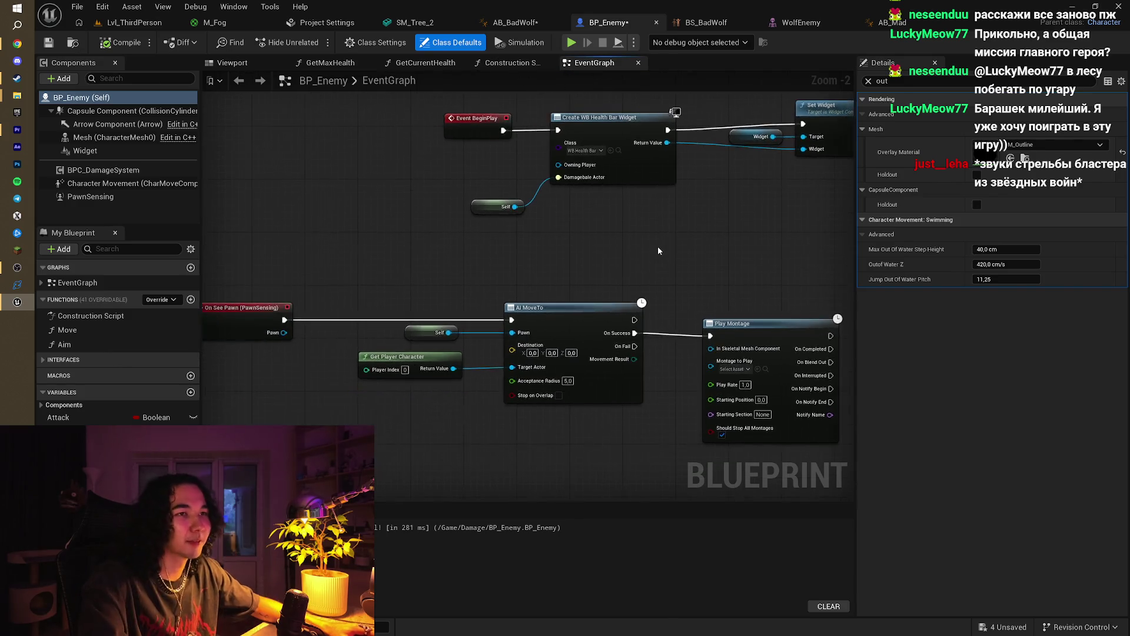
{"action": "scroll", "coordinate": [658, 246], "scroll_direction": "down", "scroll_amount": 3}
{"action": "scroll", "coordinate": [526, 415], "scroll_direction": "up", "scroll_amount": 3}
{"action": "left_click_drag", "start_coordinate": [513, 386], "coordinate": [478, 470]}
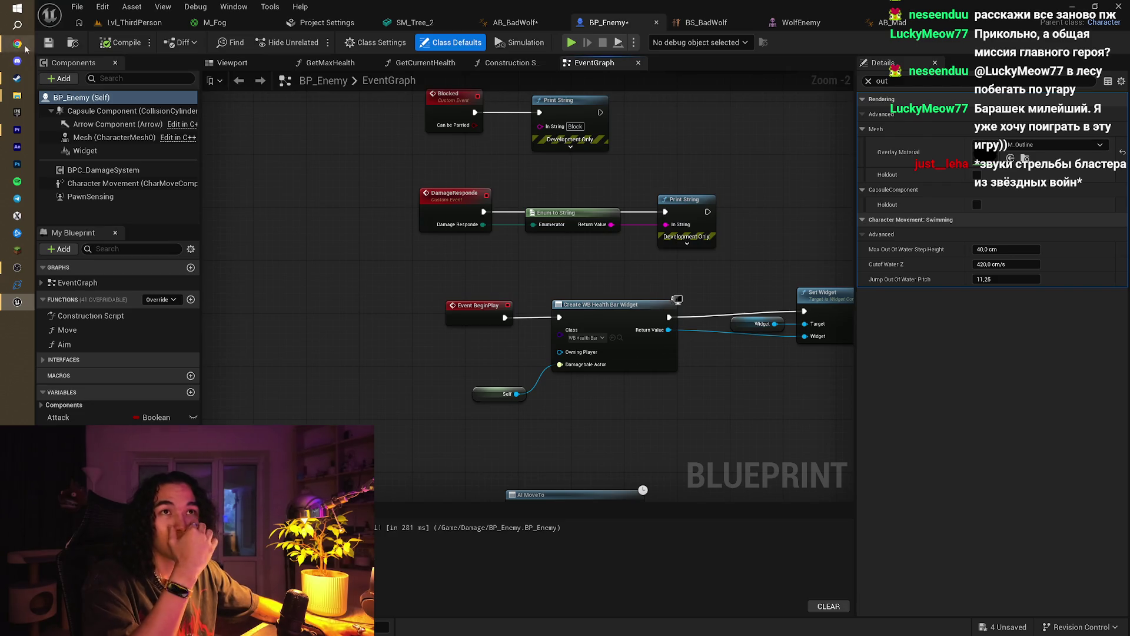
{"action": "left_click", "coordinate": [17, 44]}
Step: Look through the Spark Game Jam, Mixamo, translation, video and Meshy tabs, then minimize Chrome
{"action": "left_click", "coordinate": [656, 7]}
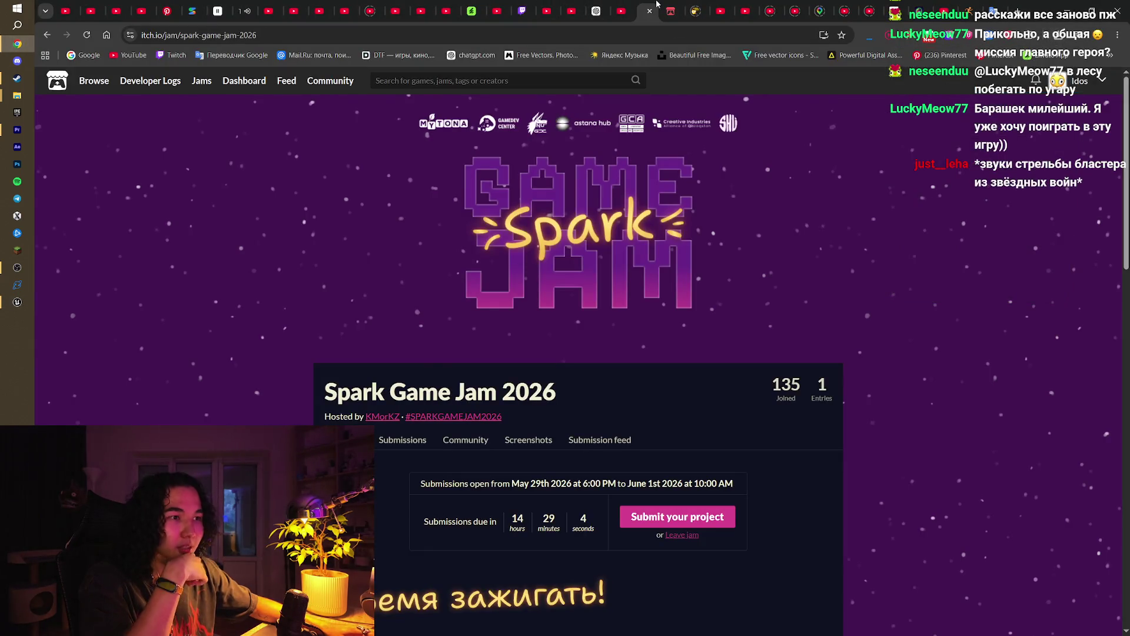
{"action": "left_click", "coordinate": [996, 10]}
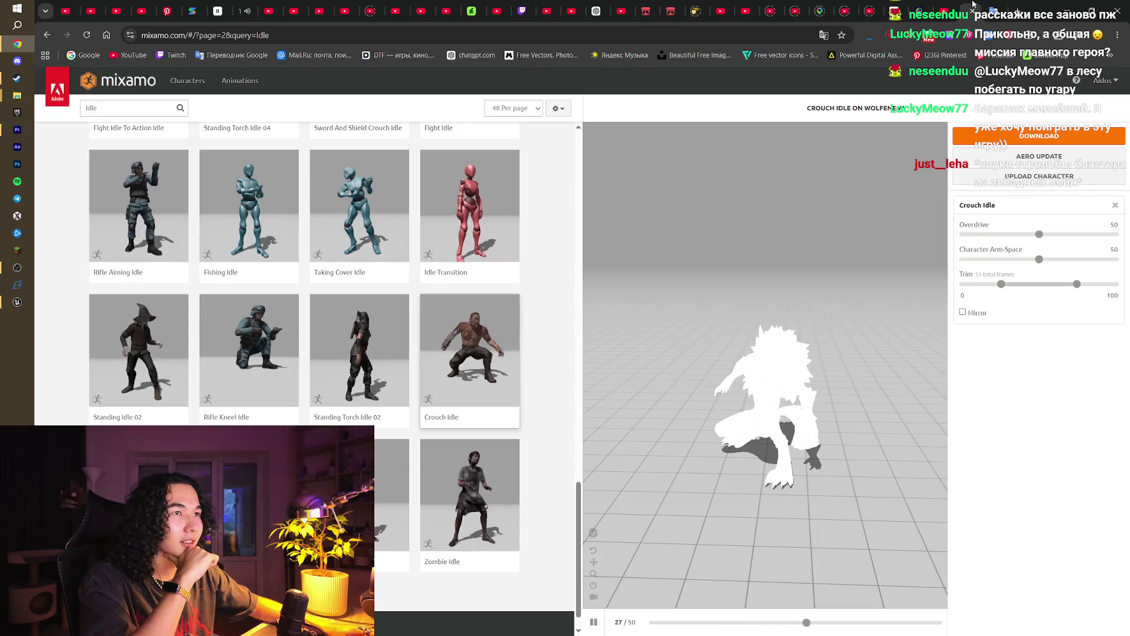
{"action": "left_click", "coordinate": [985, 5]}
{"action": "left_click", "coordinate": [962, 7]}
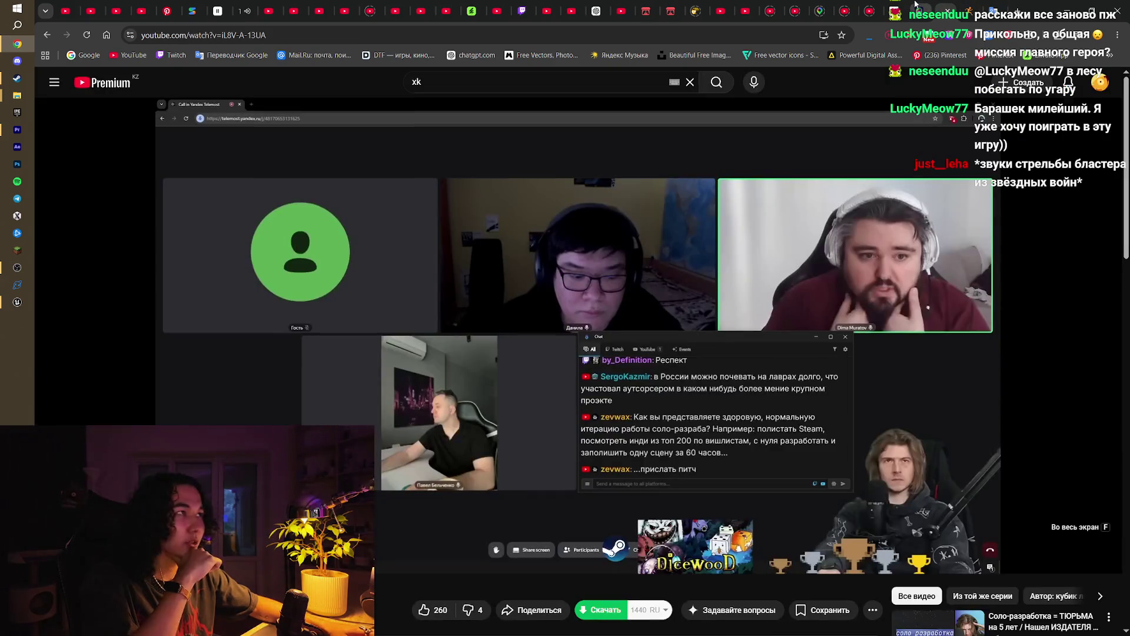
{"action": "left_click", "coordinate": [916, 6]}
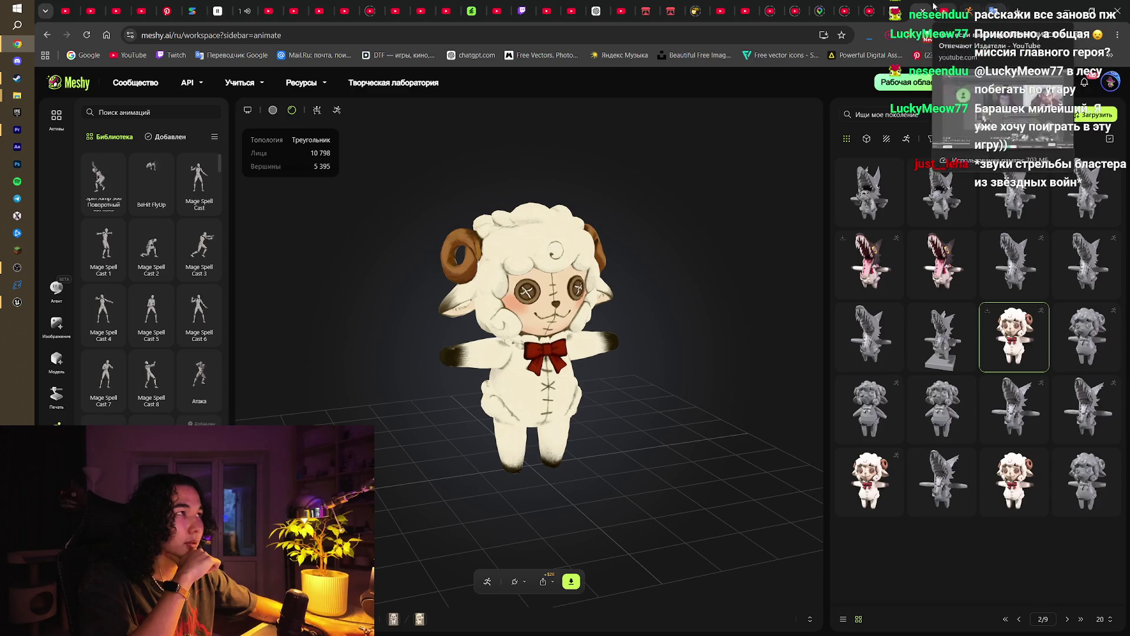
{"action": "left_click", "coordinate": [1067, 5]}
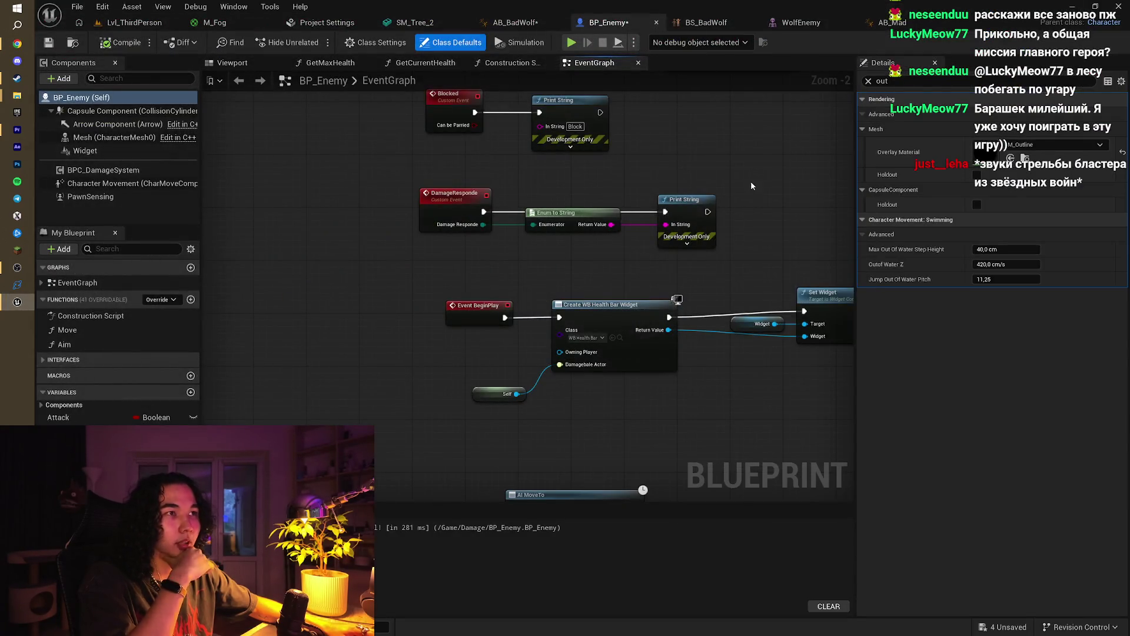
Step: Replace the Death event's Mesh getter with a new one wired to both Target pins, and compile
{"action": "scroll", "coordinate": [457, 188], "scroll_direction": "up", "scroll_amount": 1}
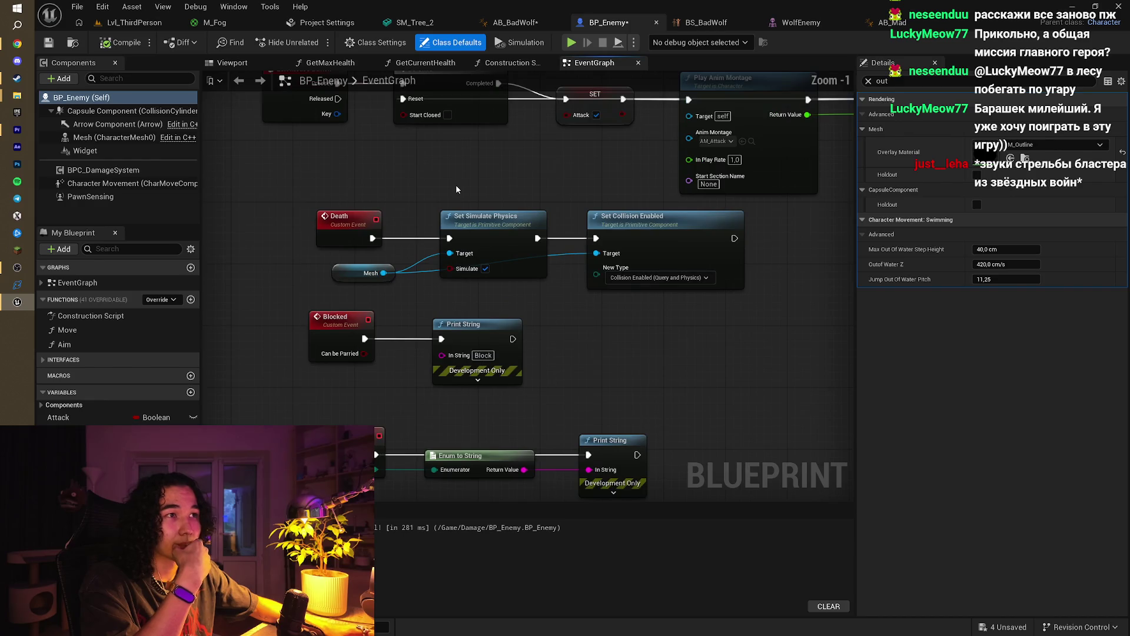
{"action": "scroll", "coordinate": [455, 184], "scroll_direction": "down", "scroll_amount": 1}
{"action": "scroll", "coordinate": [379, 277], "scroll_direction": "up", "scroll_amount": 1}
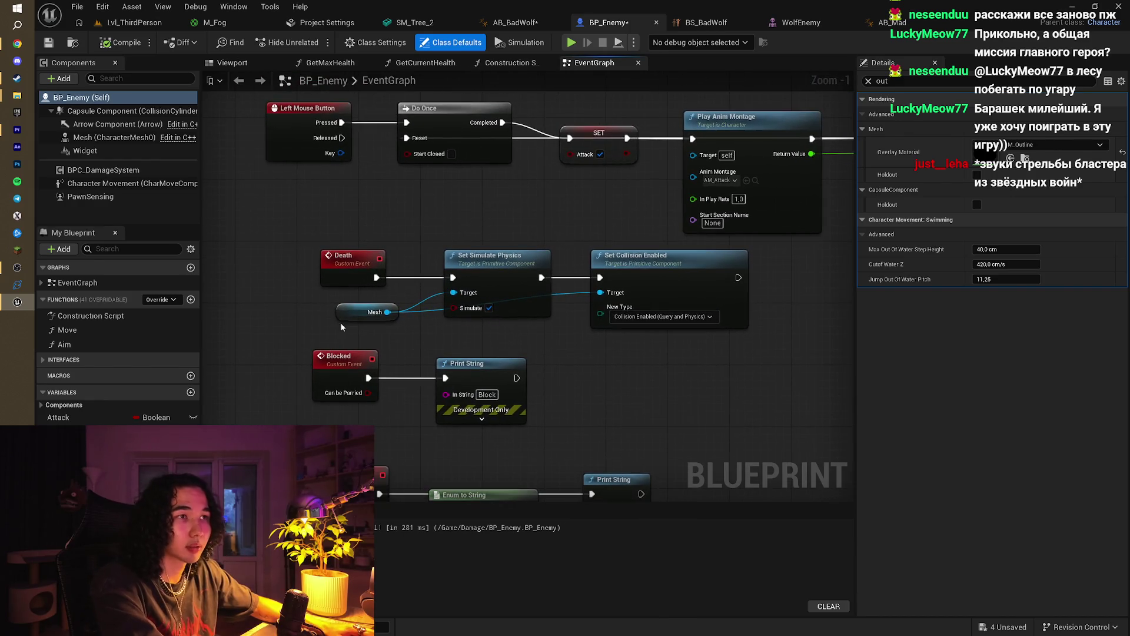
{"action": "left_click", "coordinate": [360, 312]}
{"action": "key", "text": "Delete"}
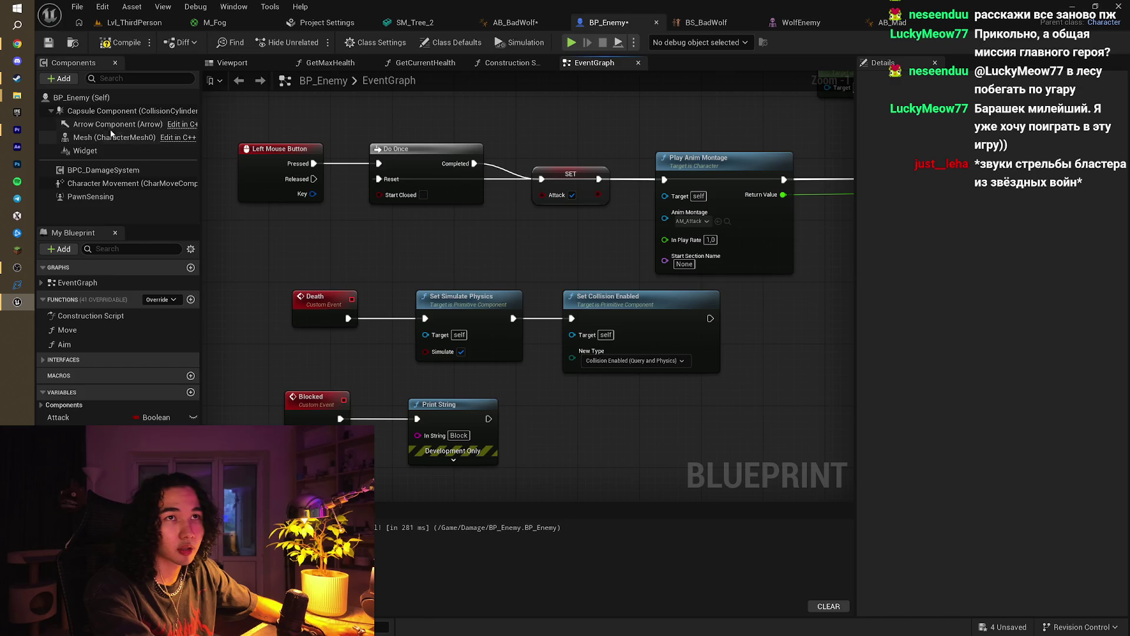
{"action": "mouse_move", "coordinate": [89, 135]}
{"action": "left_mouse_down"}
{"action": "mouse_move", "coordinate": [300, 363]}
{"action": "mouse_move", "coordinate": [425, 334]}
{"action": "left_mouse_up"}
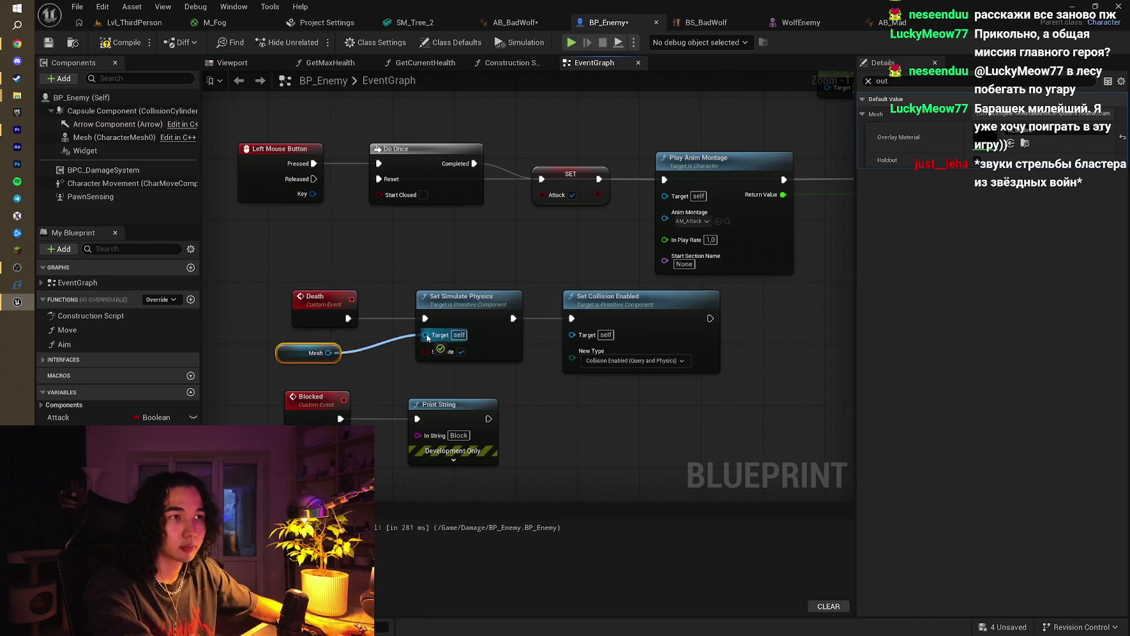
{"action": "mouse_move", "coordinate": [328, 353]}
{"action": "left_mouse_down"}
{"action": "mouse_move", "coordinate": [511, 352]}
{"action": "mouse_move", "coordinate": [572, 334]}
{"action": "left_mouse_up"}
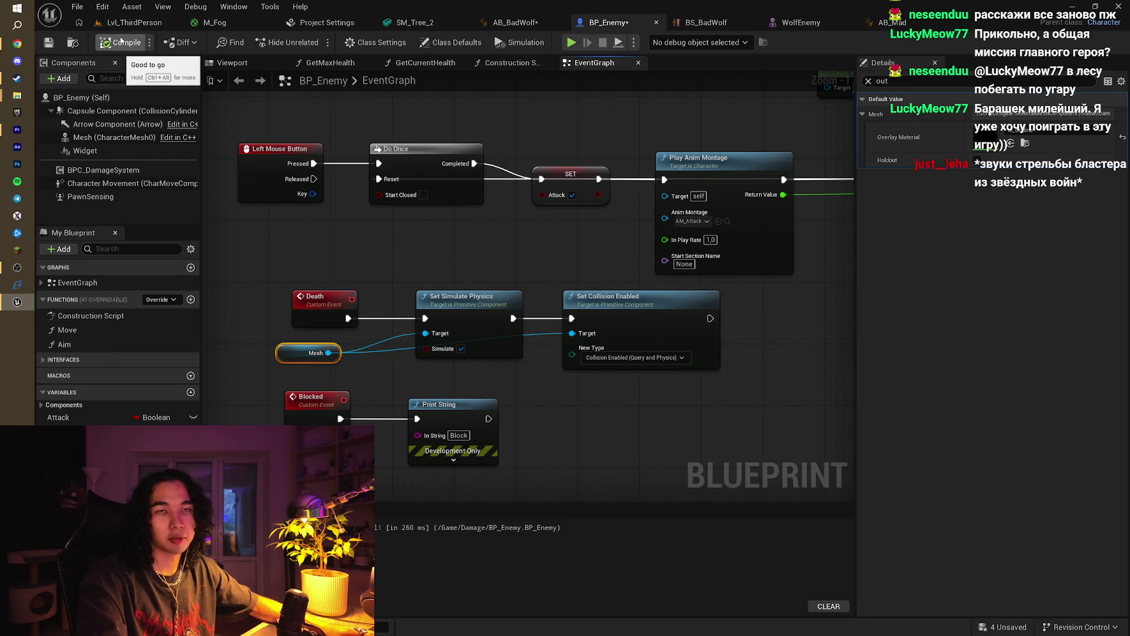
{"action": "left_click", "coordinate": [121, 41]}
{"action": "left_click", "coordinate": [134, 23]}
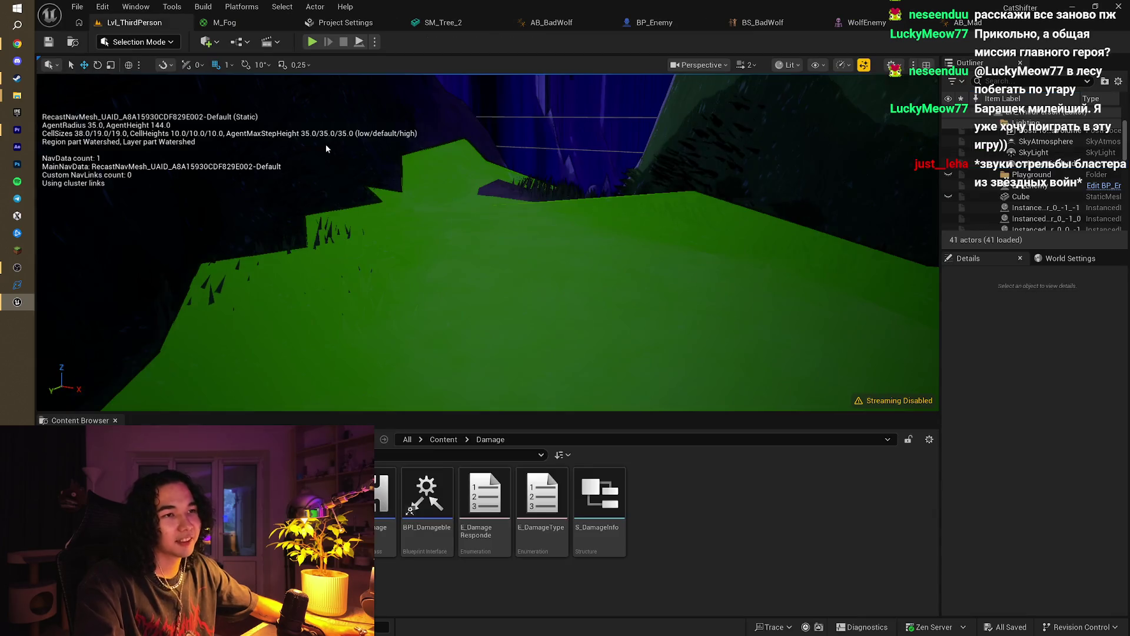
Step: Browse the Damage and Sound folders and check the Line Trace By Channel node
{"action": "left_click", "coordinate": [443, 441]}
{"action": "double_click", "coordinate": [385, 500]}
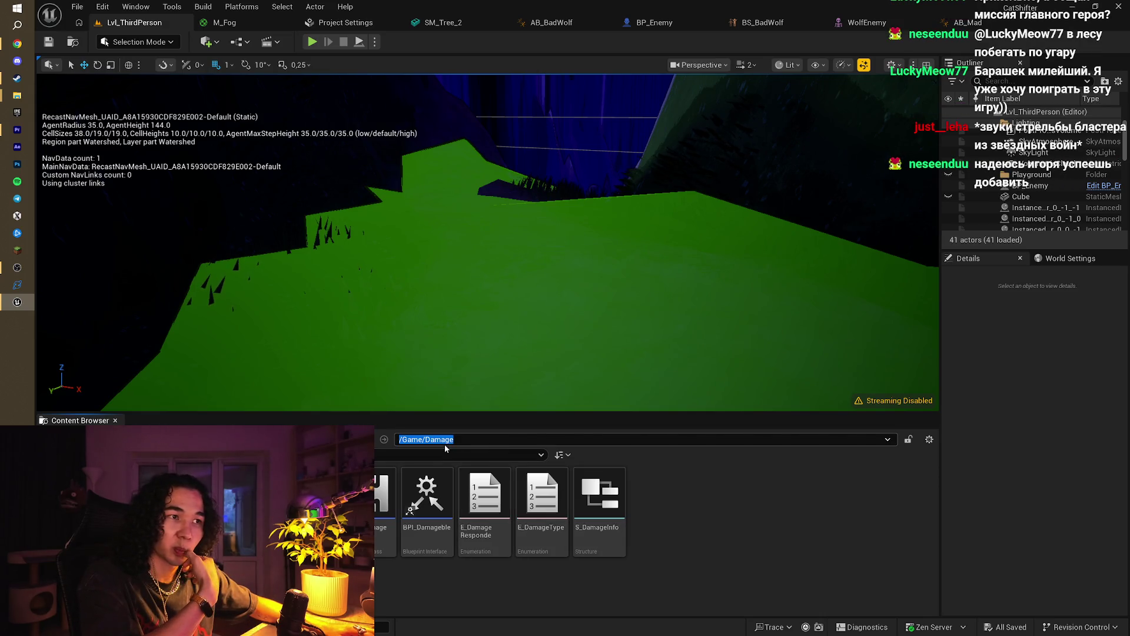
{"action": "left_click", "coordinate": [443, 444]}
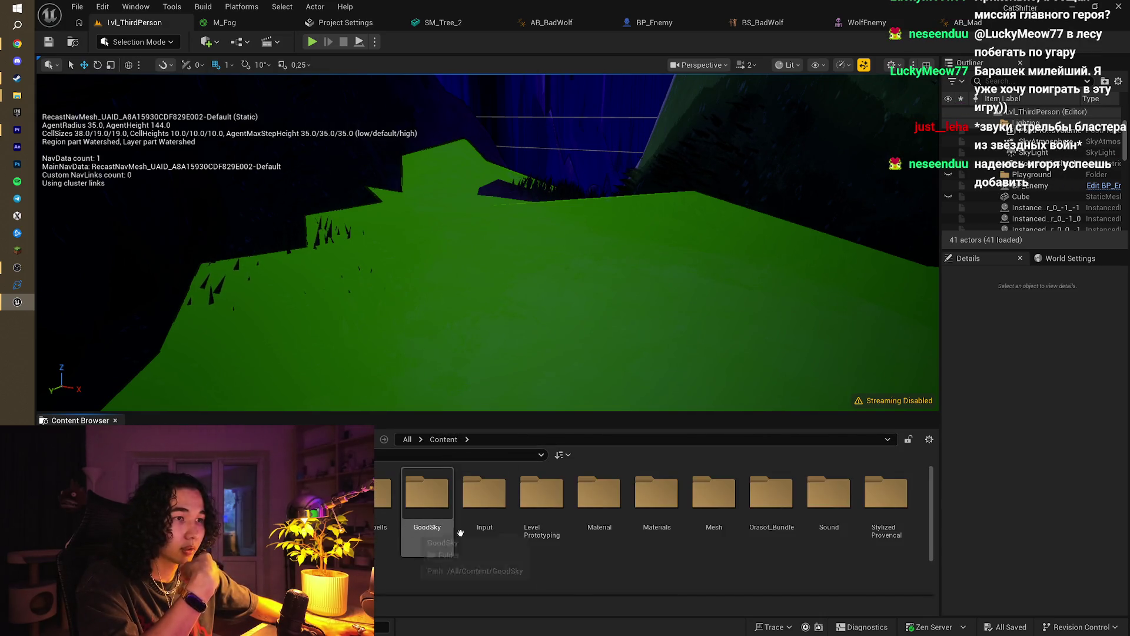
{"action": "double_click", "coordinate": [829, 491]}
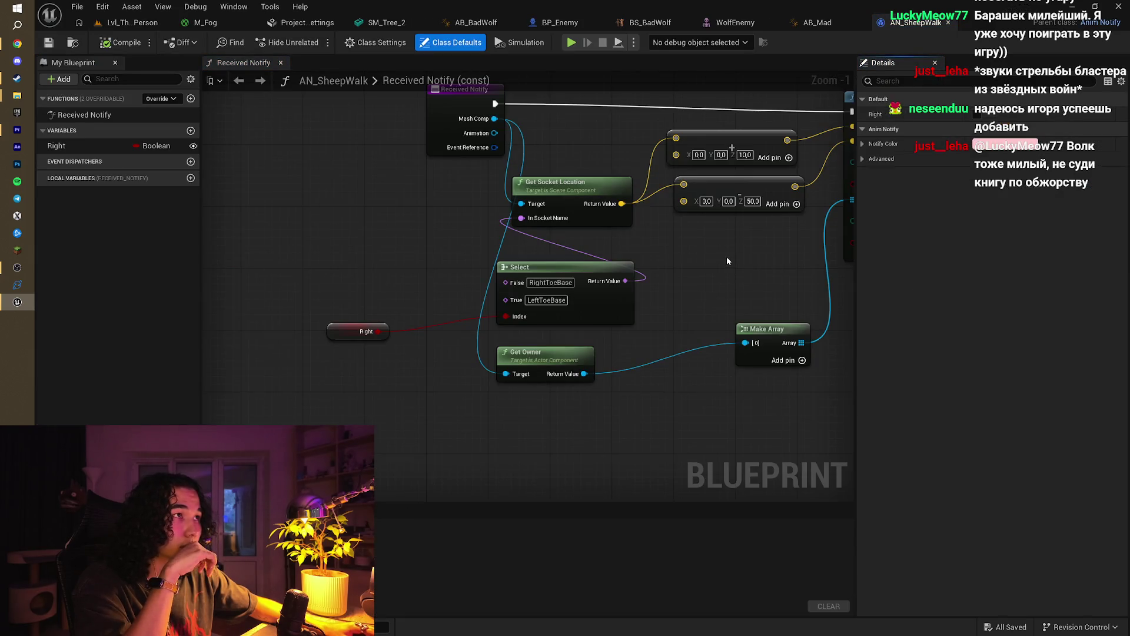
{"action": "left_click_drag", "start_coordinate": [726, 261], "coordinate": [586, 350]}
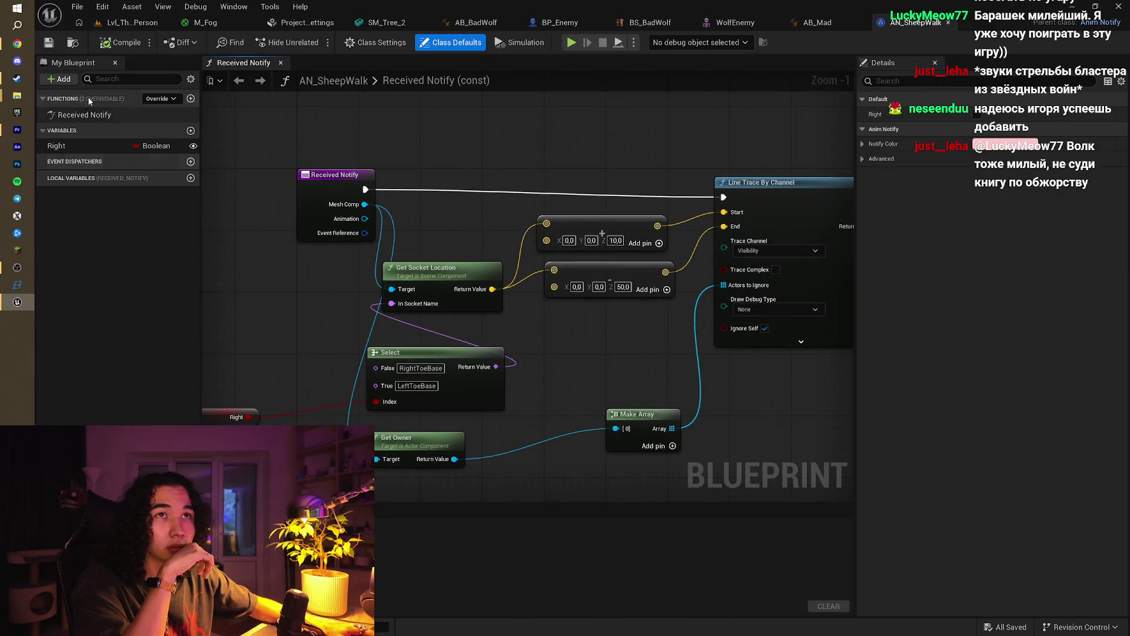
{"action": "scroll", "coordinate": [359, 241], "scroll_direction": "down", "scroll_amount": 1}
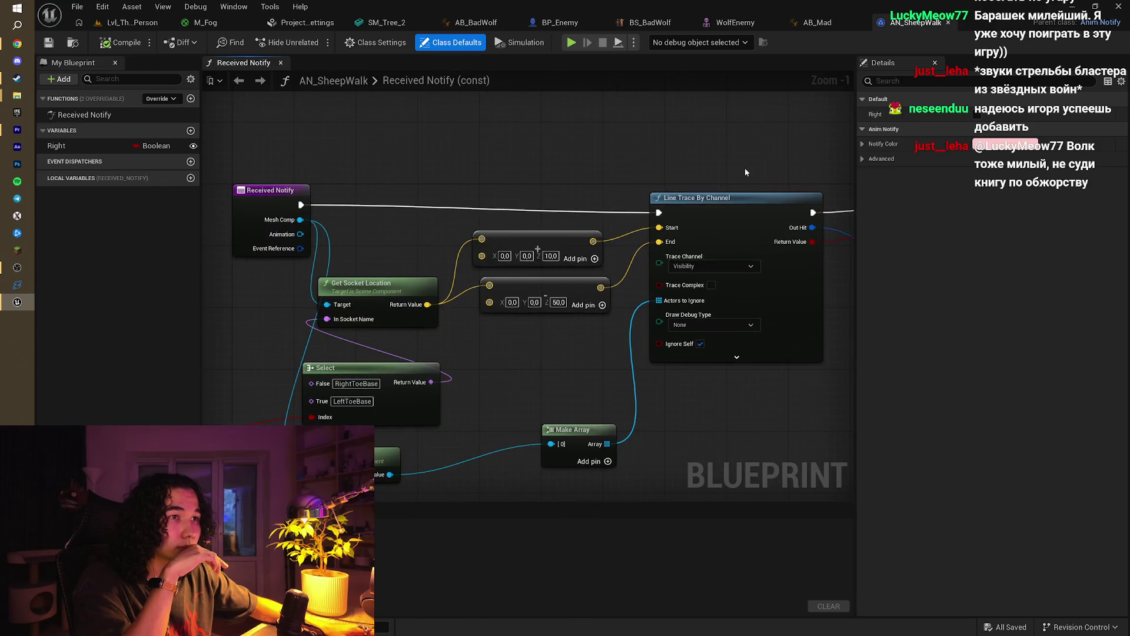
{"action": "left_click", "coordinate": [130, 23]}
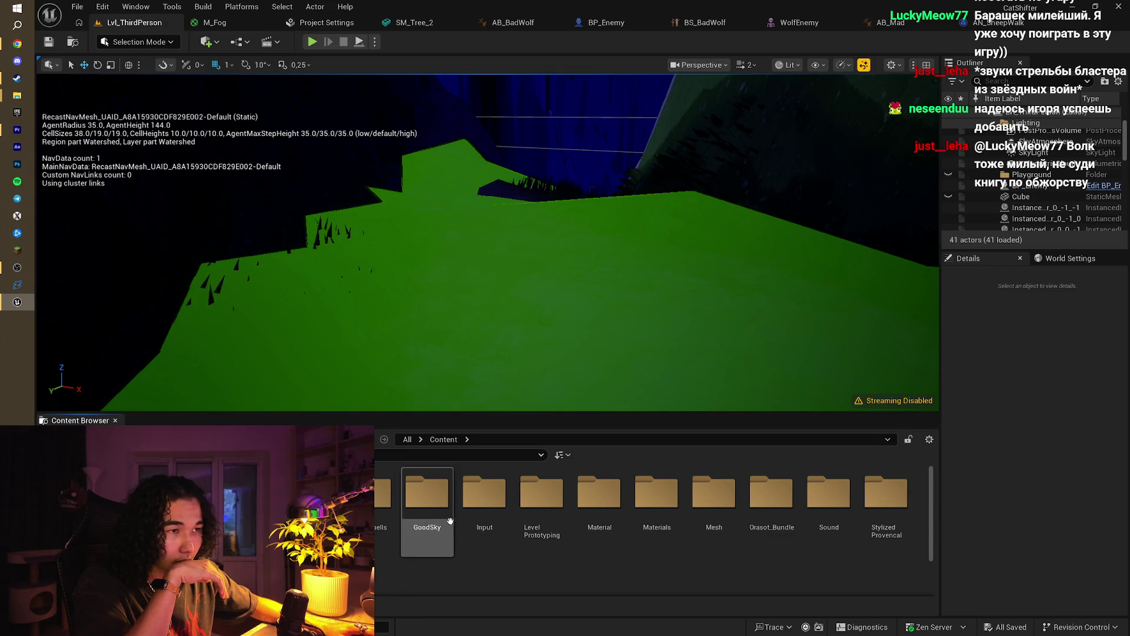
Step: Go to Characters > Goldy > Sound and open the SC_SheepWalk sound cue
{"action": "scroll", "coordinate": [549, 560], "scroll_direction": "down", "scroll_amount": 2}
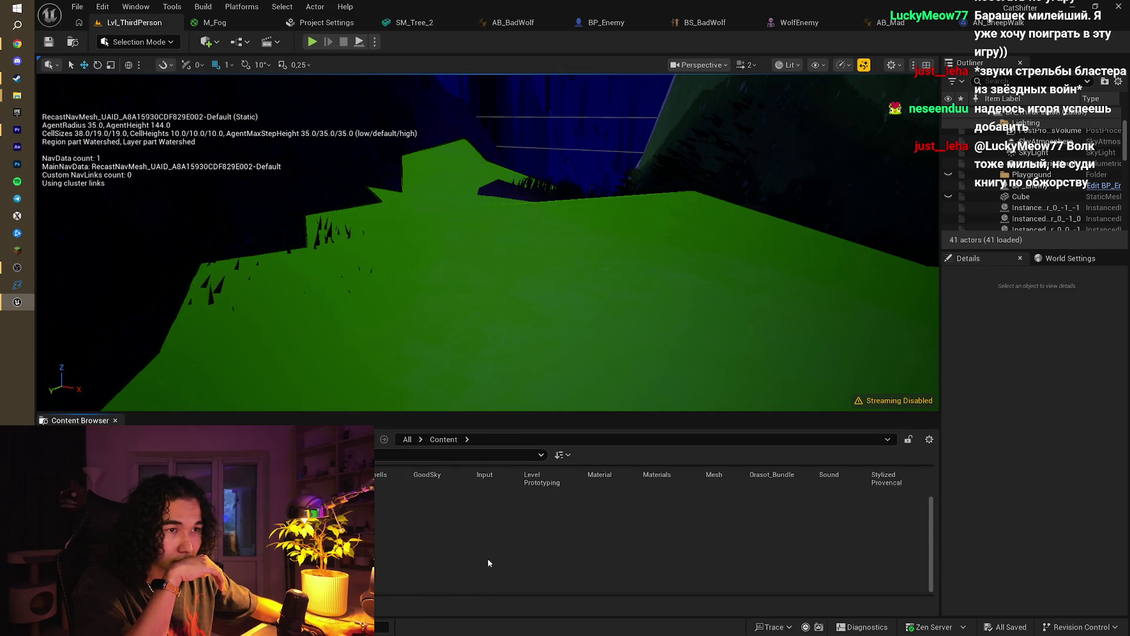
{"action": "scroll", "coordinate": [447, 555], "scroll_direction": "up", "scroll_amount": 2}
{"action": "double_click", "coordinate": [353, 494]}
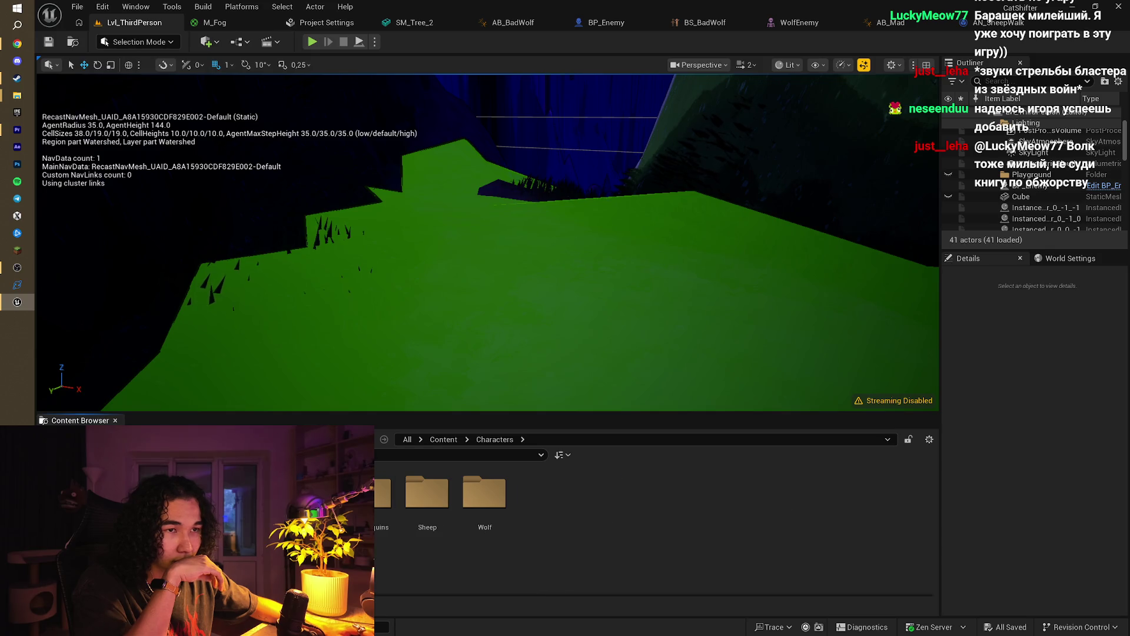
{"action": "double_click", "coordinate": [353, 495]}
{"action": "double_click", "coordinate": [354, 495]}
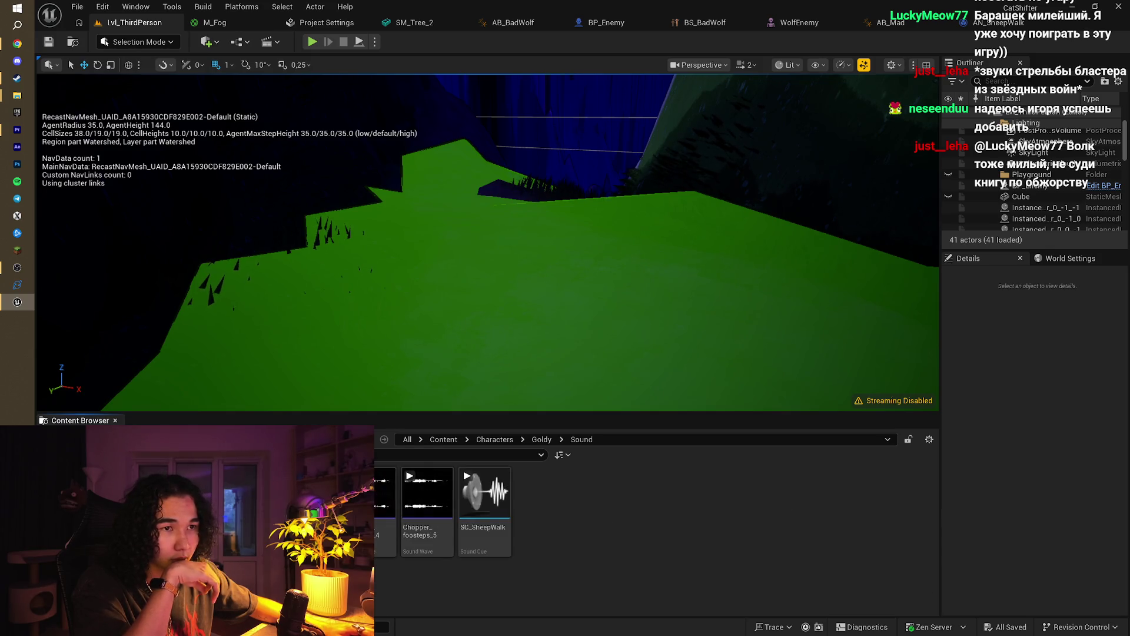
{"action": "double_click", "coordinate": [471, 544]}
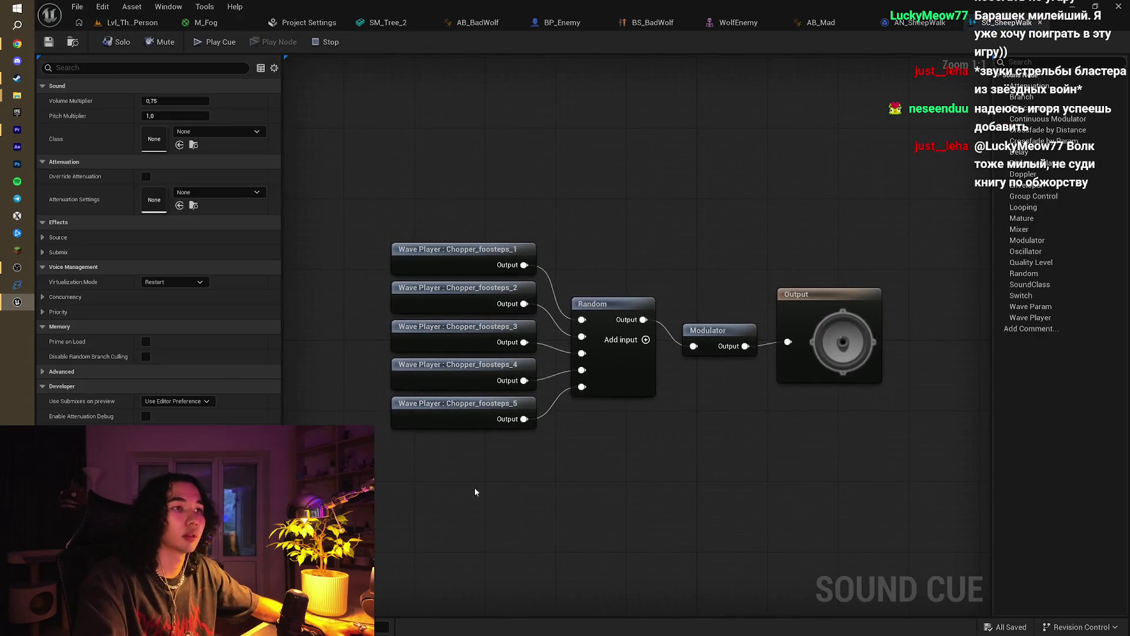
Step: Set the SC_SheepWalk Modulator volume range to 0,2–0,25 and return to Lvl_ThirdPerson
{"action": "left_click", "coordinate": [706, 330]}
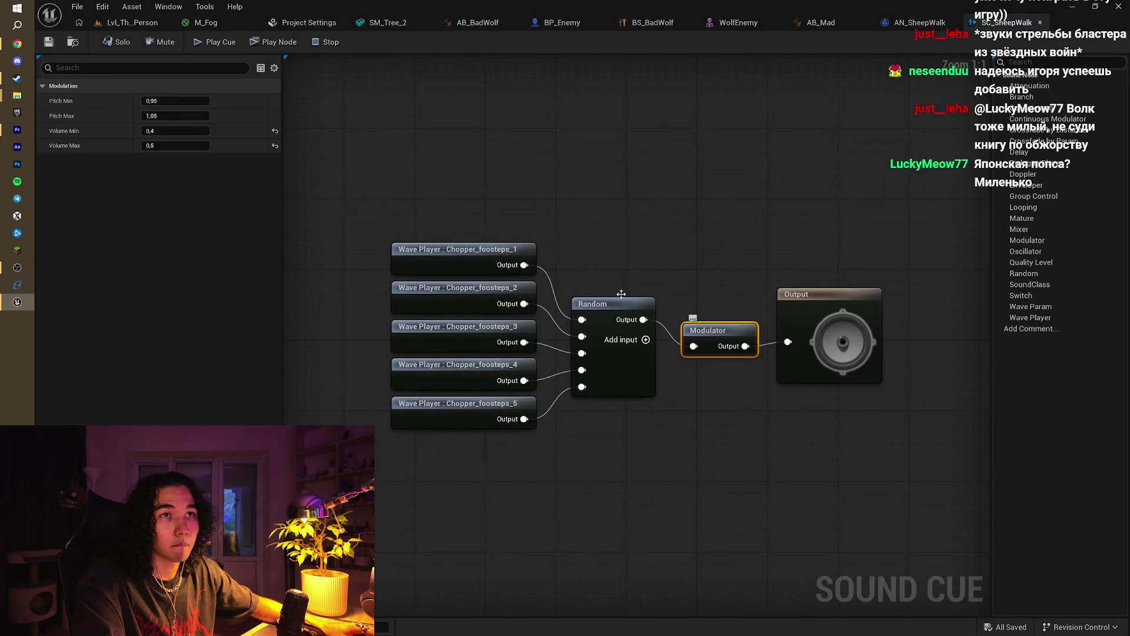
{"action": "type", "text": ","}
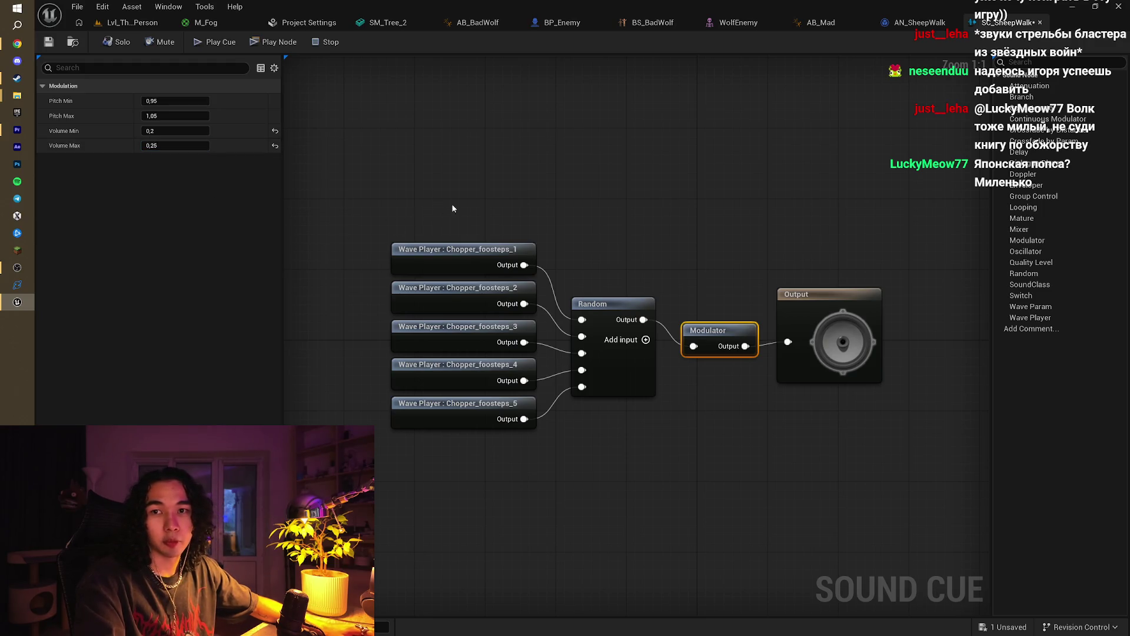
{"action": "left_click", "coordinate": [119, 24]}
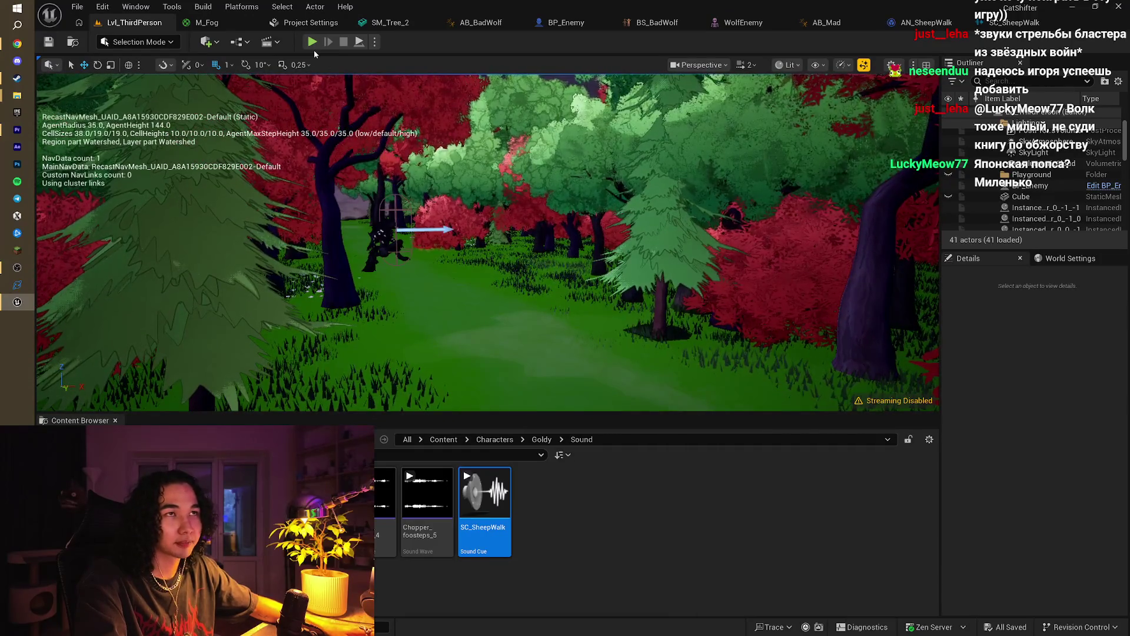
Step: Play-test the level walking the sheep down the forest path, then stop and reframe the editor view on the path
{"action": "left_click", "coordinate": [312, 42]}
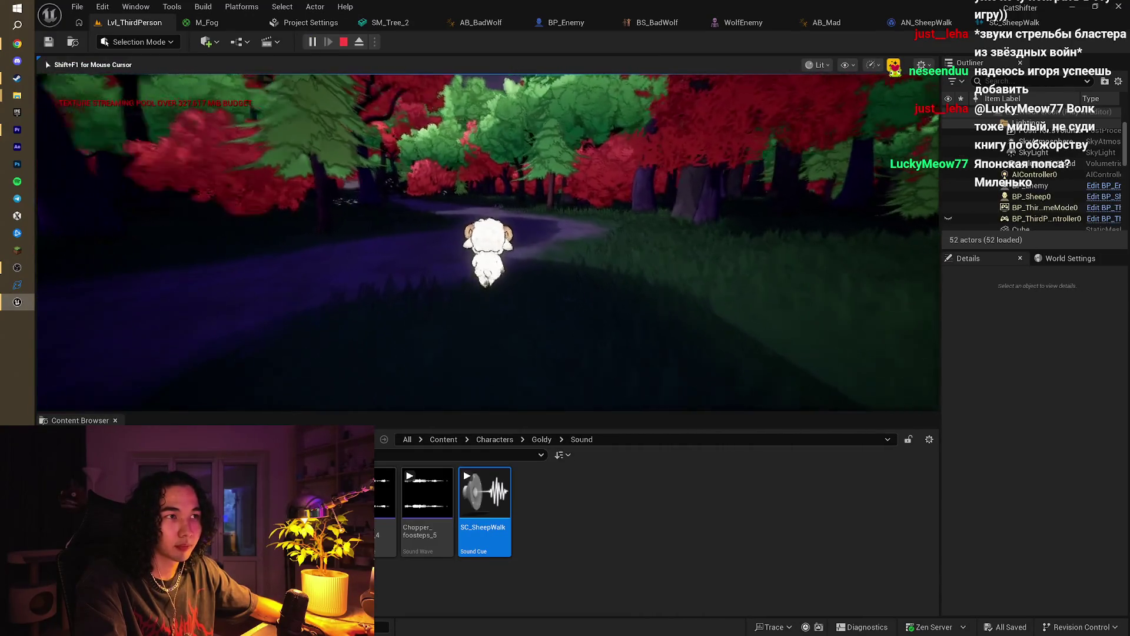
{"action": "key", "text": "w"}
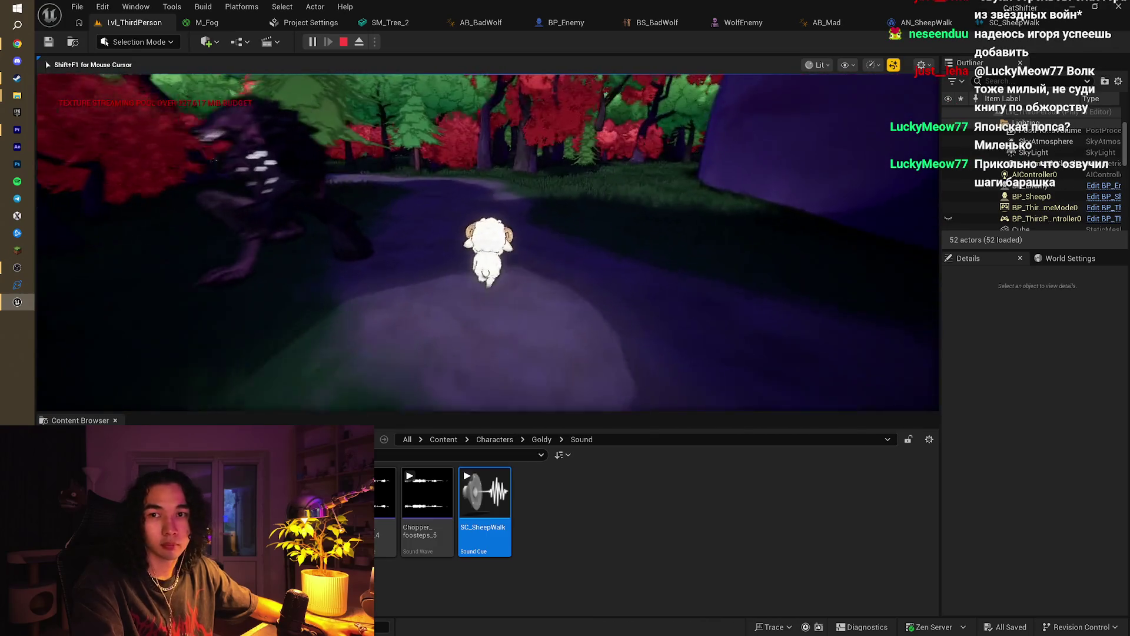
{"action": "key", "text": "Escape"}
{"action": "mouse_move", "coordinate": [429, 311]}
{"action": "left_mouse_down"}
{"action": "mouse_move", "coordinate": [412, 294]}
{"action": "mouse_move", "coordinate": [465, 312]}
{"action": "left_mouse_up"}
{"action": "left_click_drag", "start_coordinate": [324, 253], "coordinate": [324, 253]}
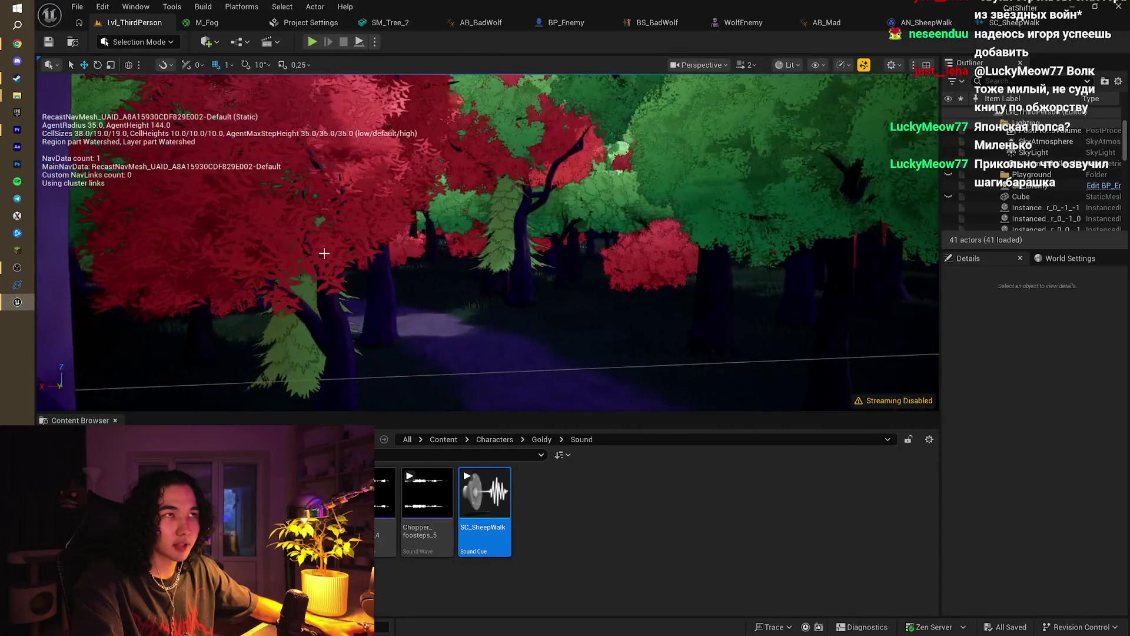
Step: Play-test again, running the sheep along the path and turning it right, then end the session
{"action": "left_click", "coordinate": [312, 42]}
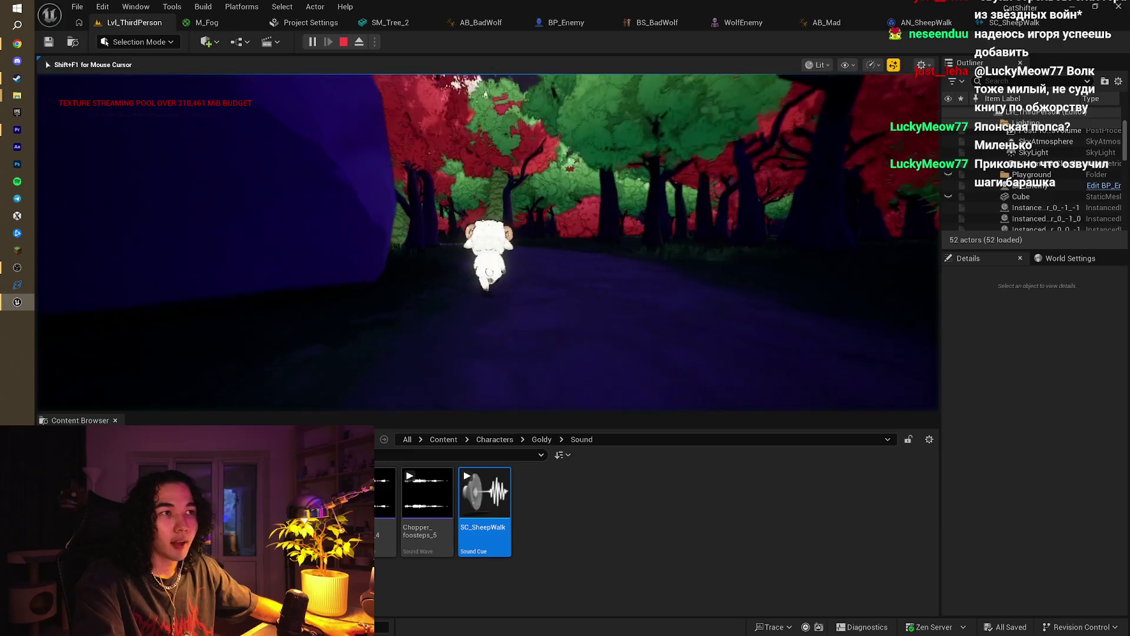
{"action": "key", "text": "w"}
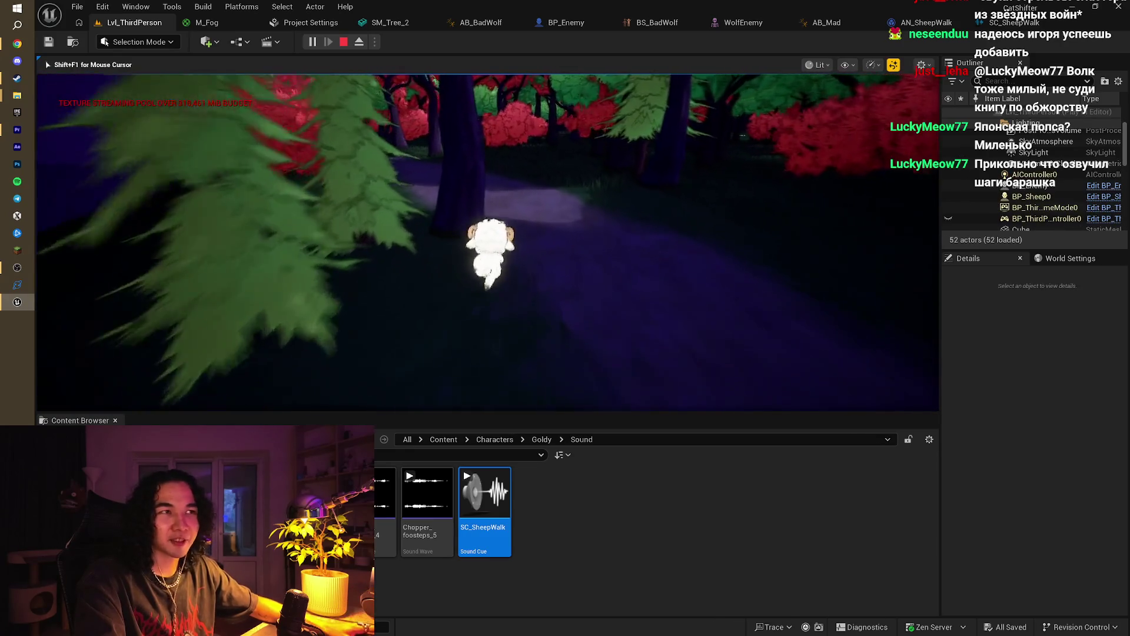
{"action": "key", "text": "w"}
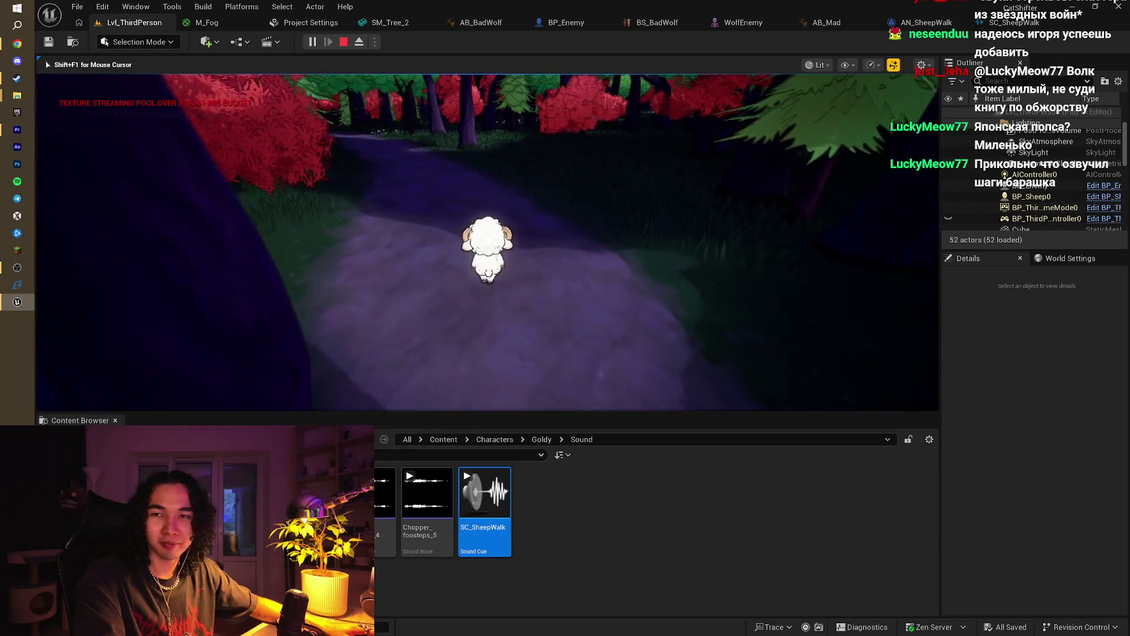
{"action": "key", "text": "w"}
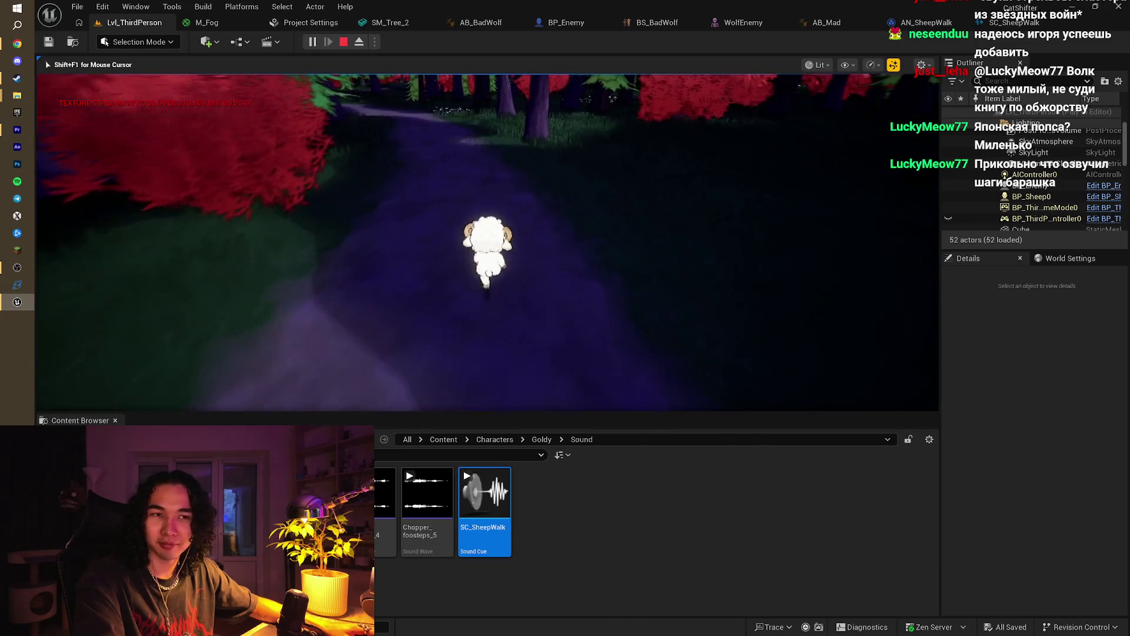
{"action": "key", "text": "d"}
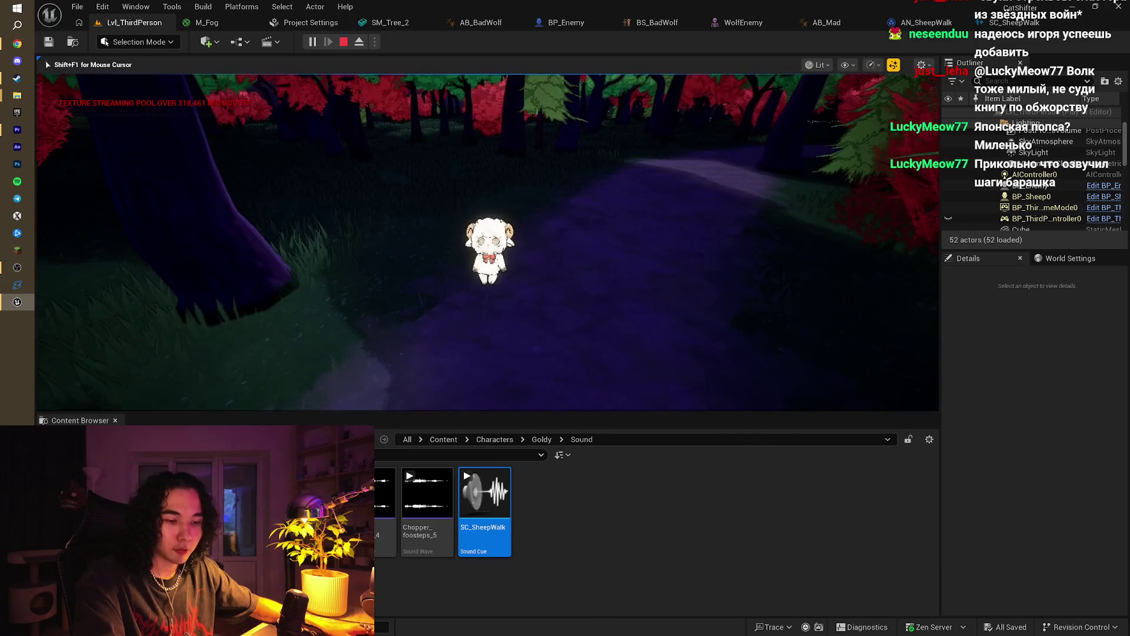
{"action": "key", "text": "w"}
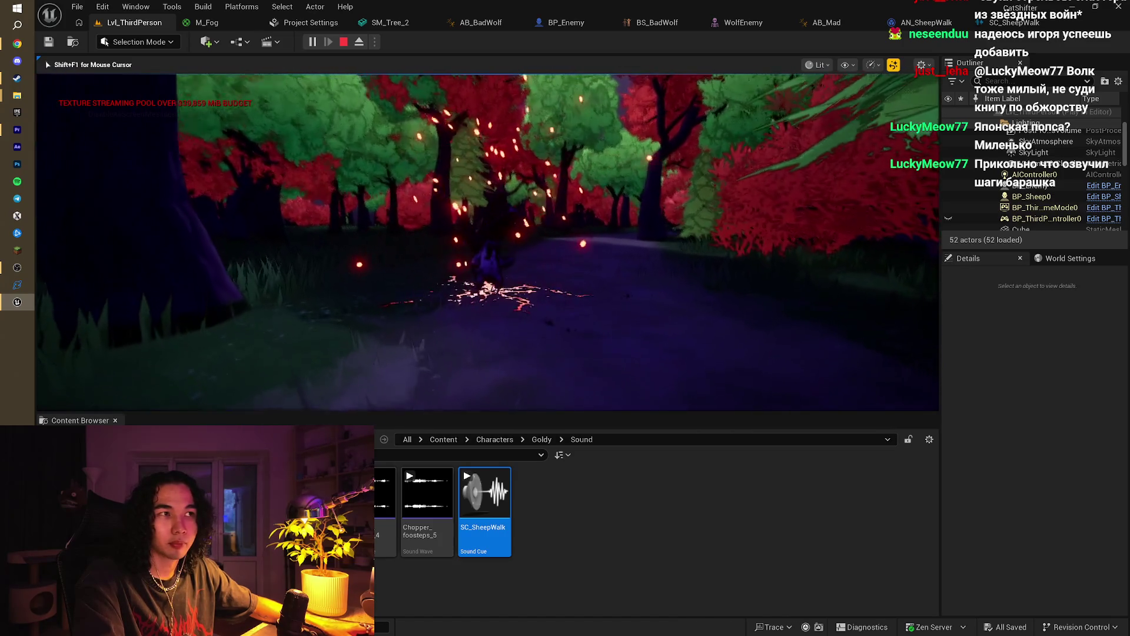
{"action": "key", "text": "w"}
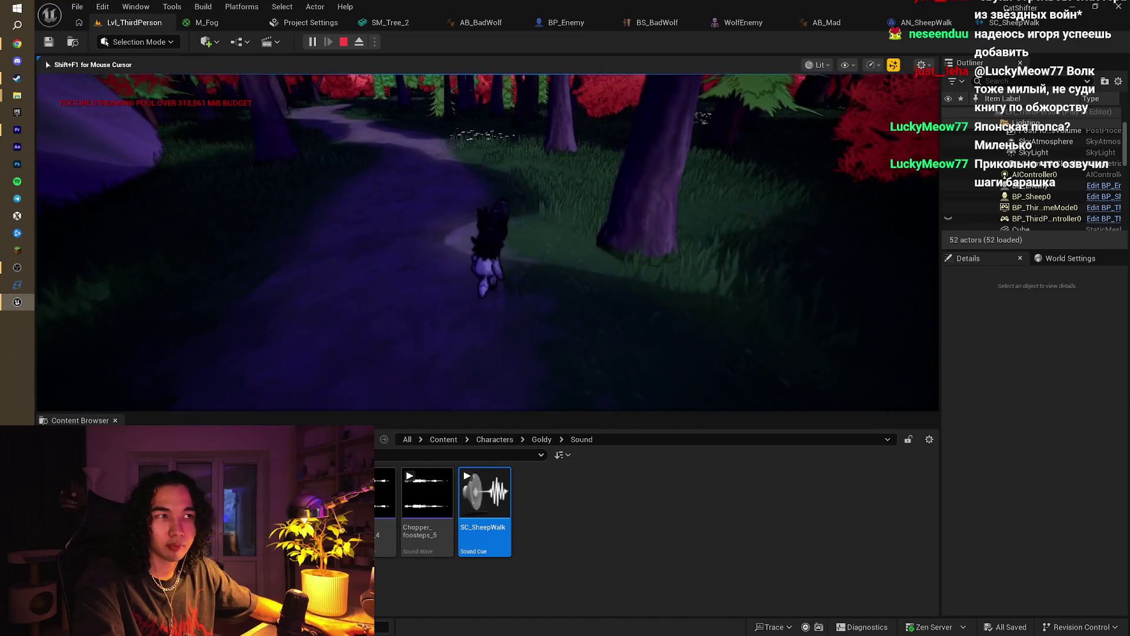
{"action": "key", "text": "w"}
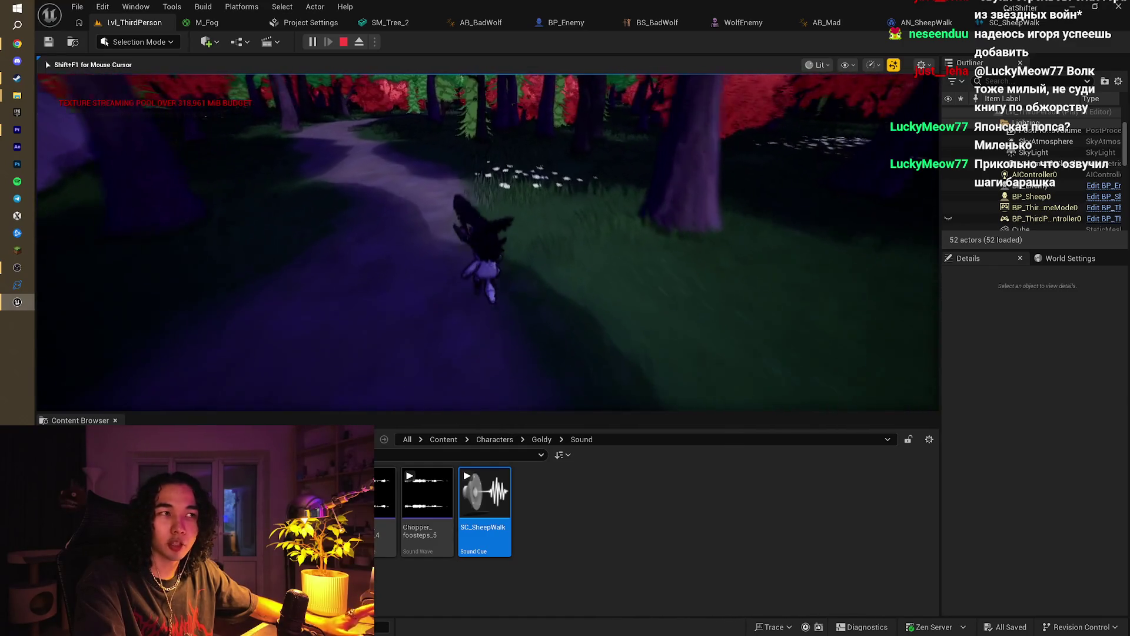
{"action": "key", "text": "w"}
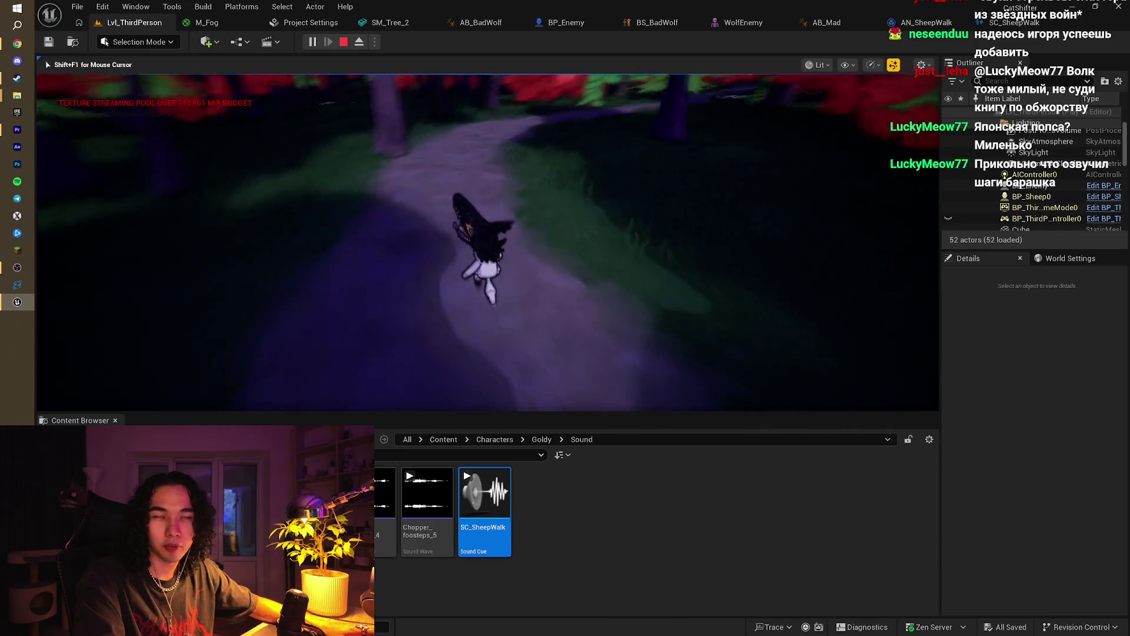
{"action": "key", "text": "w"}
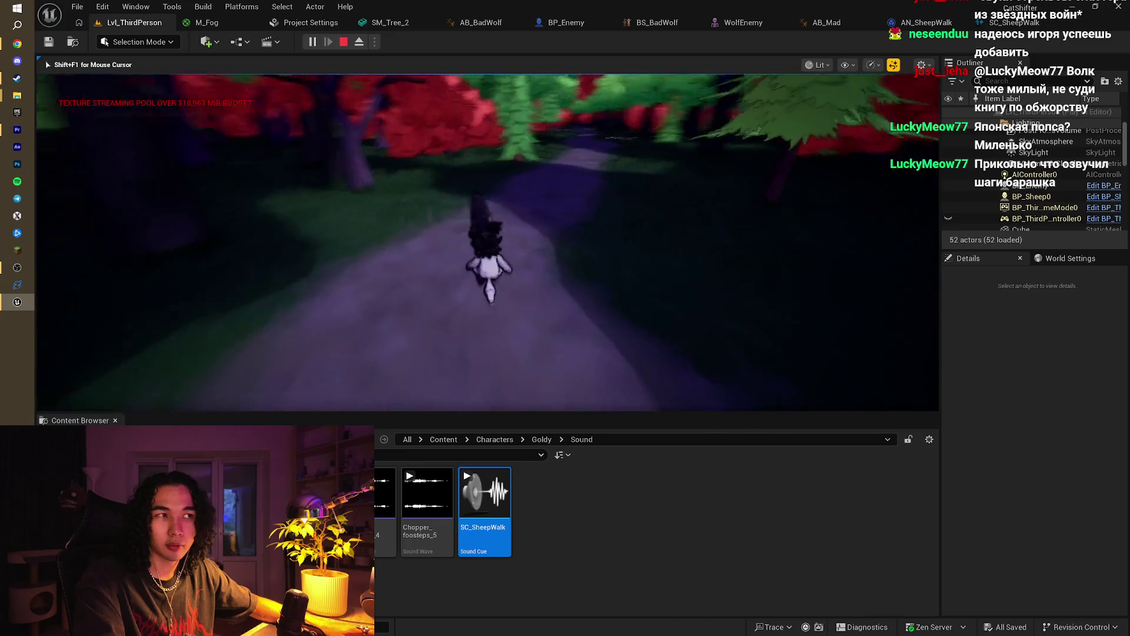
{"action": "key", "text": "Escape"}
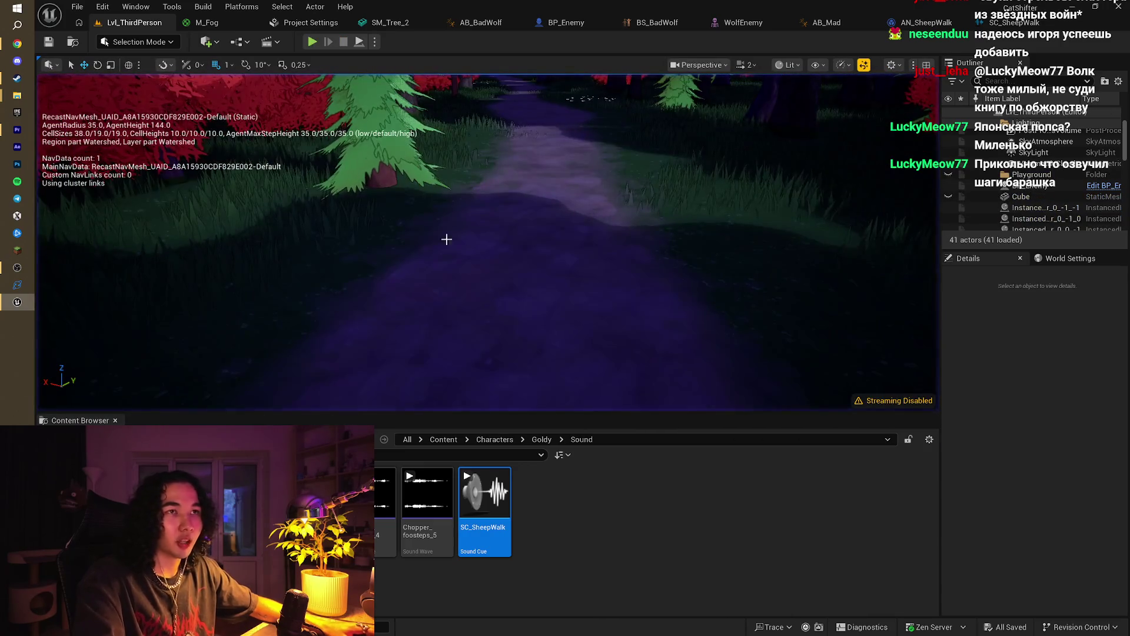
{"action": "left_click", "coordinate": [17, 44]}
Step: On the YouTube tab, search for 'chopper one piece scene' using the autocomplete suggestion
{"action": "left_click", "coordinate": [946, 7]}
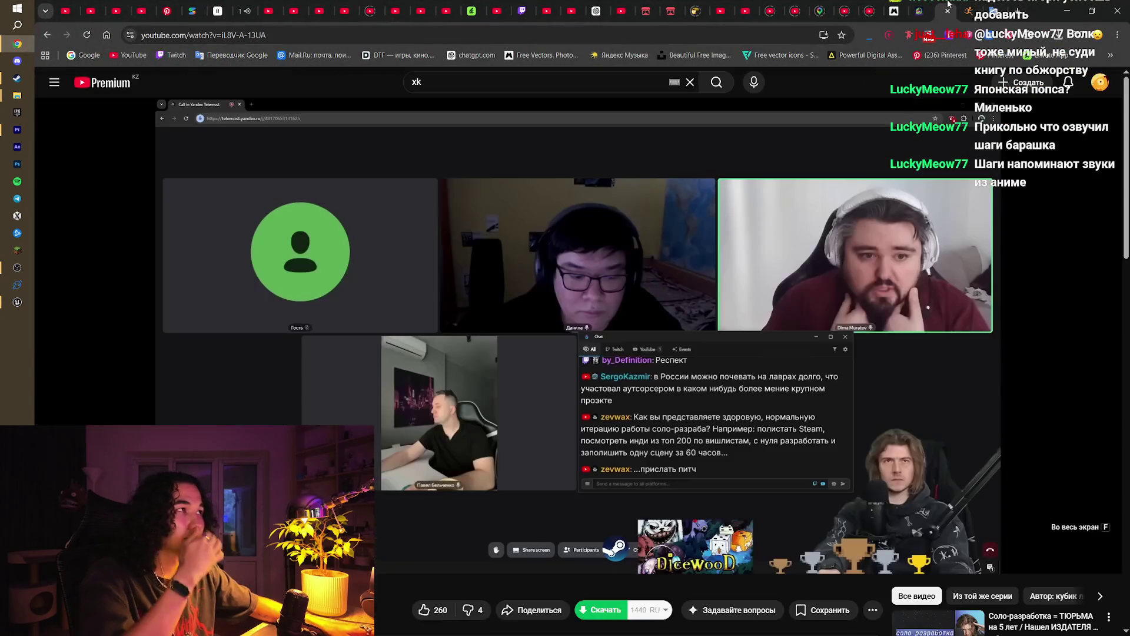
{"action": "left_click", "coordinate": [569, 87]}
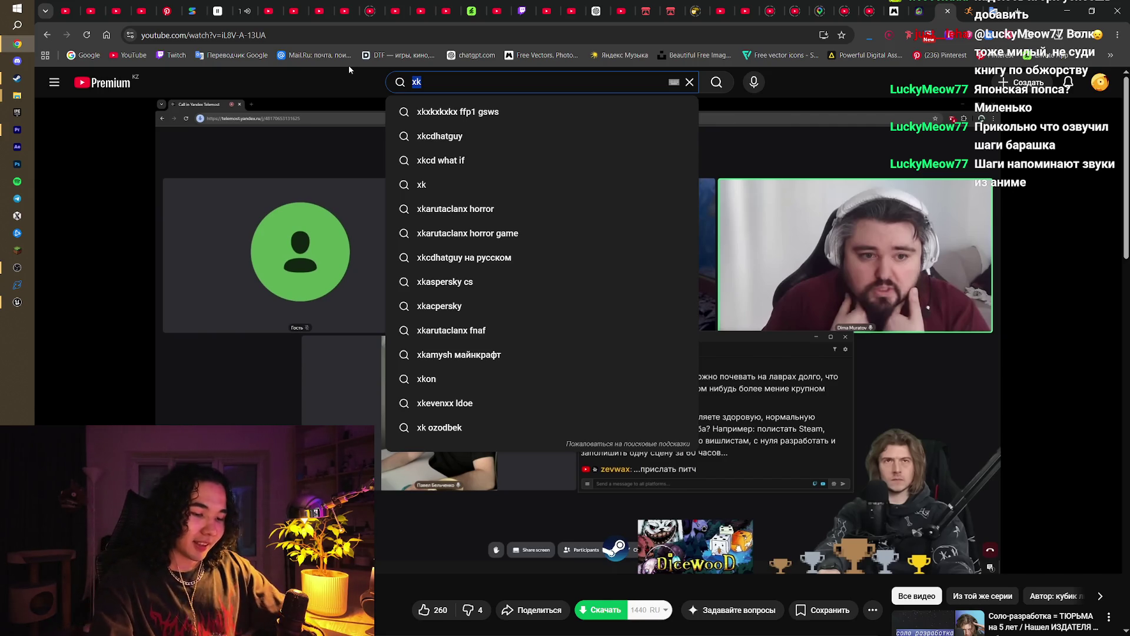
{"action": "type", "text": "chpper"}
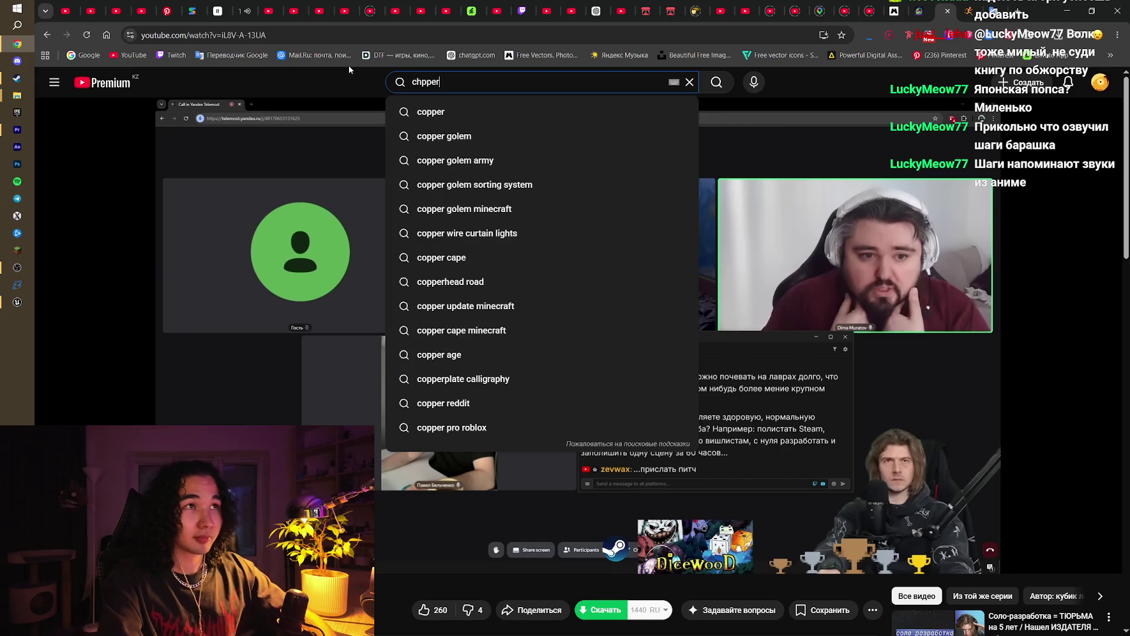
{"action": "type", "text": " one pui"}
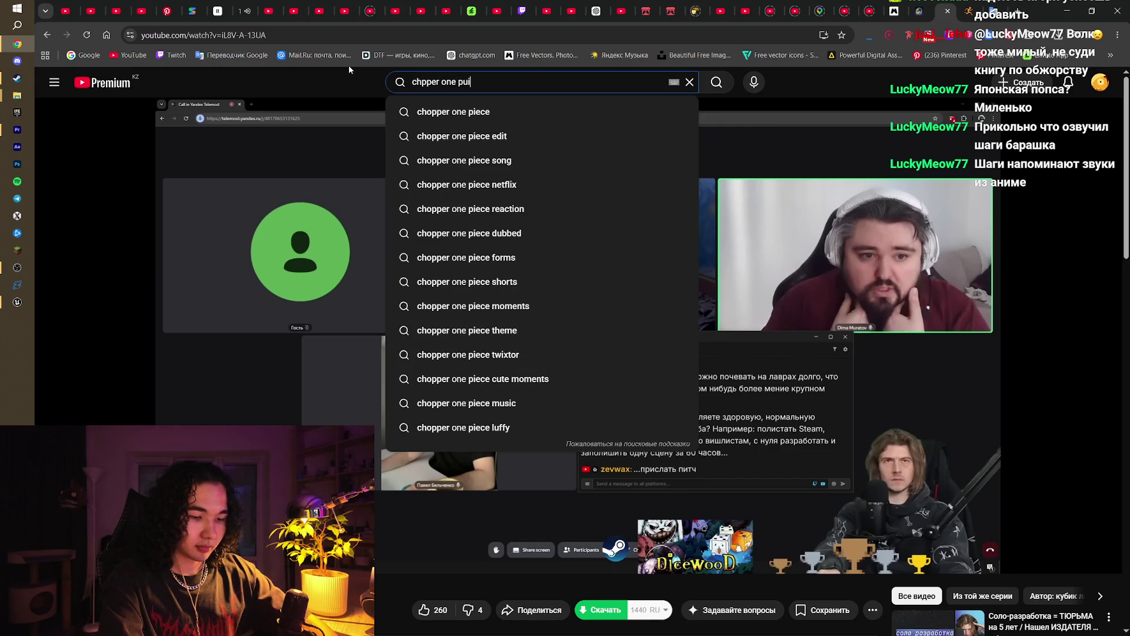
{"action": "key", "text": "Down"}
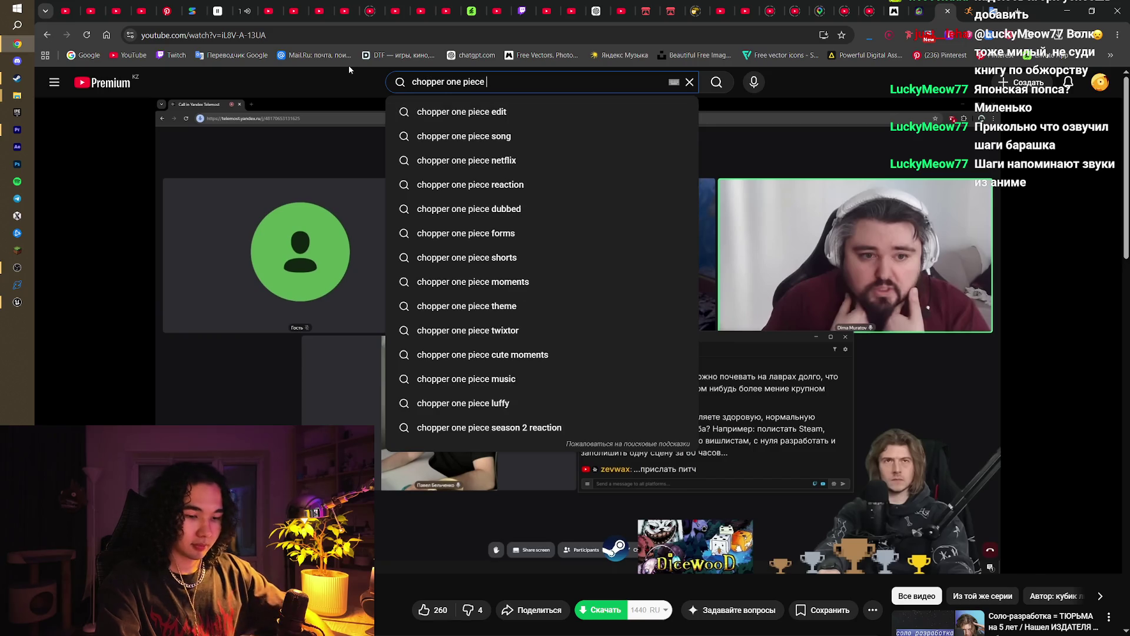
{"action": "type", "text": "scene"}
{"action": "key", "text": "Return"}
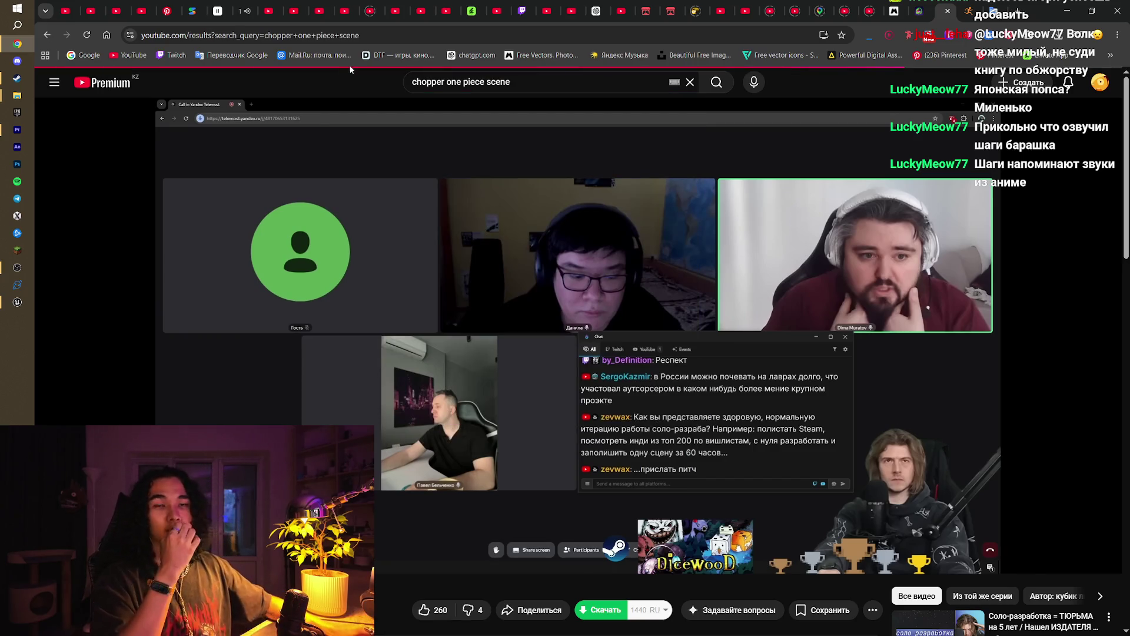
Step: Preview the Mushroom | One Piece video, skipping ahead twice, then return to the results
{"action": "scroll", "coordinate": [802, 340], "scroll_direction": "down", "scroll_amount": 5}
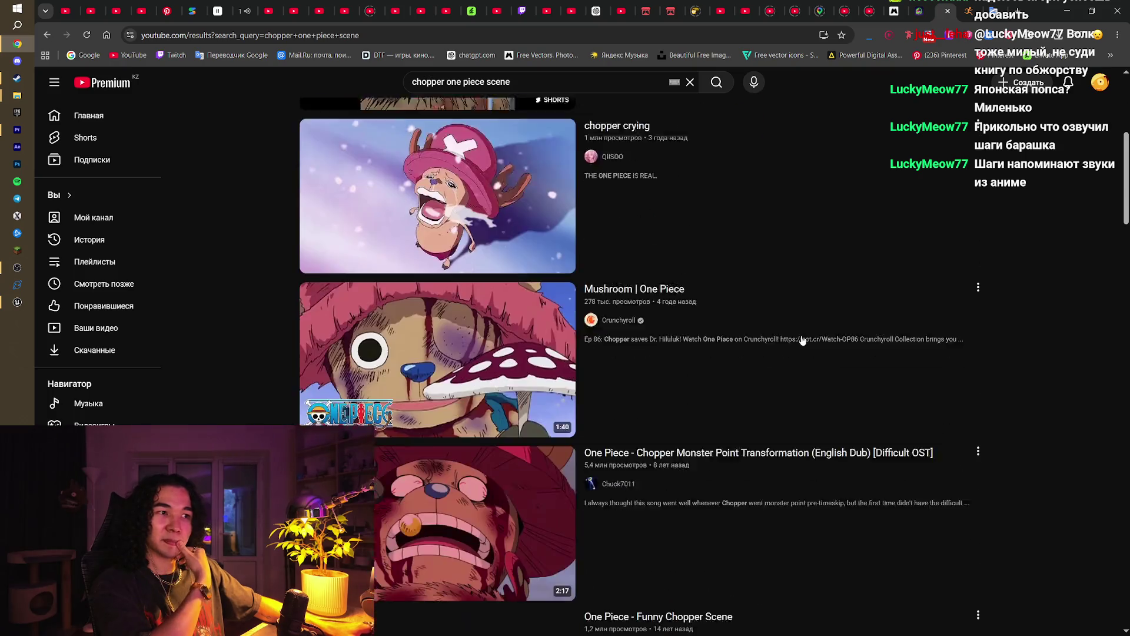
{"action": "scroll", "coordinate": [803, 340], "scroll_direction": "down", "scroll_amount": 1}
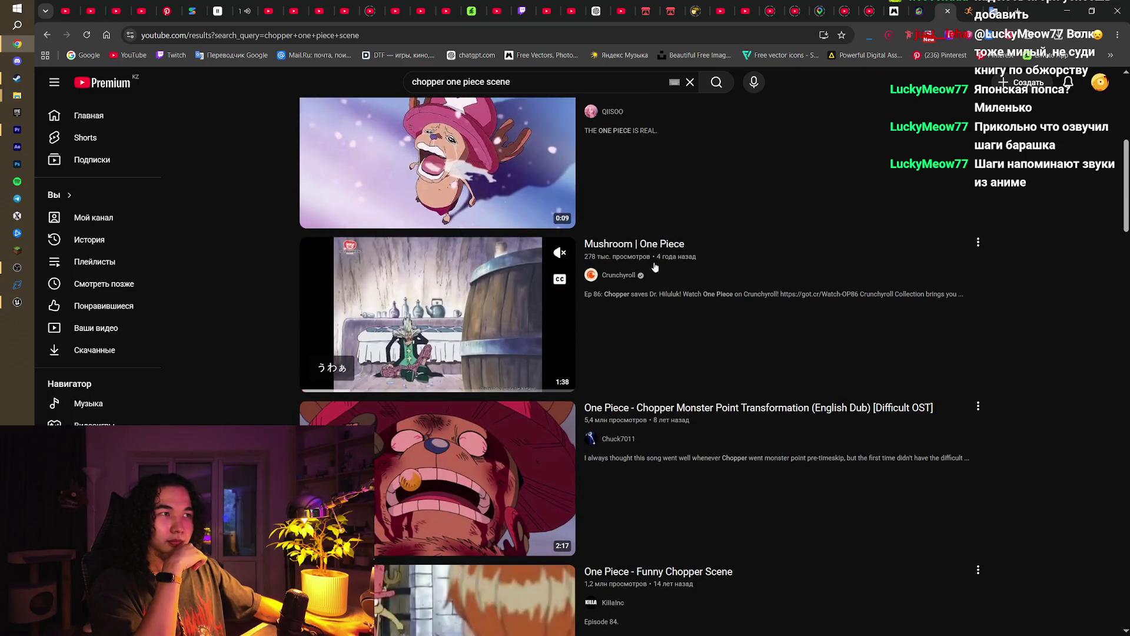
{"action": "left_click", "coordinate": [641, 249]}
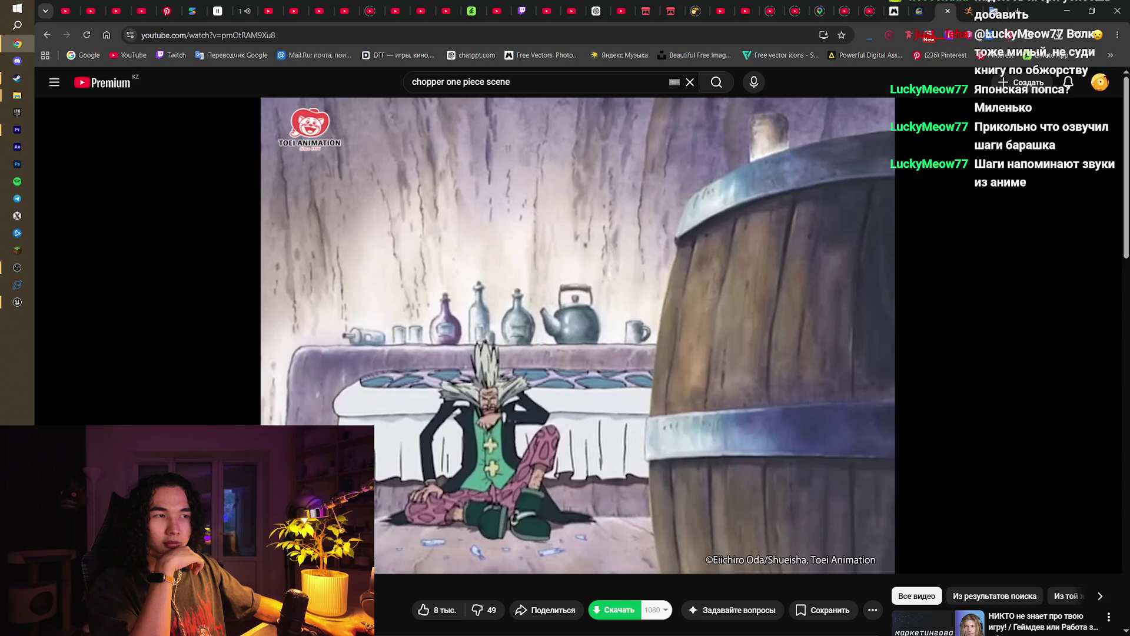
{"action": "key", "text": "Right"}
{"action": "key", "text": "Right"}
{"action": "key", "text": "Right"}
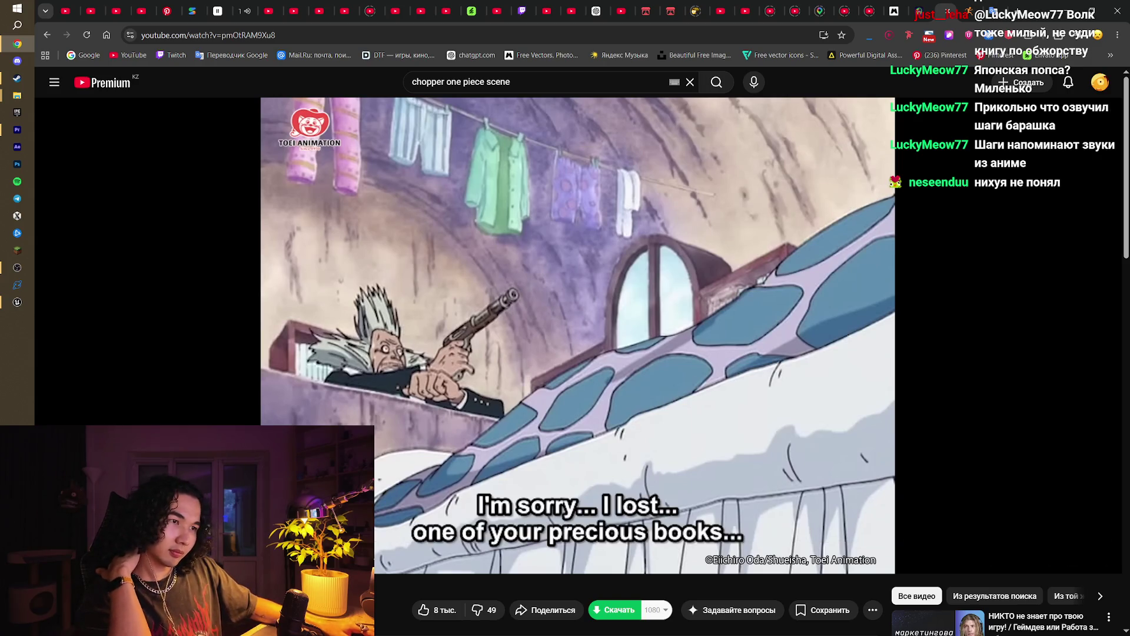
{"action": "key", "text": "Right"}
{"action": "key", "text": "Right"}
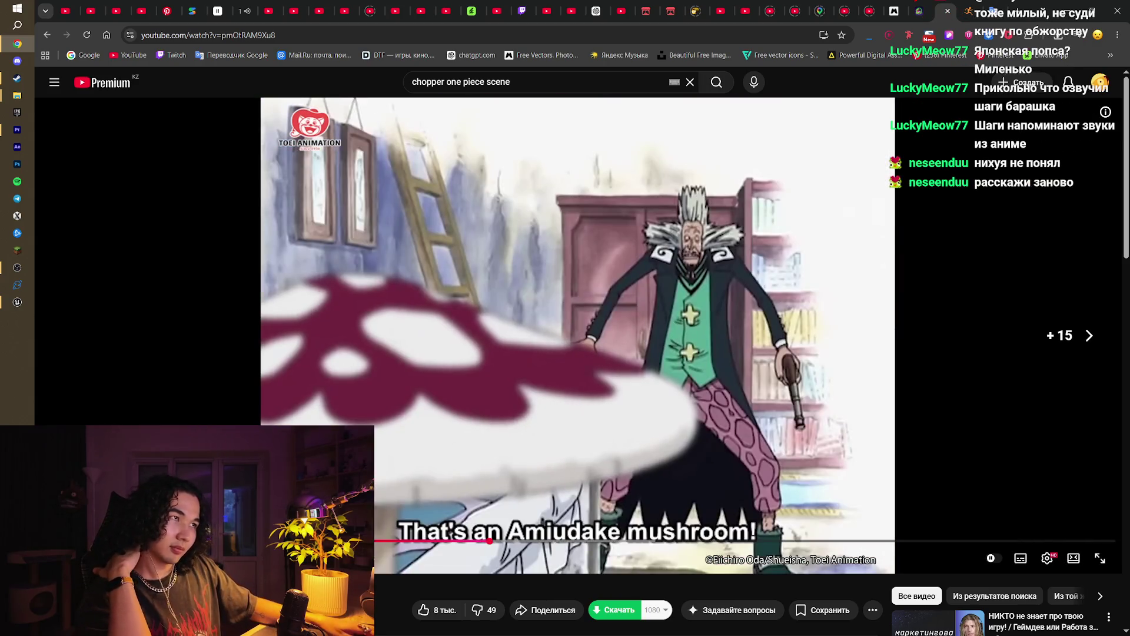
{"action": "key", "text": "alt+Left"}
Step: Scroll down the results and open the One Piece - Funny Chopper Scene video
{"action": "scroll", "coordinate": [426, 465], "scroll_direction": "down", "scroll_amount": 5}
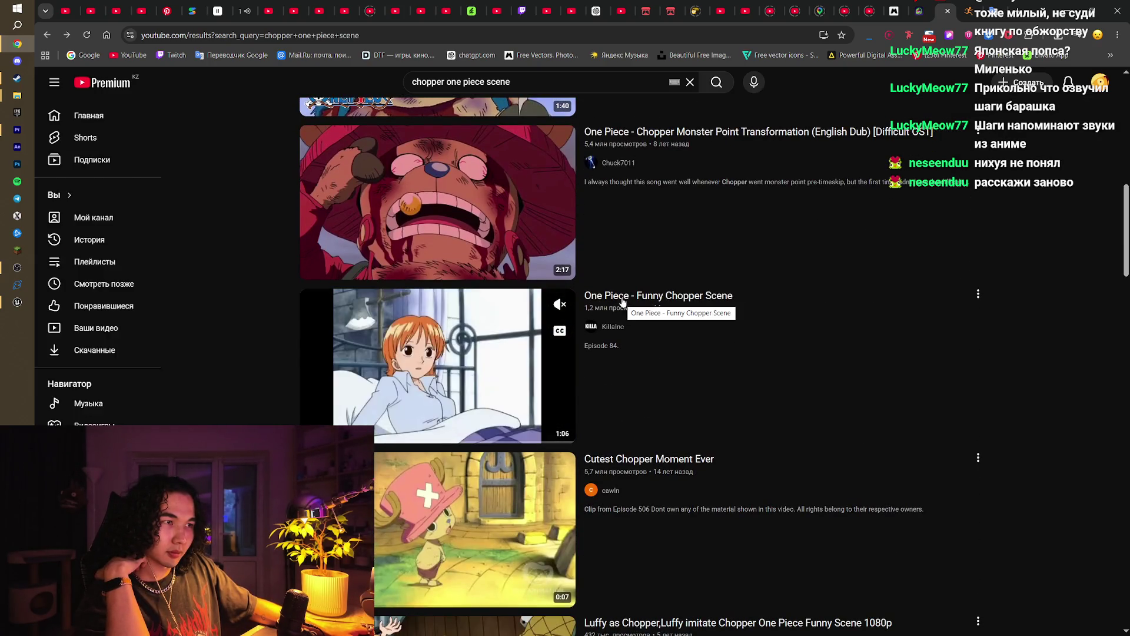
{"action": "scroll", "coordinate": [627, 309], "scroll_direction": "down", "scroll_amount": 2}
{"action": "scroll", "coordinate": [641, 353], "scroll_direction": "down", "scroll_amount": 2}
{"action": "scroll", "coordinate": [640, 355], "scroll_direction": "down", "scroll_amount": 3}
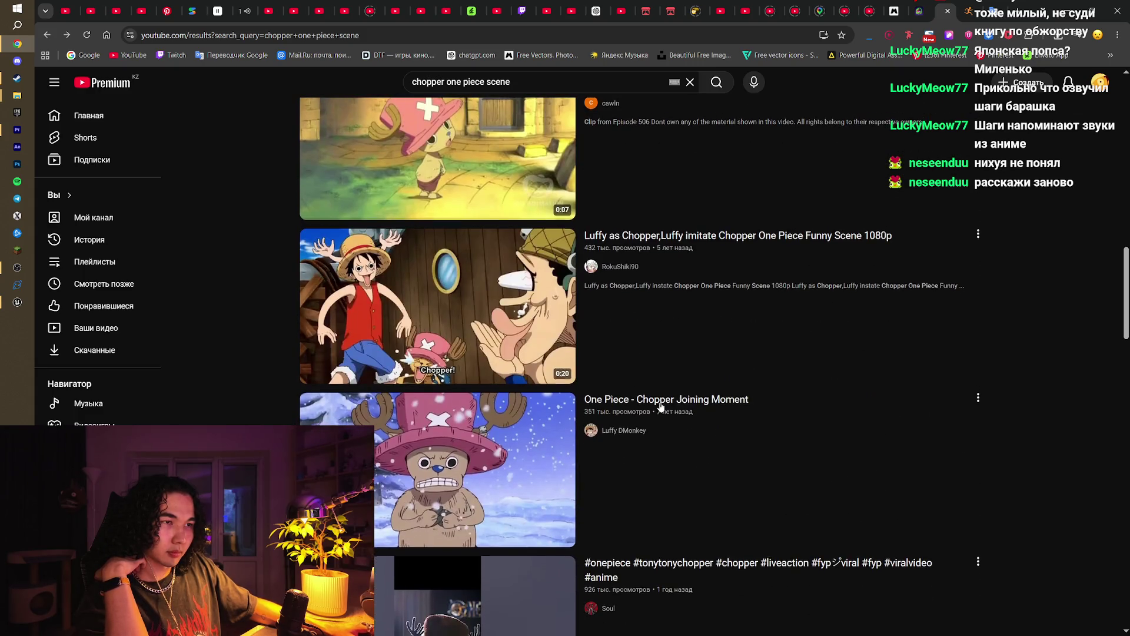
{"action": "scroll", "coordinate": [659, 409], "scroll_direction": "down", "scroll_amount": 12}
{"action": "scroll", "coordinate": [660, 404], "scroll_direction": "down", "scroll_amount": 4}
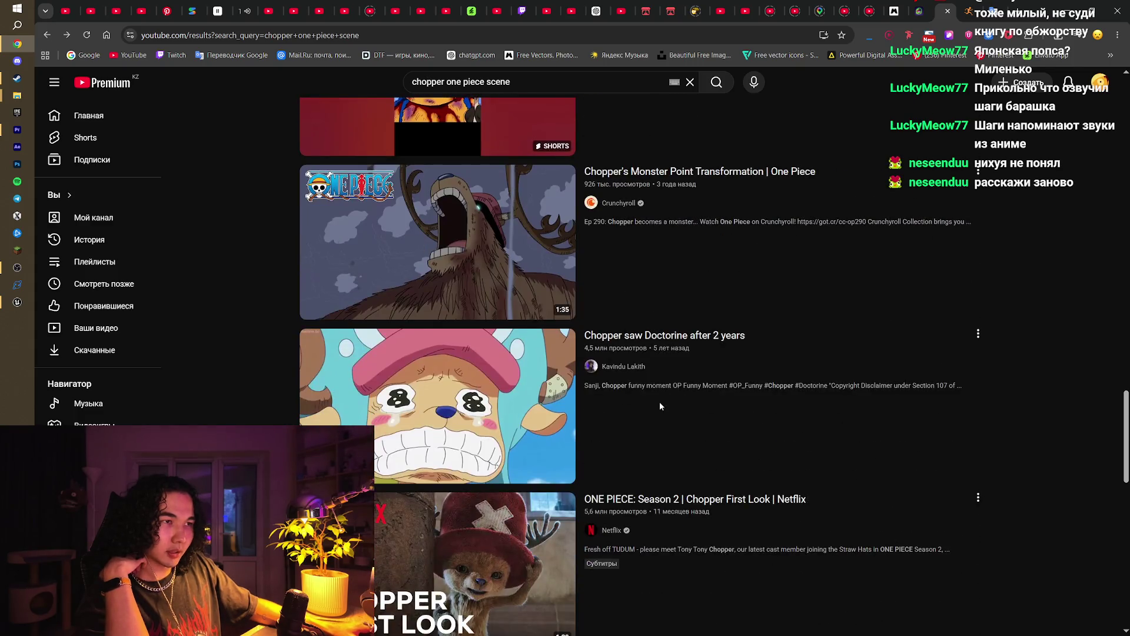
{"action": "scroll", "coordinate": [664, 332], "scroll_direction": "down", "scroll_amount": 6}
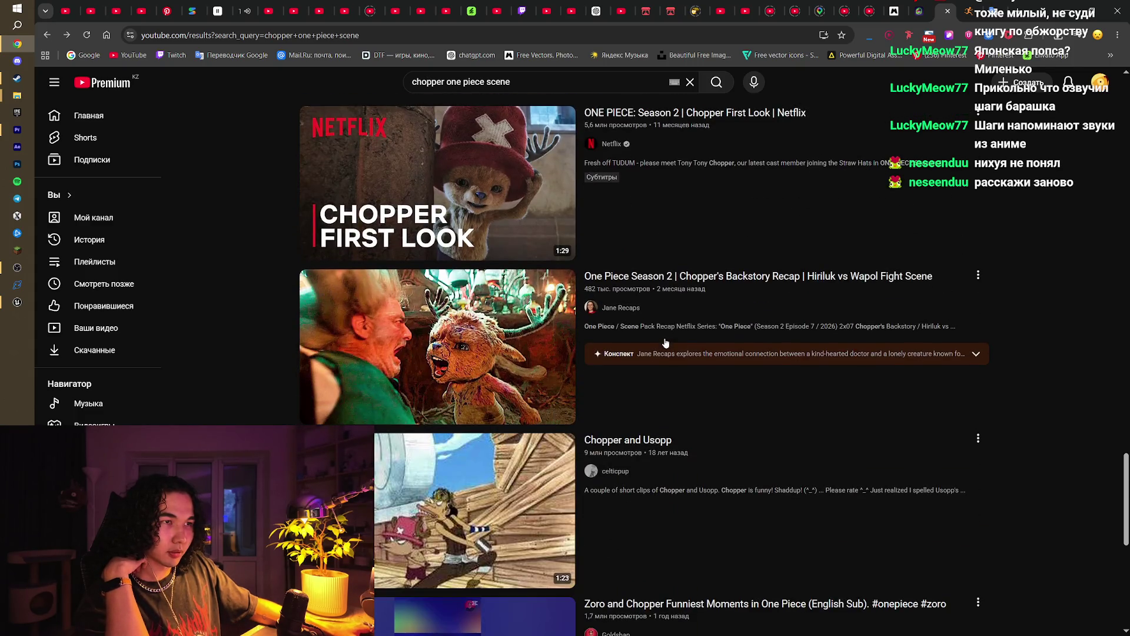
{"action": "scroll", "coordinate": [665, 342], "scroll_direction": "down", "scroll_amount": 4}
{"action": "scroll", "coordinate": [665, 343], "scroll_direction": "down", "scroll_amount": 4}
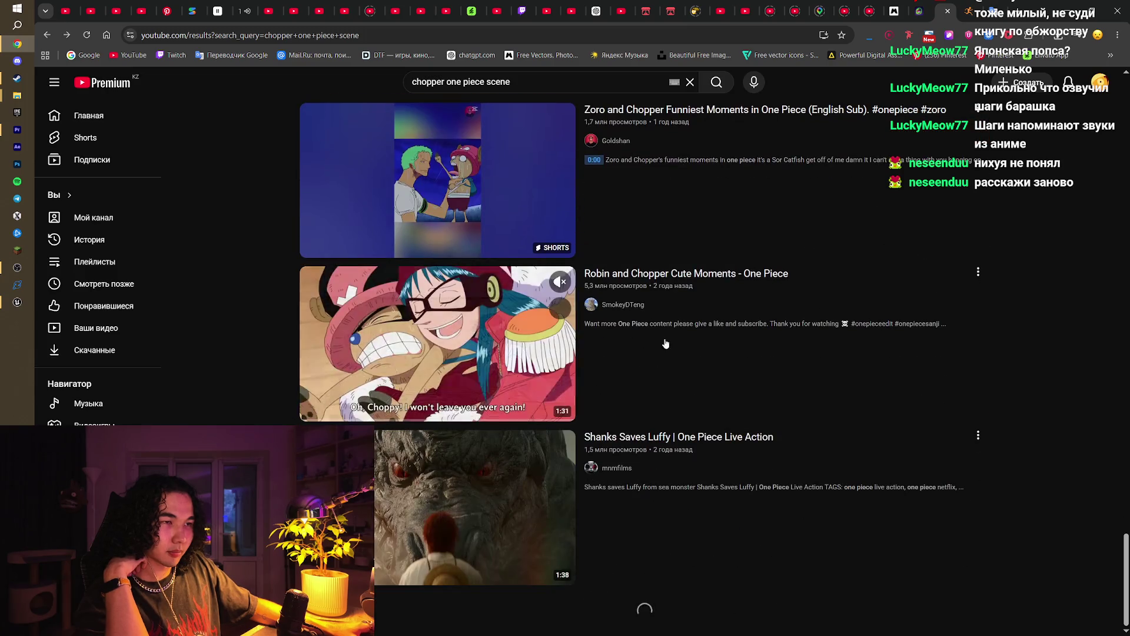
{"action": "scroll", "coordinate": [665, 342], "scroll_direction": "down", "scroll_amount": 8}
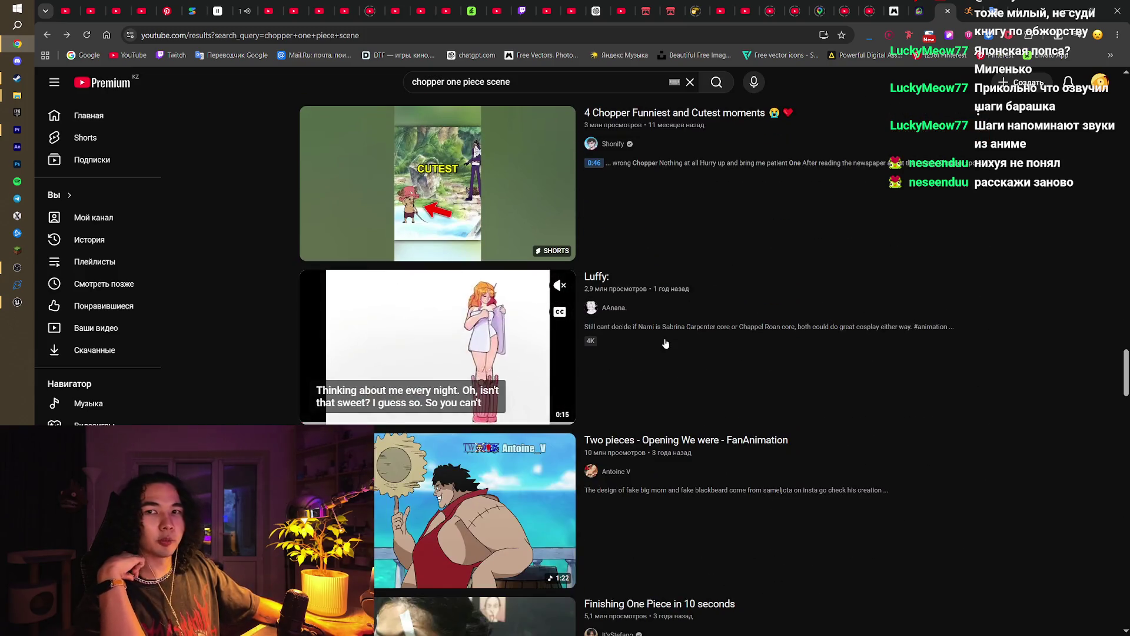
{"action": "scroll", "coordinate": [665, 343], "scroll_direction": "down", "scroll_amount": 20}
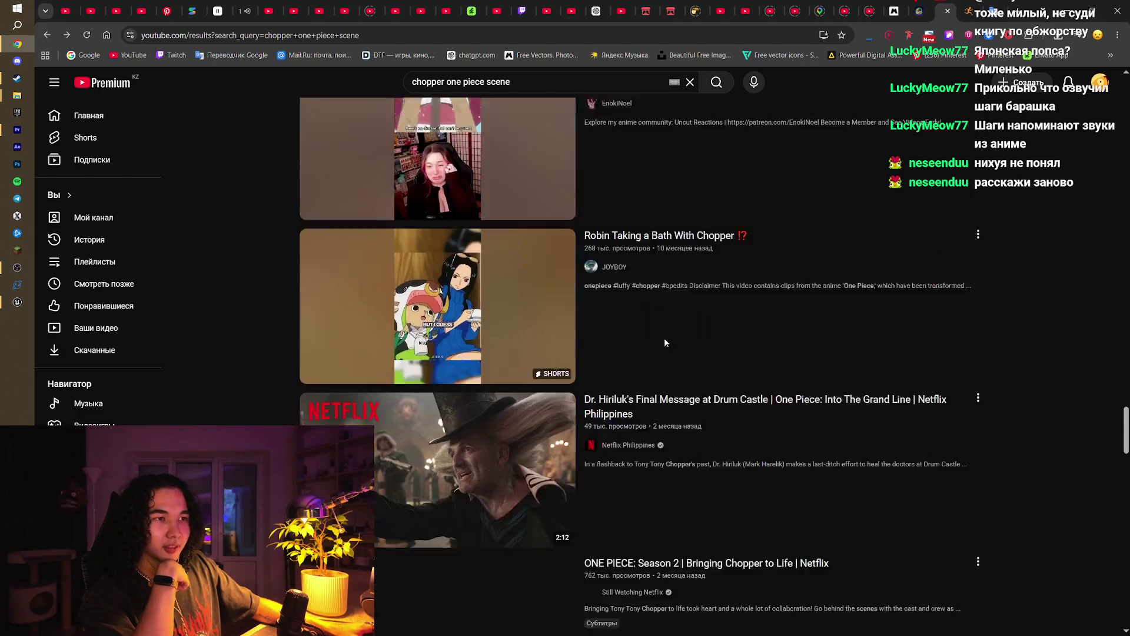
{"action": "scroll", "coordinate": [800, 404], "scroll_direction": "down", "scroll_amount": 20}
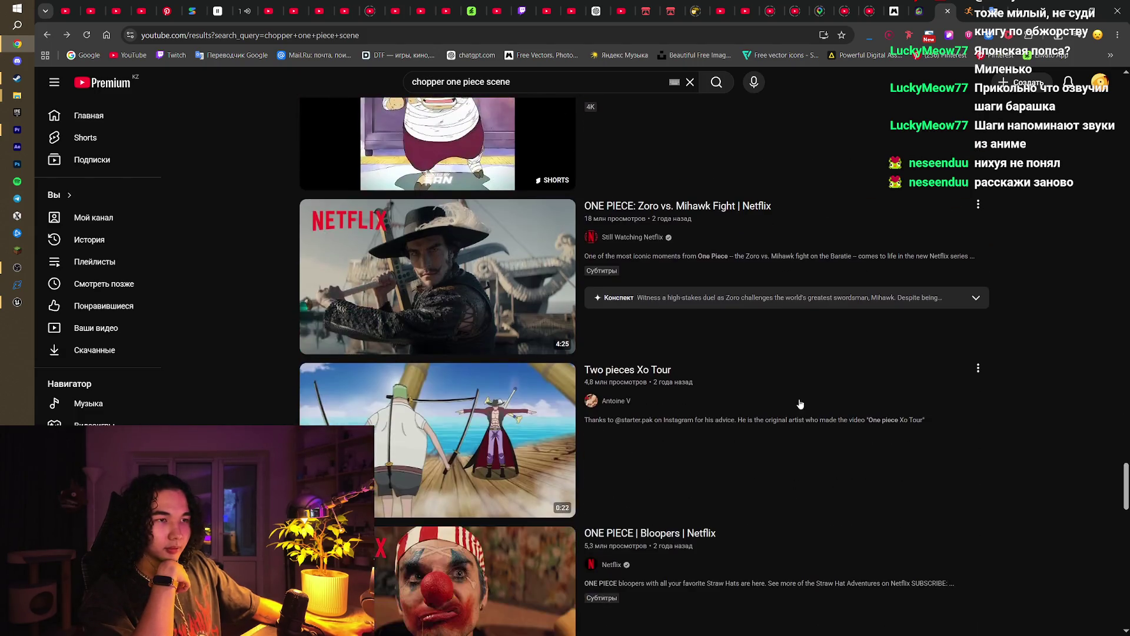
{"action": "scroll", "coordinate": [855, 415], "scroll_direction": "down", "scroll_amount": 5}
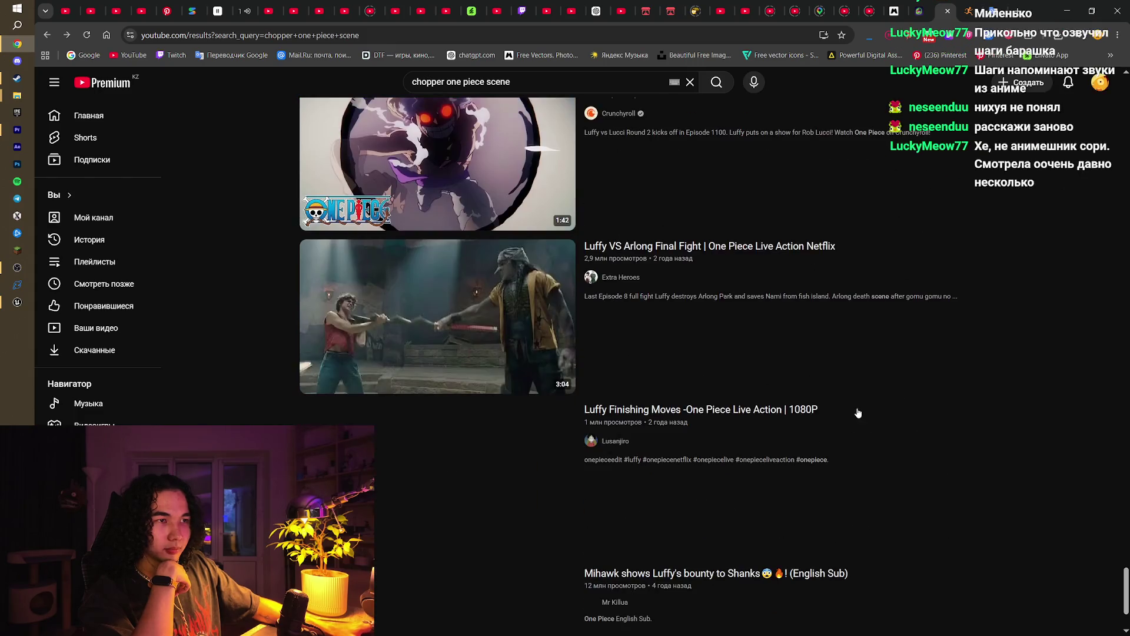
{"action": "scroll", "coordinate": [856, 412], "scroll_direction": "down", "scroll_amount": 15}
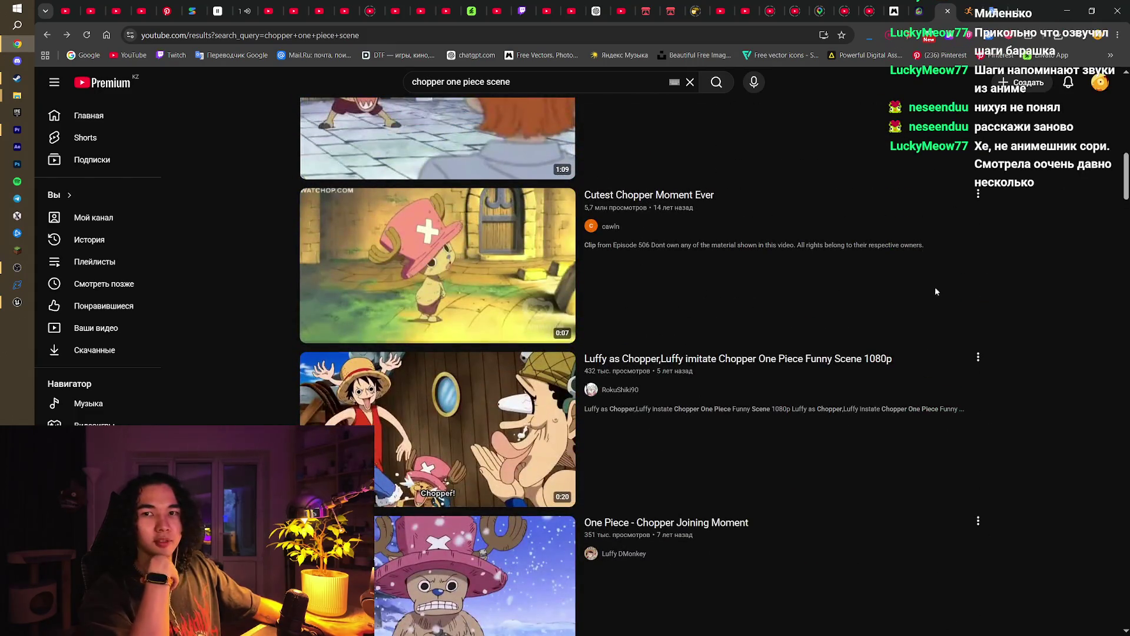
{"action": "mouse_move", "coordinate": [896, 303]}
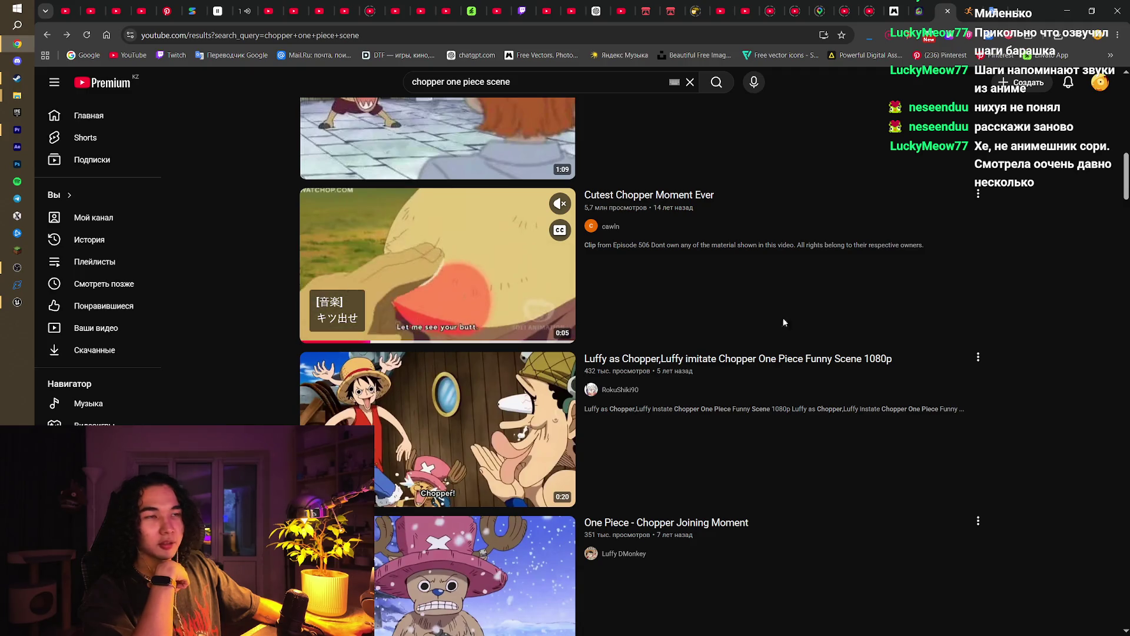
{"action": "scroll", "coordinate": [734, 324], "scroll_direction": "up", "scroll_amount": 3}
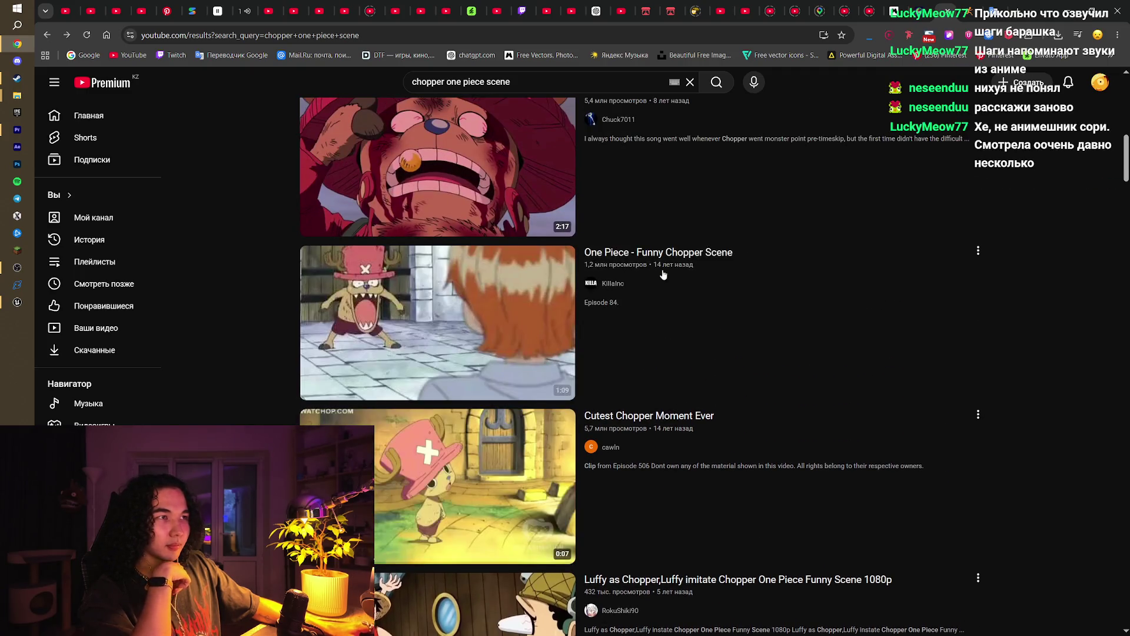
{"action": "left_click", "coordinate": [665, 261]}
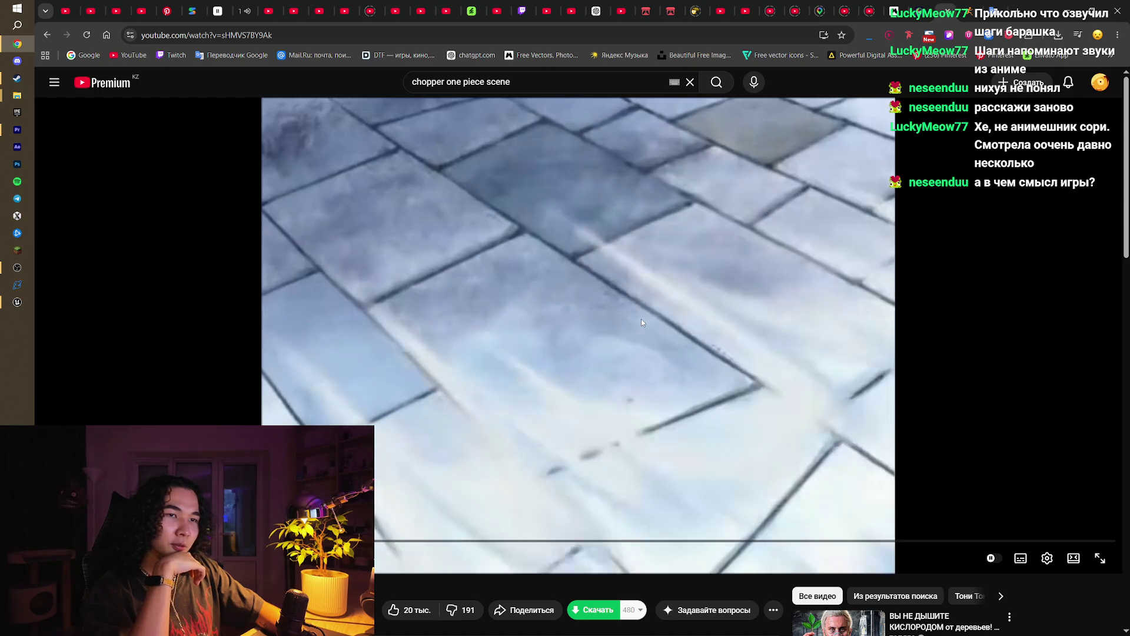
Step: Watch the Funny Chopper Scene clip, seeking forward and back, then return to the Mixamo Crouch Idle page
{"action": "key", "text": "Right"}
{"action": "key", "text": "Right"}
{"action": "key", "text": "Right"}
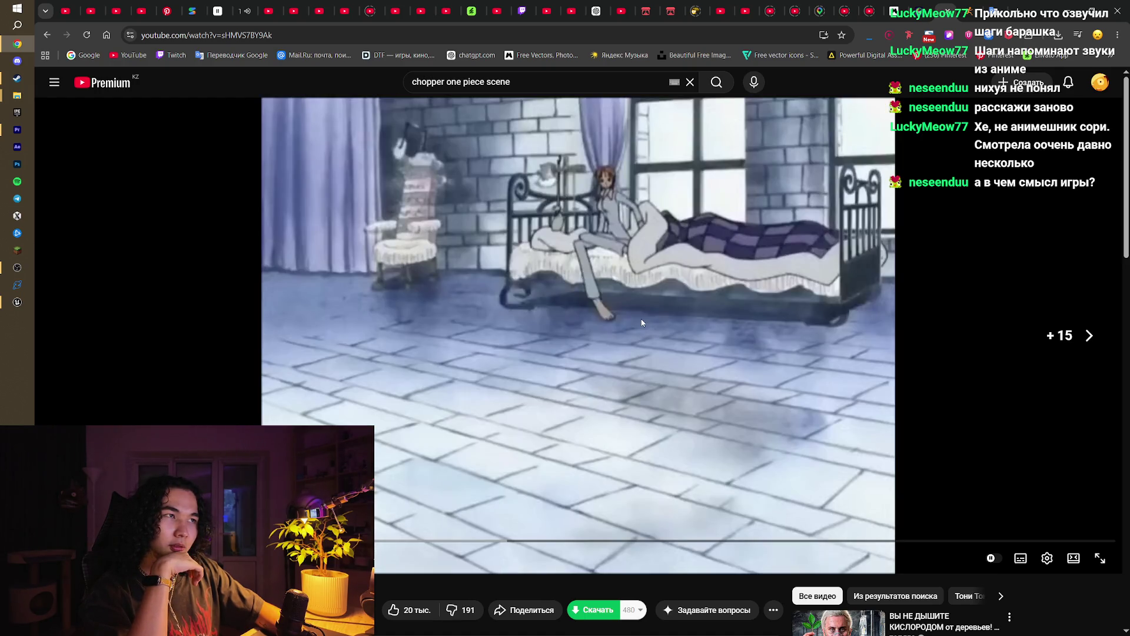
{"action": "key", "text": "Left"}
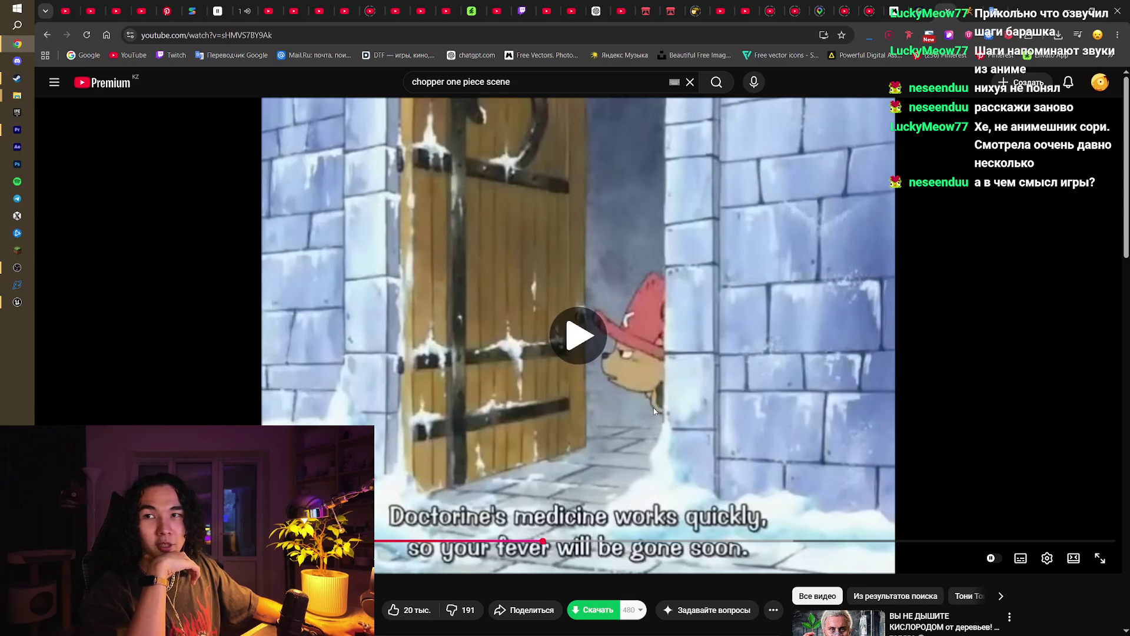
{"action": "left_click", "coordinate": [669, 450]}
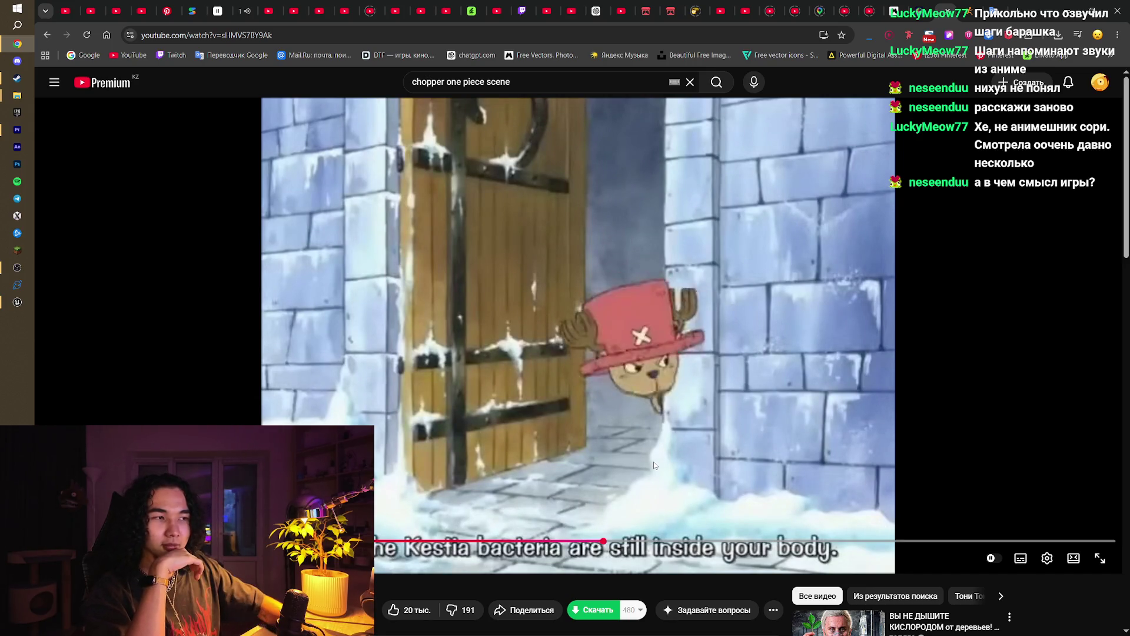
{"action": "key", "text": "Right"}
{"action": "key", "text": "Right"}
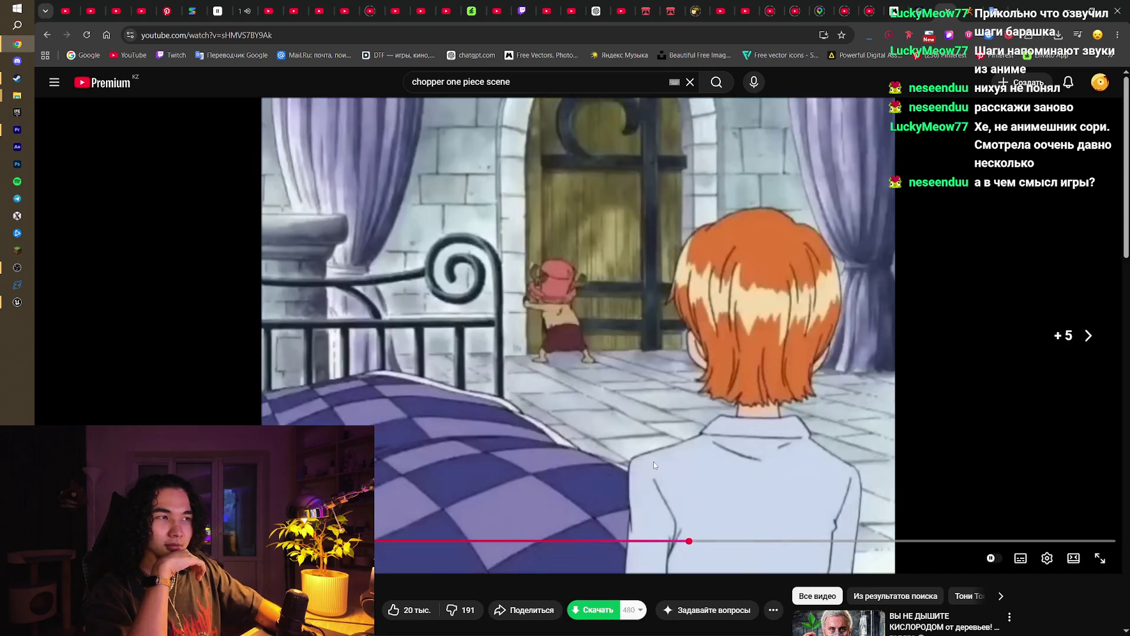
{"action": "key", "text": "Right"}
{"action": "key", "text": "Right"}
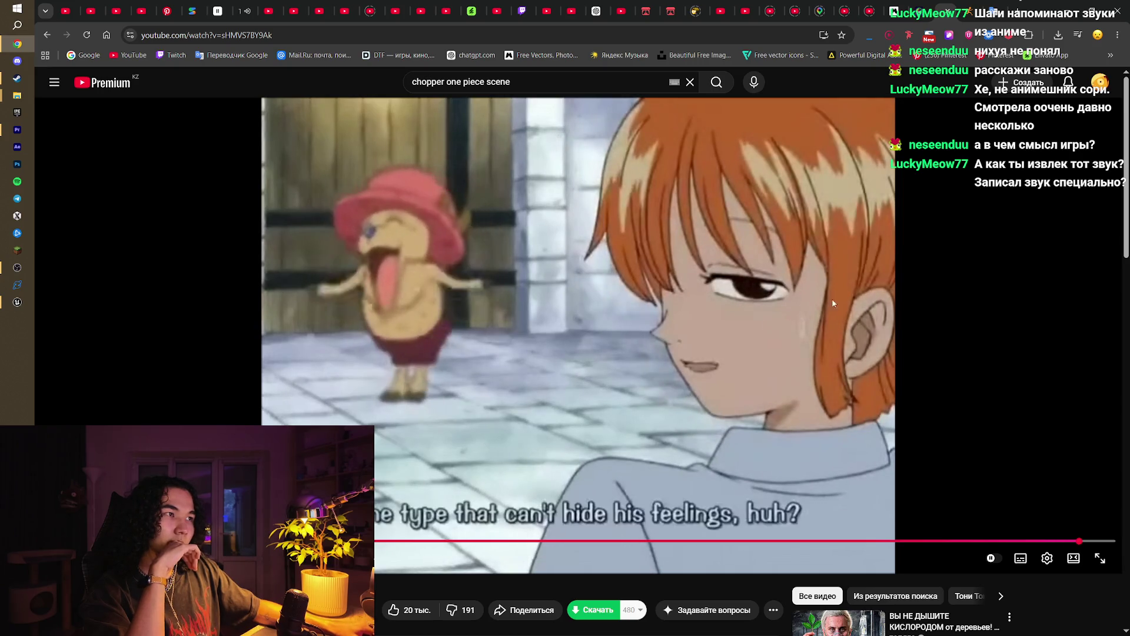
{"action": "left_click", "coordinate": [981, 5]}
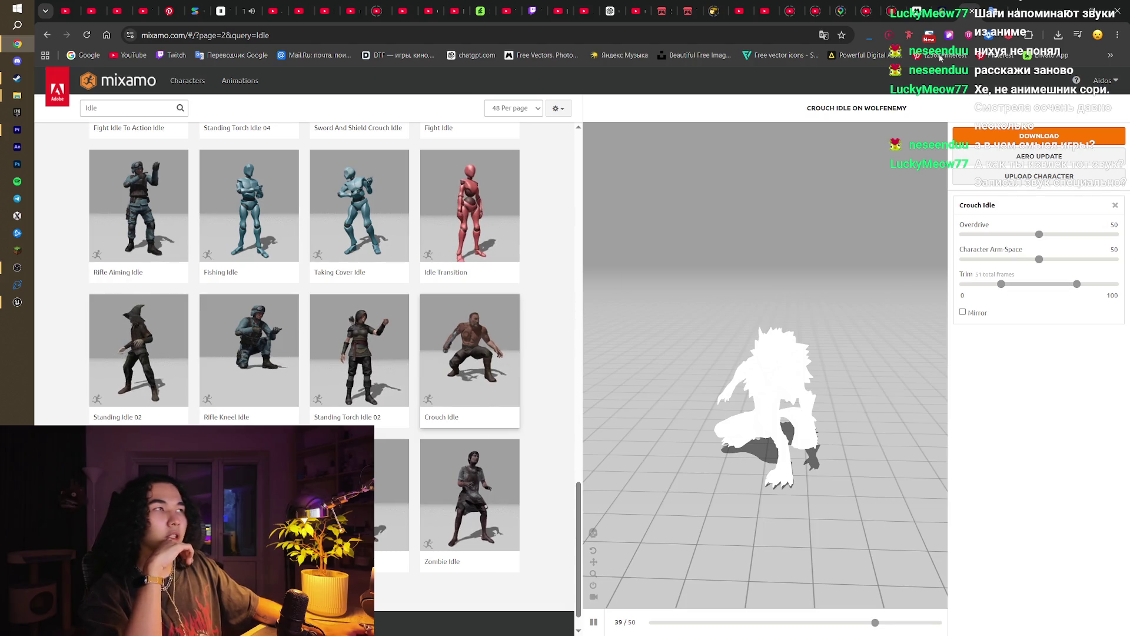
Step: Cycle through the open tabs, closing the YouTube channel page and the Google Maps page
{"action": "left_click", "coordinate": [899, 5]}
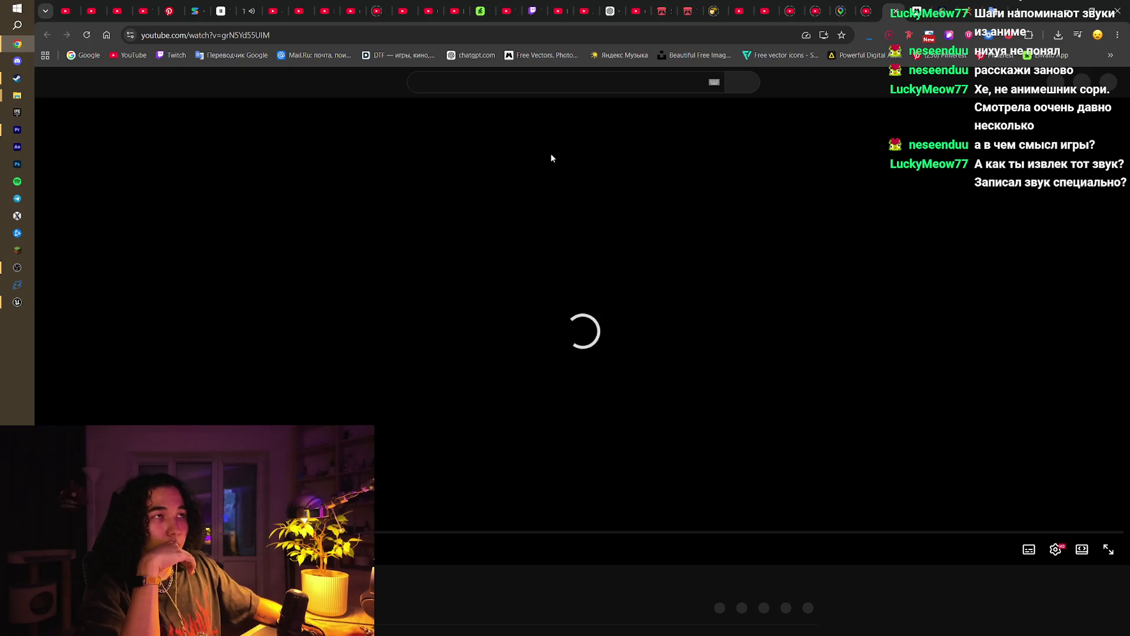
{"action": "left_click", "coordinate": [848, 10]}
{"action": "left_click", "coordinate": [882, 11]}
{"action": "left_click", "coordinate": [871, 5]}
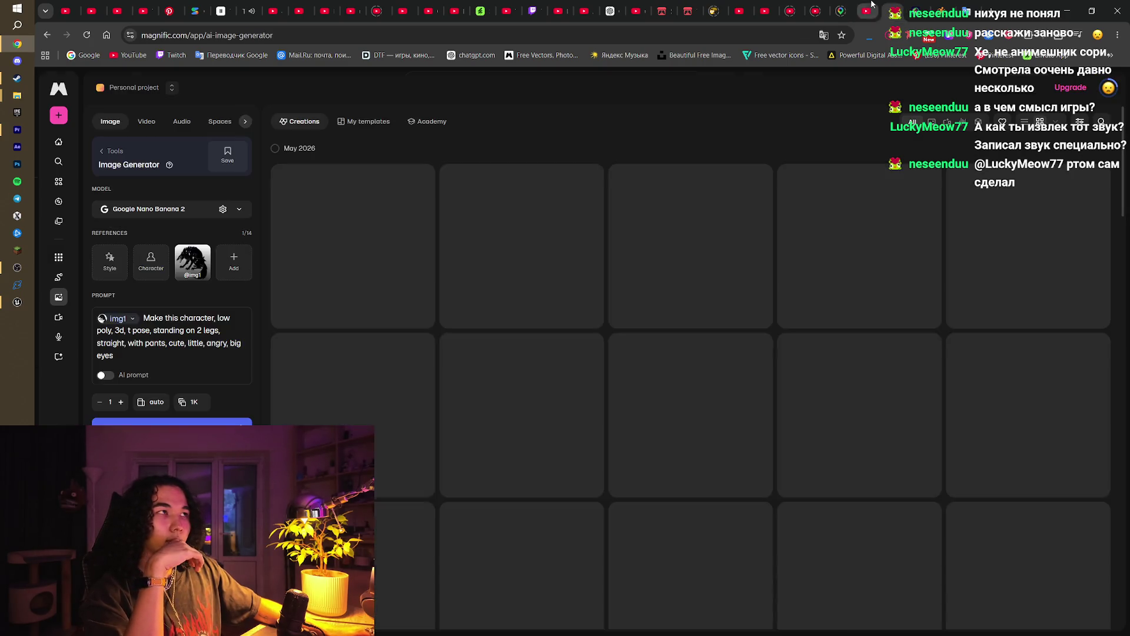
{"action": "left_click", "coordinate": [871, 7]}
{"action": "left_click", "coordinate": [848, 4]}
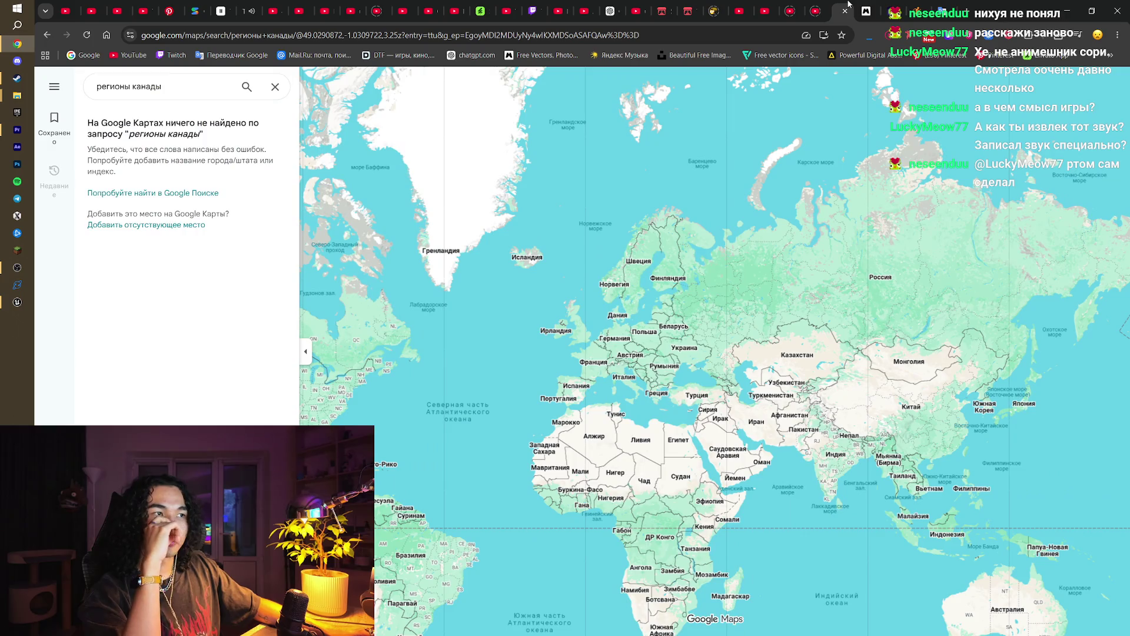
{"action": "left_click", "coordinate": [848, 4]}
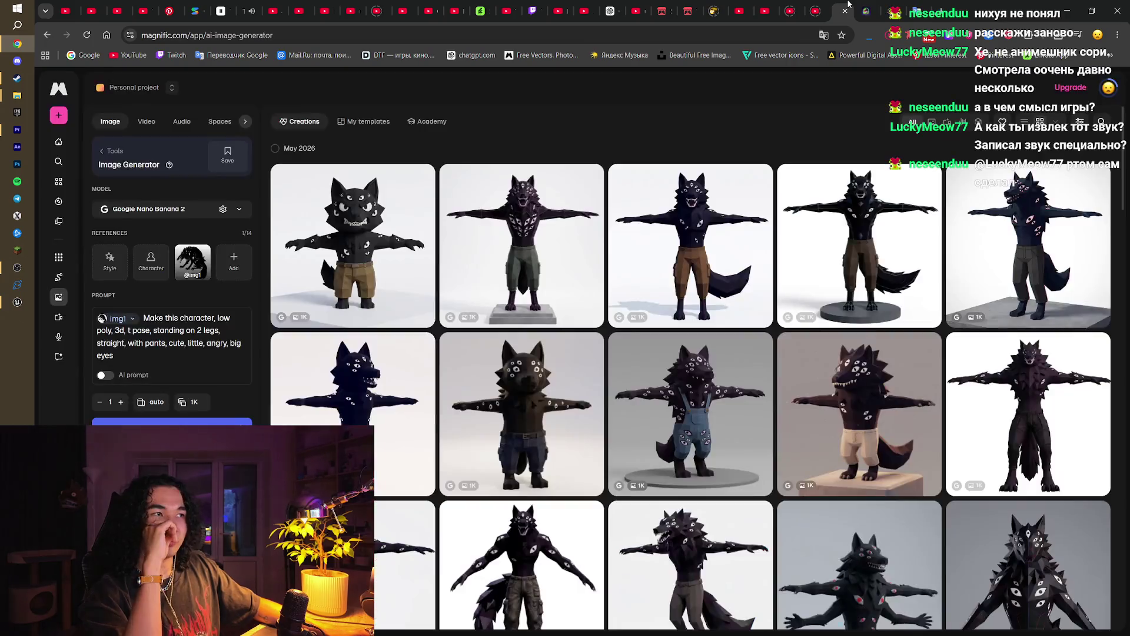
Step: Close the Unreal fog videos and fog tutorial search results, then go to the Flushed Away itch.io page
{"action": "left_click", "coordinate": [821, 10]}
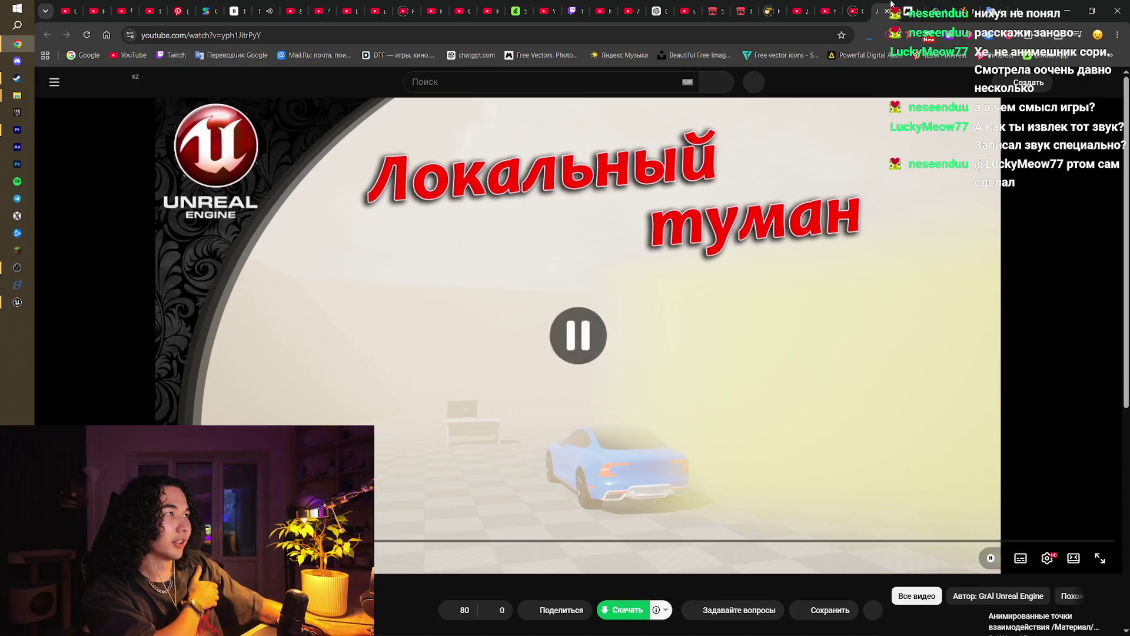
{"action": "left_click", "coordinate": [863, 6]}
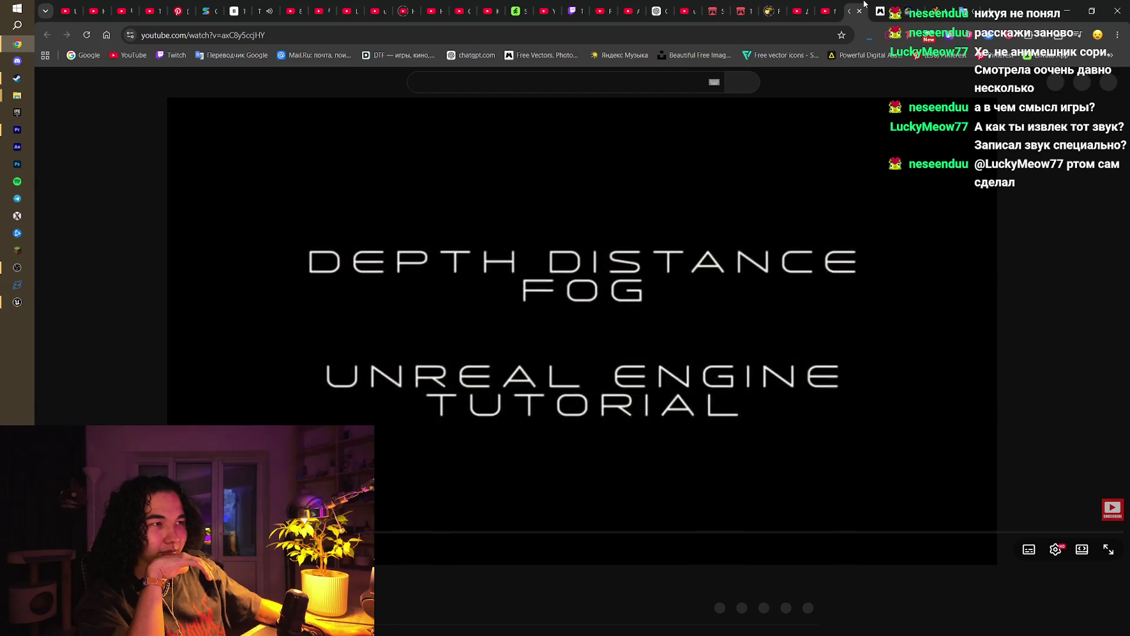
{"action": "left_click", "coordinate": [863, 5]}
{"action": "left_click", "coordinate": [831, 3]}
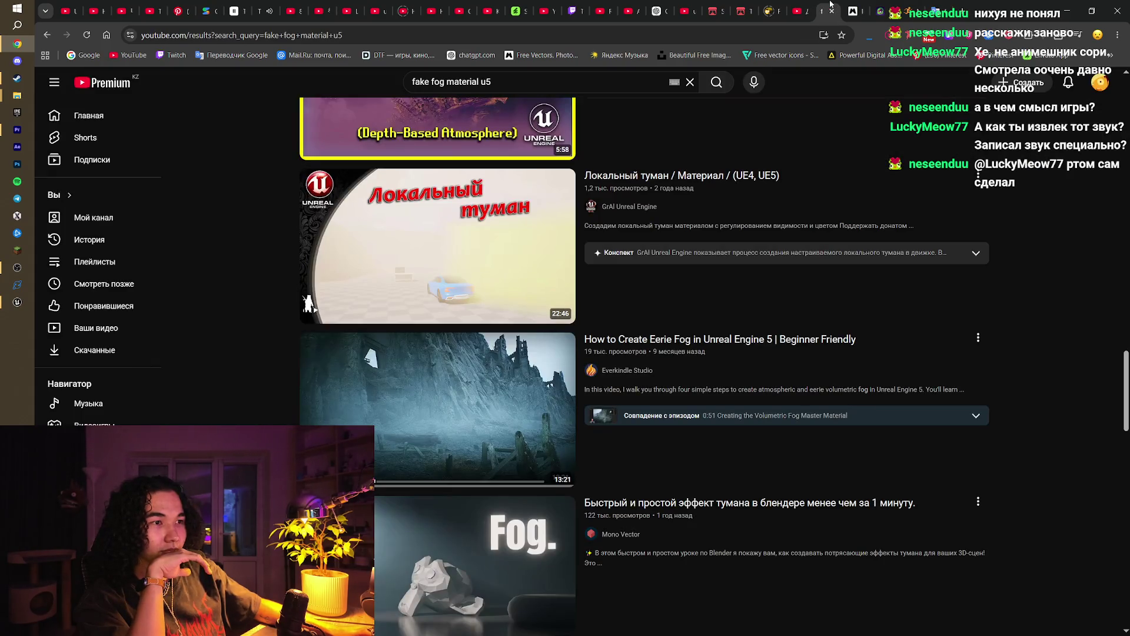
{"action": "left_click", "coordinate": [830, 3]}
{"action": "left_click", "coordinate": [796, 10]}
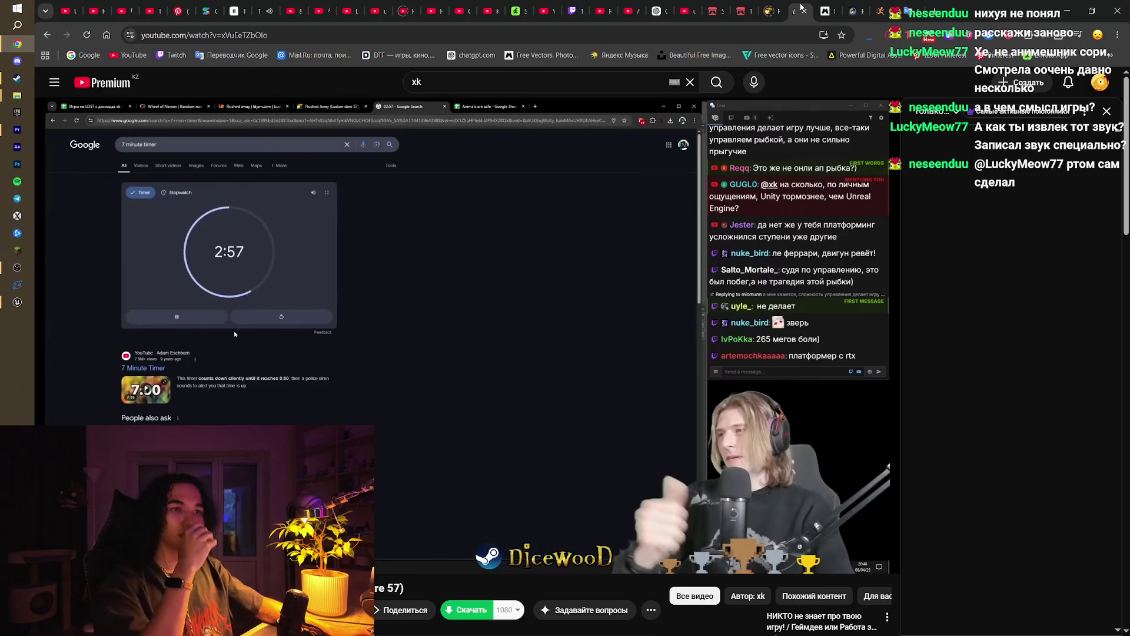
{"action": "left_click", "coordinate": [768, 4]}
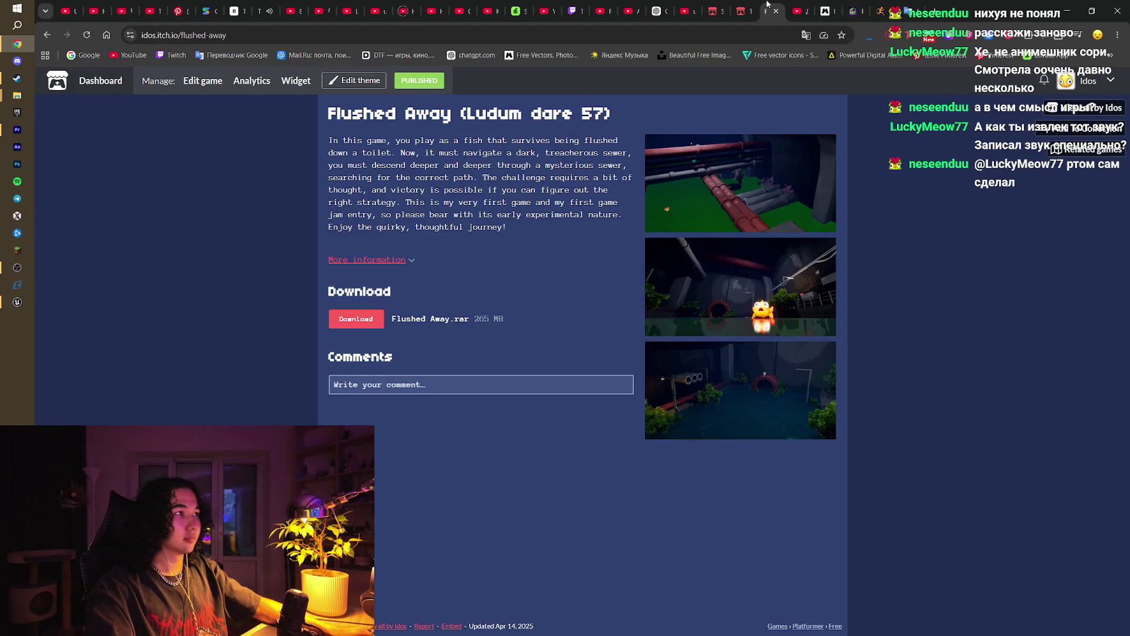
Step: Close the Flushed Away tab and review the analytics for Tiny Mina: No signal found
{"action": "left_click", "coordinate": [775, 11]}
{"action": "left_click", "coordinate": [750, 4]}
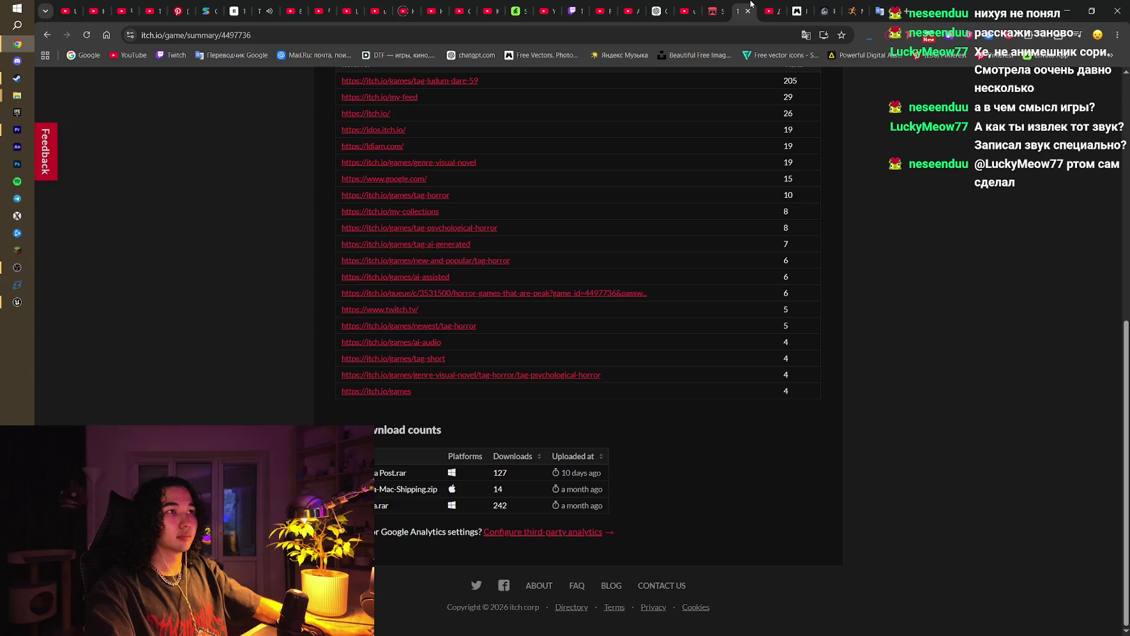
{"action": "scroll", "coordinate": [771, 200], "scroll_direction": "up", "scroll_amount": 8}
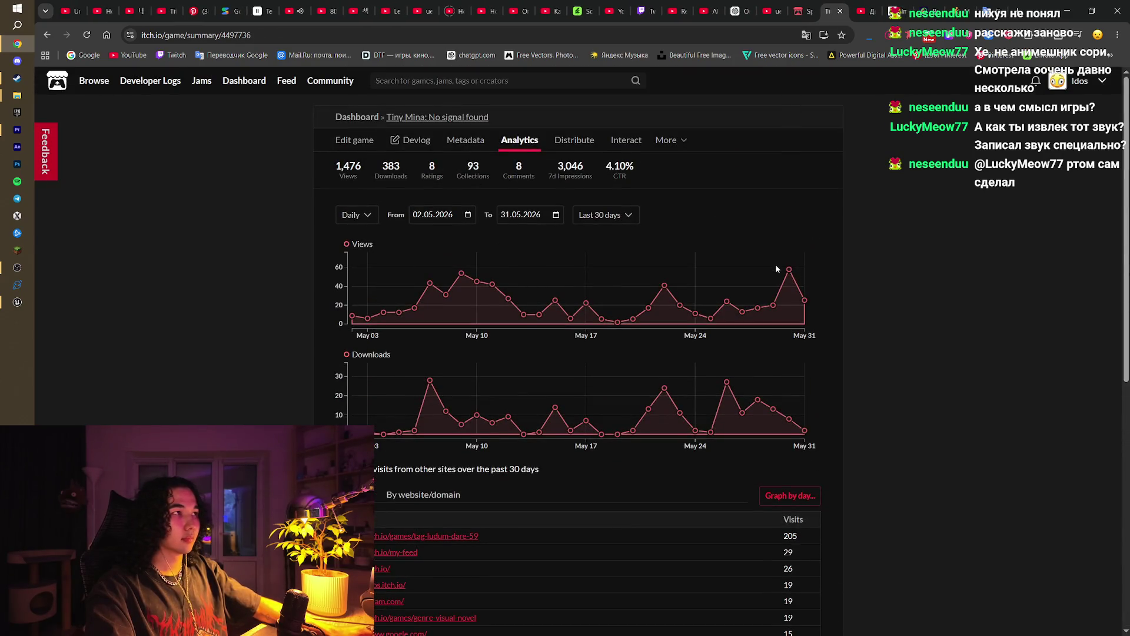
{"action": "mouse_move", "coordinate": [788, 285]}
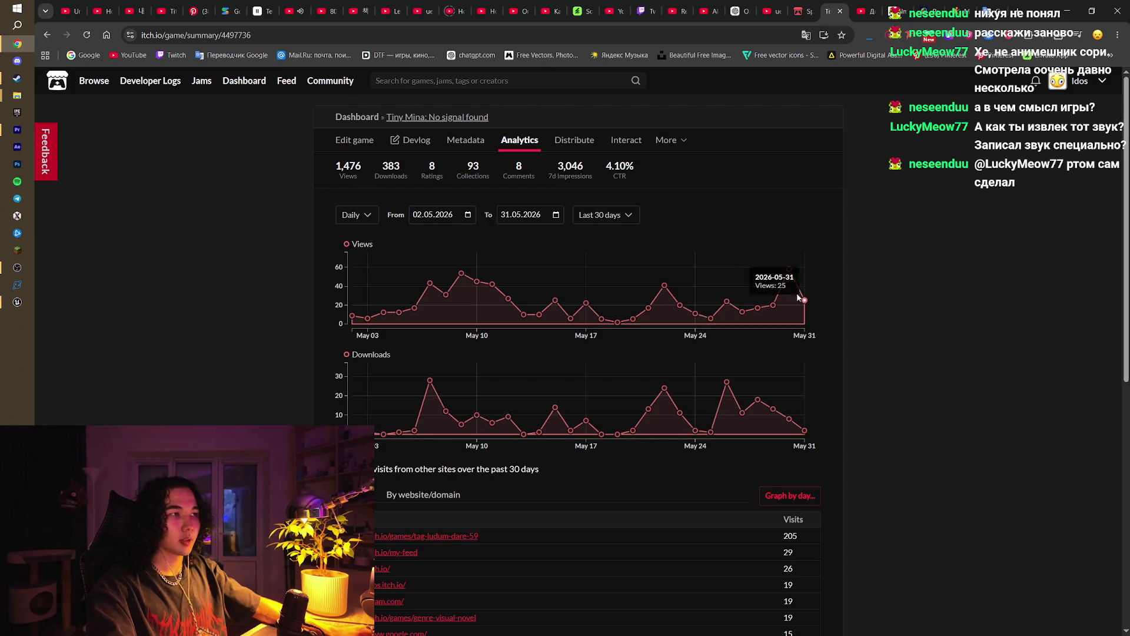
Step: Check the Ludum Dare 59 referrer games list, close it, and minimize Chrome
{"action": "left_click", "coordinate": [471, 538]}
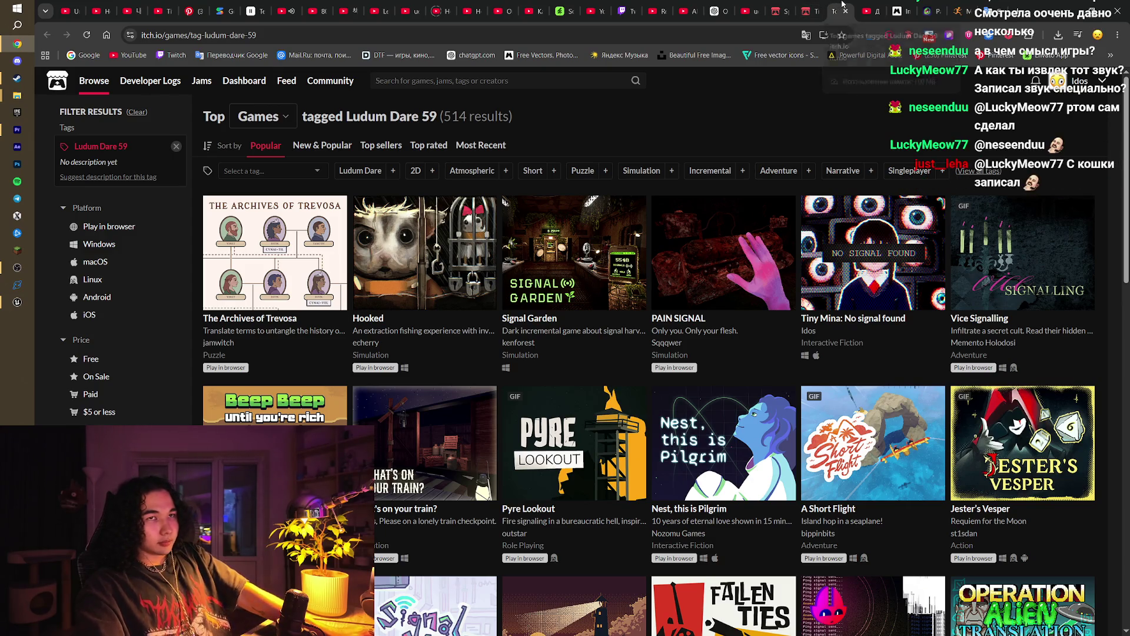
{"action": "left_click", "coordinate": [846, 11]}
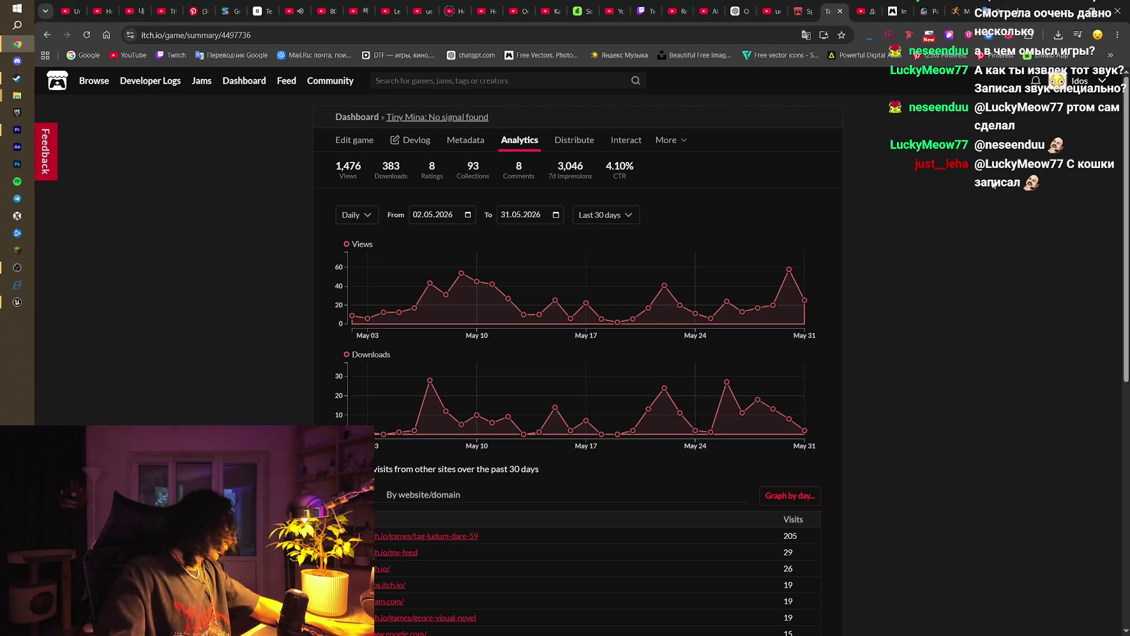
{"action": "mouse_move", "coordinate": [805, 301]}
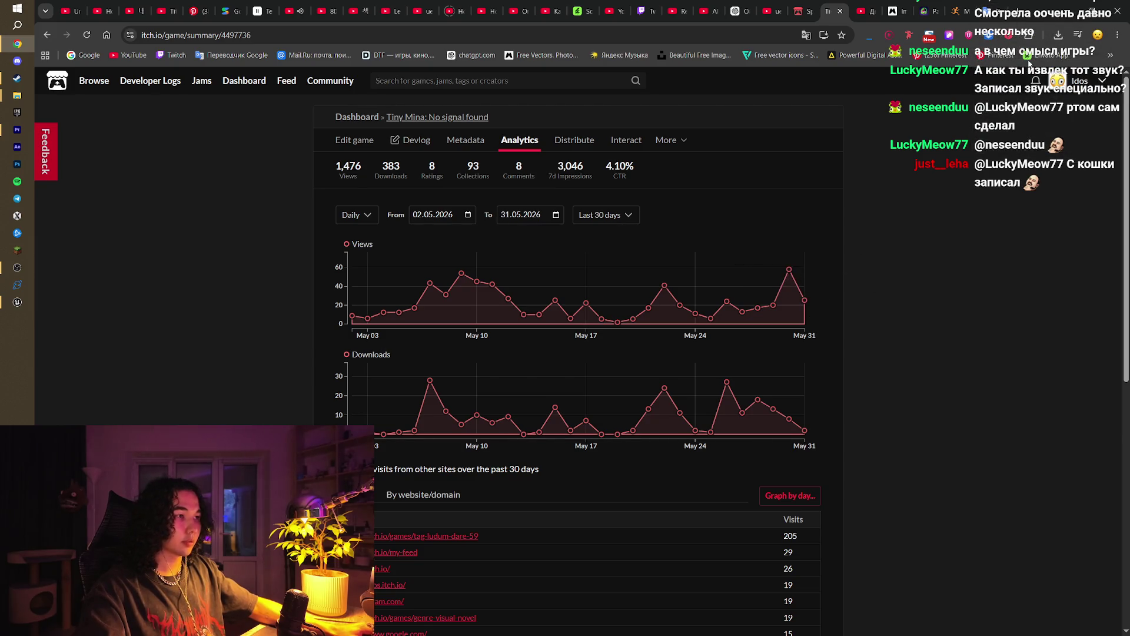
{"action": "left_click", "coordinate": [1080, 7]}
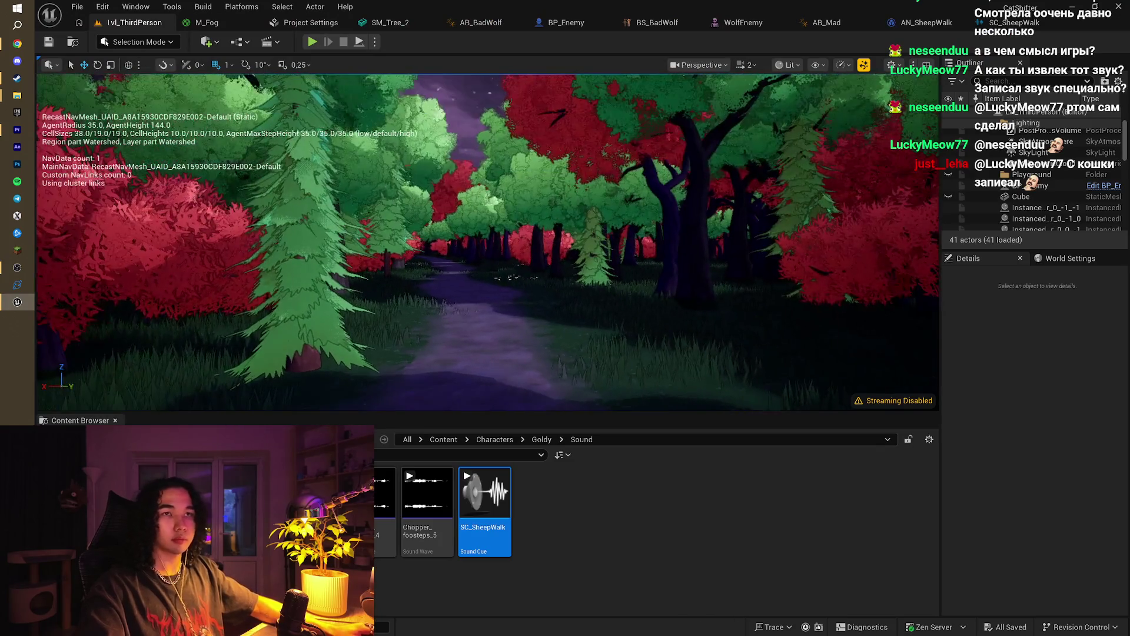
Step: Fly the viewport down the forest path past the large purple rock to the wolf
{"action": "key", "text": "w"}
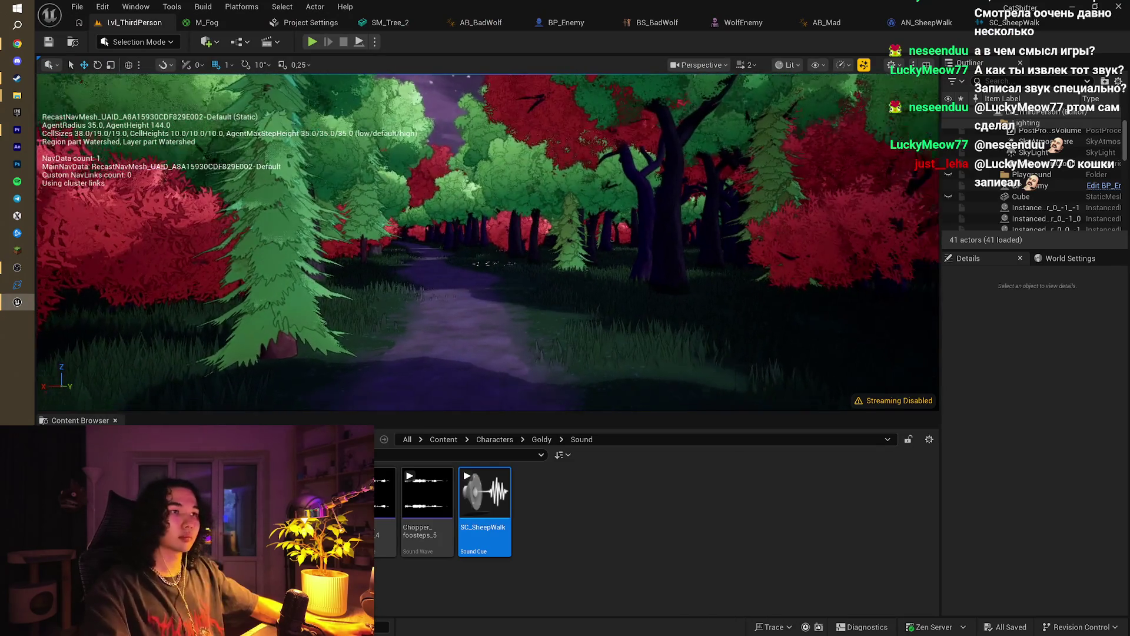
{"action": "key", "text": "w"}
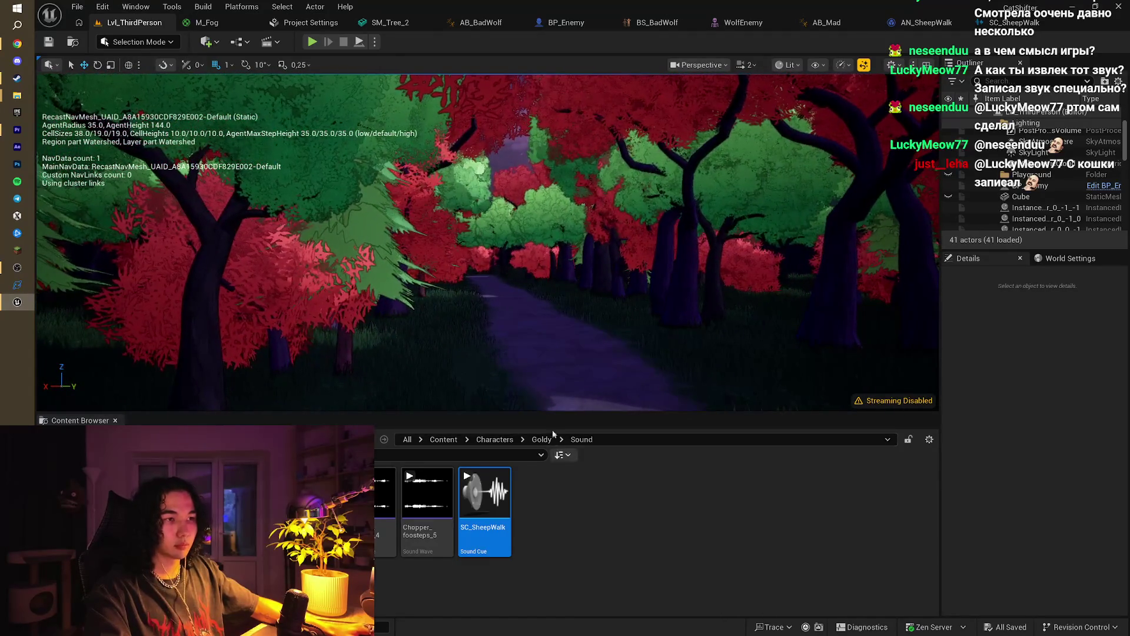
{"action": "key", "text": "w"}
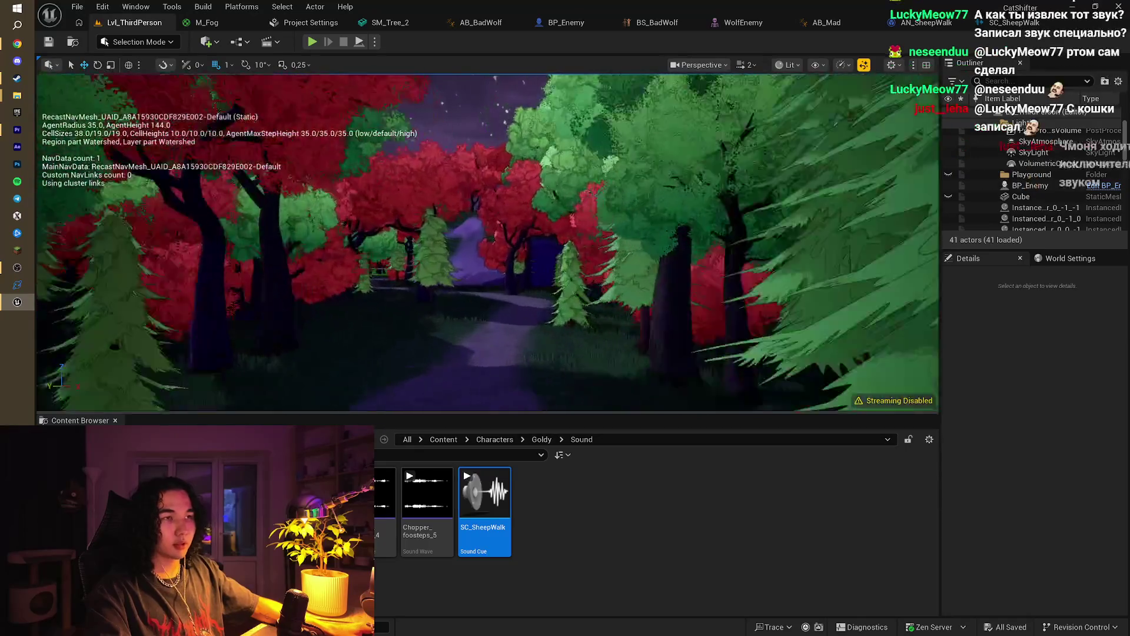
{"action": "key", "text": "w"}
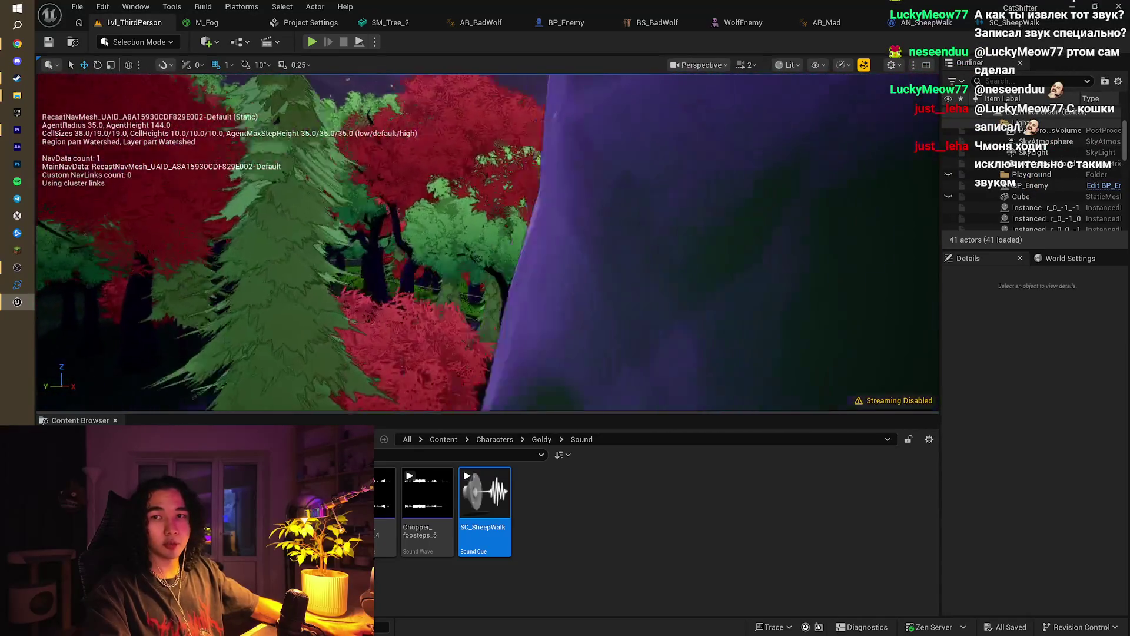
{"action": "key", "text": "w"}
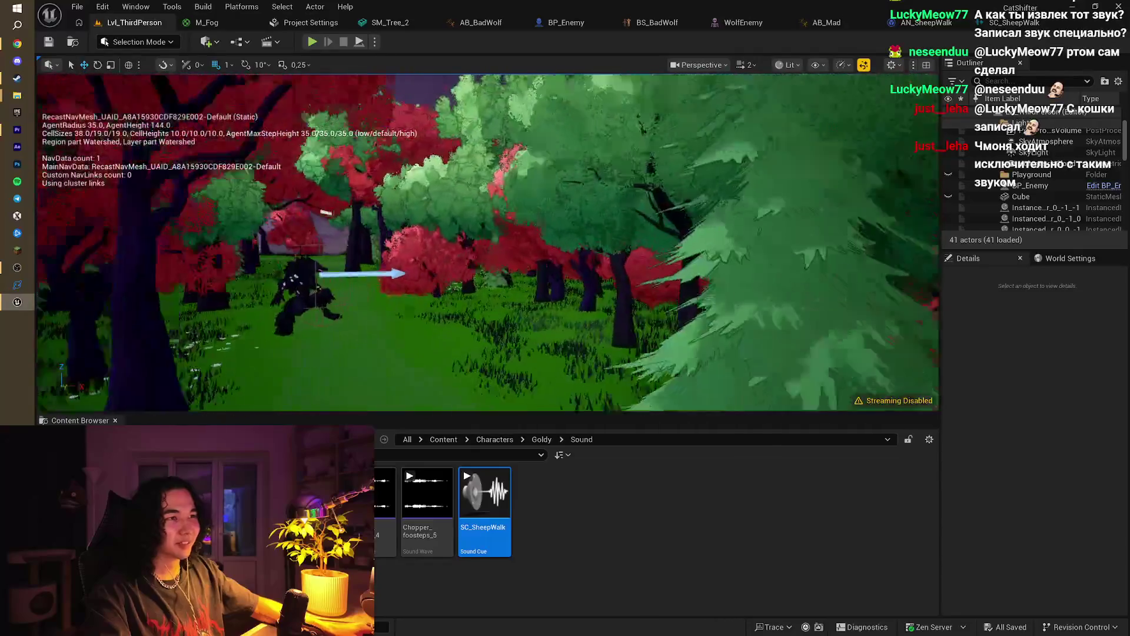
{"action": "key", "text": "w"}
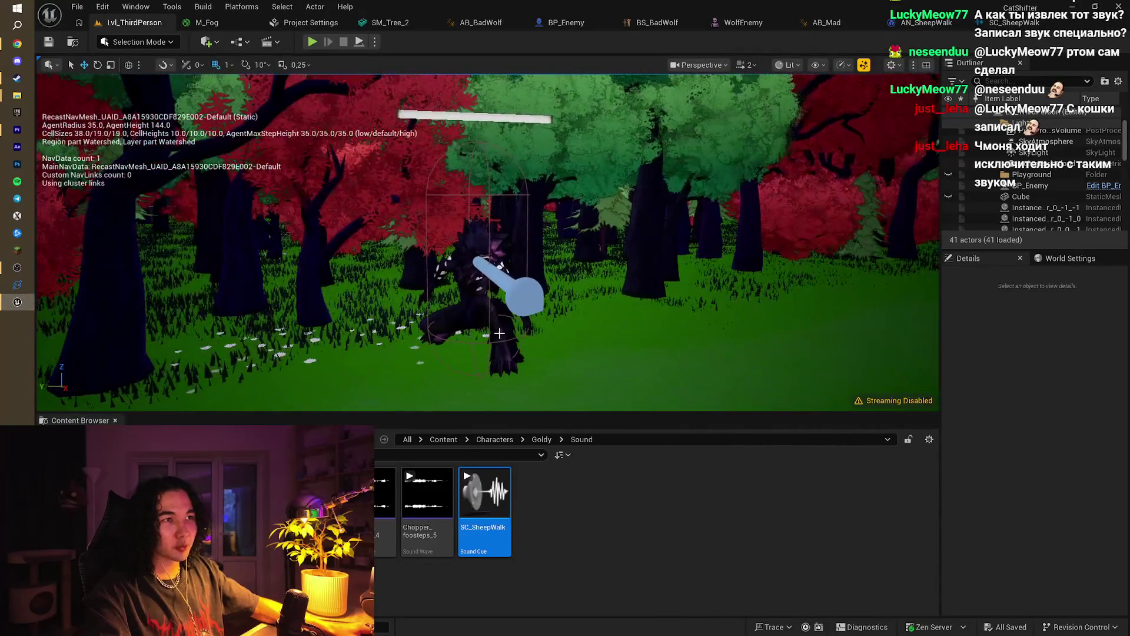
Step: Play-test as the sheep, running across the clearing toward and past the wolf, then stop
{"action": "key", "text": "d"}
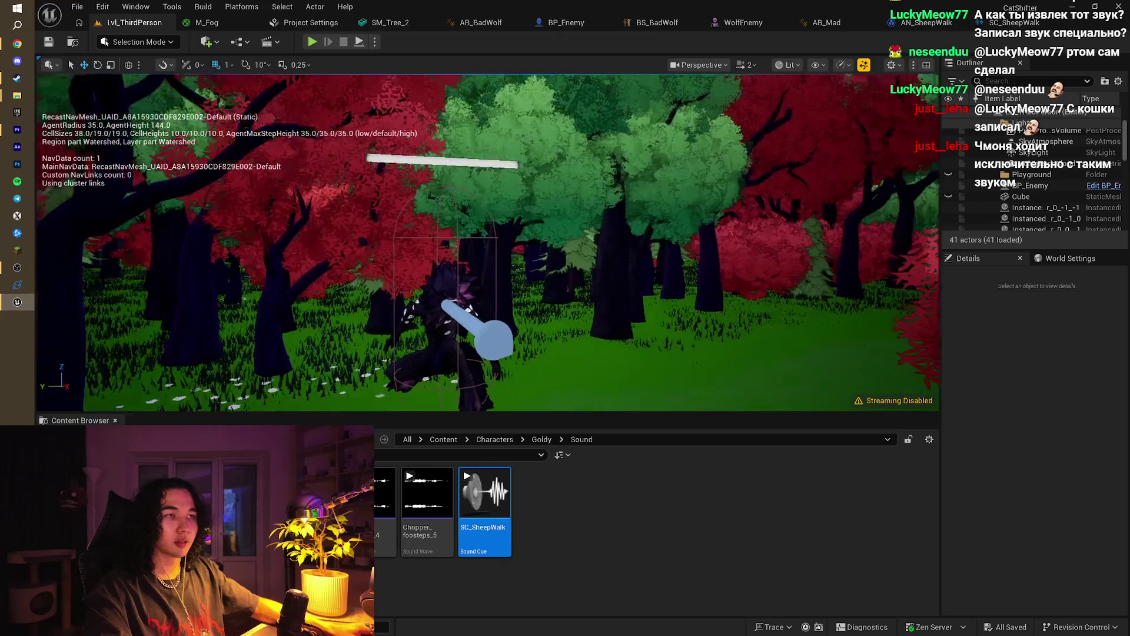
{"action": "left_click", "coordinate": [312, 42]}
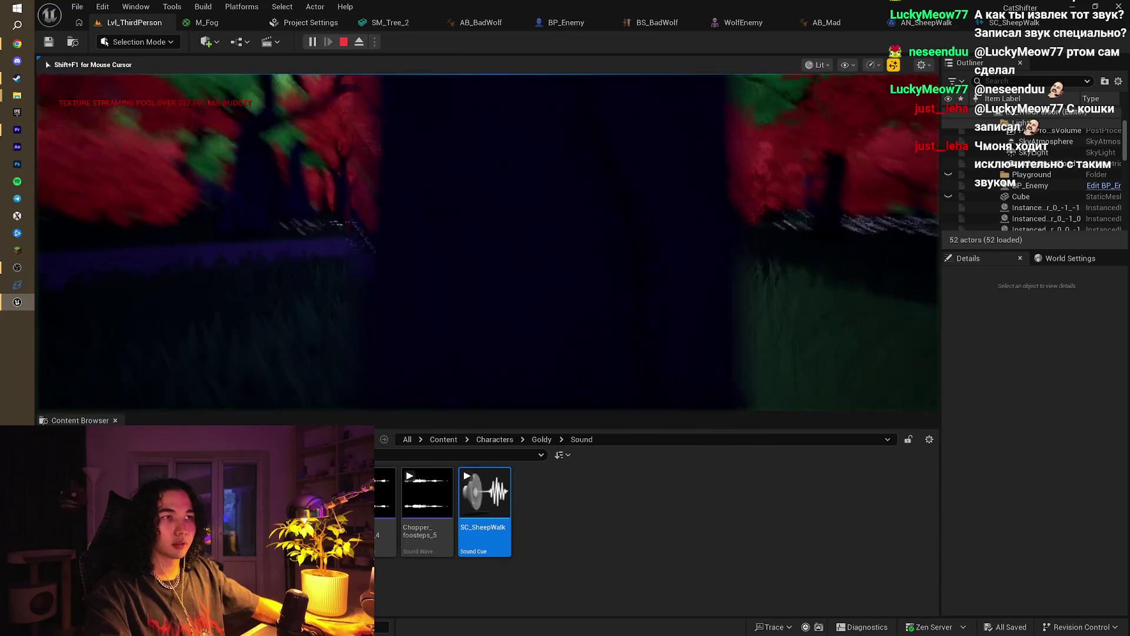
{"action": "key", "text": "w"}
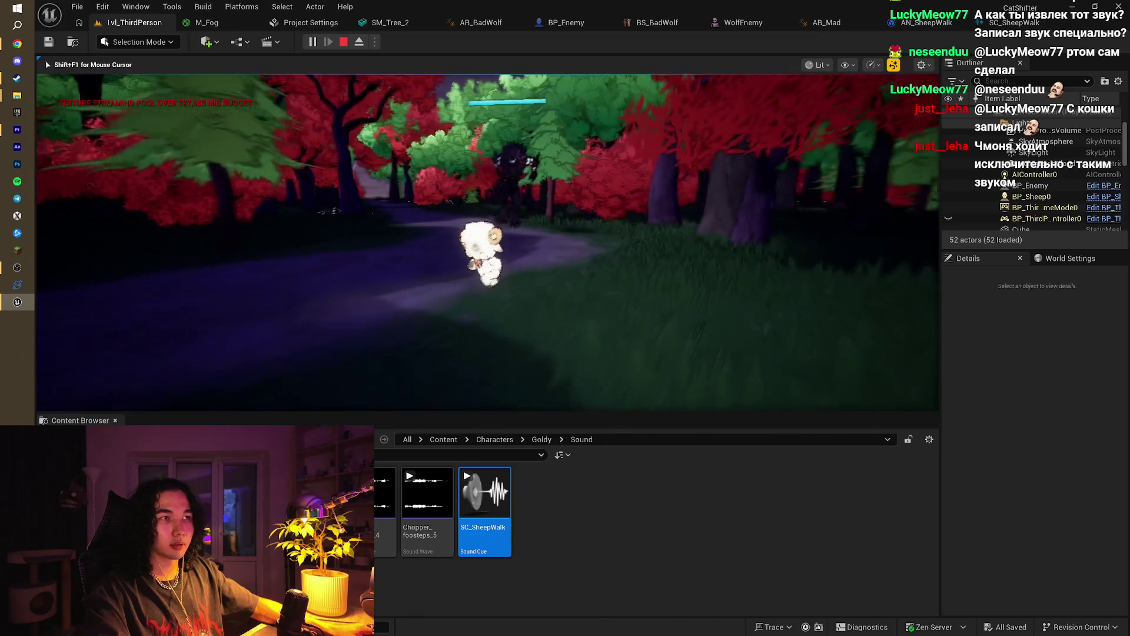
{"action": "key", "text": "w"}
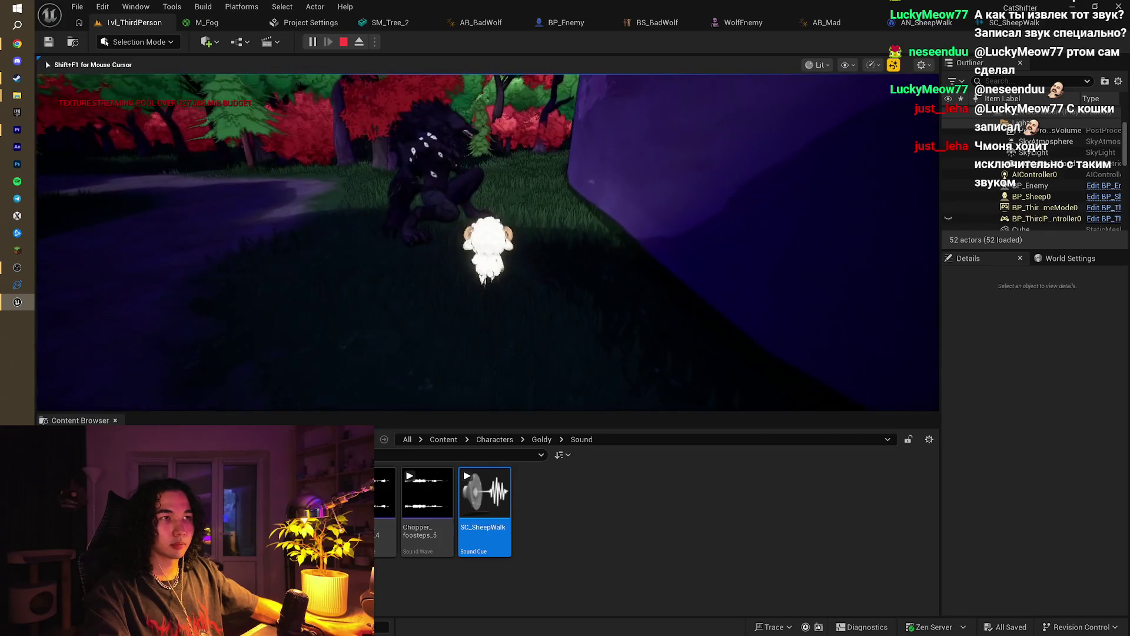
{"action": "key", "text": "w"}
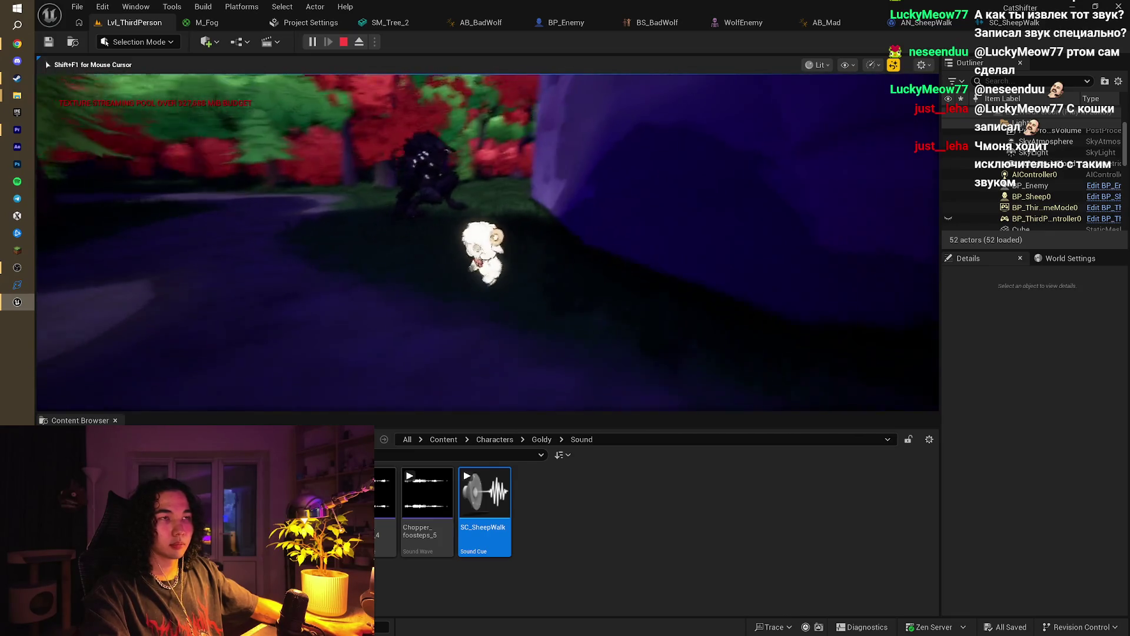
{"action": "key", "text": "w"}
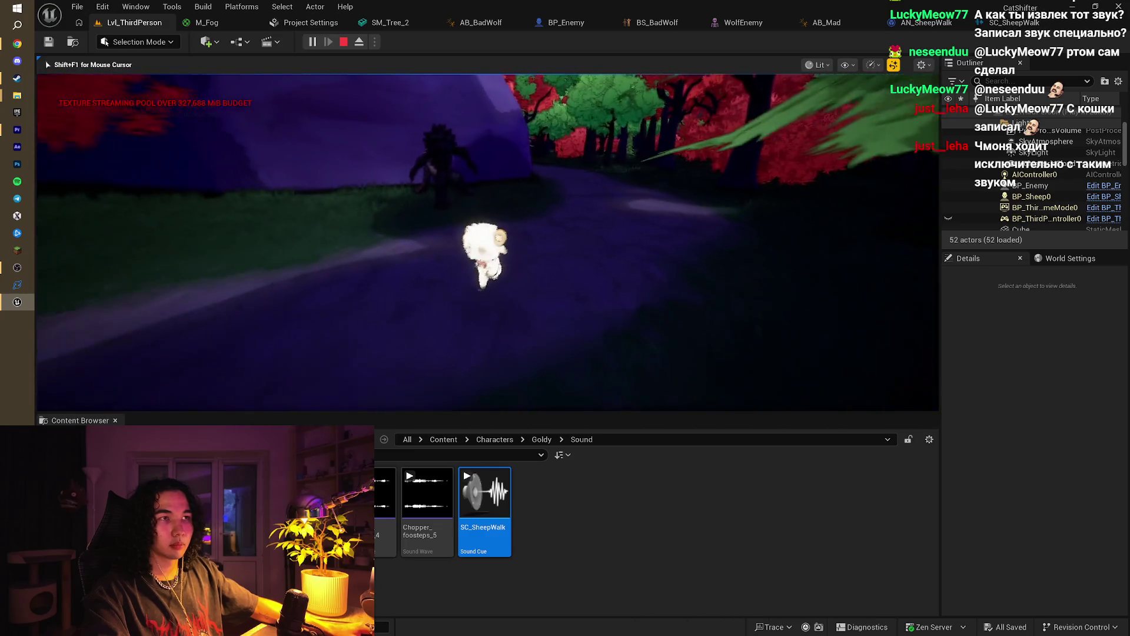
{"action": "key", "text": "w"}
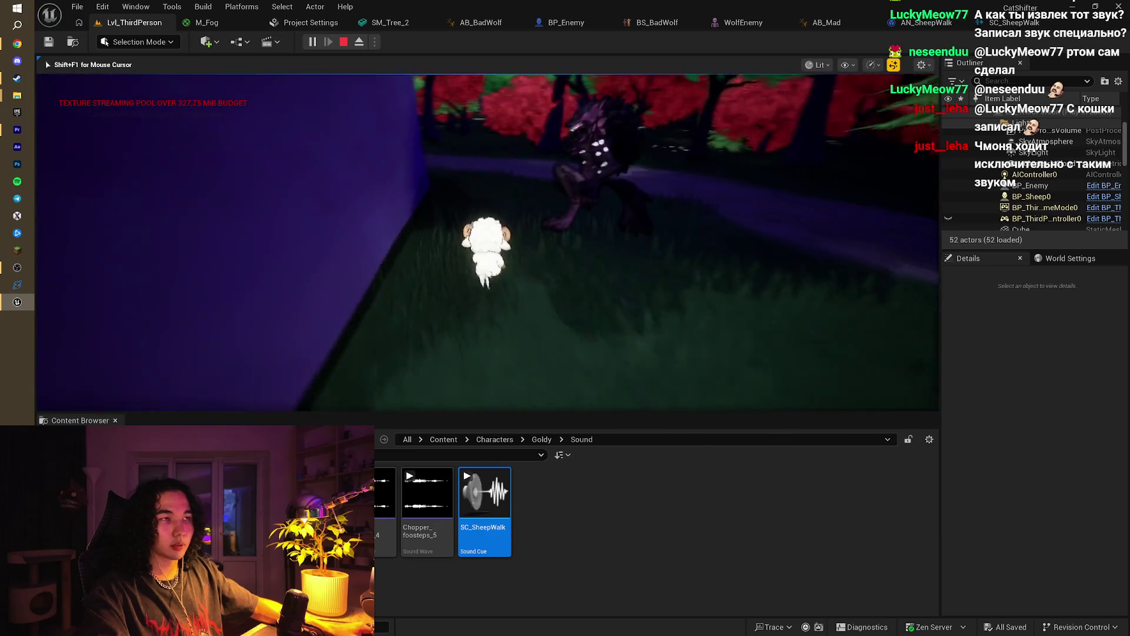
{"action": "key", "text": "w"}
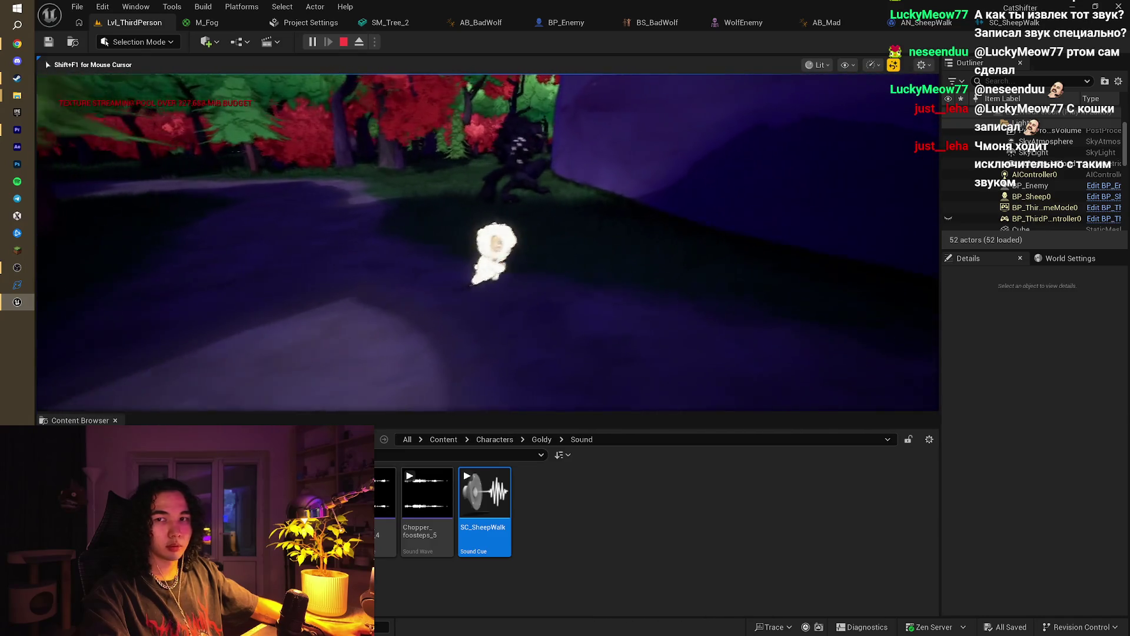
{"action": "key", "text": "w"}
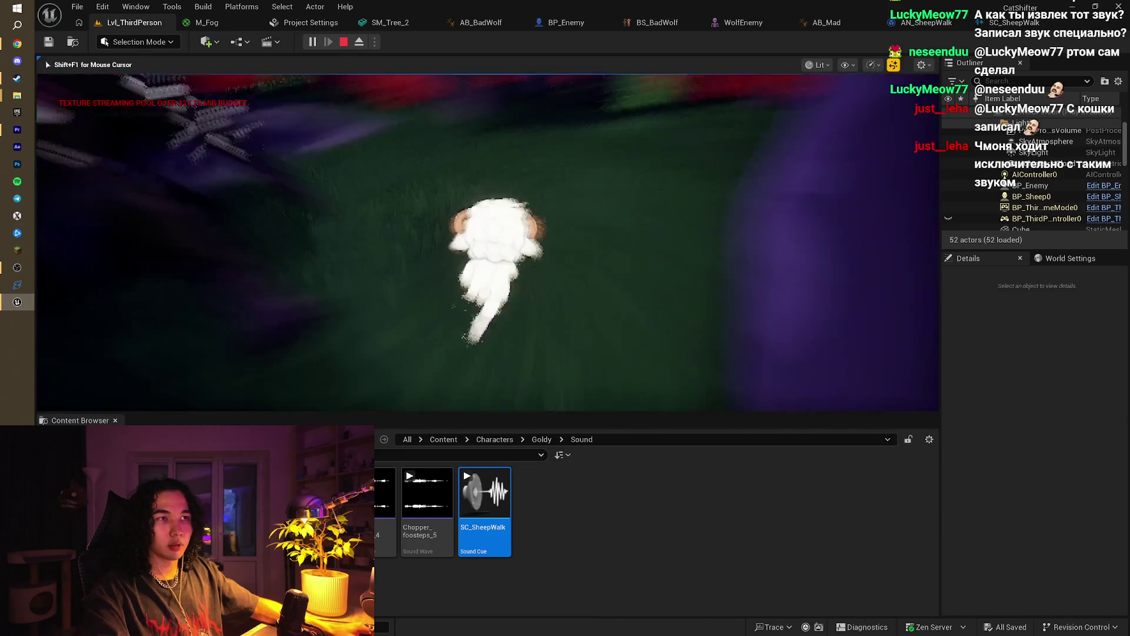
{"action": "key", "text": "Escape"}
{"action": "scroll", "coordinate": [488, 242], "scroll_direction": "down", "scroll_amount": 10}
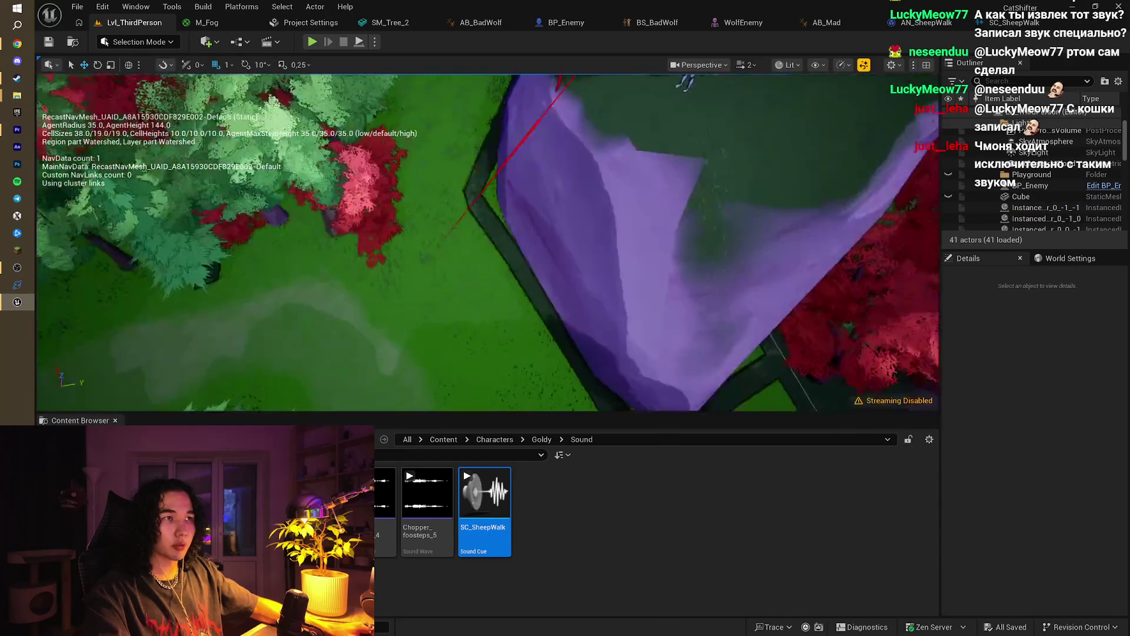
Step: Delete the stray character from the cliff and select the SM_Rock_2 rock
{"action": "scroll", "coordinate": [488, 241], "scroll_direction": "down", "scroll_amount": 5}
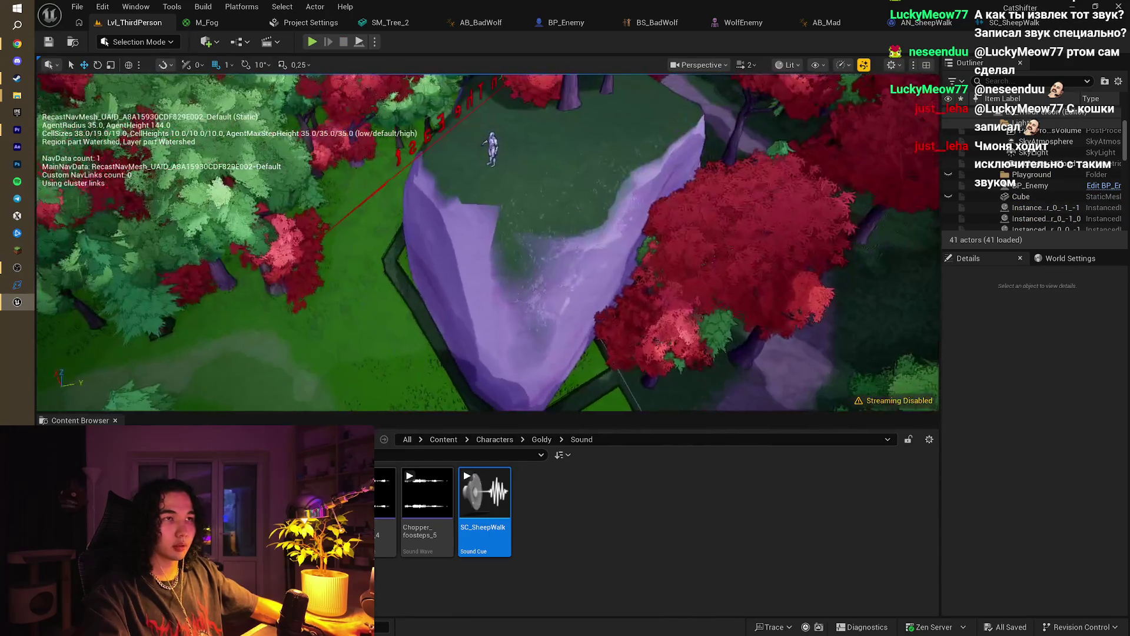
{"action": "scroll", "coordinate": [488, 241], "scroll_direction": "up", "scroll_amount": 5}
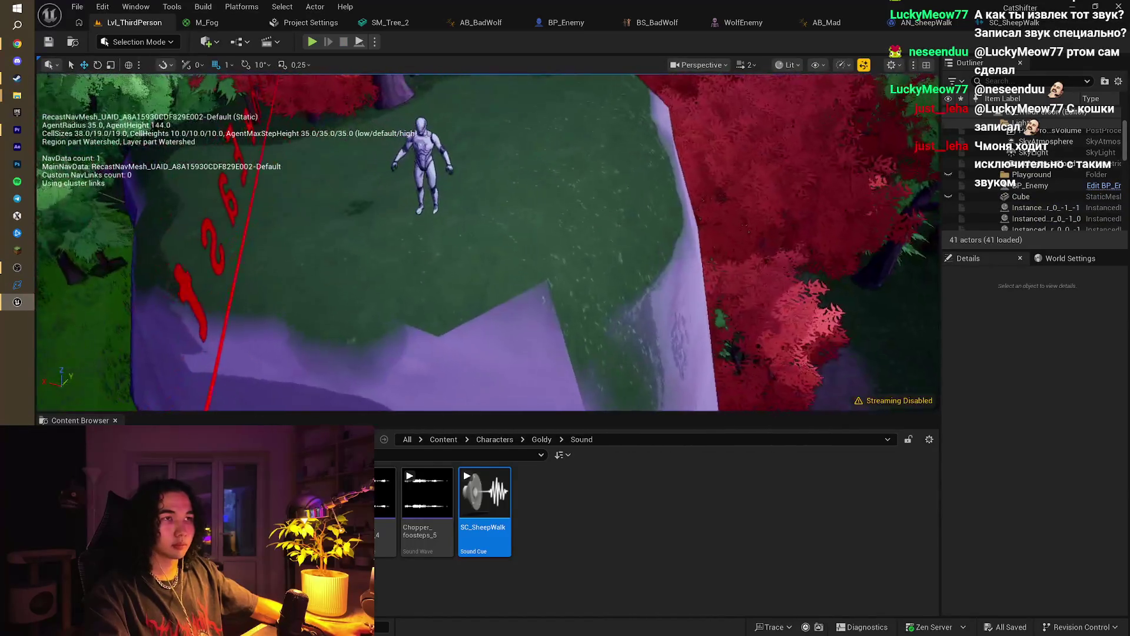
{"action": "left_click", "coordinate": [449, 312]}
{"action": "key", "text": "Delete"}
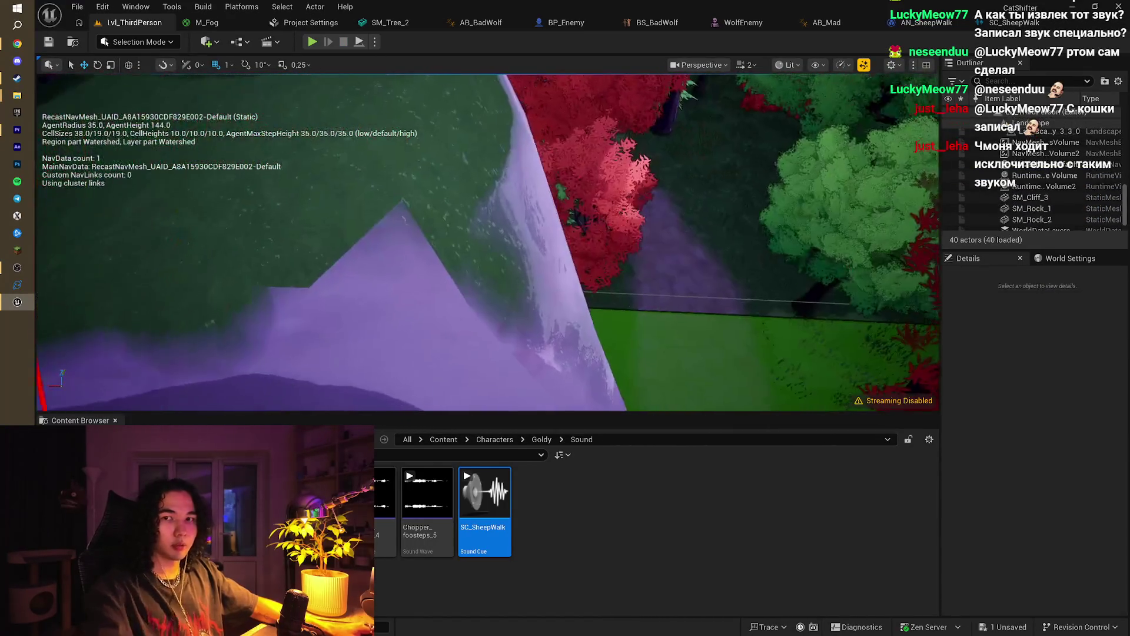
{"action": "left_click", "coordinate": [462, 228]}
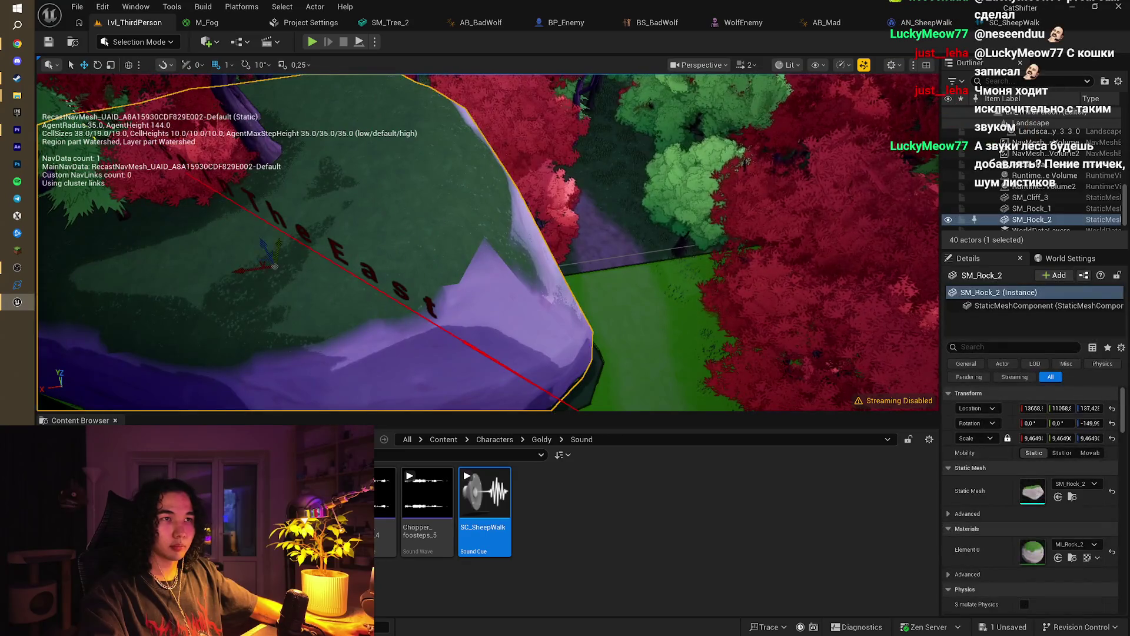
Step: Return the Content Browser to the top Content folder and fly the view over the rock
{"action": "left_click", "coordinate": [491, 440]}
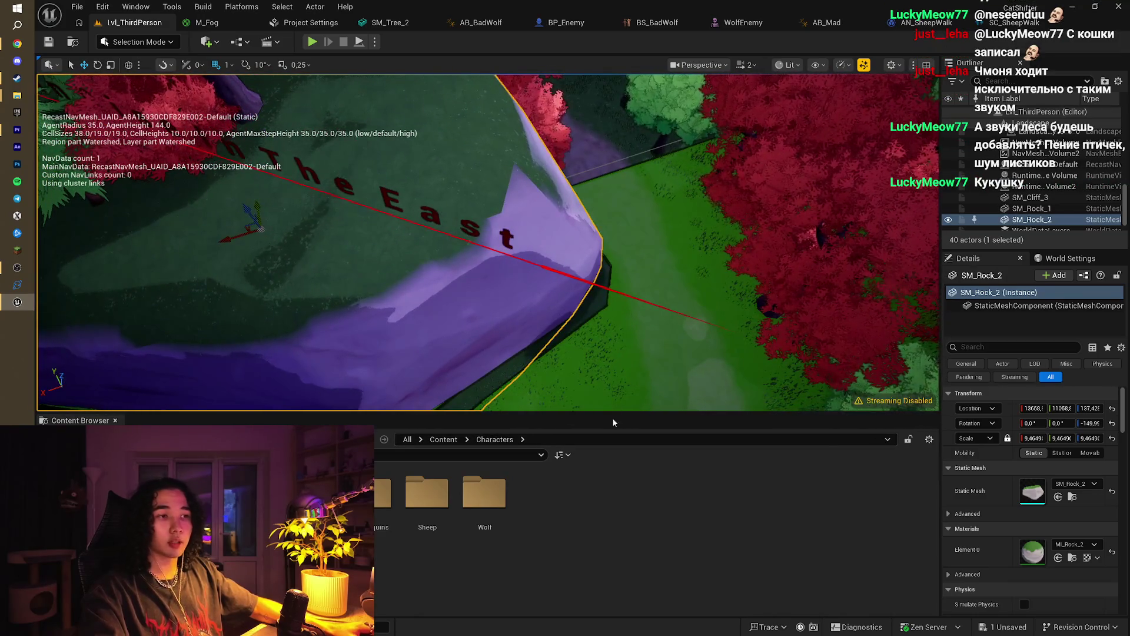
{"action": "left_click", "coordinate": [443, 440]}
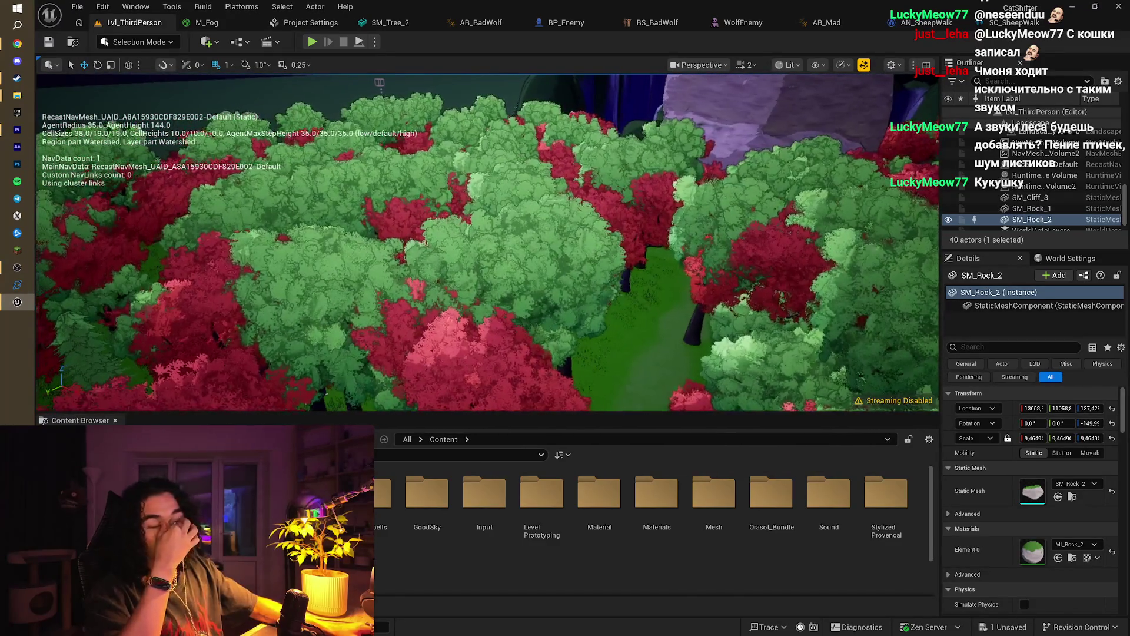
{"action": "key", "text": "w"}
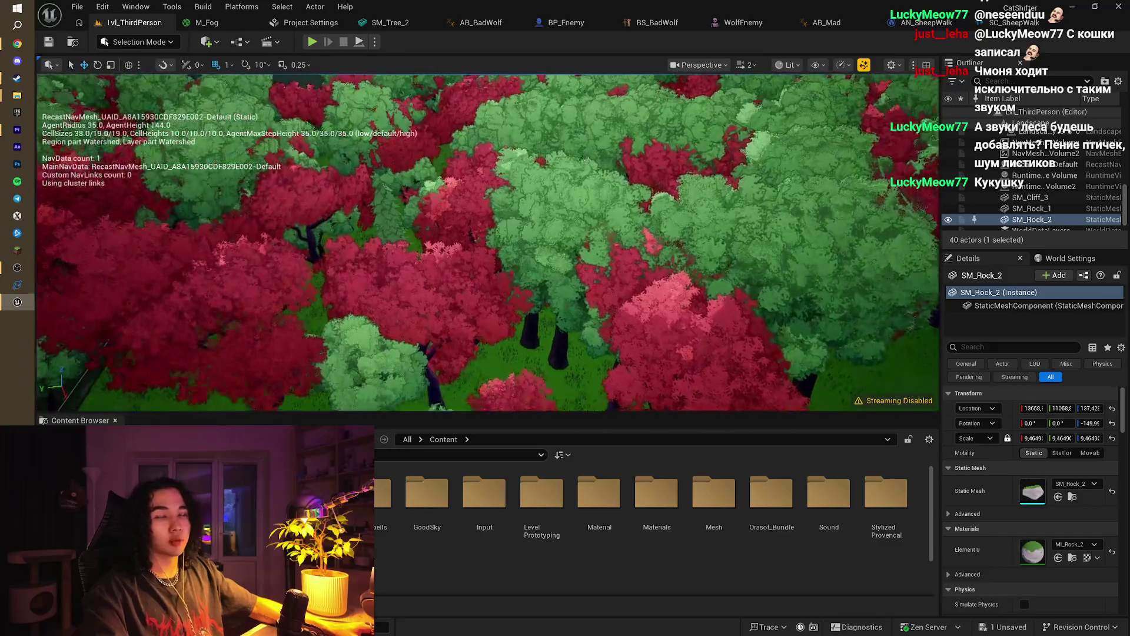
{"action": "key", "text": "w"}
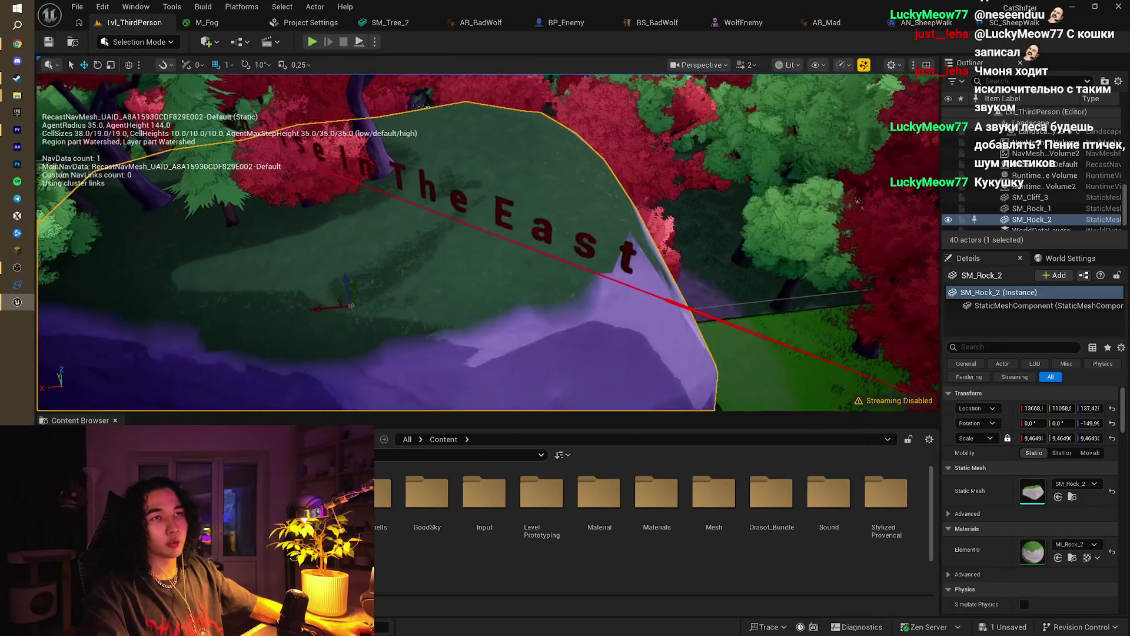
{"action": "key", "text": "w"}
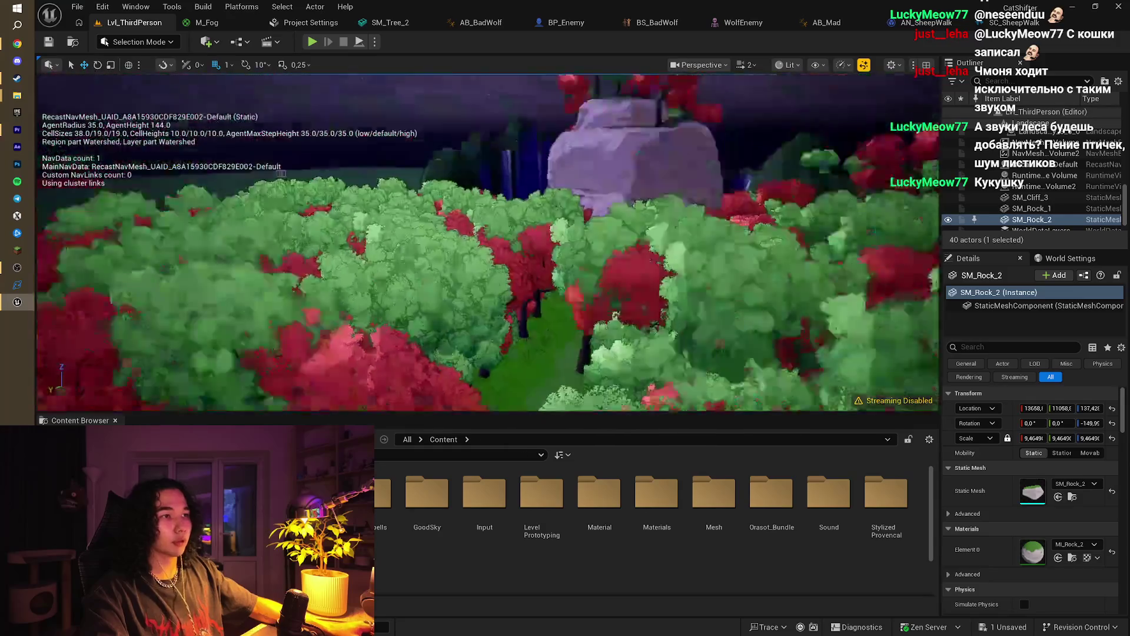
{"action": "key", "text": "w"}
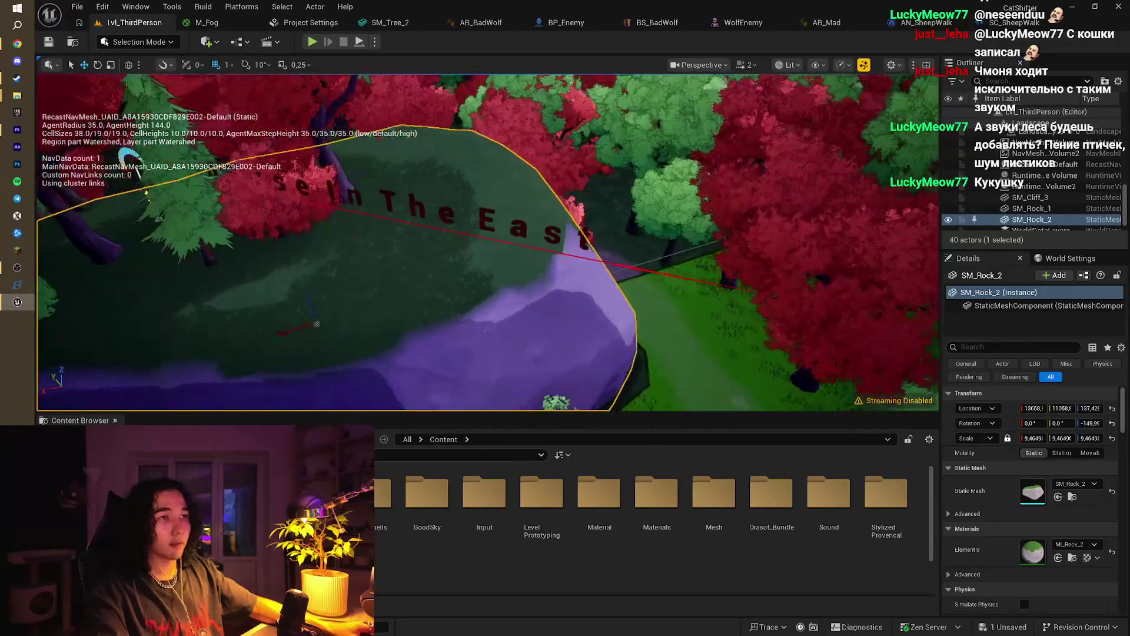
{"action": "key", "text": "w"}
{"action": "scroll", "coordinate": [541, 561], "scroll_direction": "down", "scroll_amount": 1}
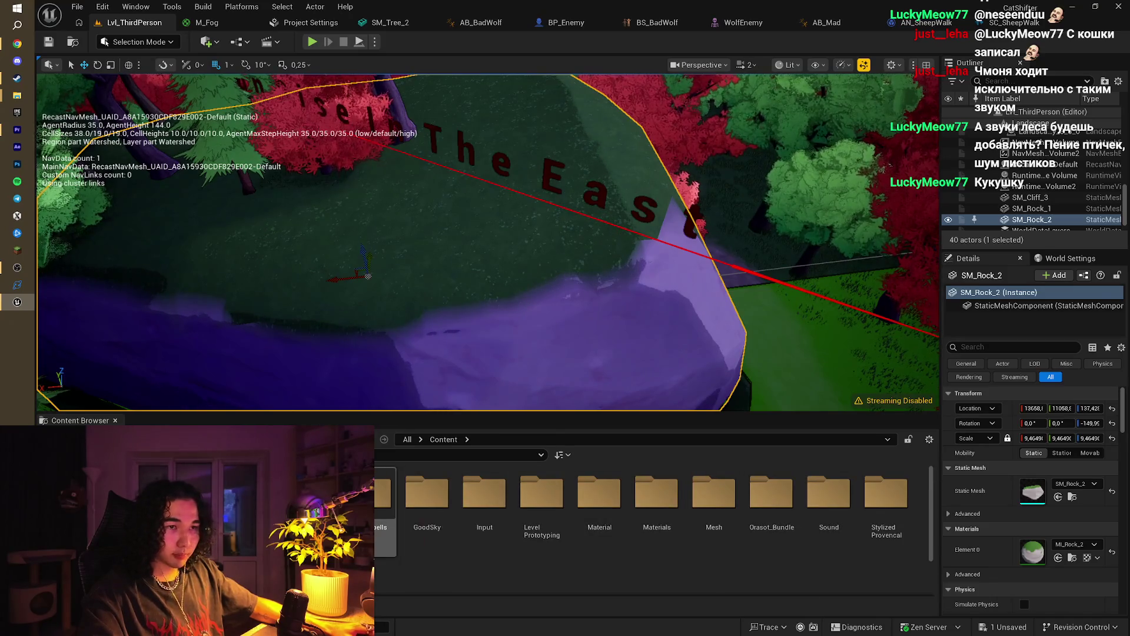
{"action": "scroll", "coordinate": [386, 518], "scroll_direction": "down", "scroll_amount": 1}
{"action": "scroll", "coordinate": [460, 558], "scroll_direction": "up", "scroll_amount": 3}
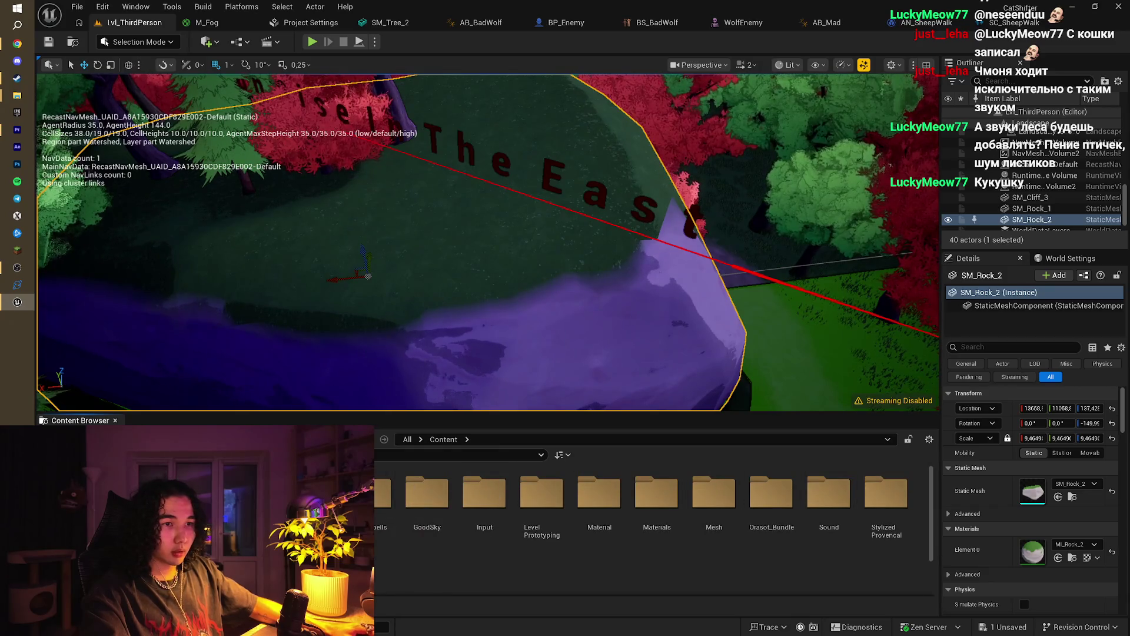
Step: Browse Characters > Wolf, then open BadWolf and drag the AUF wolf animation onto the rock
{"action": "double_click", "coordinate": [329, 491]}
{"action": "double_click", "coordinate": [485, 492]}
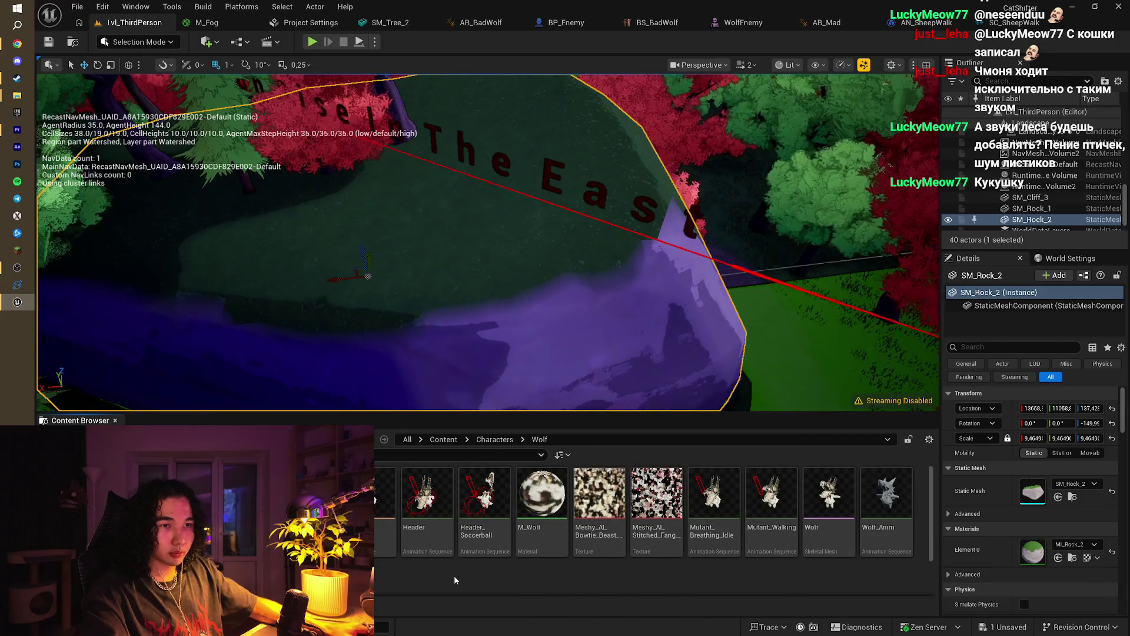
{"action": "mouse_move", "coordinate": [386, 529]}
{"action": "left_mouse_down"}
{"action": "mouse_move", "coordinate": [459, 374]}
{"action": "mouse_move", "coordinate": [570, 207]}
{"action": "mouse_move", "coordinate": [377, 545]}
{"action": "left_mouse_up"}
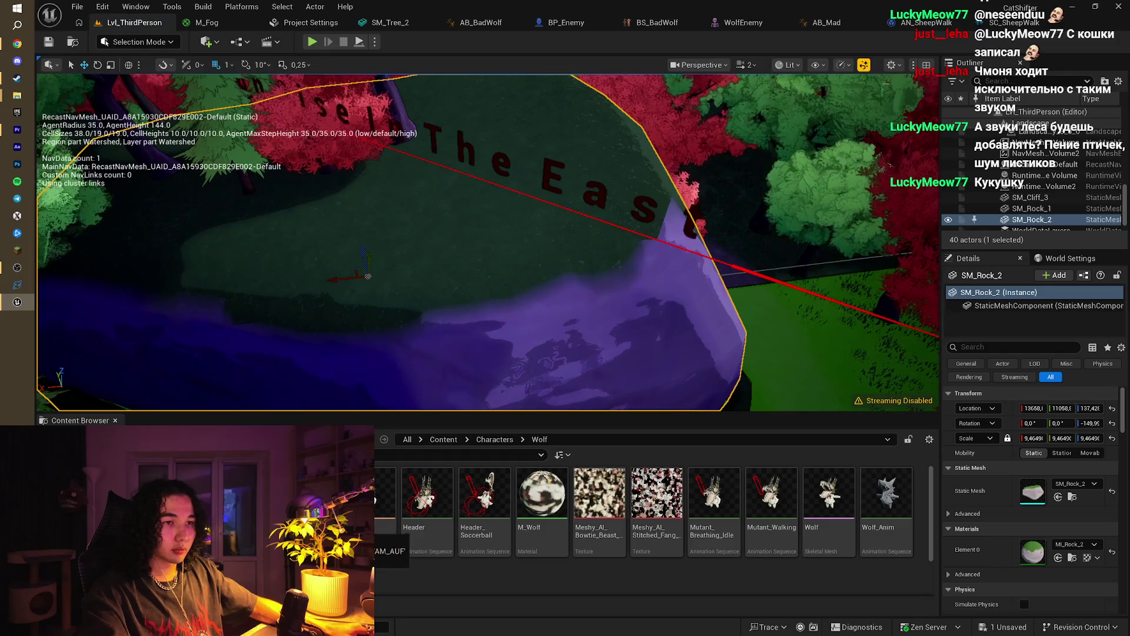
{"action": "left_click", "coordinate": [485, 440]}
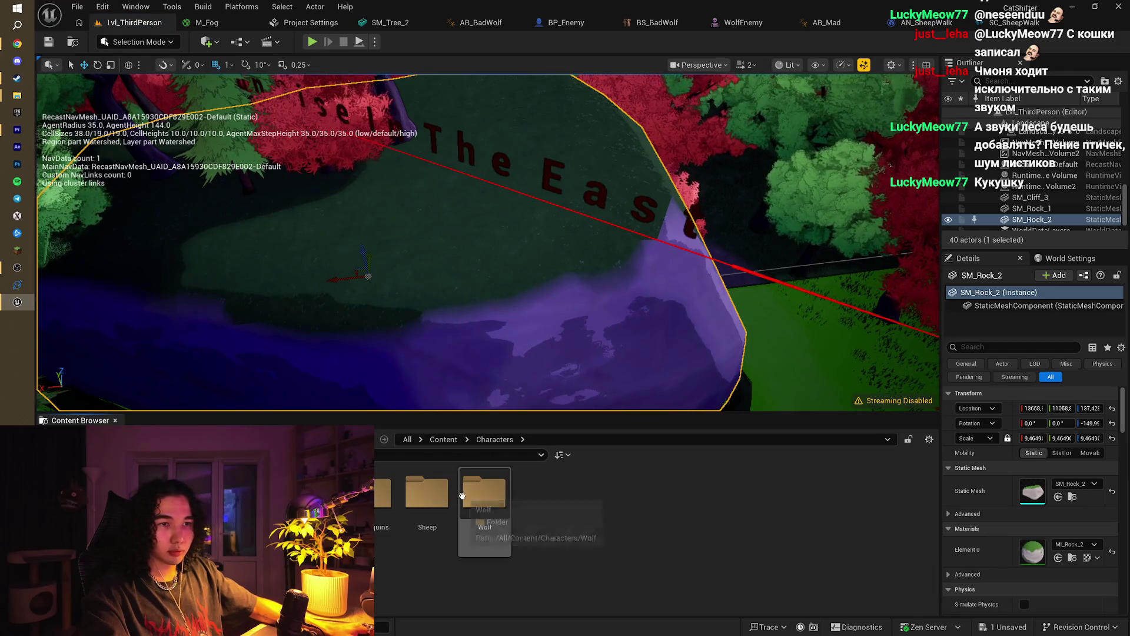
{"action": "double_click", "coordinate": [312, 494]}
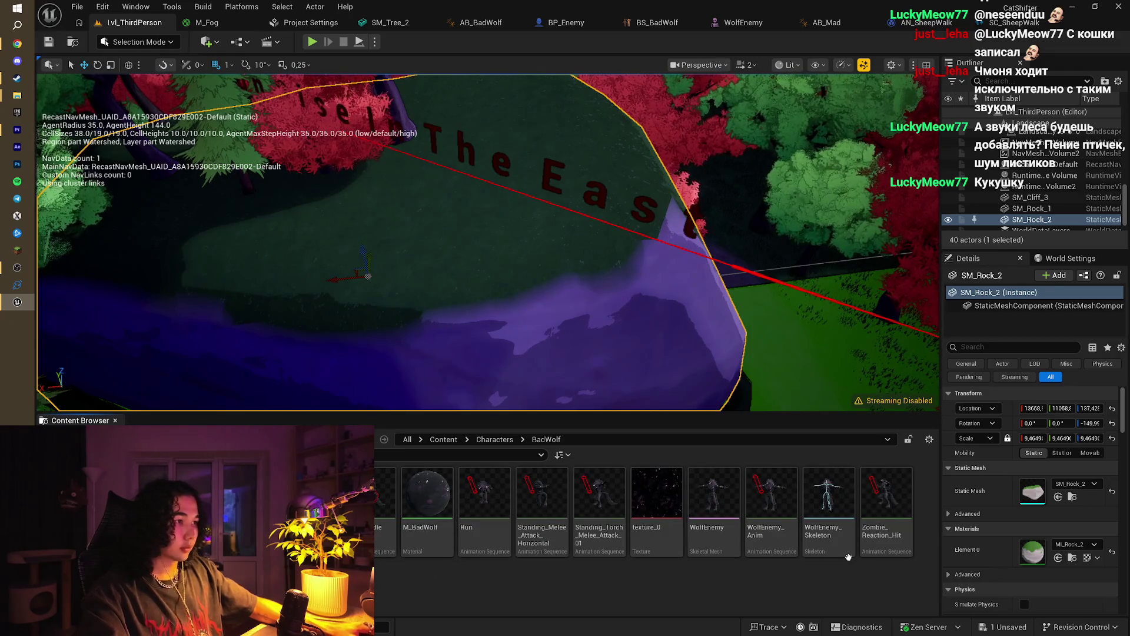
{"action": "left_click", "coordinate": [827, 506]}
{"action": "mouse_move", "coordinate": [386, 506]}
{"action": "left_mouse_down"}
{"action": "mouse_move", "coordinate": [457, 274]}
{"action": "mouse_move", "coordinate": [534, 201]}
{"action": "left_mouse_up"}
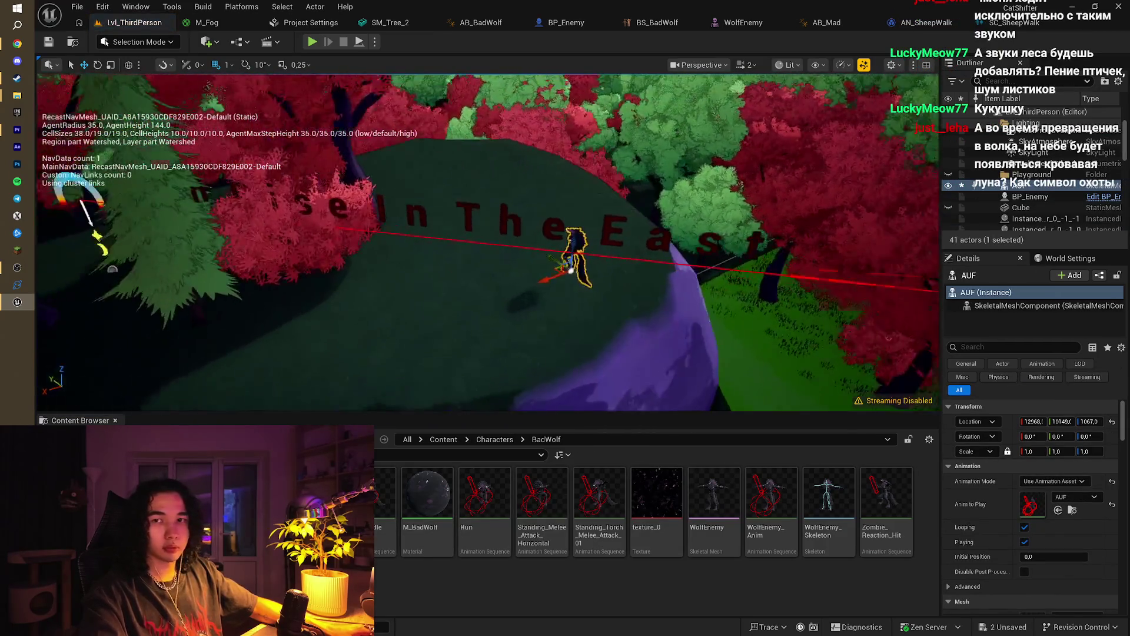
Step: Shift the BP_Enemy werewolf along the X axis on the path and start a play test
{"action": "key", "text": "w"}
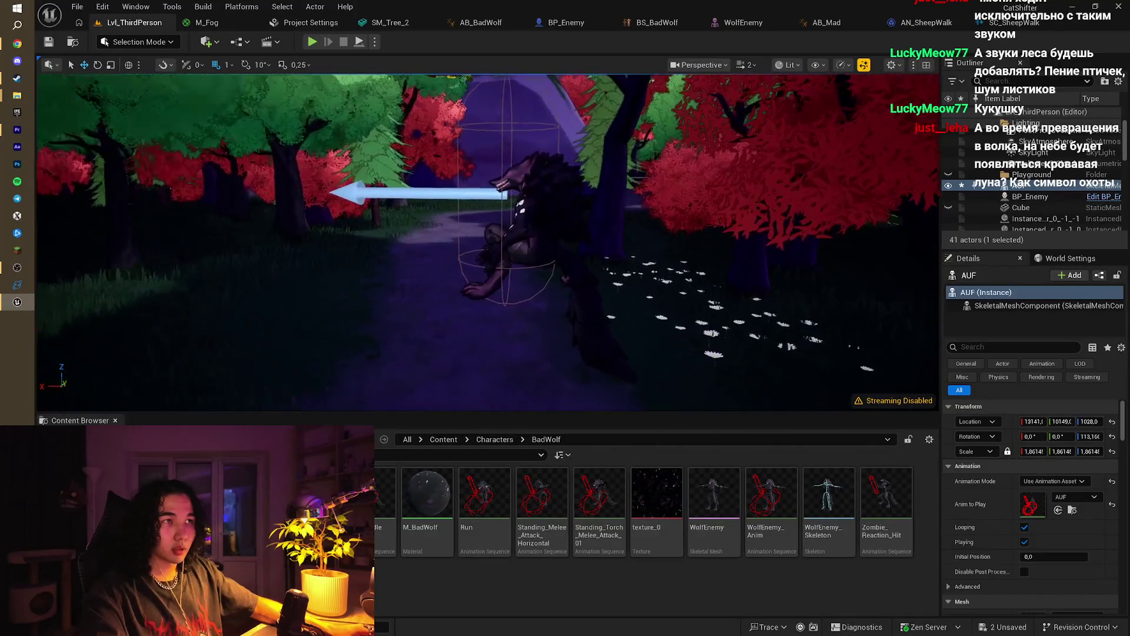
{"action": "left_click", "coordinate": [512, 190]}
{"action": "left_click_drag", "start_coordinate": [479, 183], "coordinate": [333, 182]}
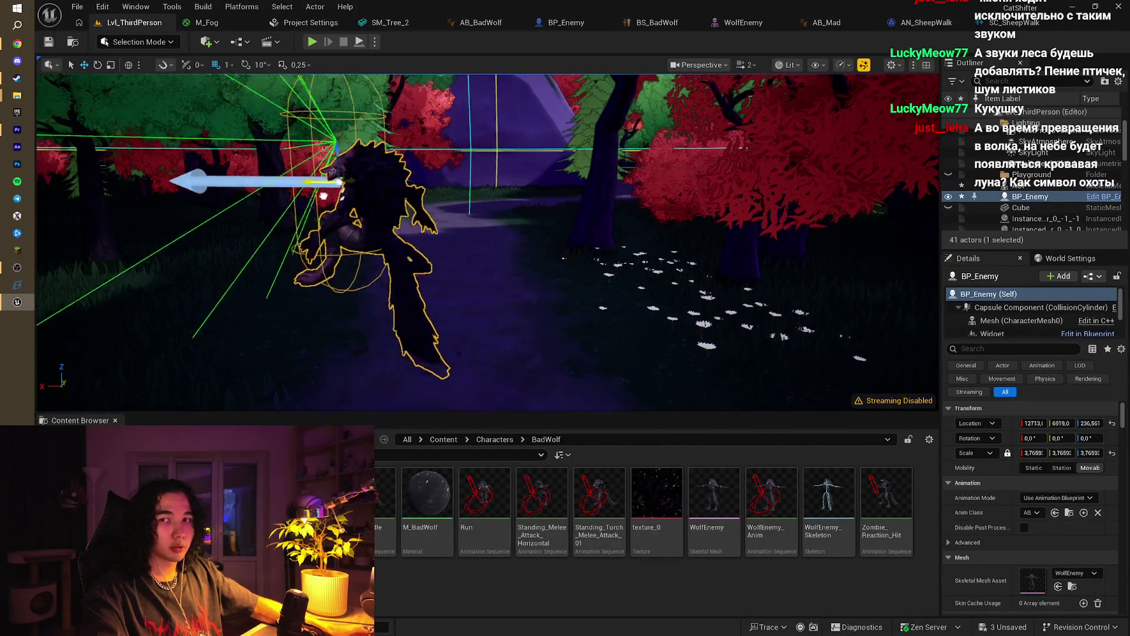
{"action": "left_click", "coordinate": [313, 42]}
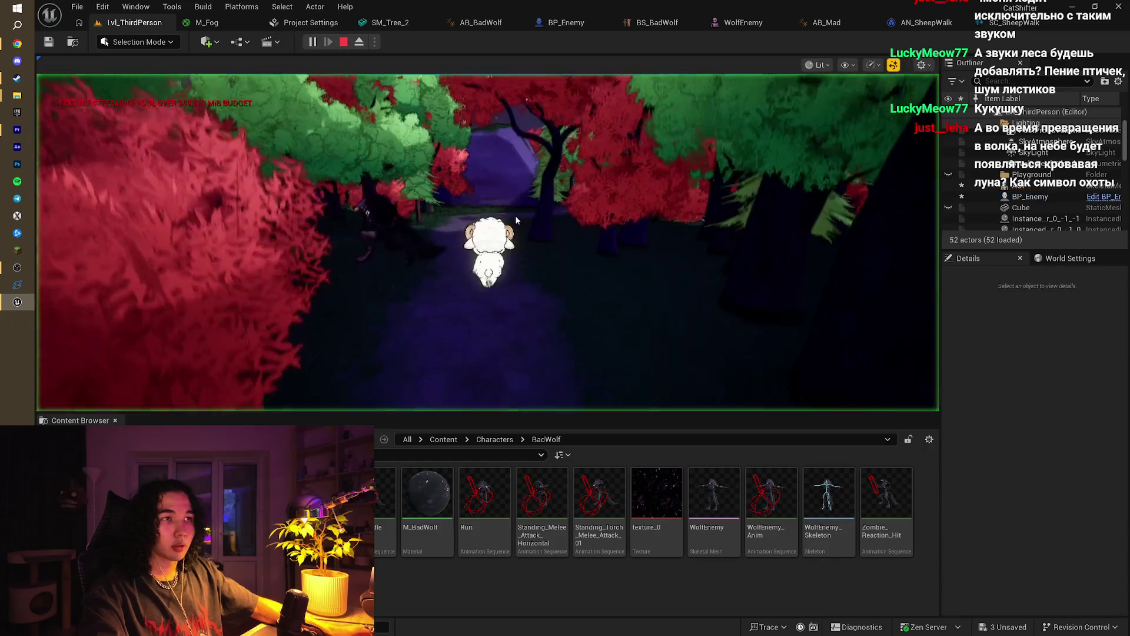
Step: Stop the running play test and nudge the AUF wolf's position on the moonlit rock
{"action": "key", "text": "w"}
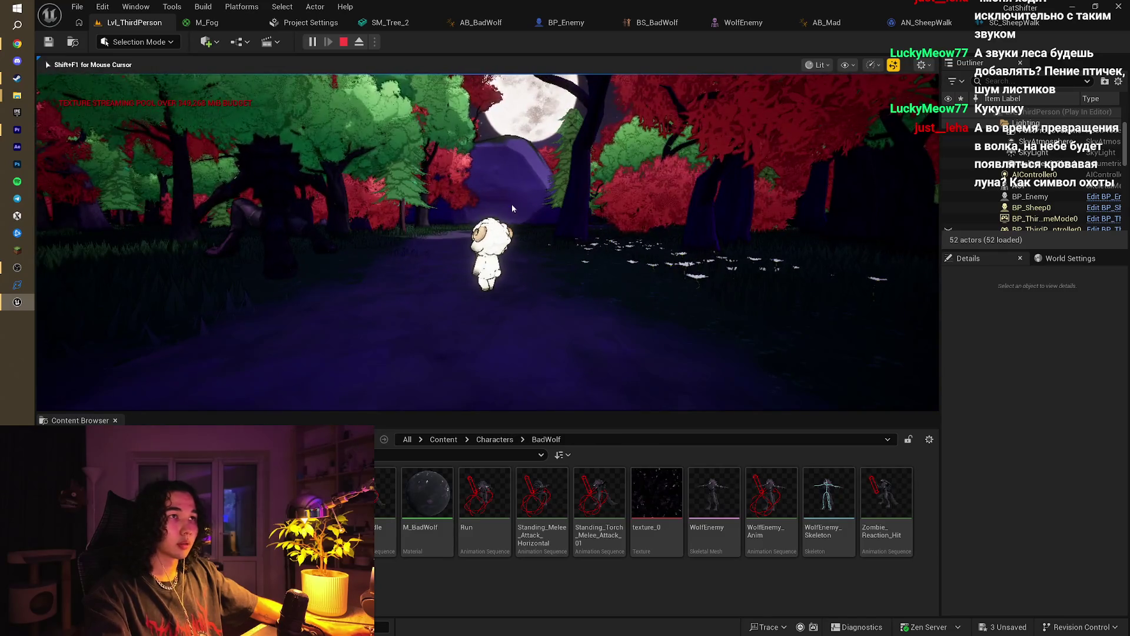
{"action": "key", "text": "Escape"}
{"action": "key", "text": "f"}
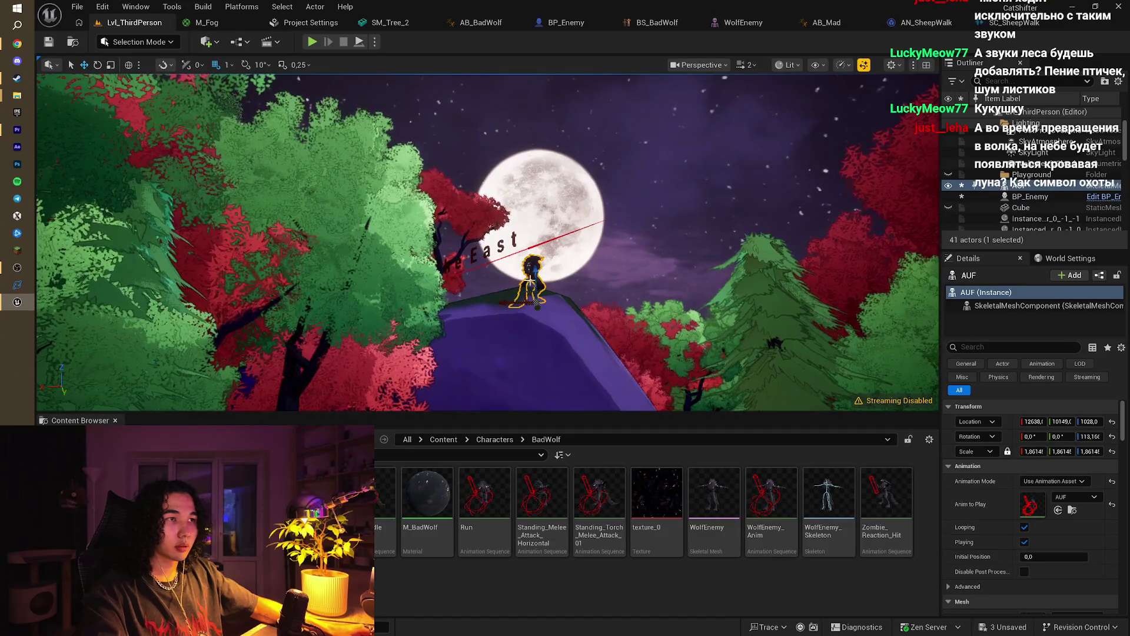
{"action": "mouse_move", "coordinate": [537, 282]}
{"action": "left_mouse_down"}
{"action": "mouse_move", "coordinate": [423, 366]}
{"action": "mouse_move", "coordinate": [419, 396]}
{"action": "left_mouse_up"}
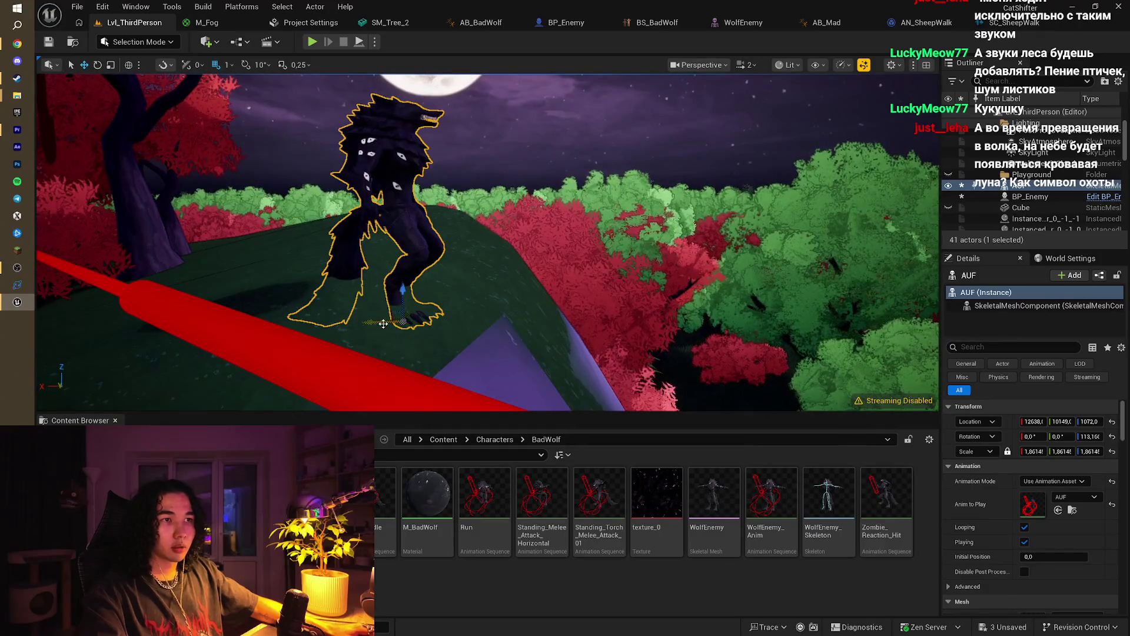
{"action": "left_click_drag", "start_coordinate": [383, 323], "coordinate": [364, 321]}
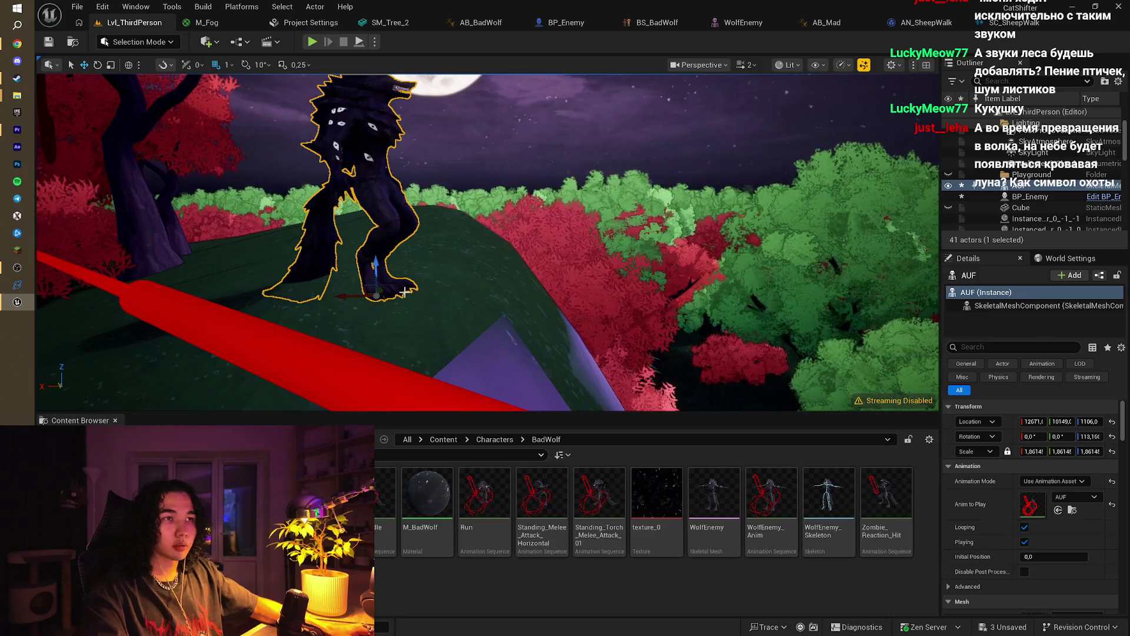
{"action": "left_click_drag", "start_coordinate": [405, 291], "coordinate": [324, 279]}
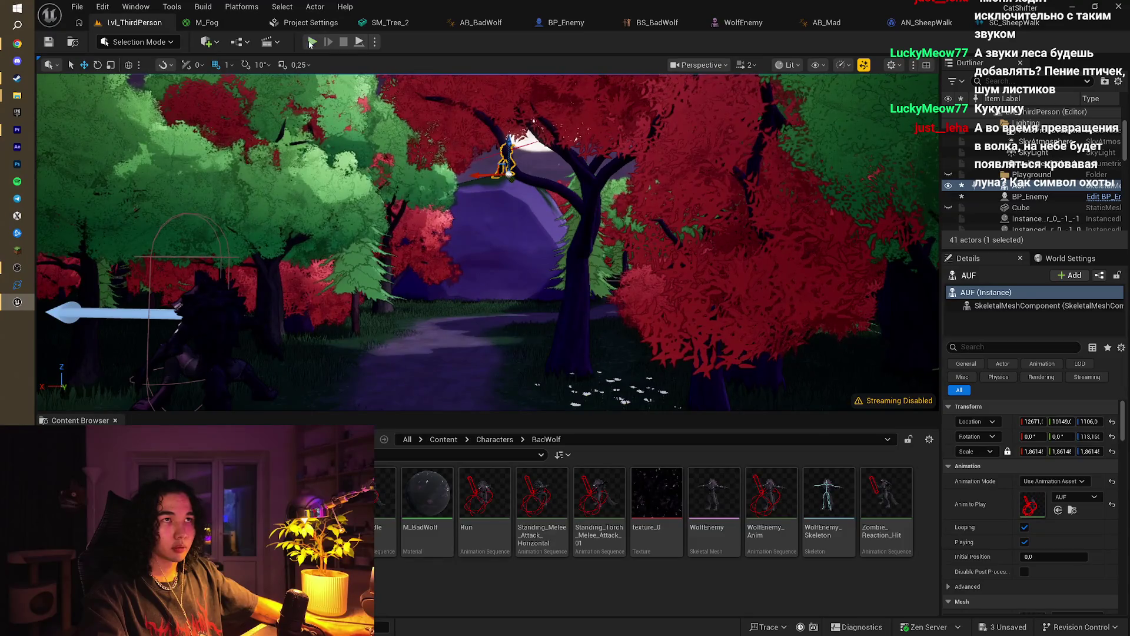
Step: Play-test again, walking the sheep along the path toward the perched wolf
{"action": "left_click", "coordinate": [312, 42]}
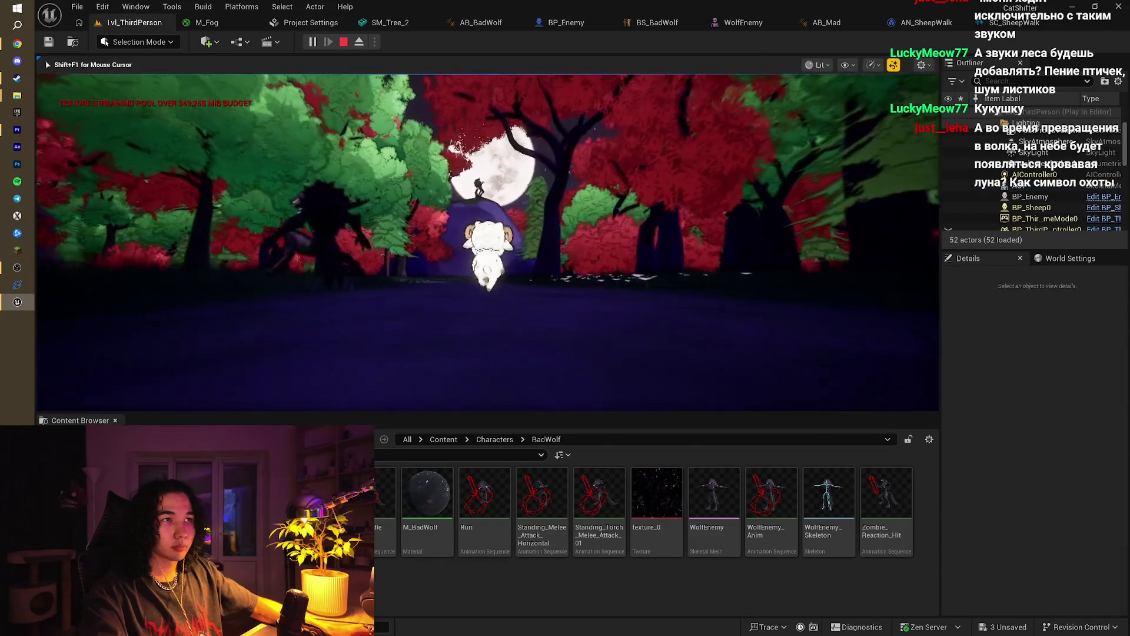
{"action": "key", "text": "w"}
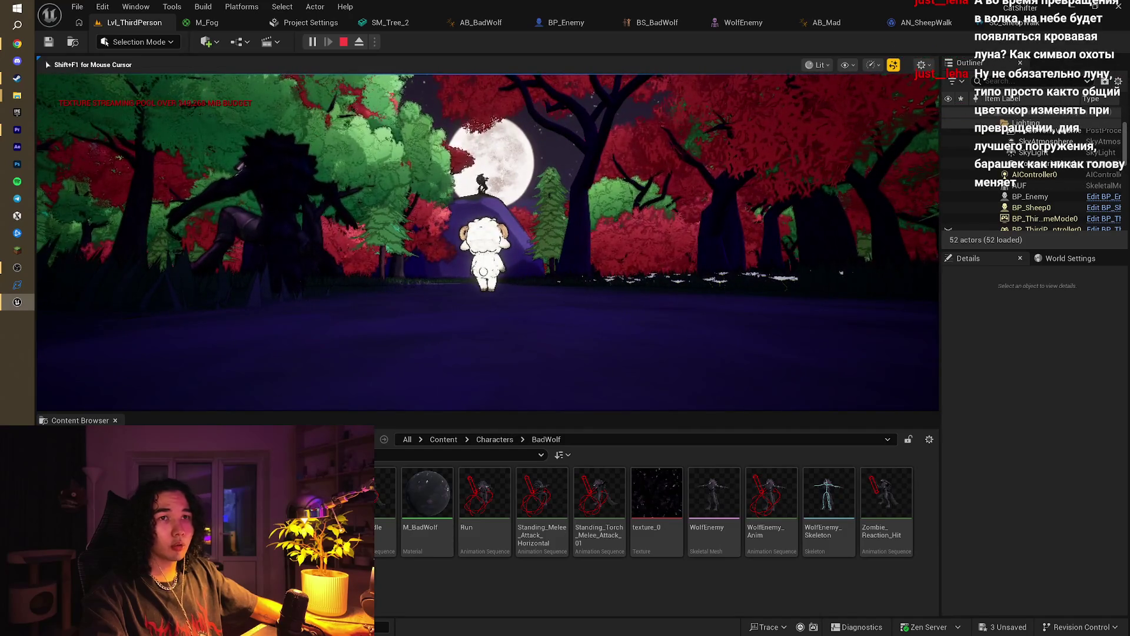
{"action": "key", "text": "w"}
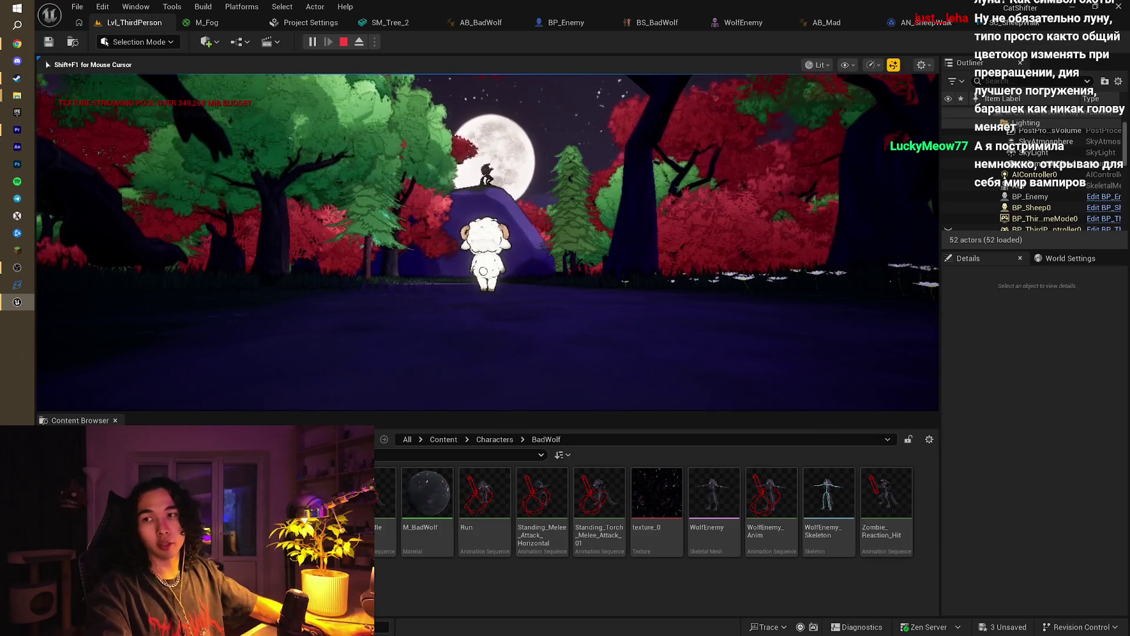
{"action": "key", "text": "w"}
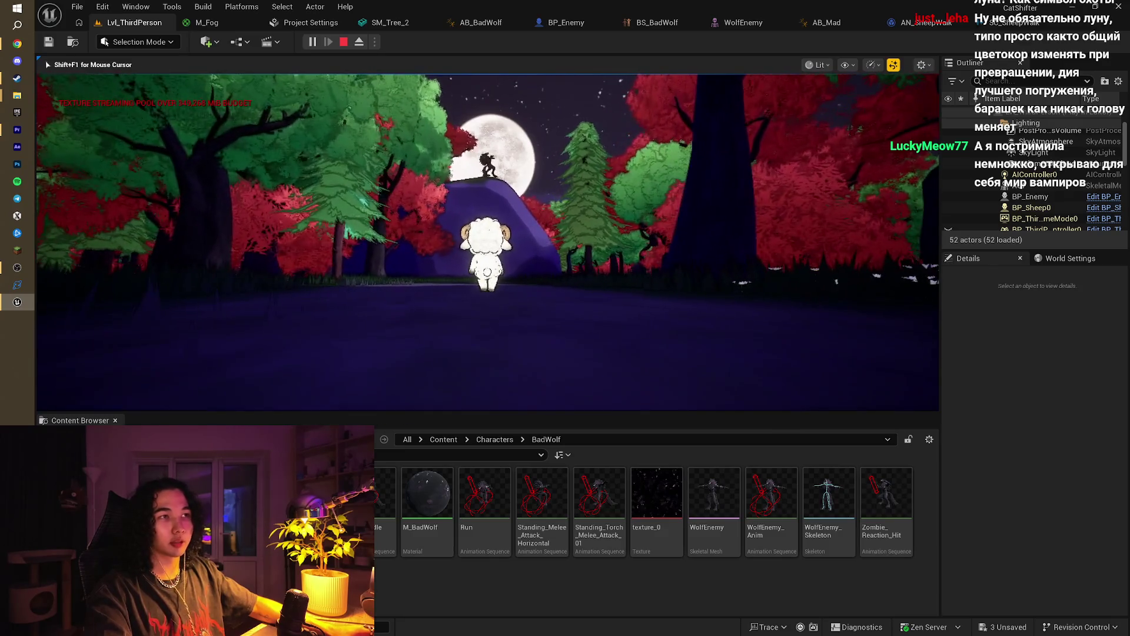
{"action": "key", "text": "s"}
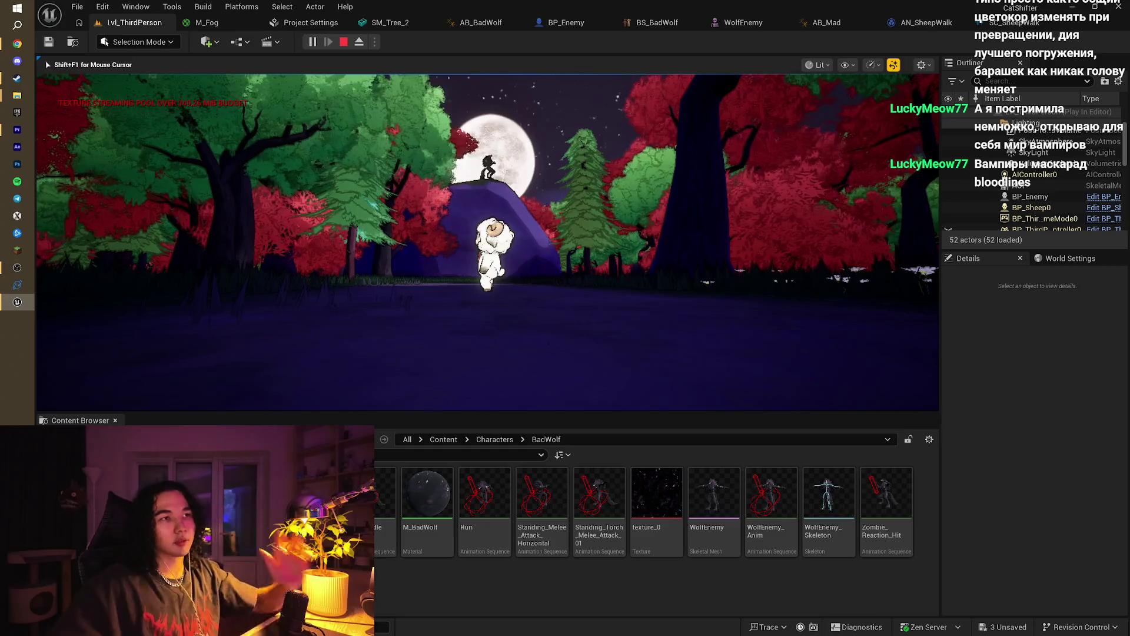
Step: Walk the sheep toward the camera, then turn to watch the wolf ahead
{"action": "key", "text": "s"}
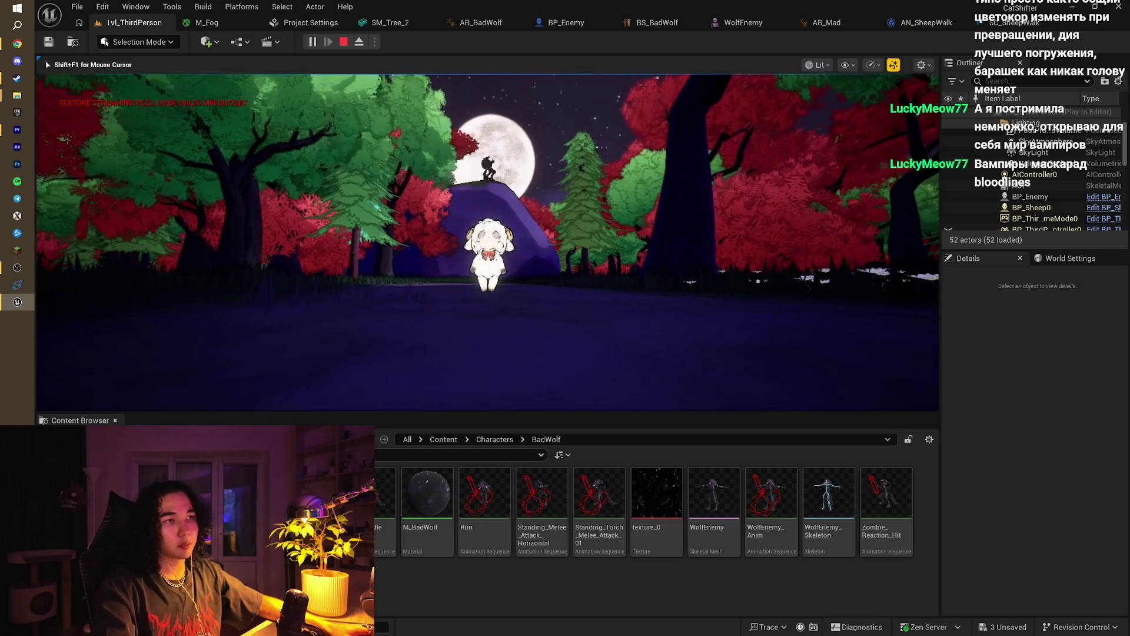
{"action": "key", "text": "s"}
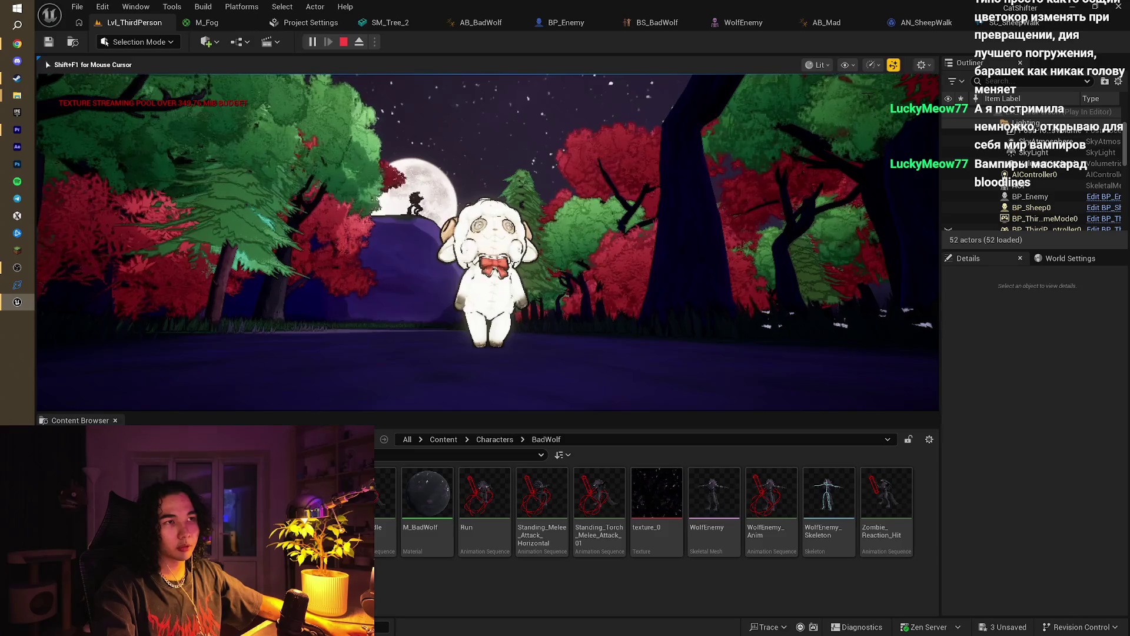
{"action": "key", "text": "s"}
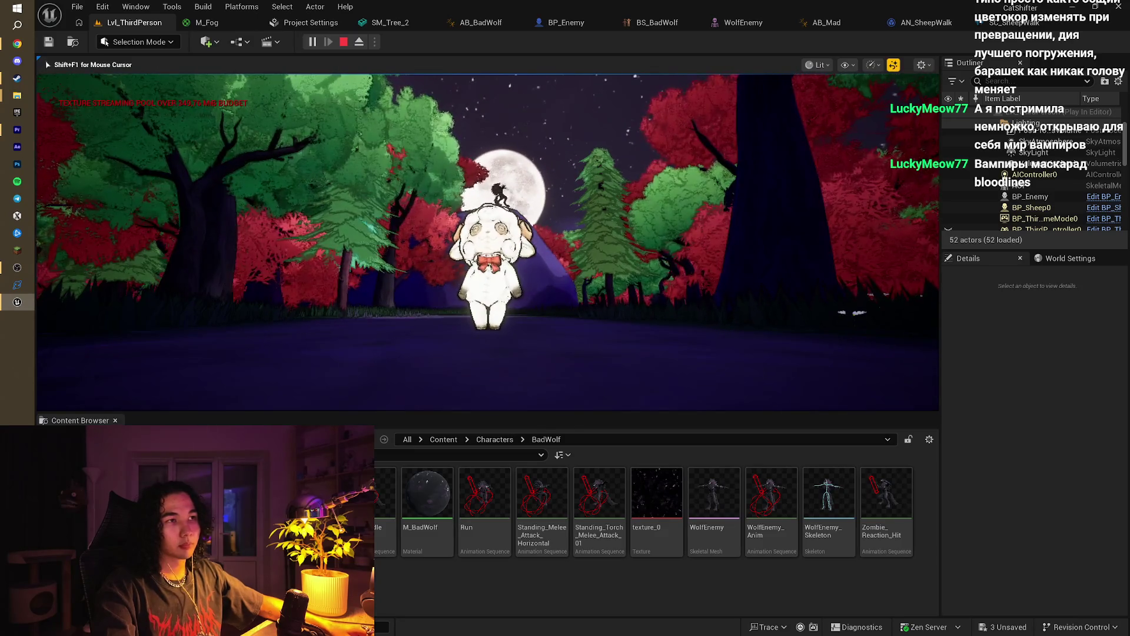
{"action": "key", "text": "s"}
{"action": "key", "text": "s"}
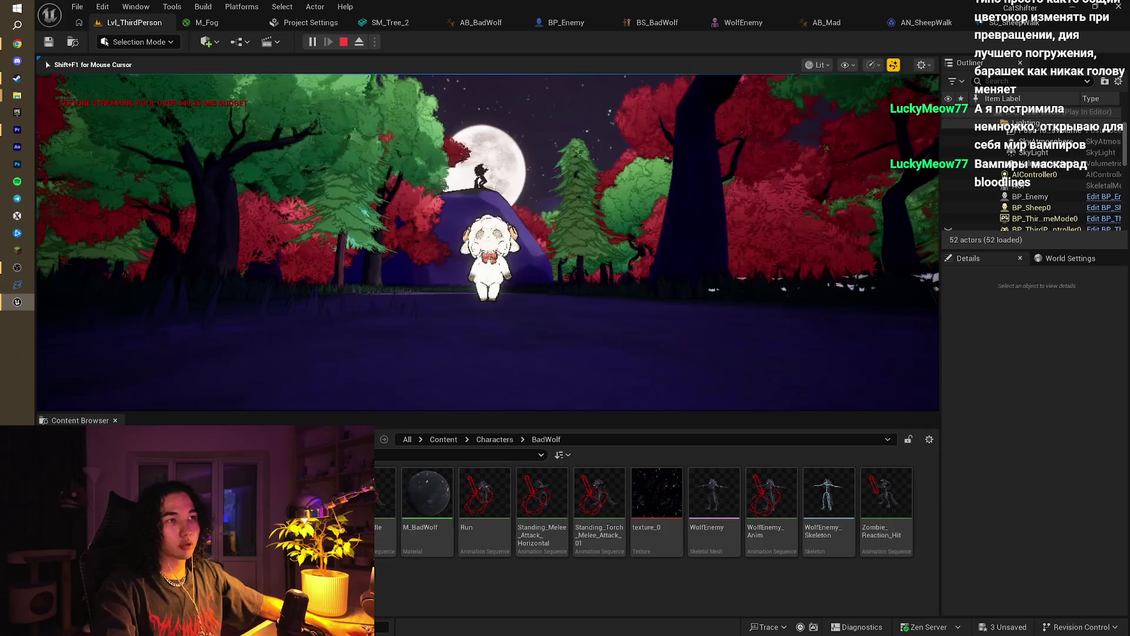
{"action": "key", "text": "w"}
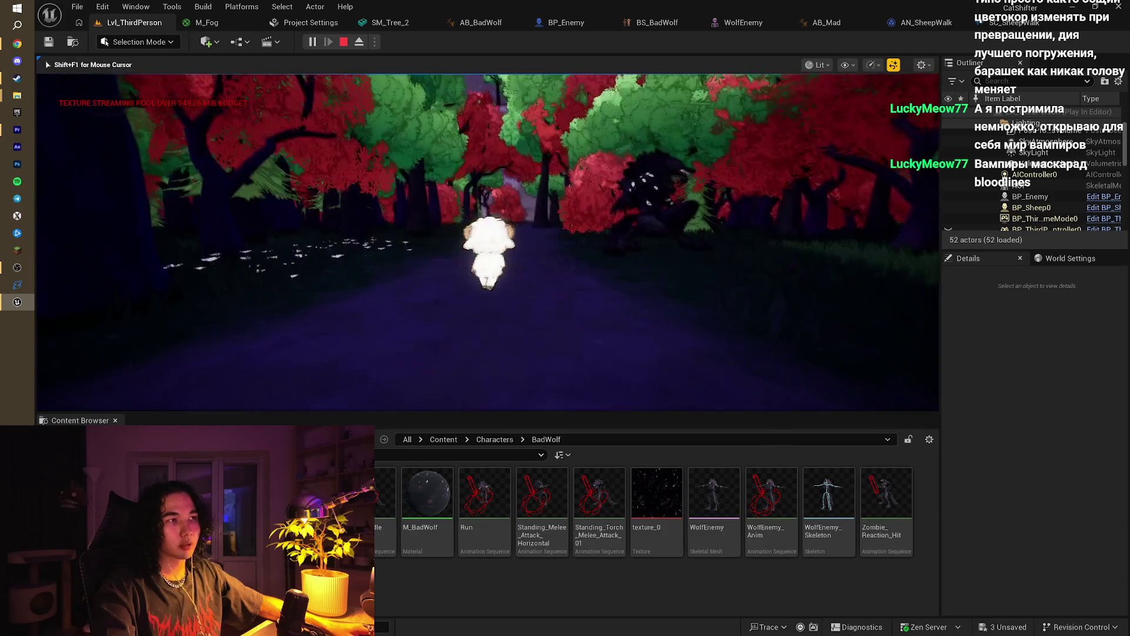
{"action": "key", "text": "s"}
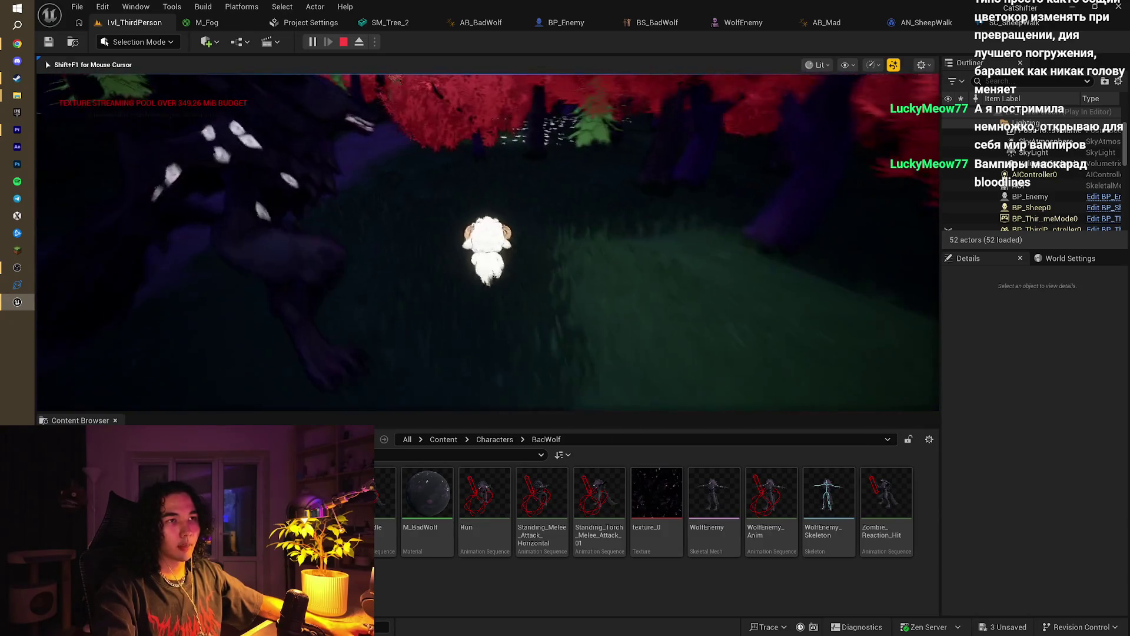
{"action": "key", "text": "d"}
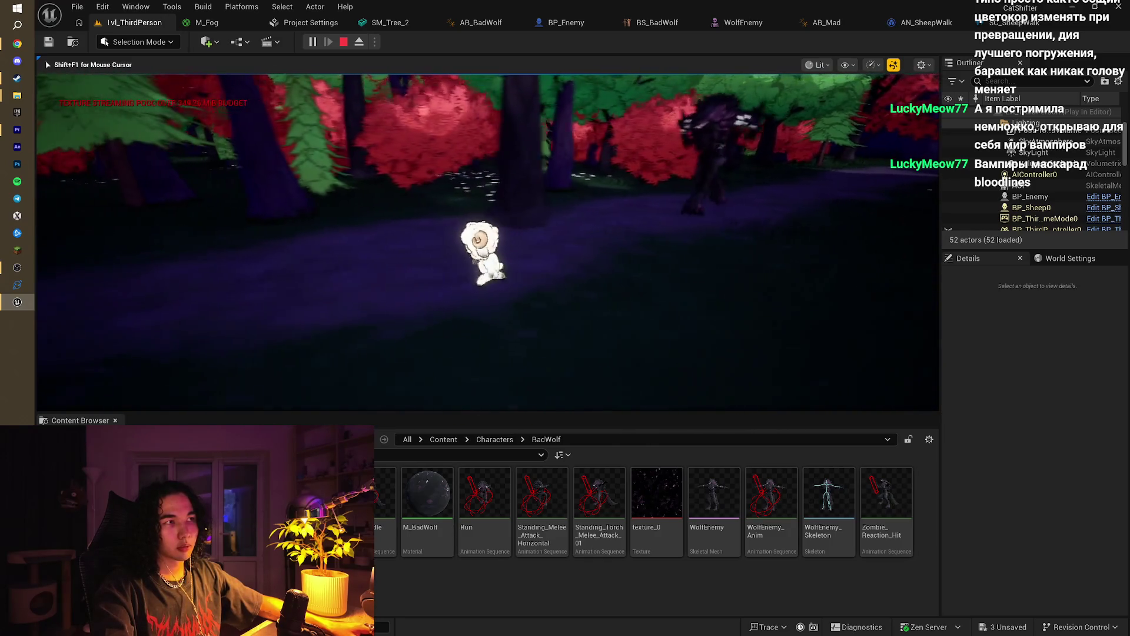
Step: Run the sheep away from the wolf toward the purple wall, then stop the session
{"action": "key", "text": "w"}
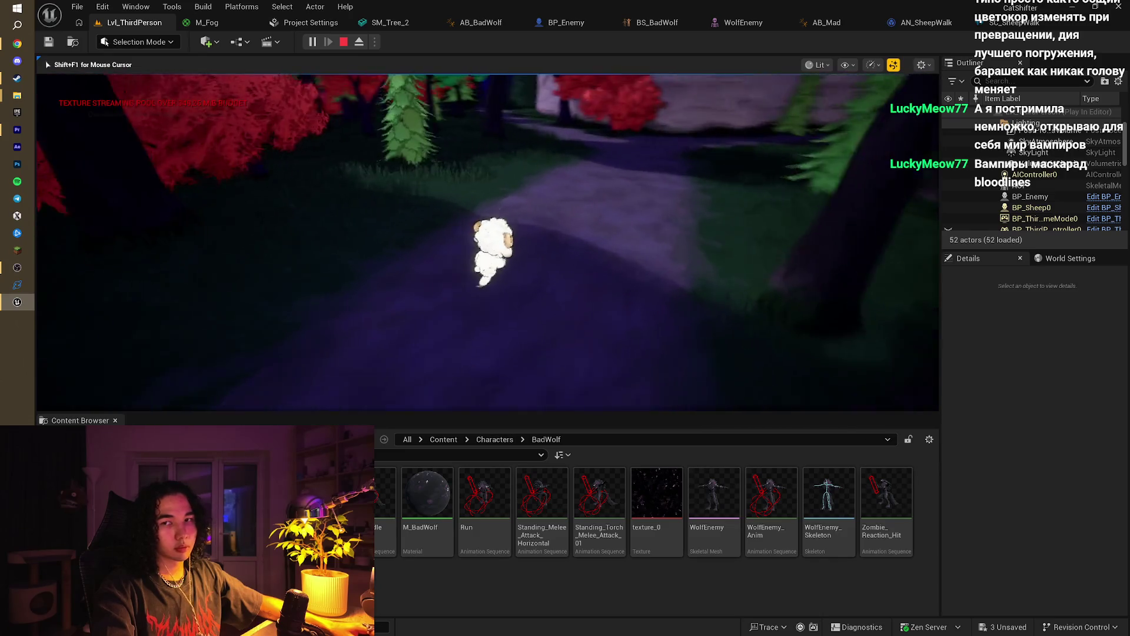
{"action": "key", "text": "s"}
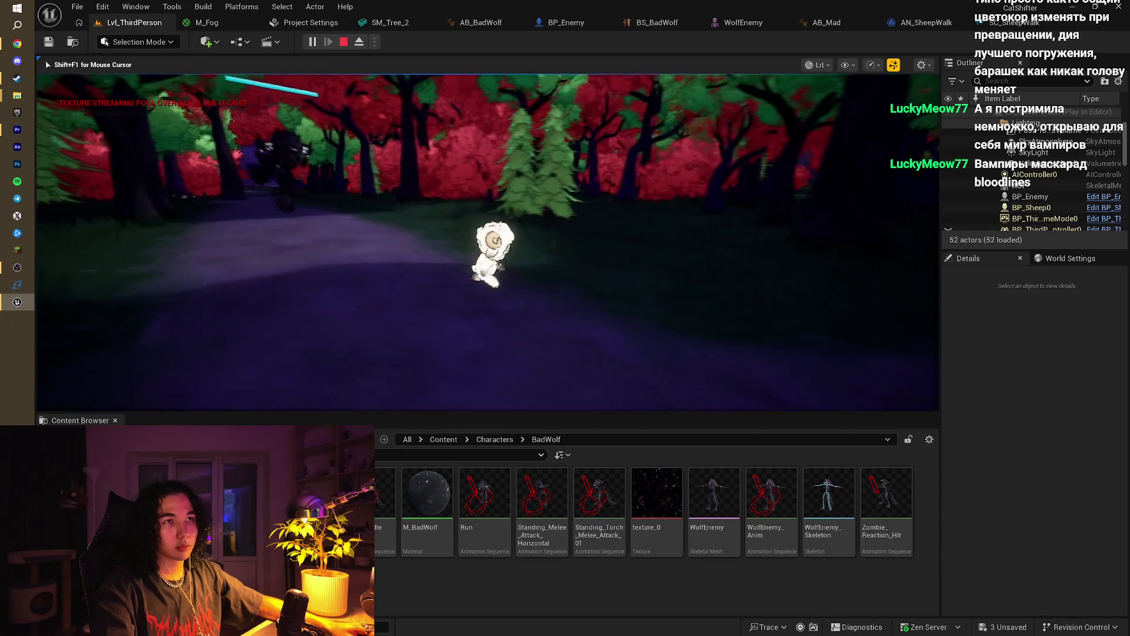
{"action": "key", "text": "a"}
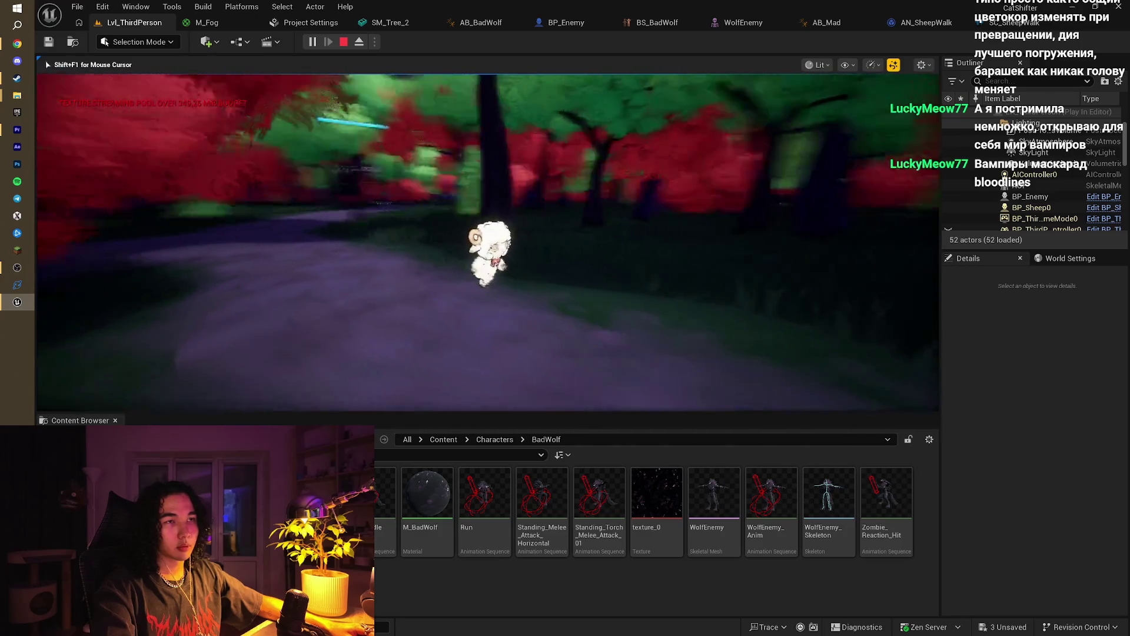
{"action": "key", "text": "s"}
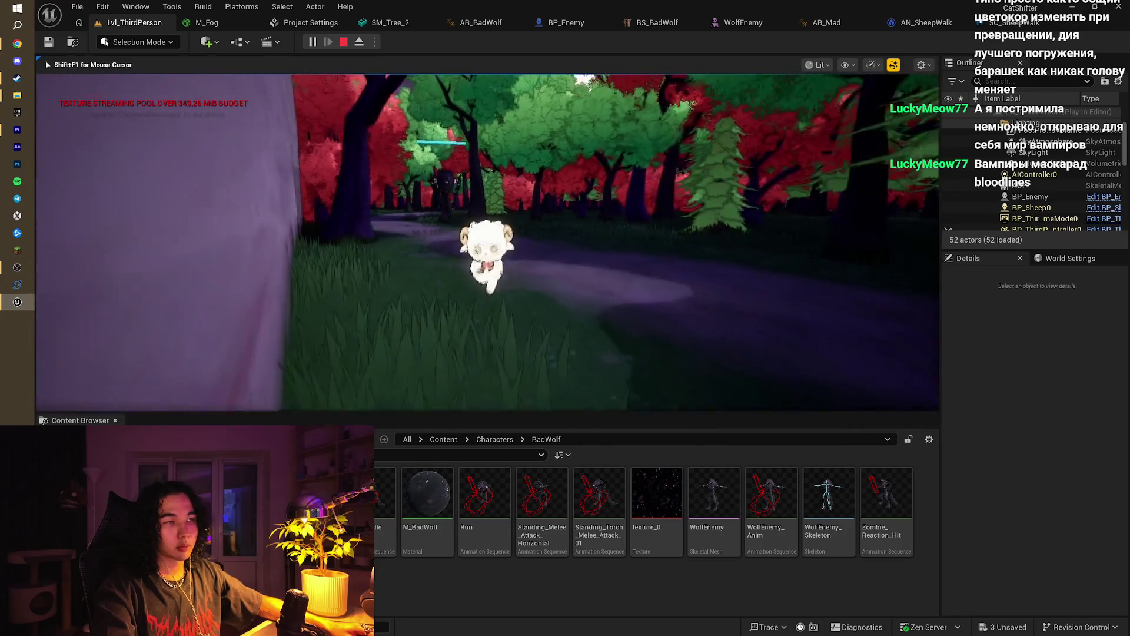
{"action": "key", "text": "s"}
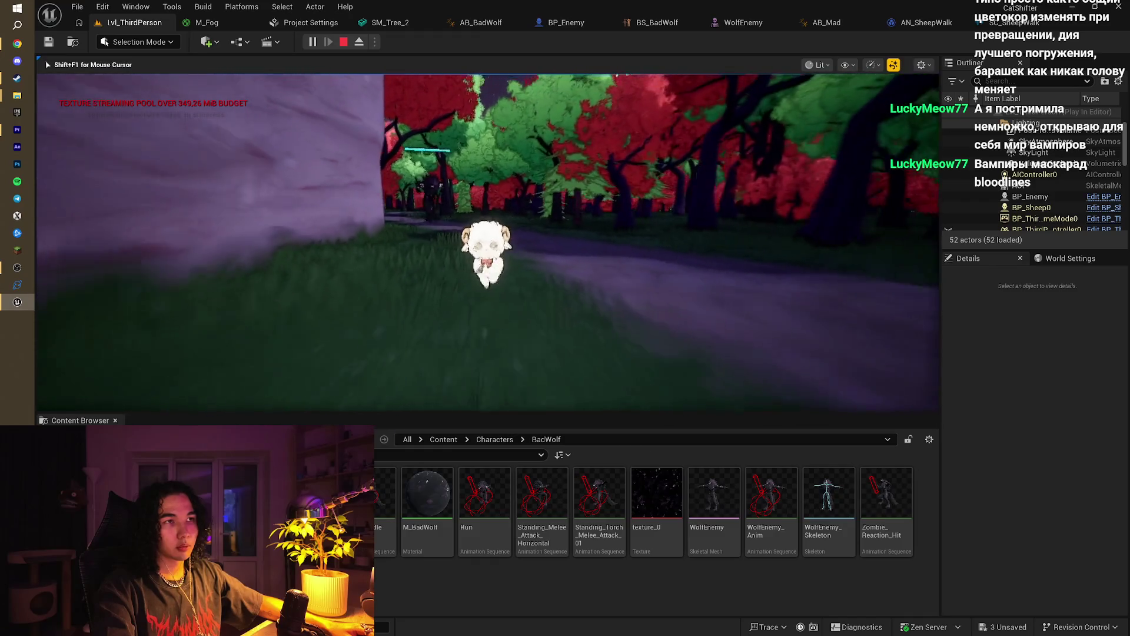
{"action": "key", "text": "Escape"}
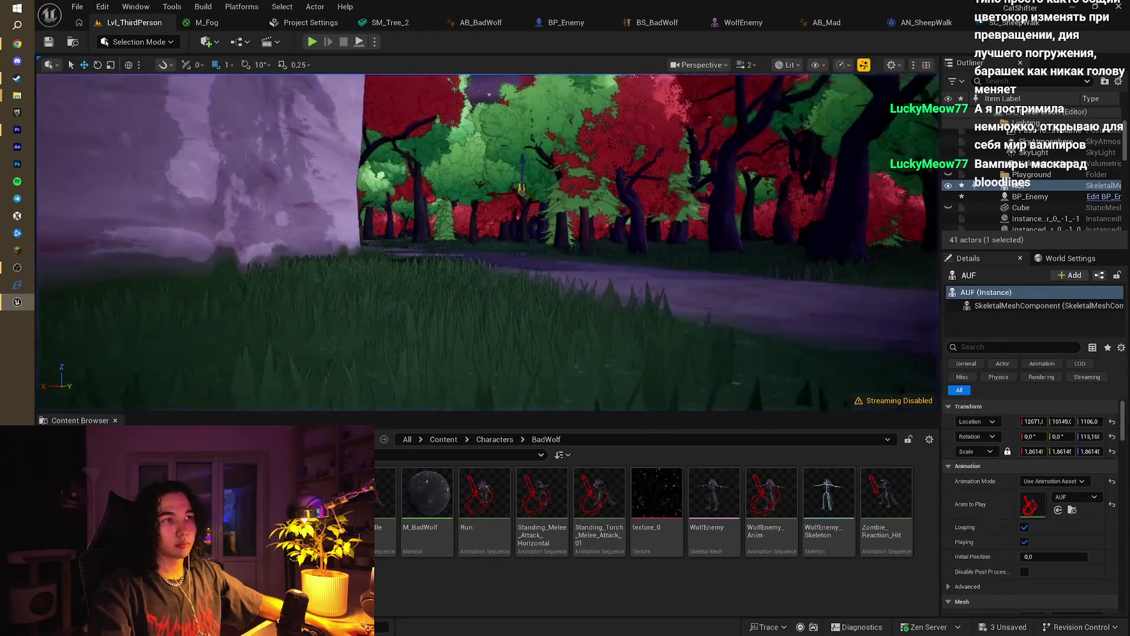
Step: Fly the editor camera along the forest path, then select the BP_Enemy wolf and show its Event Graph
{"action": "key", "text": "w"}
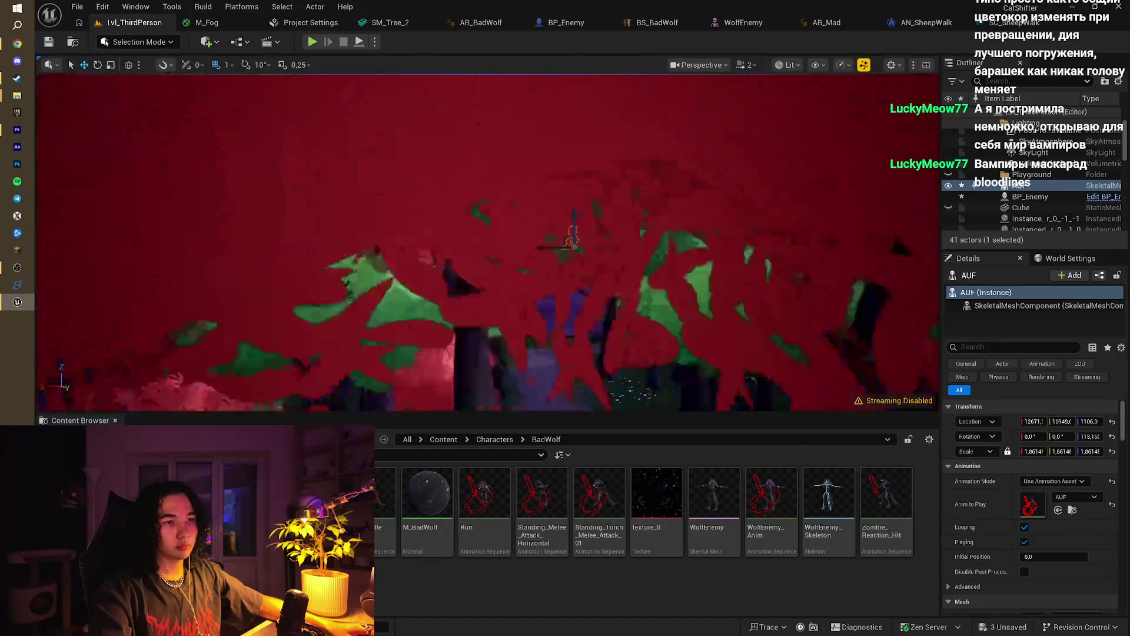
{"action": "key", "text": "s"}
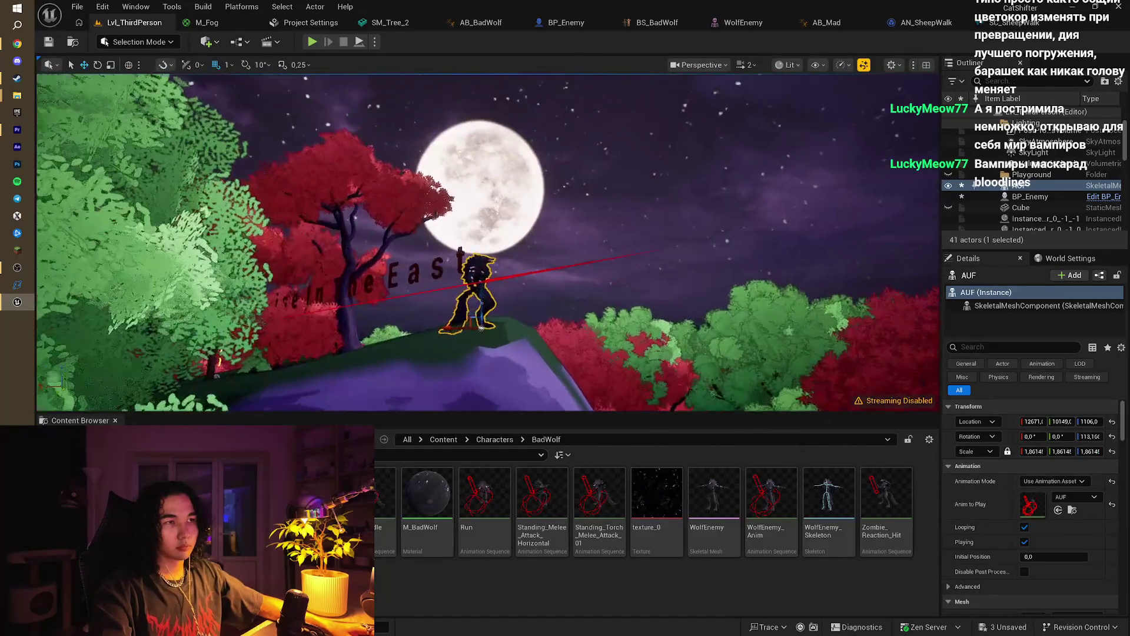
{"action": "key", "text": "w"}
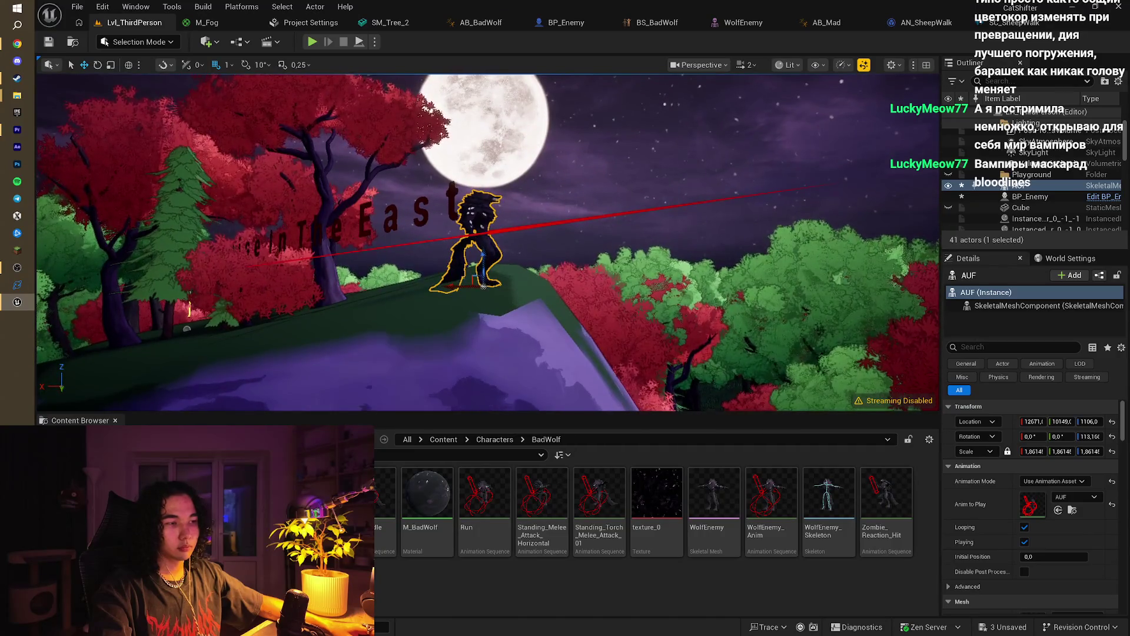
{"action": "key", "text": "q"}
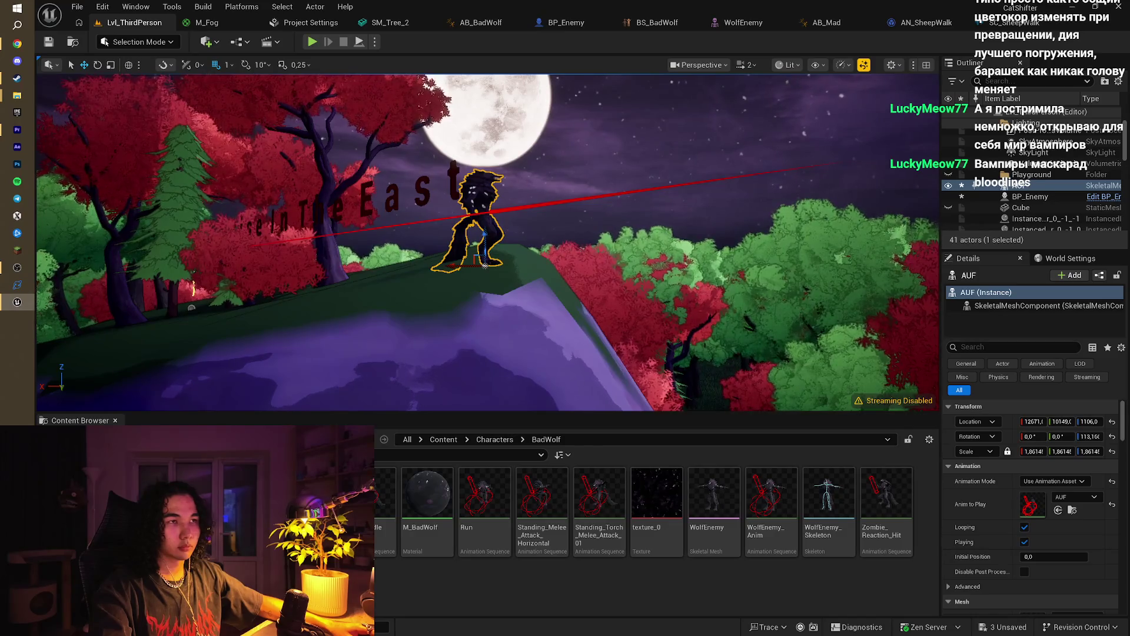
{"action": "key", "text": "w"}
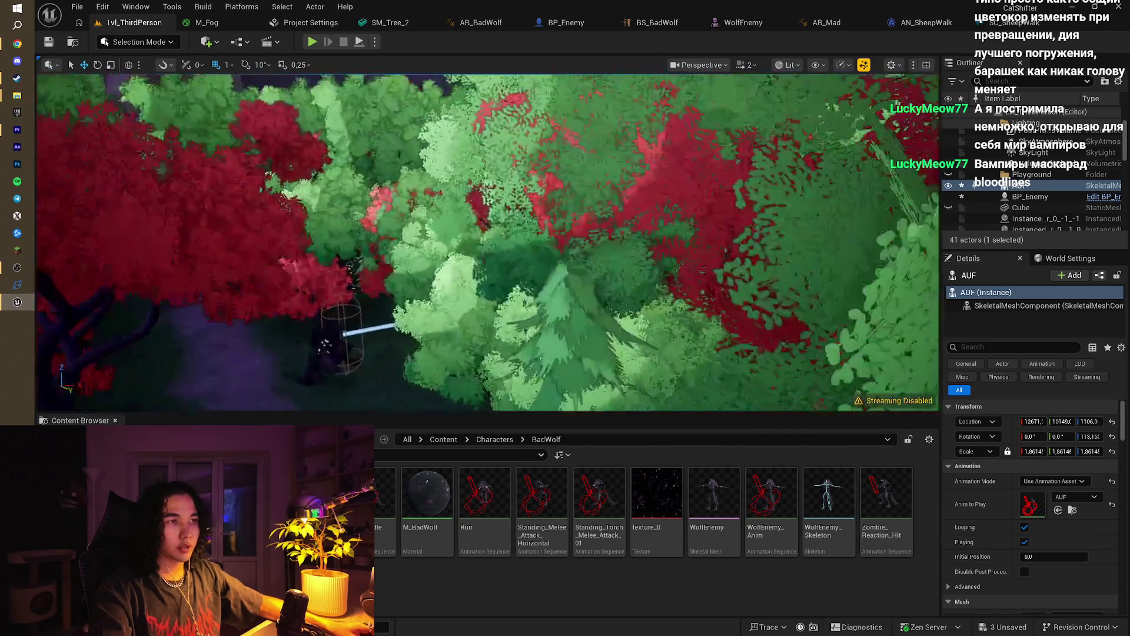
{"action": "key", "text": "w"}
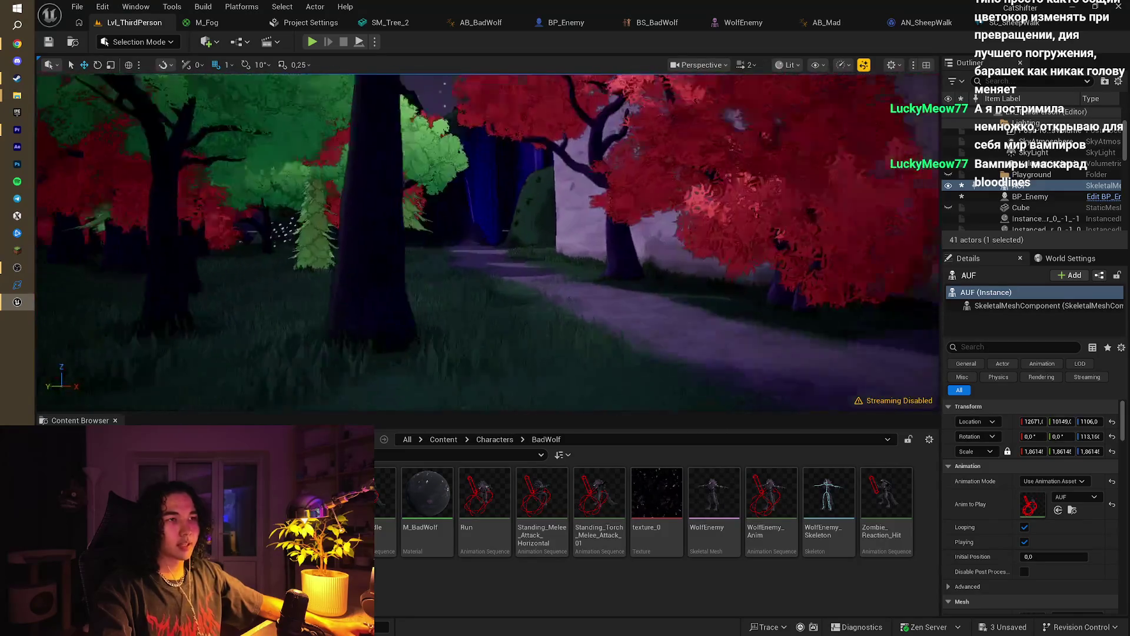
{"action": "key", "text": "w"}
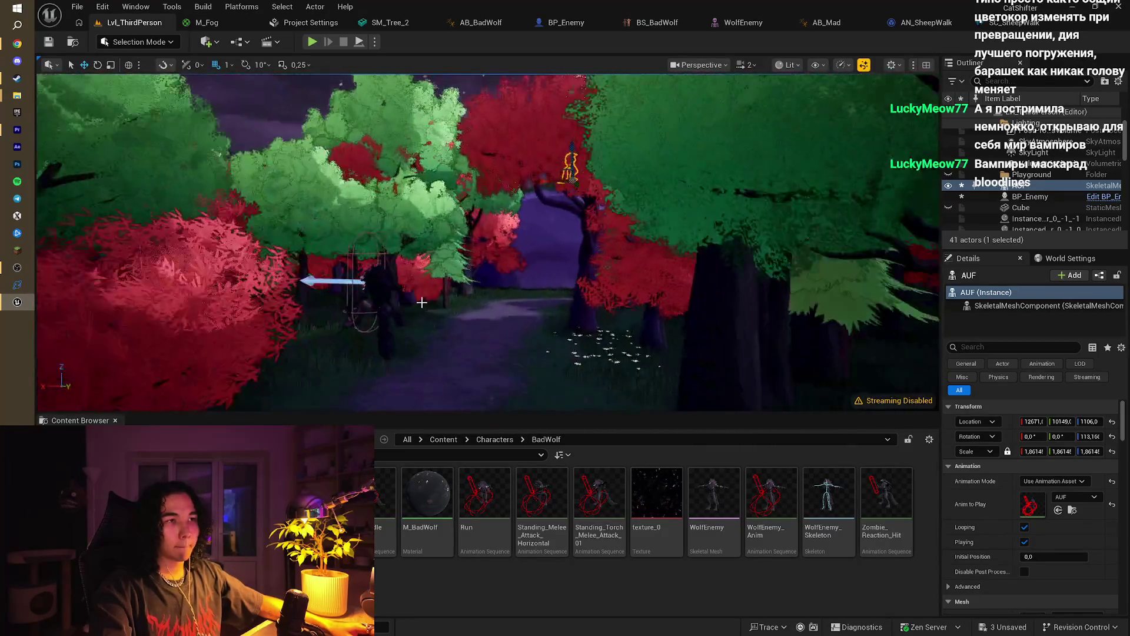
{"action": "left_click", "coordinate": [359, 294]}
{"action": "left_click", "coordinate": [559, 24]}
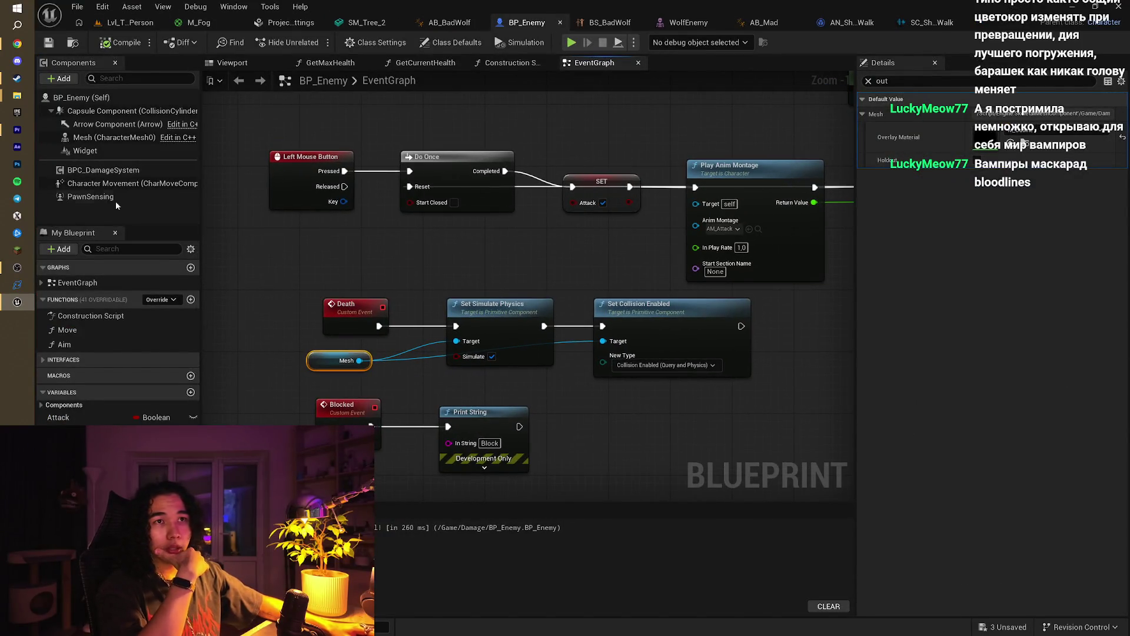
Step: Review the PawnSensing component's Variable, AI sensing and Sockets settings in Details
{"action": "left_click", "coordinate": [116, 200]}
{"action": "left_click", "coordinate": [868, 81]}
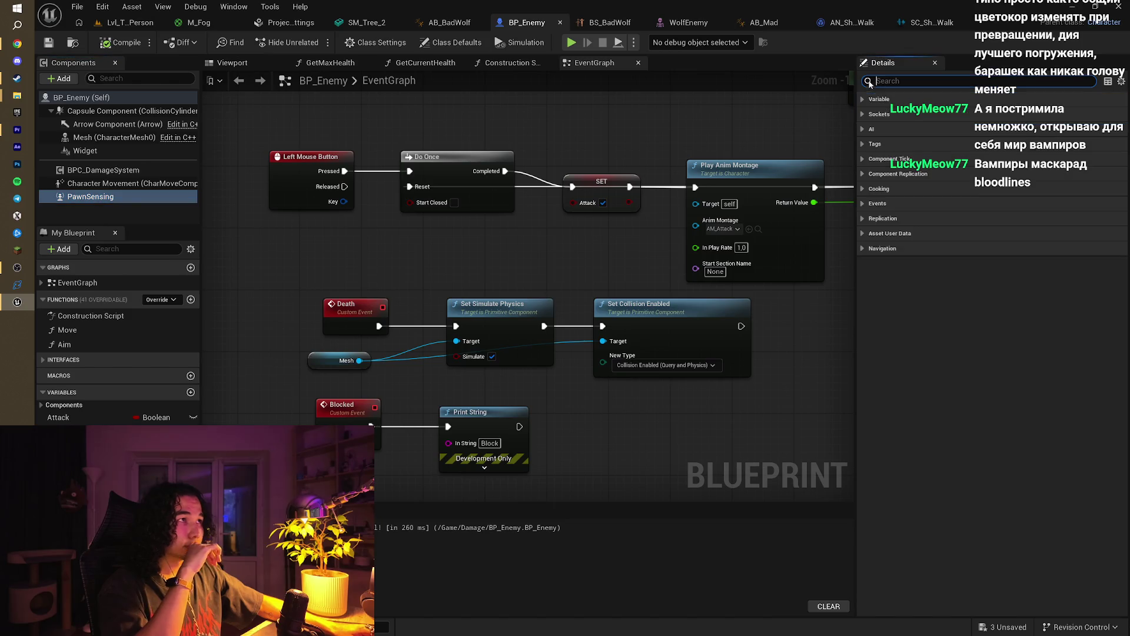
{"action": "left_click", "coordinate": [867, 100]}
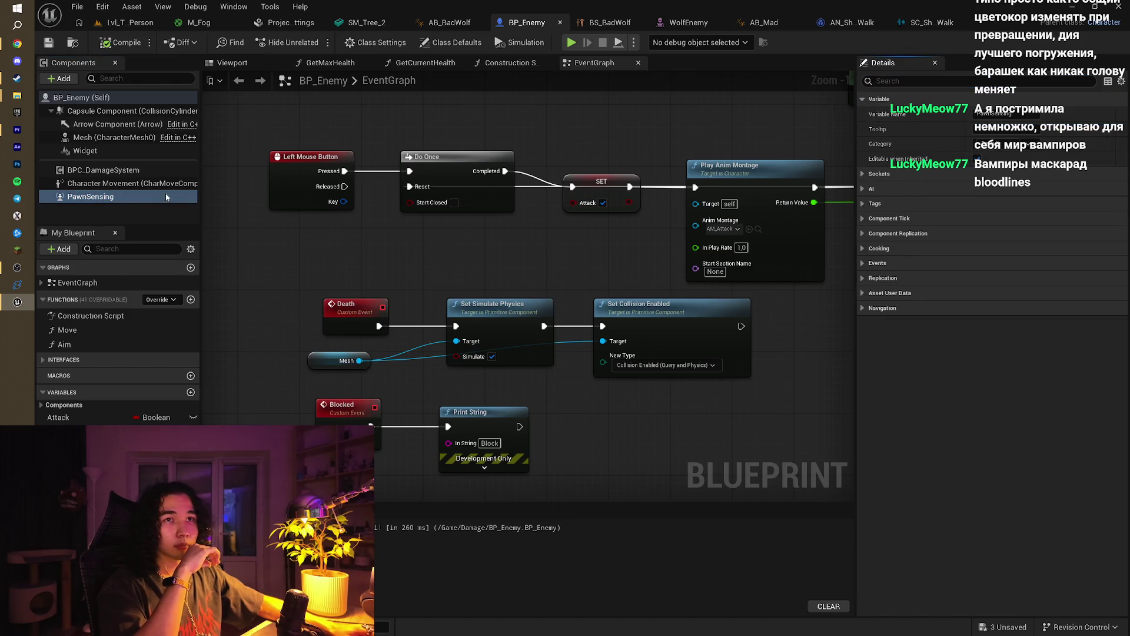
{"action": "left_click", "coordinate": [107, 200]}
{"action": "left_click", "coordinate": [862, 187]}
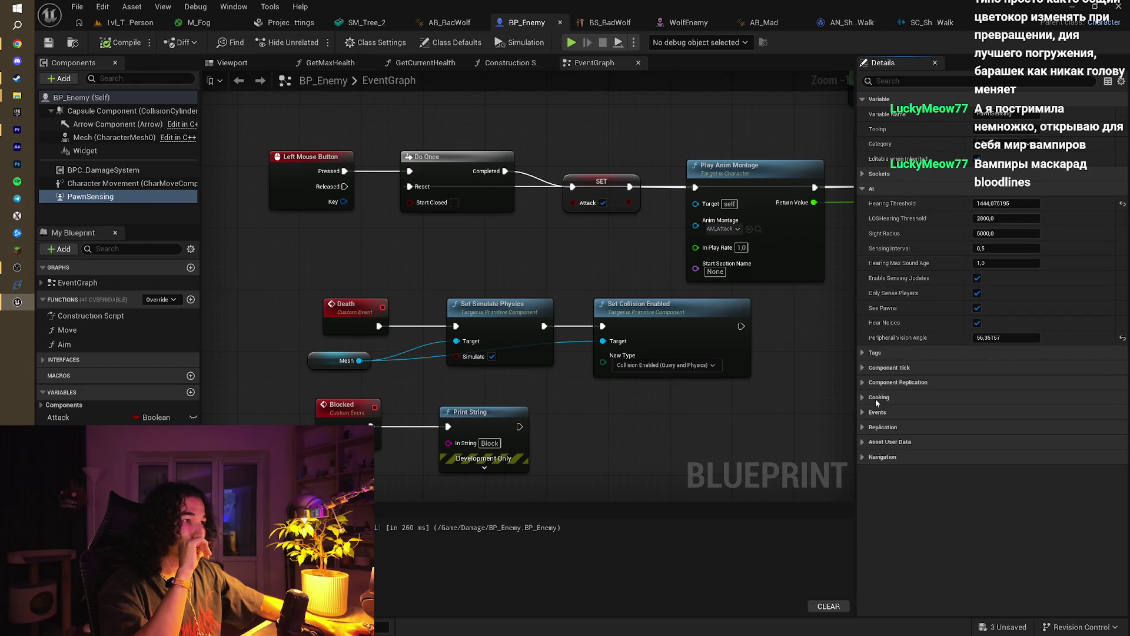
{"action": "left_click", "coordinate": [866, 173]}
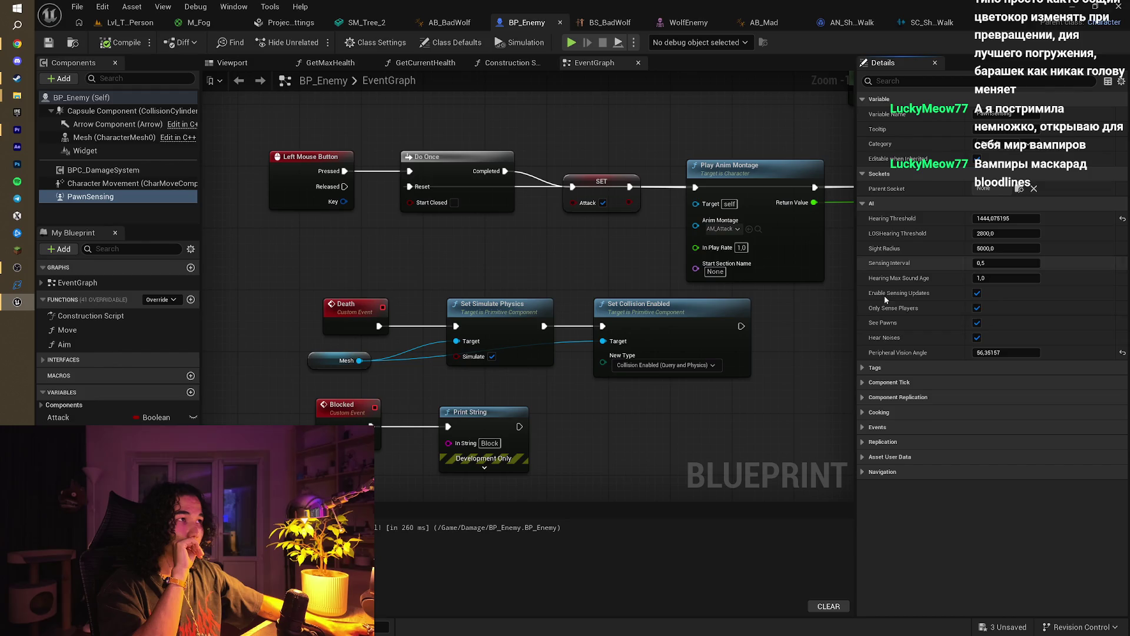
Step: Check the Character Movement settings, then return to the PawnSensing details
{"action": "left_click", "coordinate": [117, 183]}
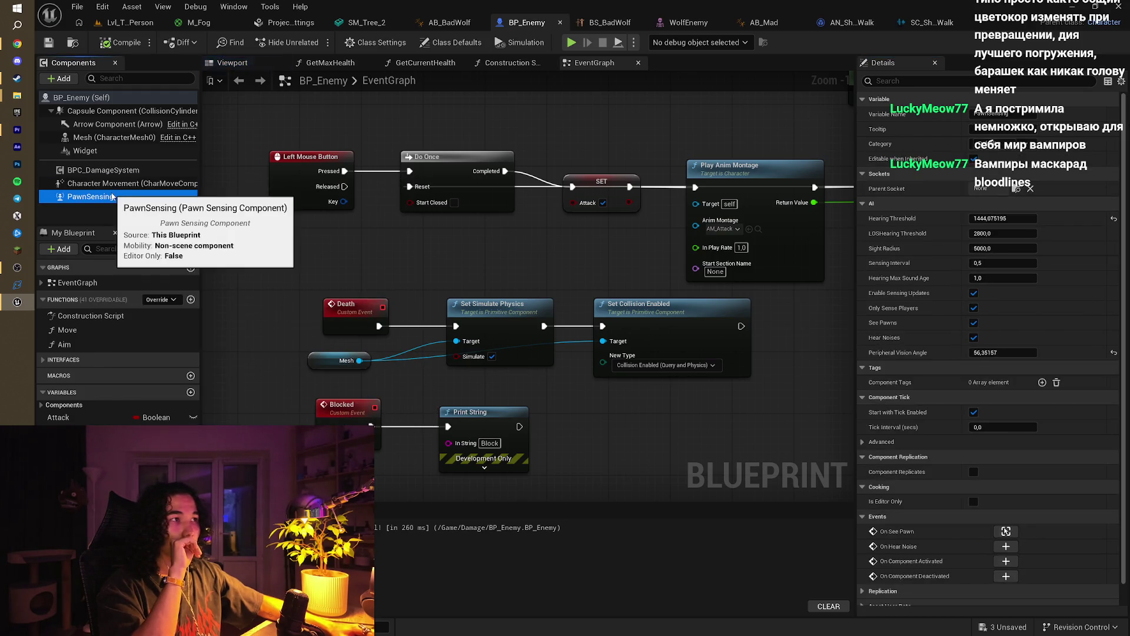
{"action": "scroll", "coordinate": [1006, 391], "scroll_direction": "down", "scroll_amount": 15}
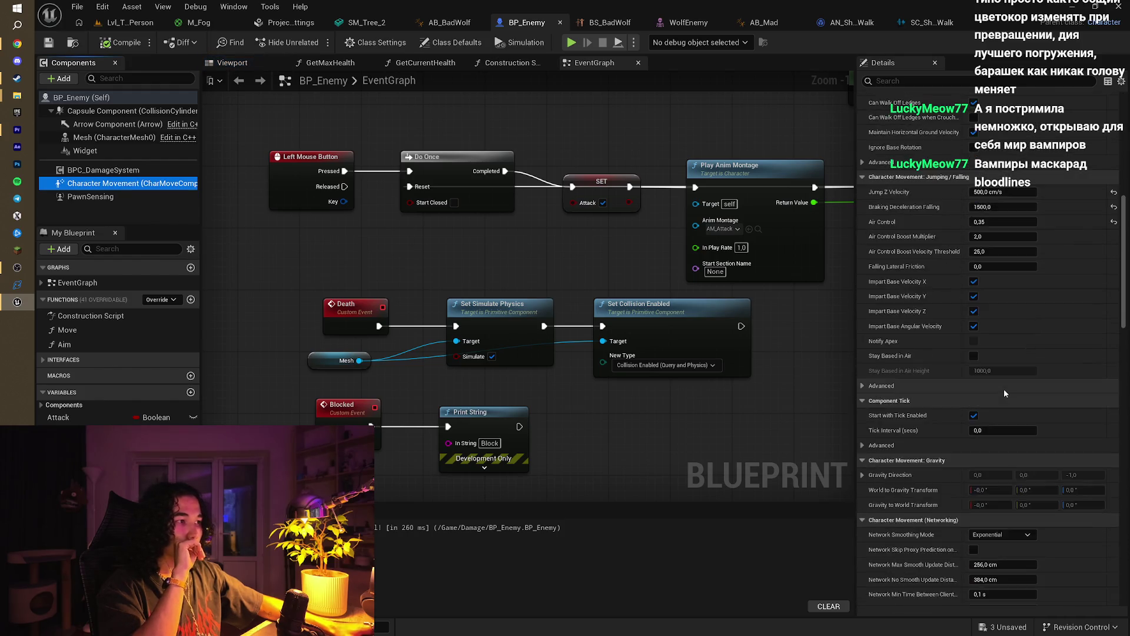
{"action": "mouse_move", "coordinate": [1122, 412]}
{"action": "left_mouse_down"}
{"action": "mouse_move", "coordinate": [1114, 559]}
{"action": "mouse_move", "coordinate": [1099, 214]}
{"action": "mouse_move", "coordinate": [1117, 142]}
{"action": "left_mouse_up"}
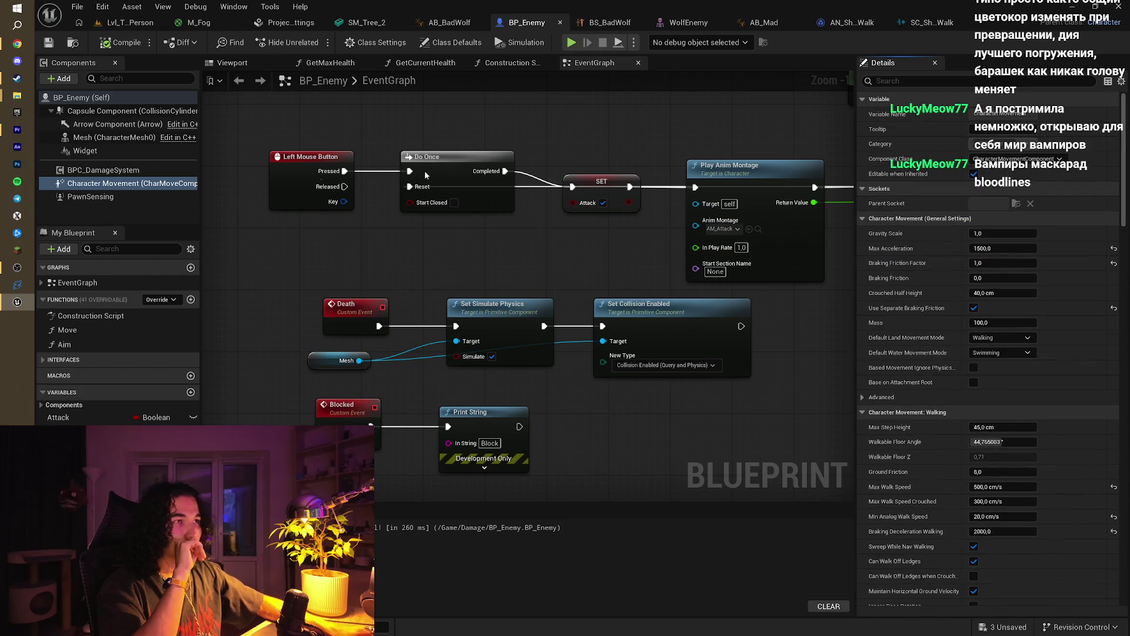
{"action": "left_click", "coordinate": [89, 198]}
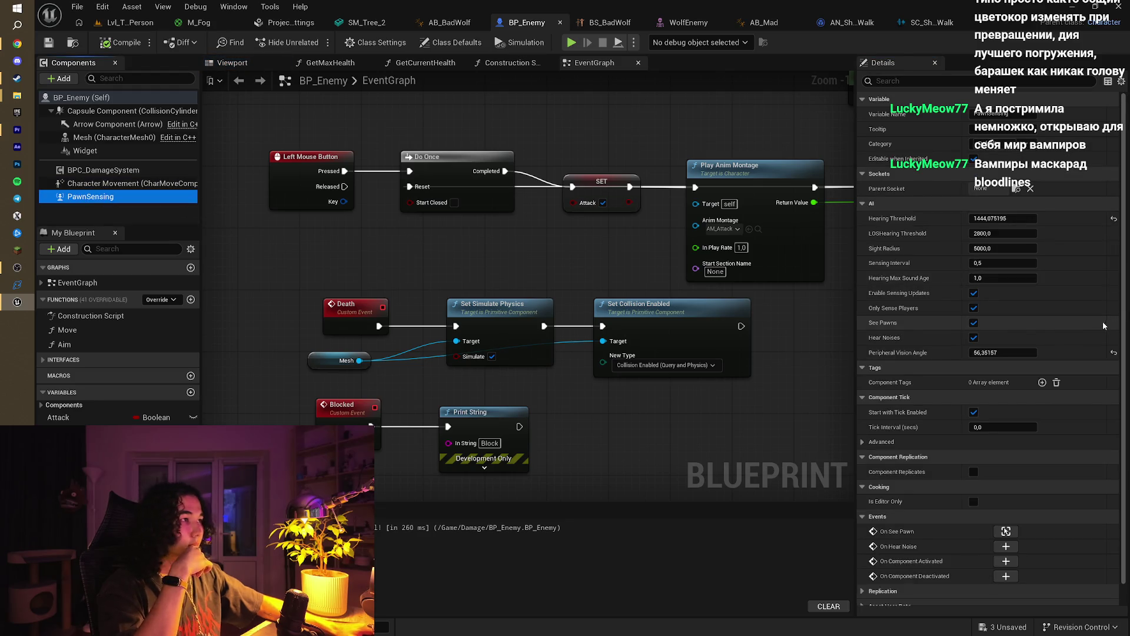
{"action": "scroll", "coordinate": [1018, 320], "scroll_direction": "down", "scroll_amount": 1}
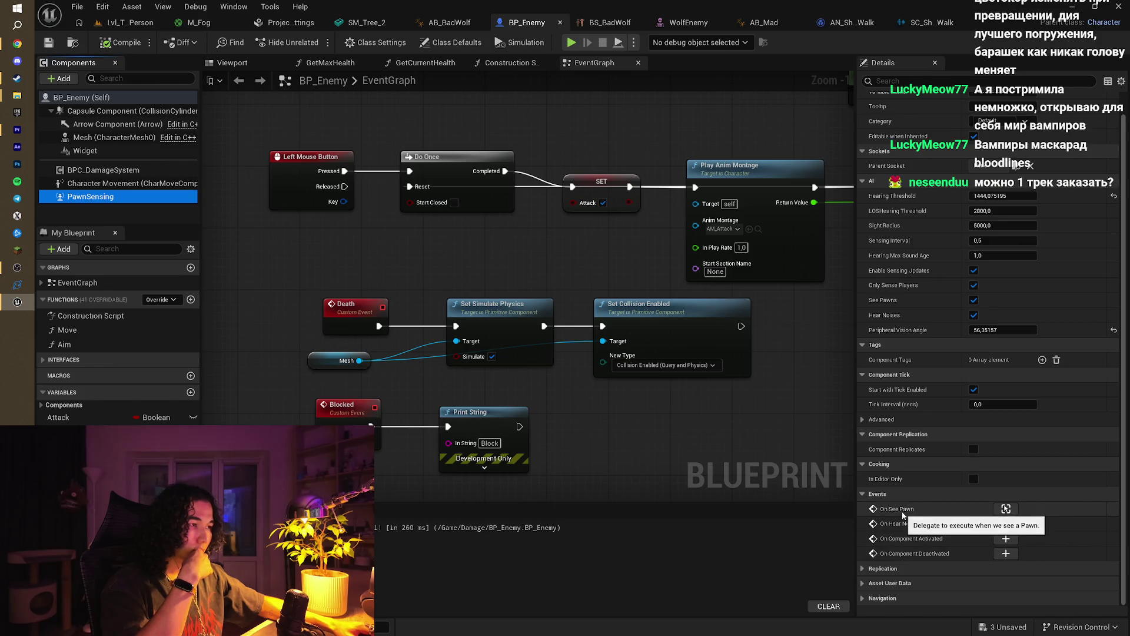
Step: Add the On See Pawn event to the graph beside the Play Montage node
{"action": "left_click", "coordinate": [1005, 509]}
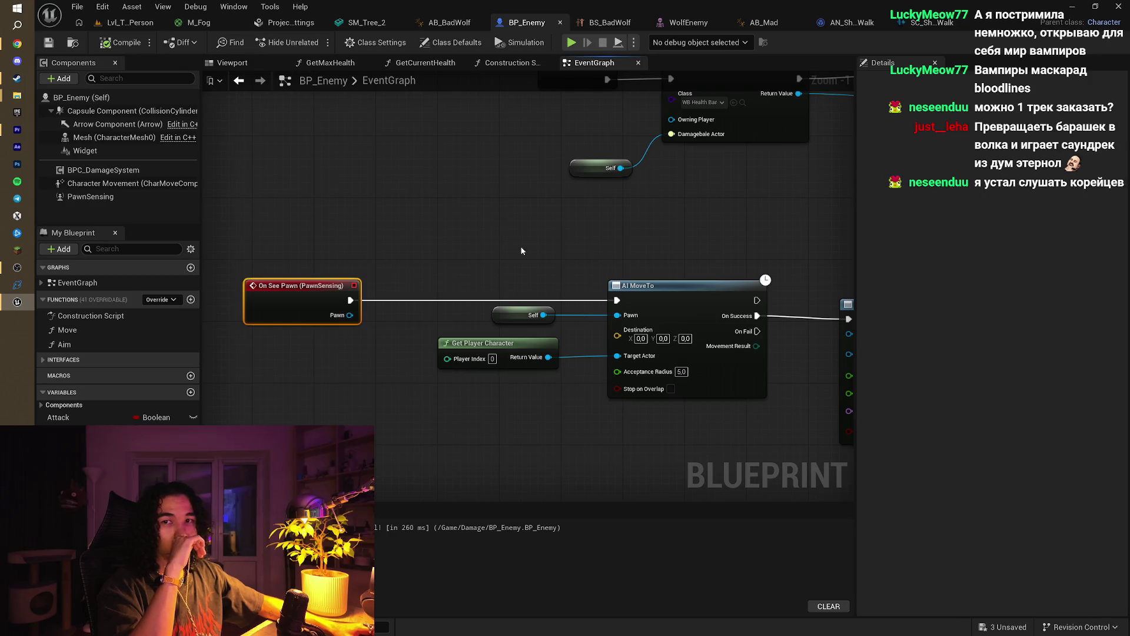
{"action": "left_click_drag", "start_coordinate": [521, 251], "coordinate": [510, 243]}
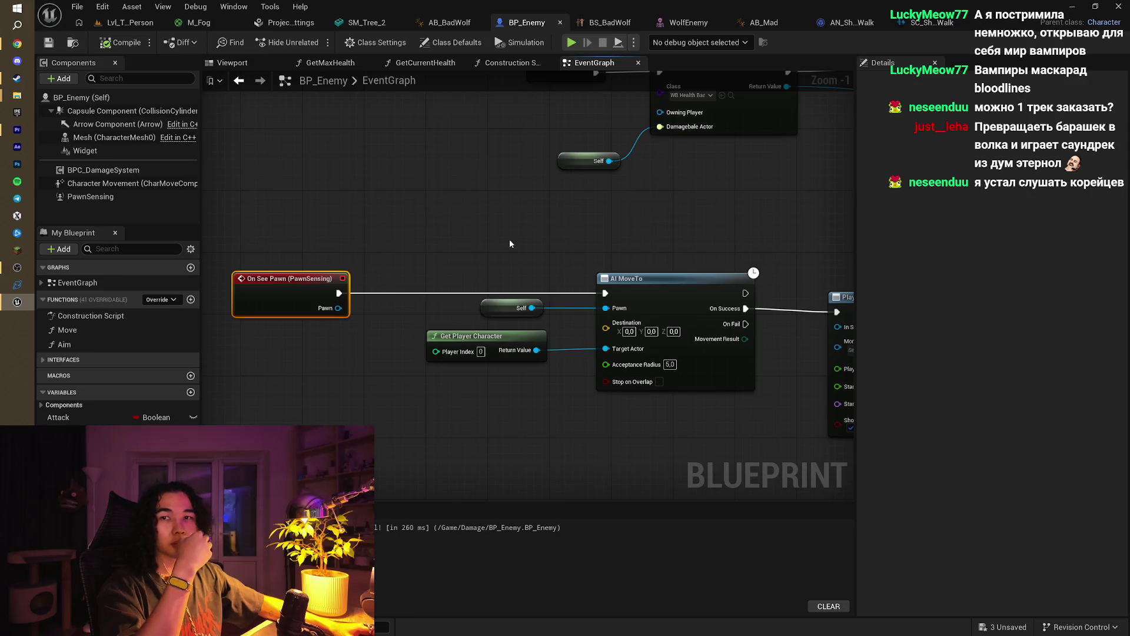
{"action": "mouse_move", "coordinate": [510, 244]}
{"action": "left_mouse_down"}
{"action": "mouse_move", "coordinate": [484, 192]}
{"action": "mouse_move", "coordinate": [502, 199]}
{"action": "left_mouse_up"}
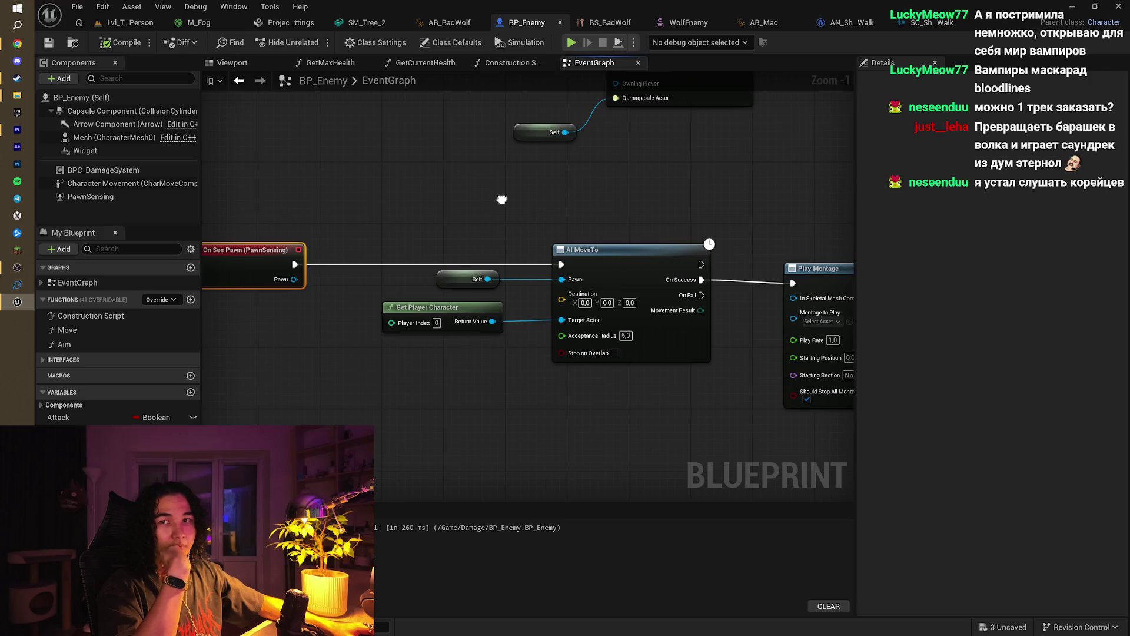
{"action": "mouse_move", "coordinate": [18, 48]}
{"action": "left_click", "coordinate": [94, 47]}
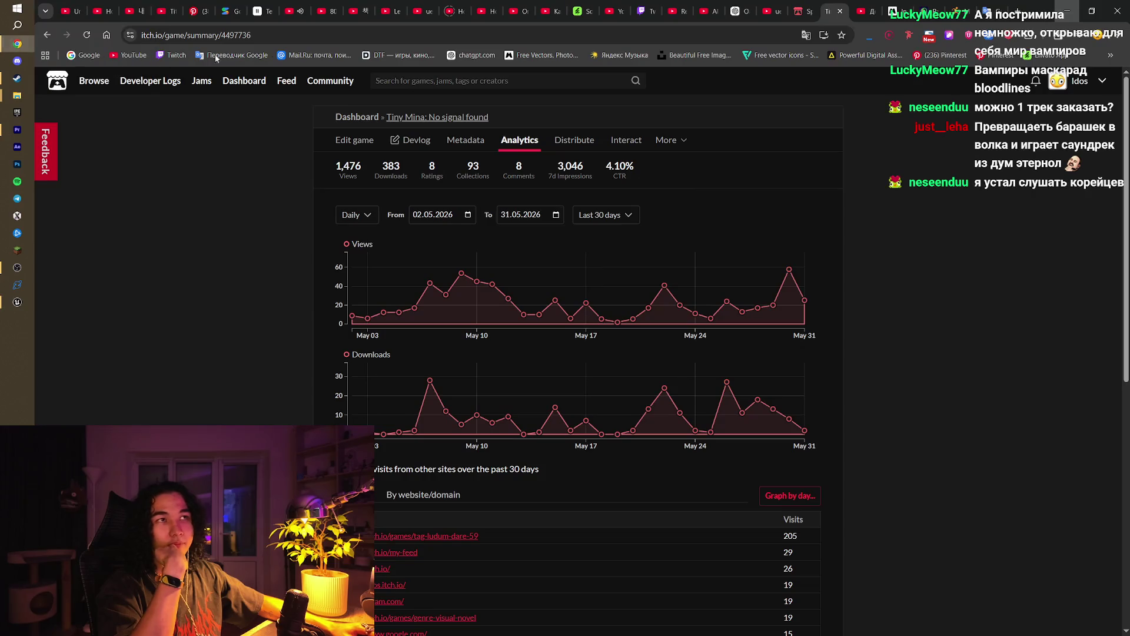
Step: Pause the TSUKIJI 1980 city-pop playlist
{"action": "left_click", "coordinate": [292, 10]}
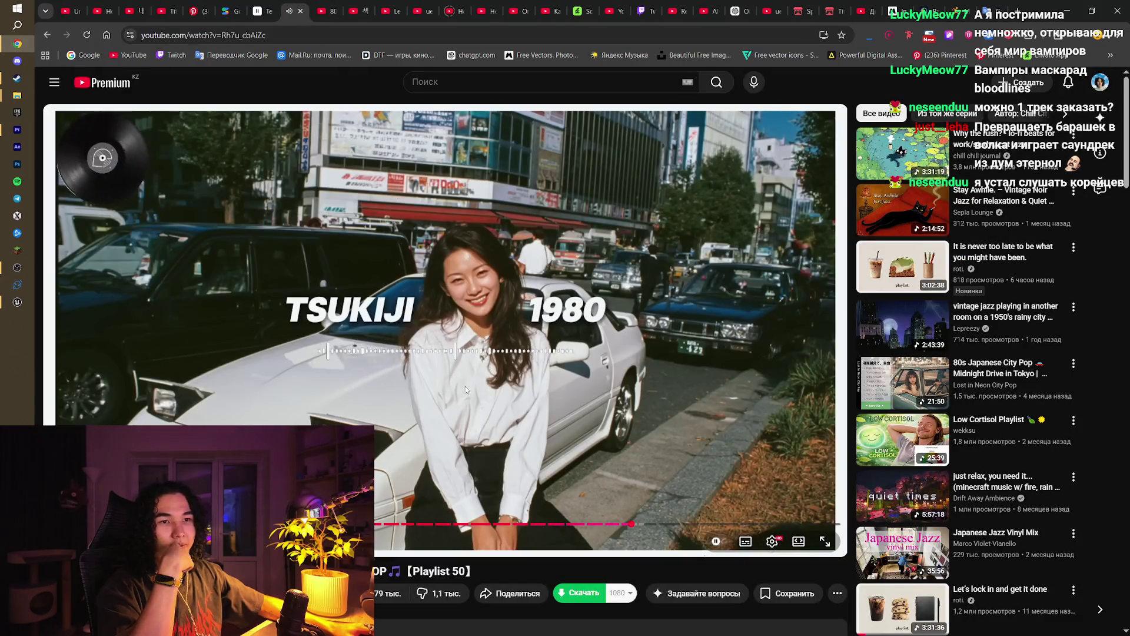
{"action": "left_click_drag", "start_coordinate": [631, 525], "coordinate": [630, 525]}
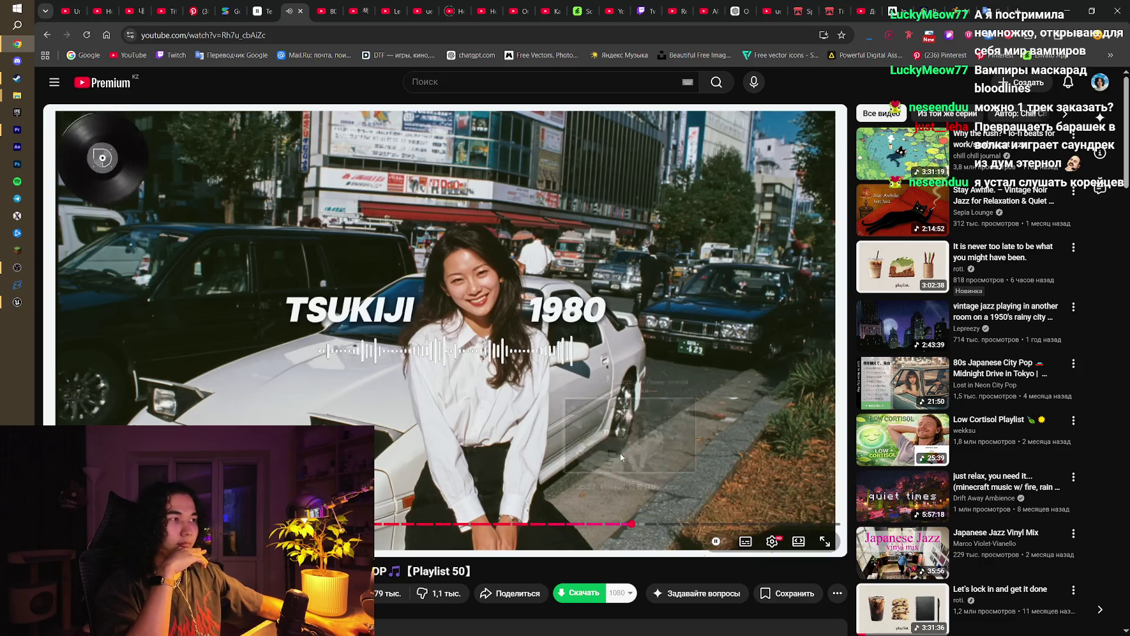
{"action": "left_click", "coordinate": [423, 304]}
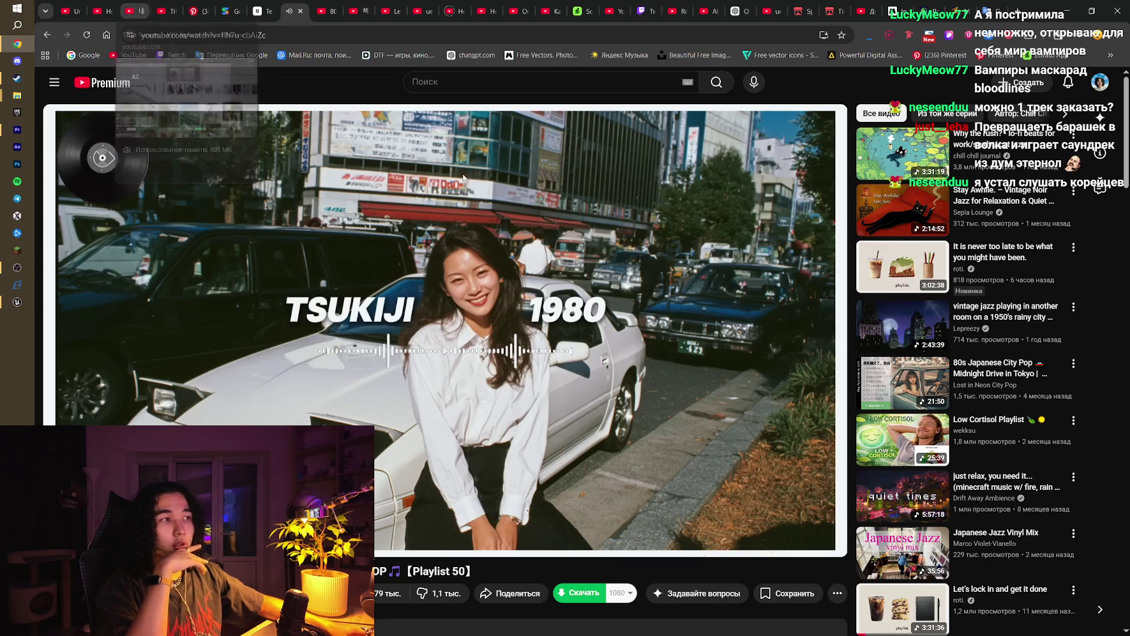
Step: Move through the tabs to the Nujabes video, then bring up the Mixamo window
{"action": "left_click", "coordinate": [189, 4]}
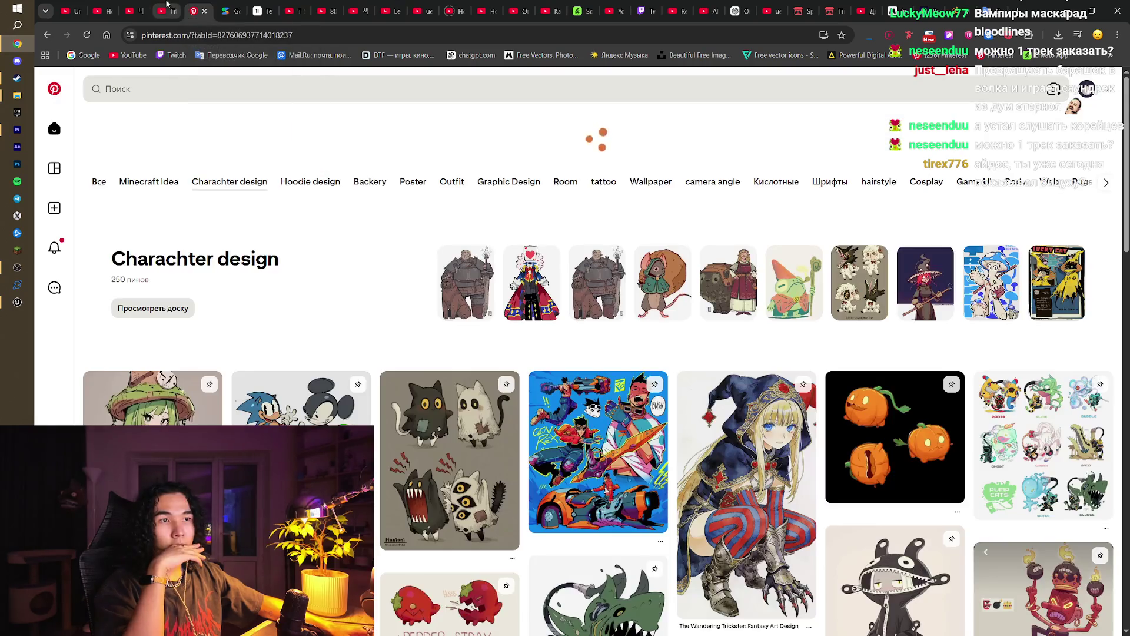
{"action": "left_click", "coordinate": [162, 4]}
{"action": "left_click", "coordinate": [133, 5]}
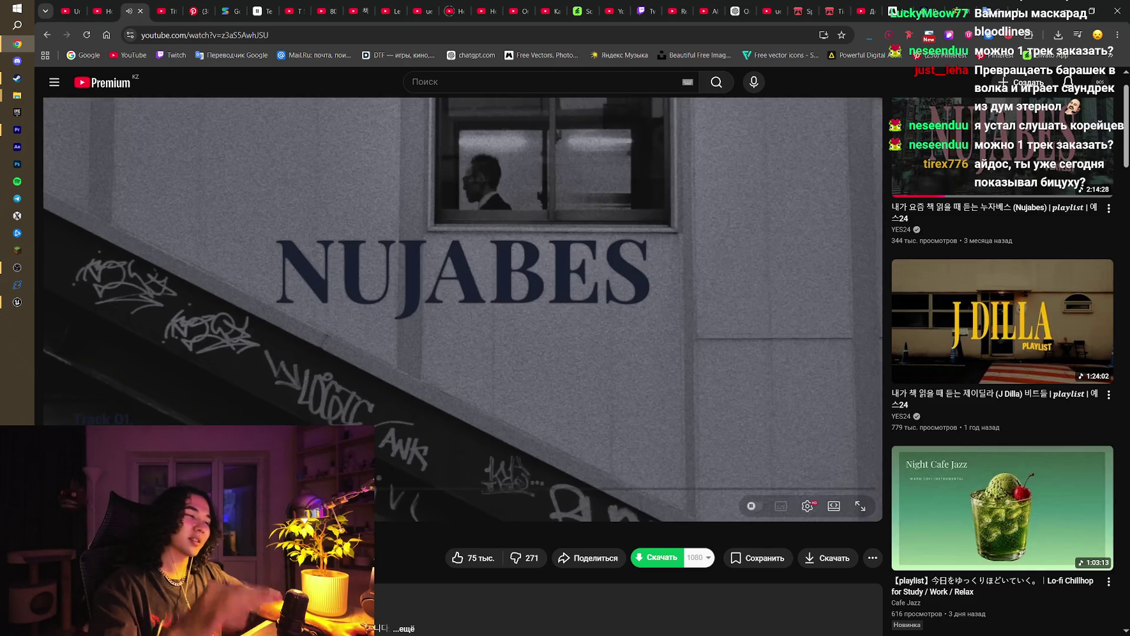
{"action": "left_click", "coordinate": [1065, 11]}
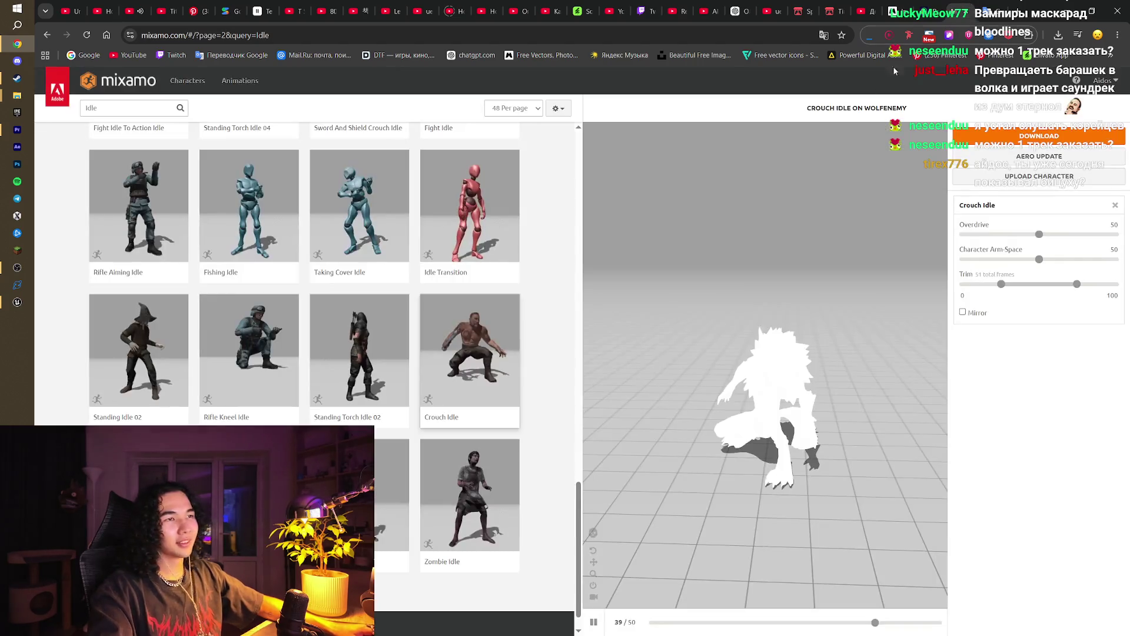
{"action": "left_click", "coordinate": [18, 302]}
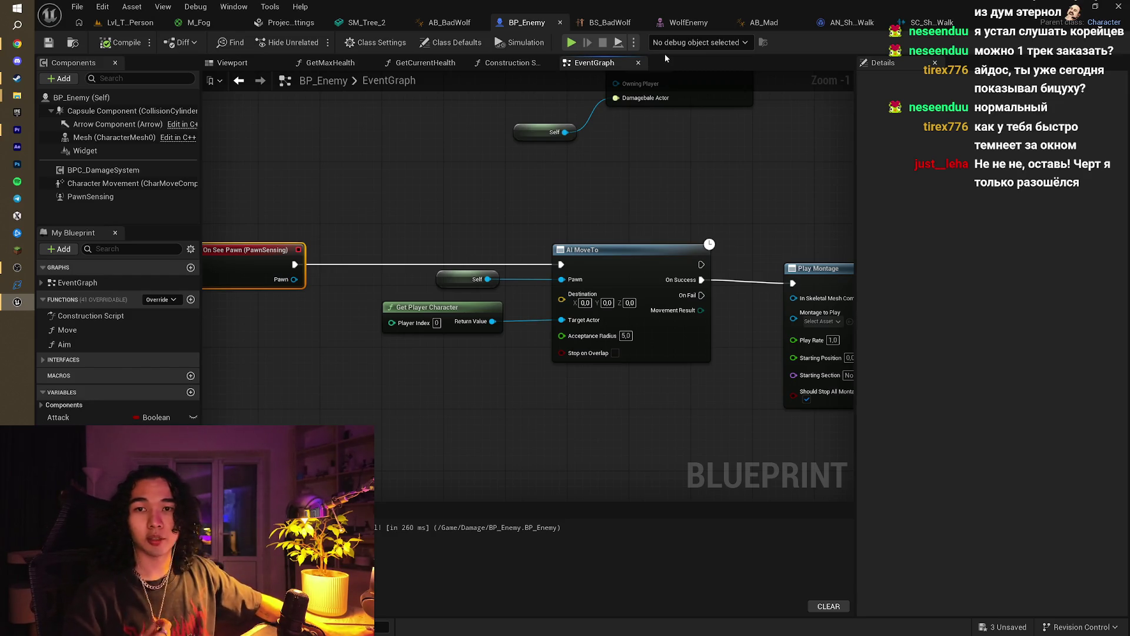
{"action": "left_click", "coordinate": [24, 43]}
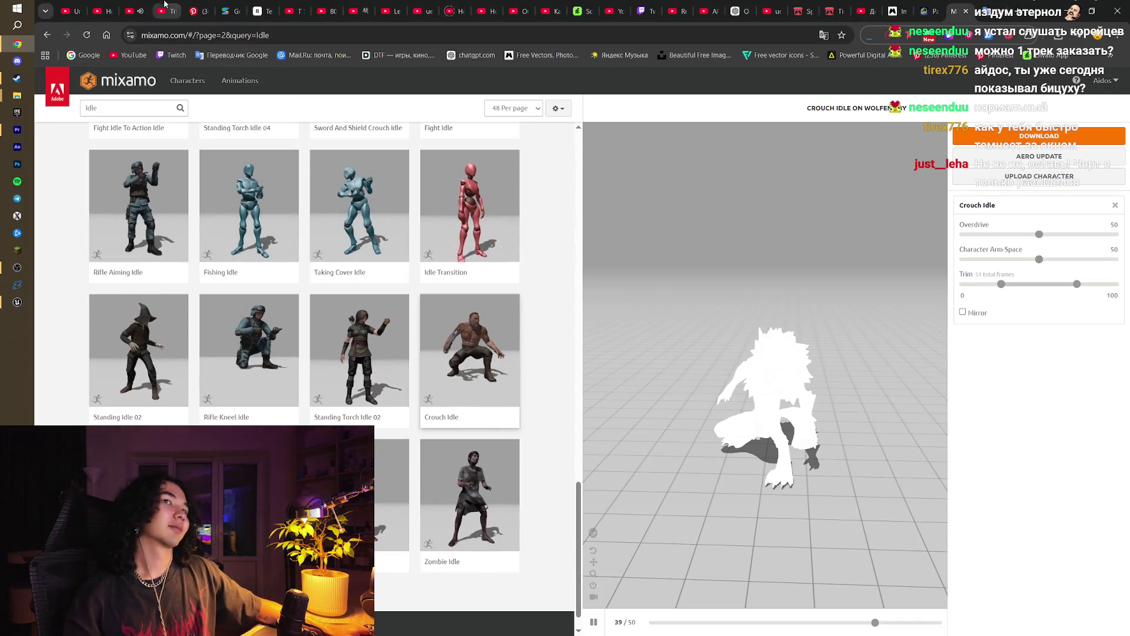
{"action": "left_click", "coordinate": [320, 4]}
Step: Pause the Nujabes video and glance over the TSUKIJI 1980 city-pop page
{"action": "left_click", "coordinate": [127, 10]}
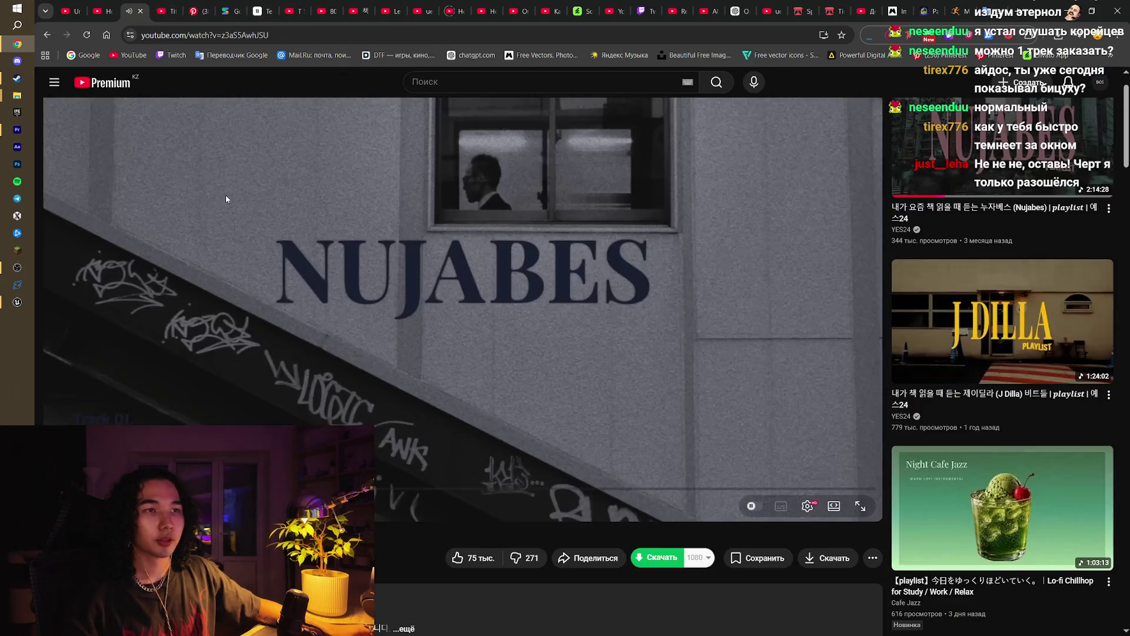
{"action": "left_click", "coordinate": [246, 196]}
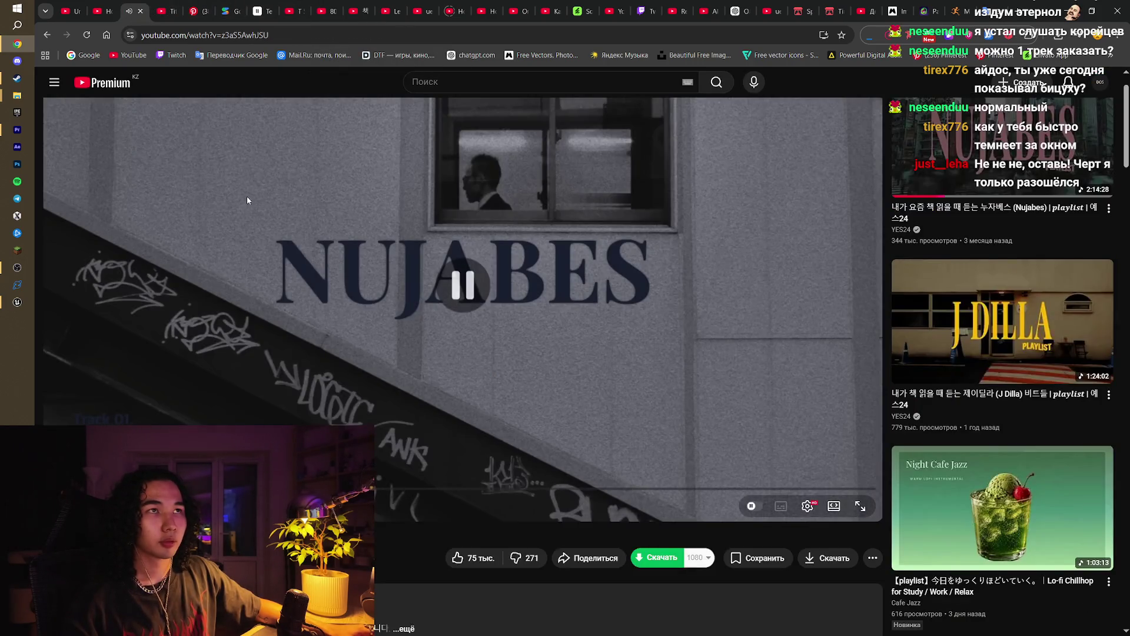
{"action": "left_click", "coordinate": [299, 5]}
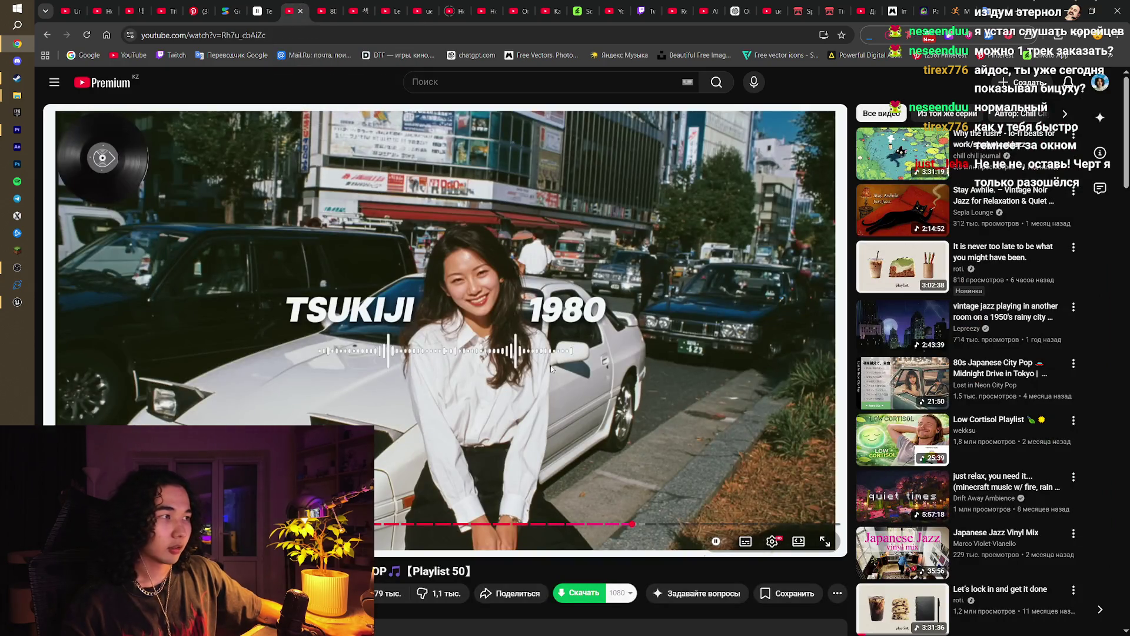
{"action": "scroll", "coordinate": [551, 365], "scroll_direction": "down", "scroll_amount": 5}
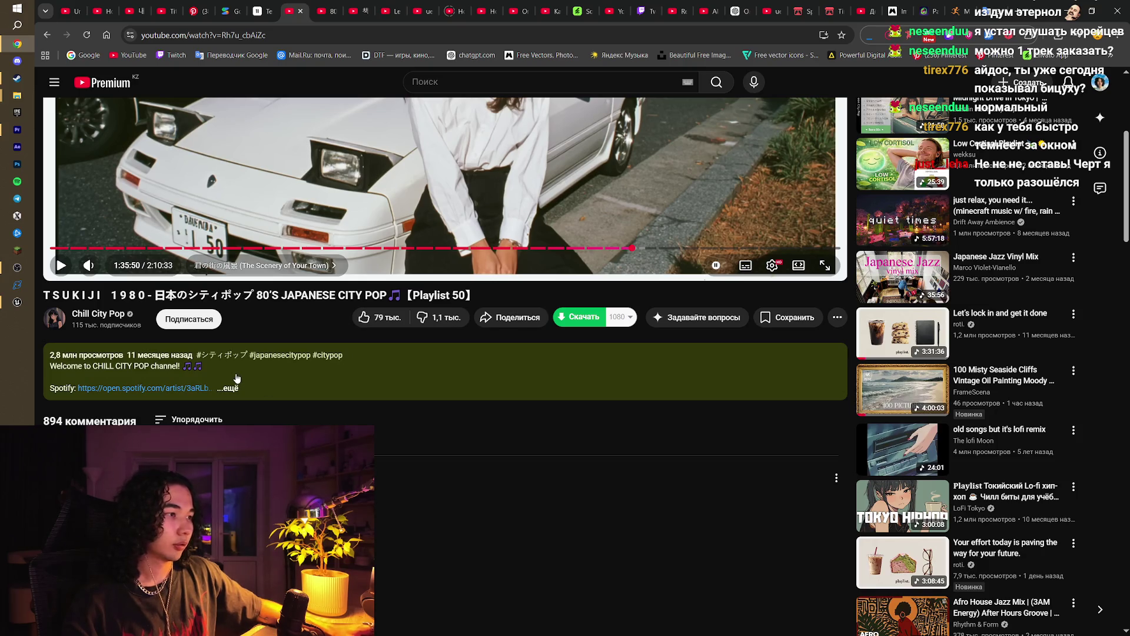
{"action": "scroll", "coordinate": [236, 377], "scroll_direction": "up", "scroll_amount": 5}
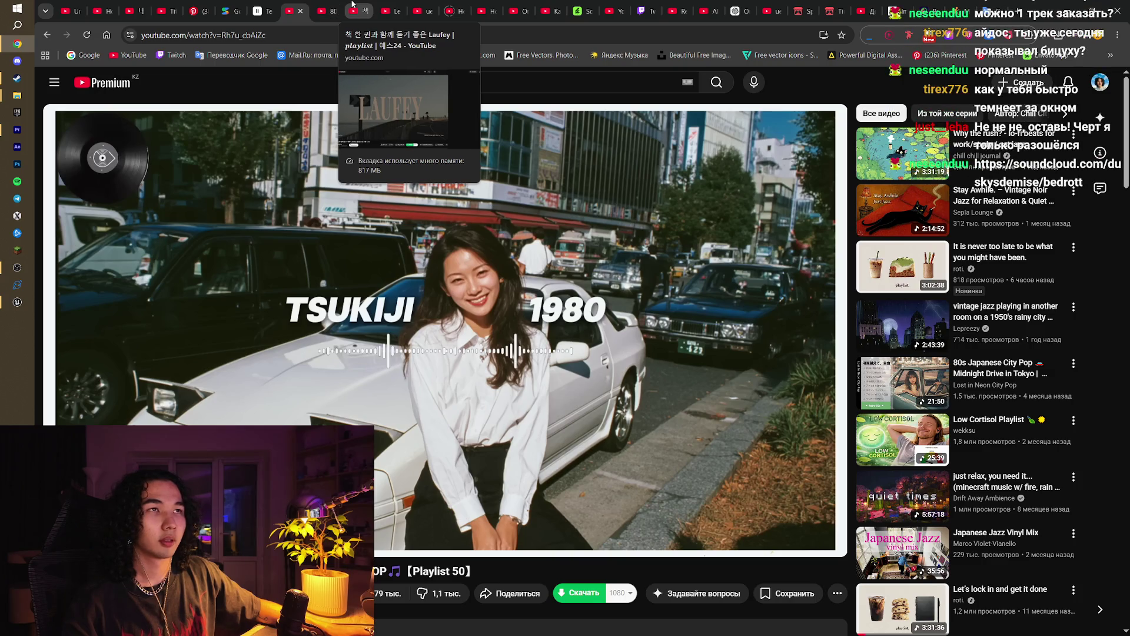
{"action": "left_click", "coordinate": [328, 9]}
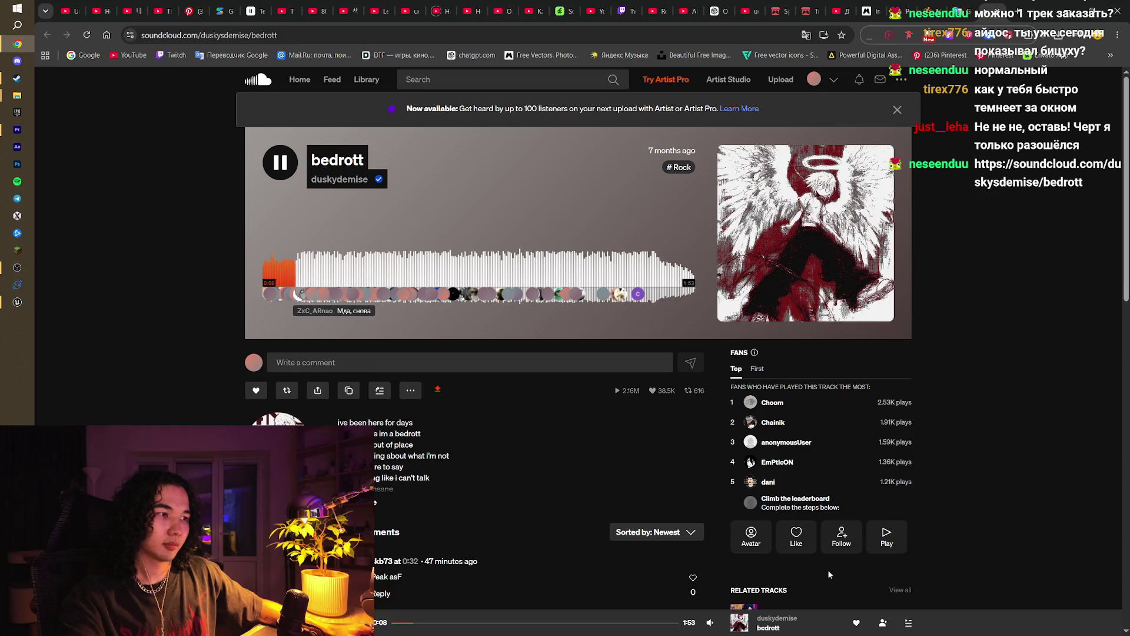
Step: Nudge the bedrott track's volume slider up slightly and scroll the track page down and back
{"action": "mouse_move", "coordinate": [708, 606]}
{"action": "left_click_drag", "start_coordinate": [709, 586], "coordinate": [711, 579]}
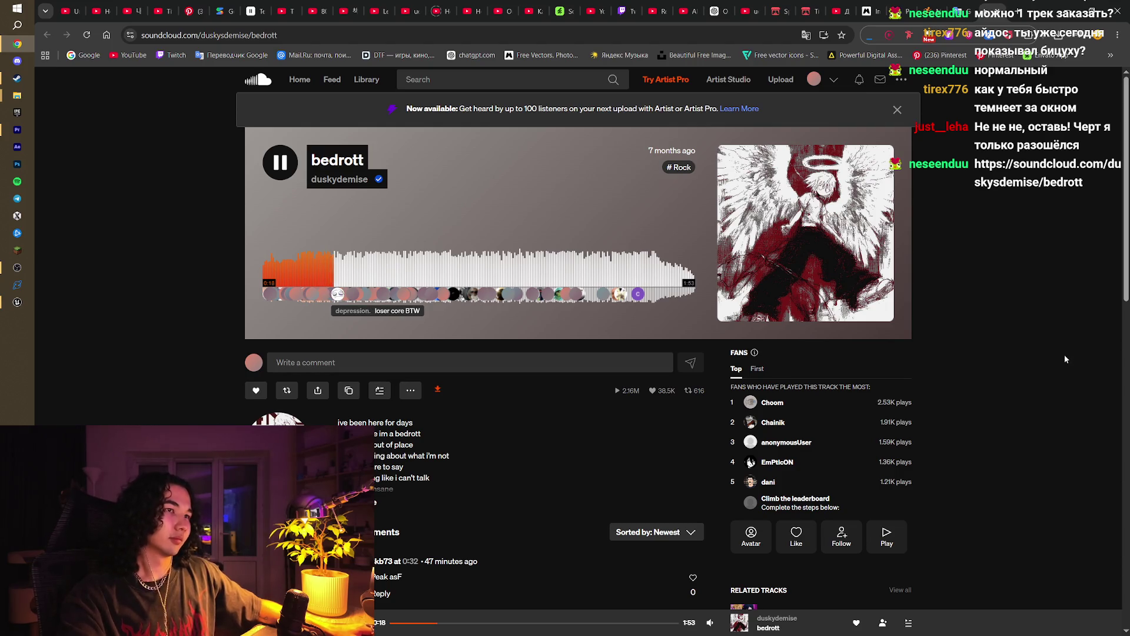
{"action": "scroll", "coordinate": [1064, 355], "scroll_direction": "down", "scroll_amount": 6}
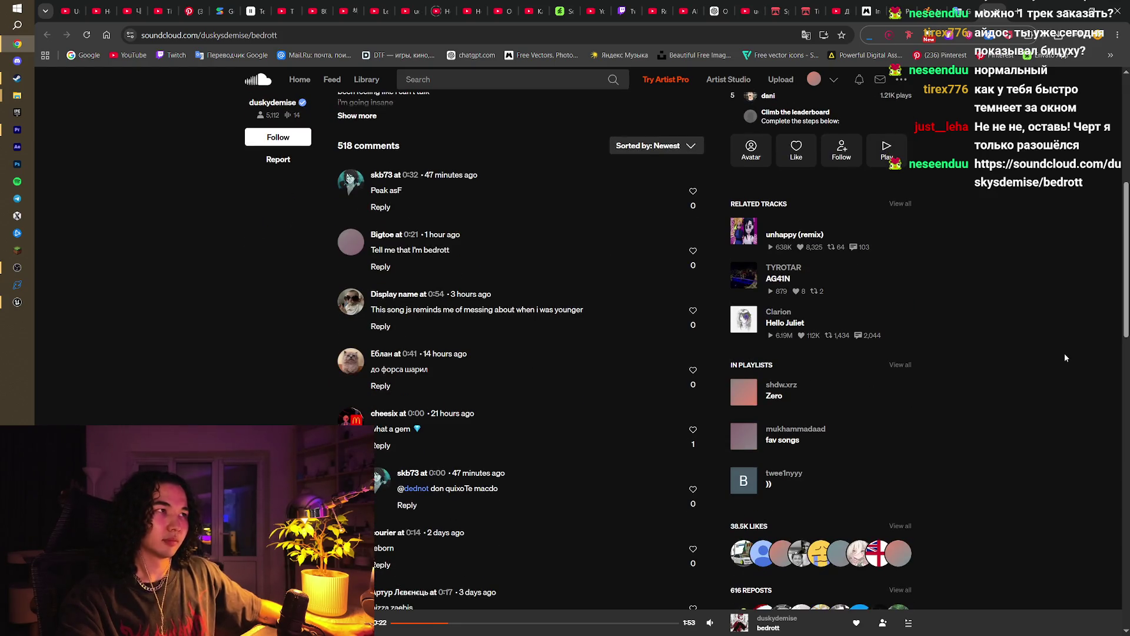
{"action": "scroll", "coordinate": [1063, 350], "scroll_direction": "up", "scroll_amount": 4}
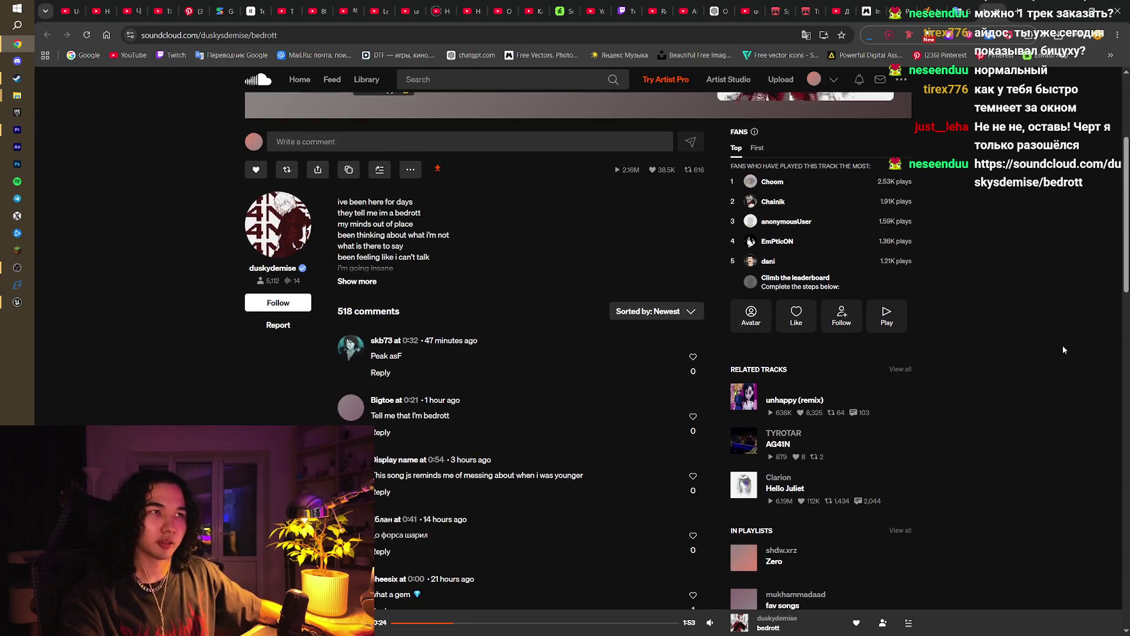
{"action": "scroll", "coordinate": [1060, 351], "scroll_direction": "up", "scroll_amount": 2}
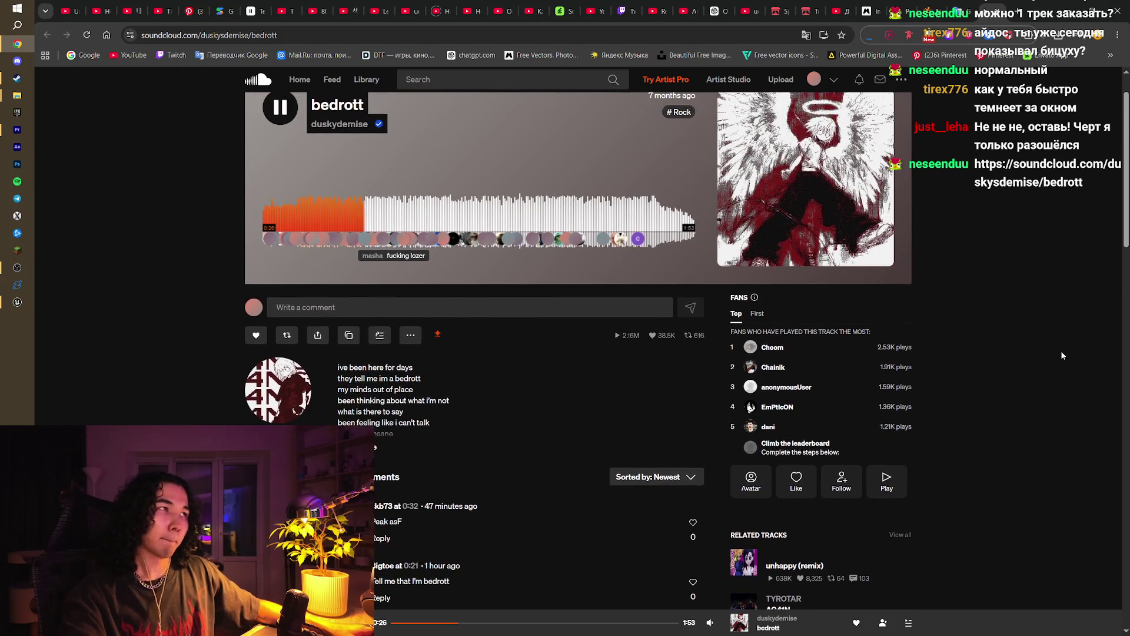
{"action": "scroll", "coordinate": [955, 443], "scroll_direction": "up", "scroll_amount": 1}
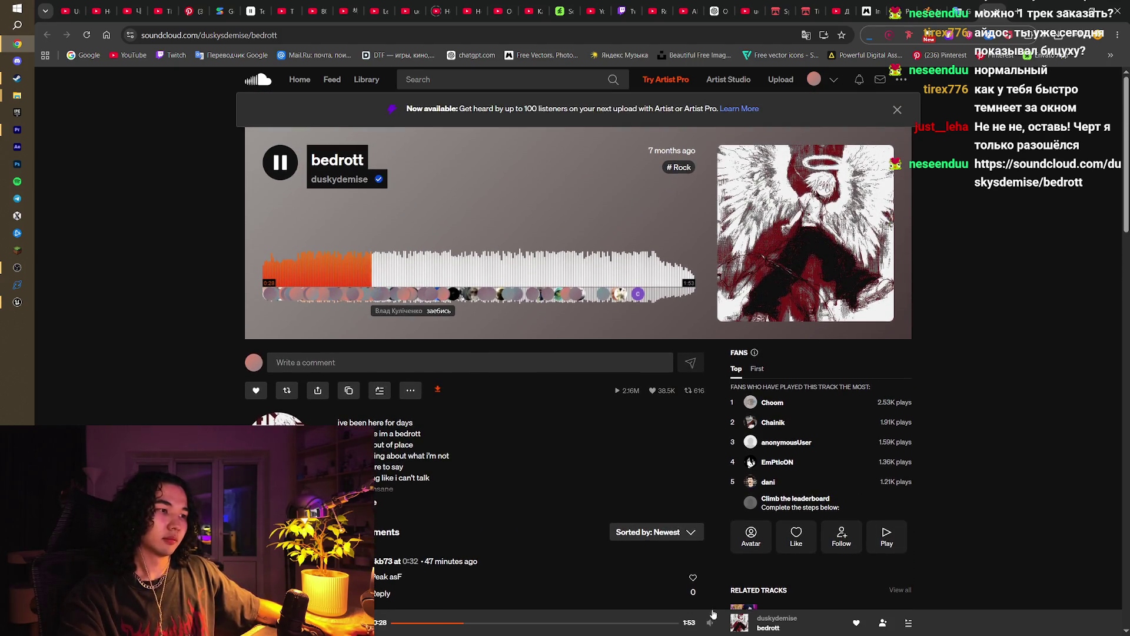
{"action": "mouse_move", "coordinate": [710, 622]}
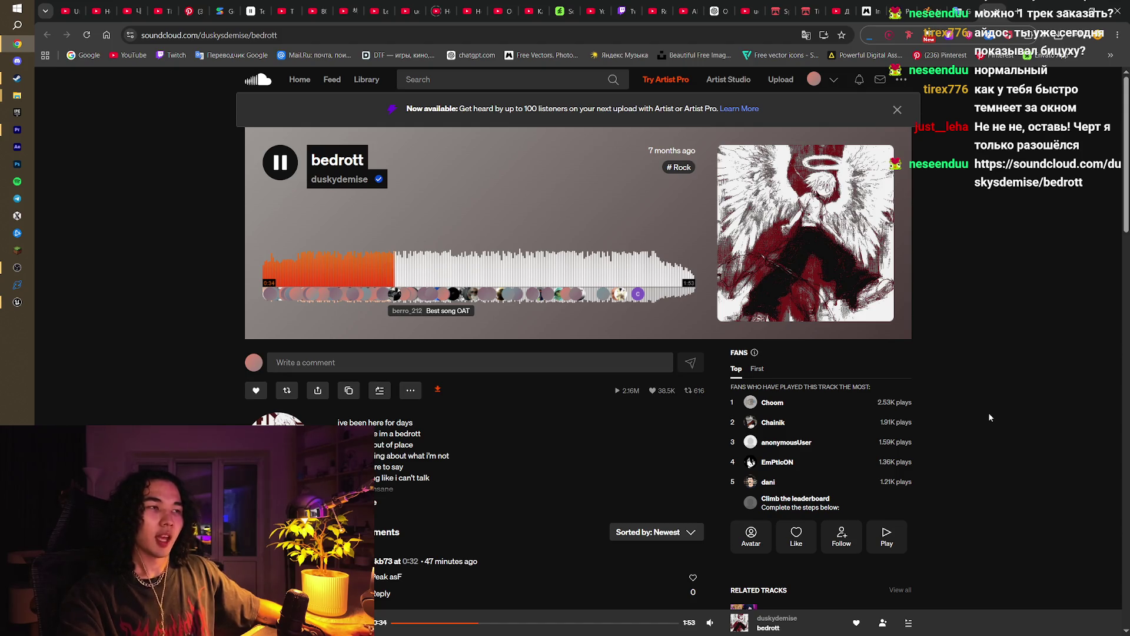
{"action": "mouse_move", "coordinate": [12, 311]}
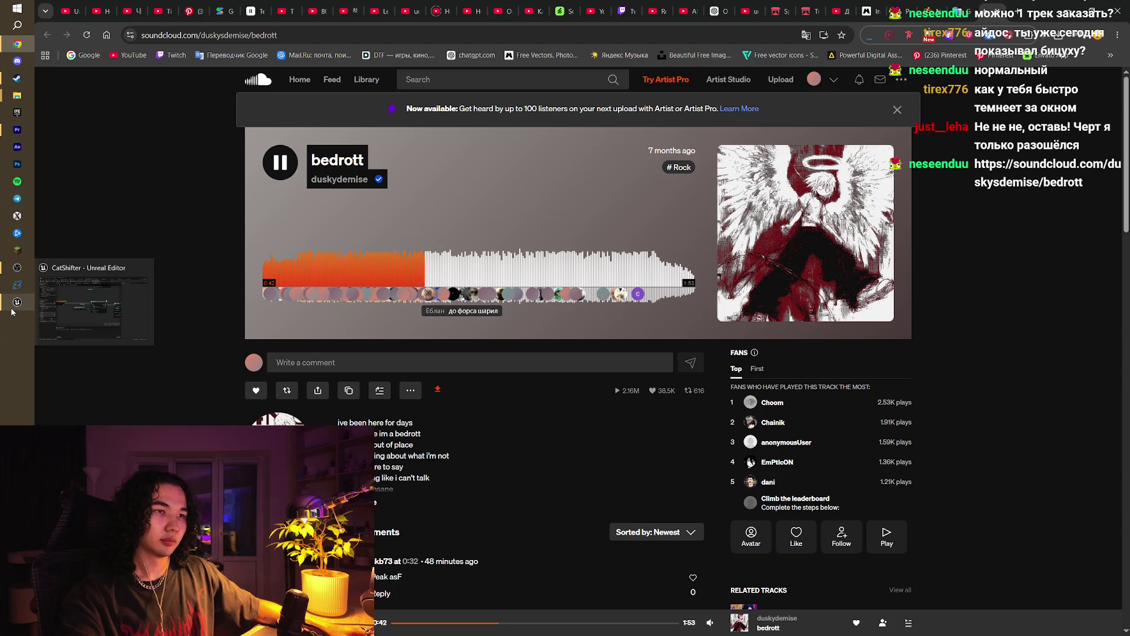
Step: Move the Self and Get Player Character nodes to the right in BP_Enemy's Event Graph
{"action": "left_click", "coordinate": [13, 307]}
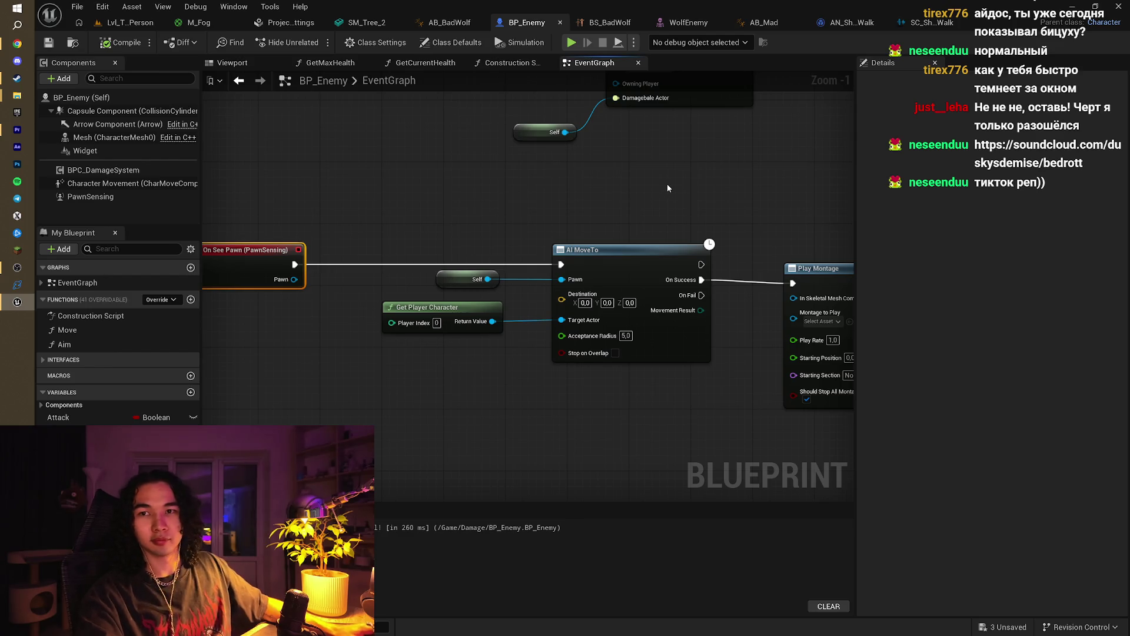
{"action": "scroll", "coordinate": [671, 195], "scroll_direction": "down", "scroll_amount": 3}
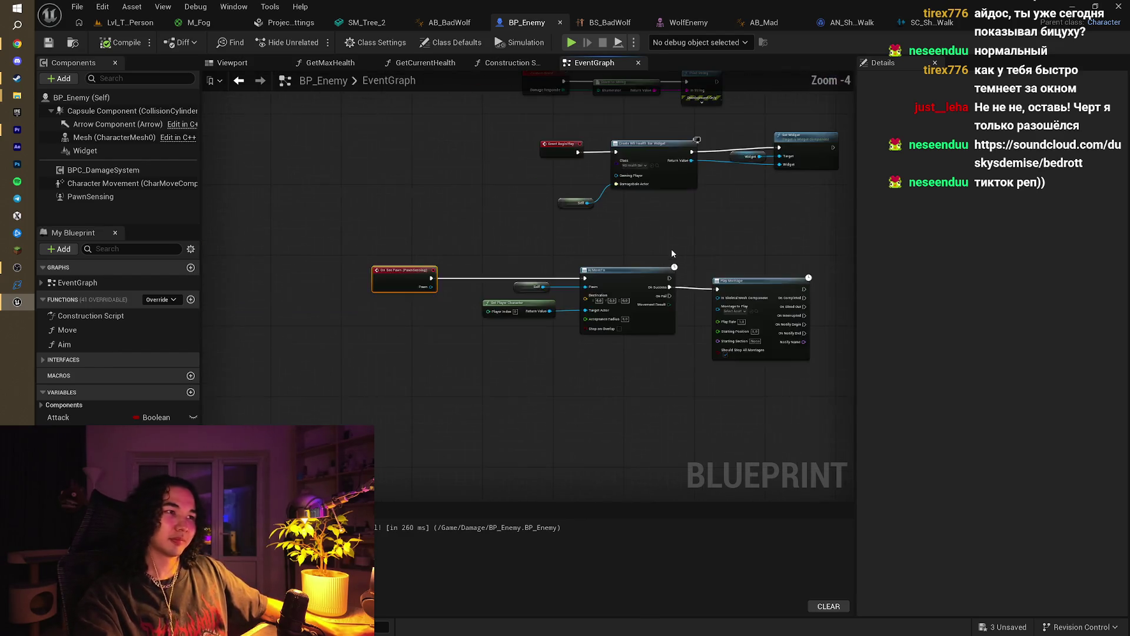
{"action": "left_click_drag", "start_coordinate": [672, 253], "coordinate": [655, 273]}
{"action": "scroll", "coordinate": [621, 269], "scroll_direction": "up", "scroll_amount": 2}
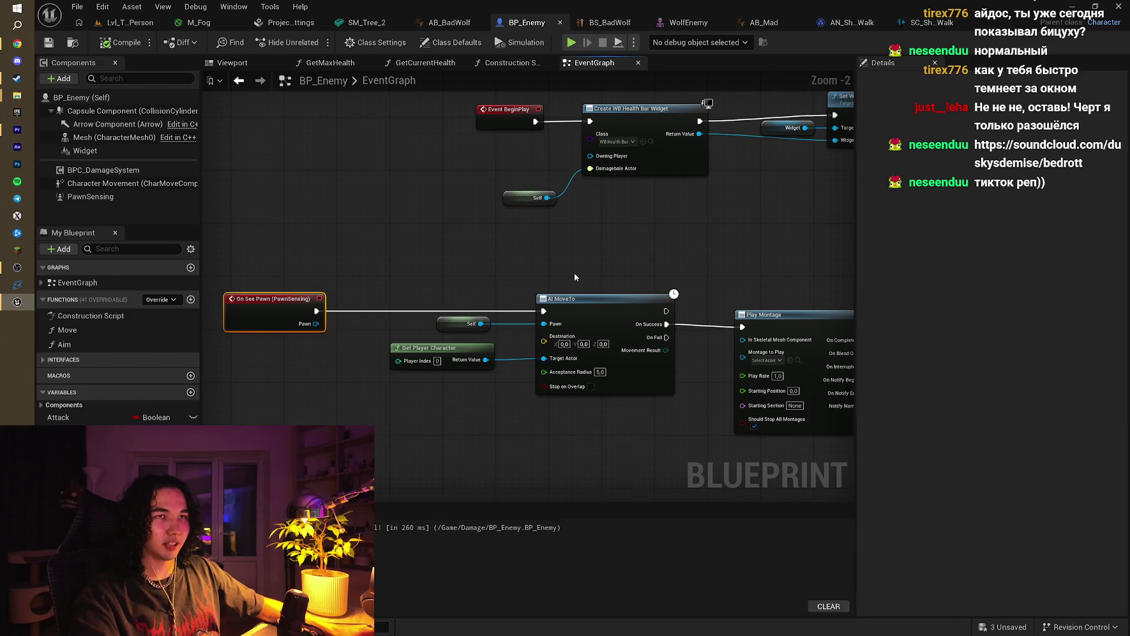
{"action": "left_click_drag", "start_coordinate": [549, 274], "coordinate": [540, 278]}
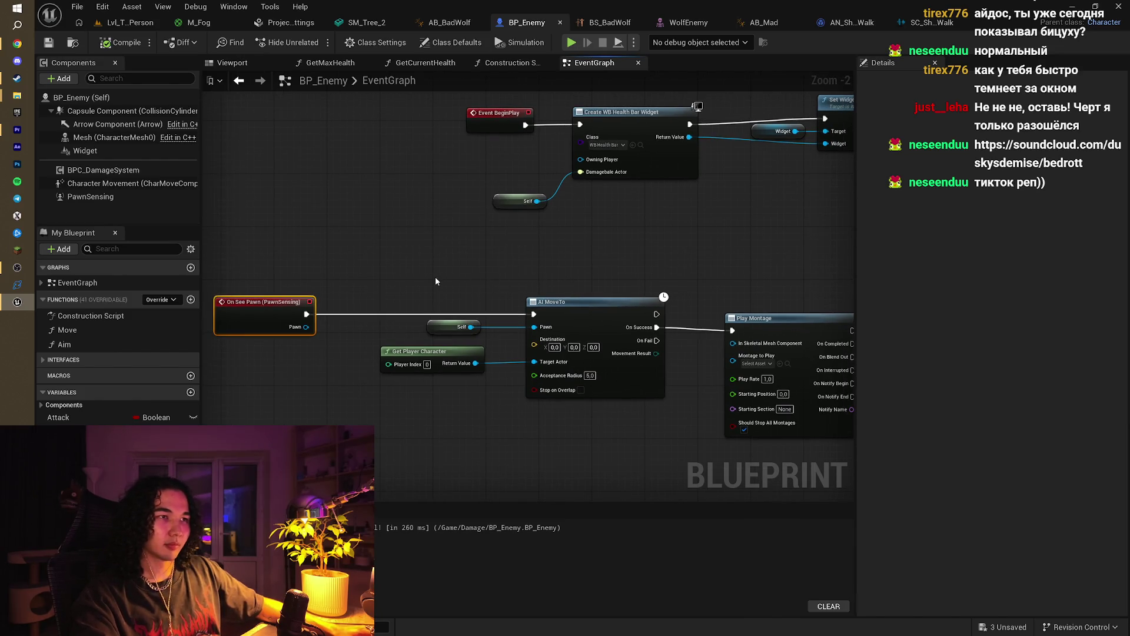
{"action": "left_click_drag", "start_coordinate": [436, 282], "coordinate": [457, 381]}
{"action": "left_click_drag", "start_coordinate": [440, 326], "coordinate": [461, 327]}
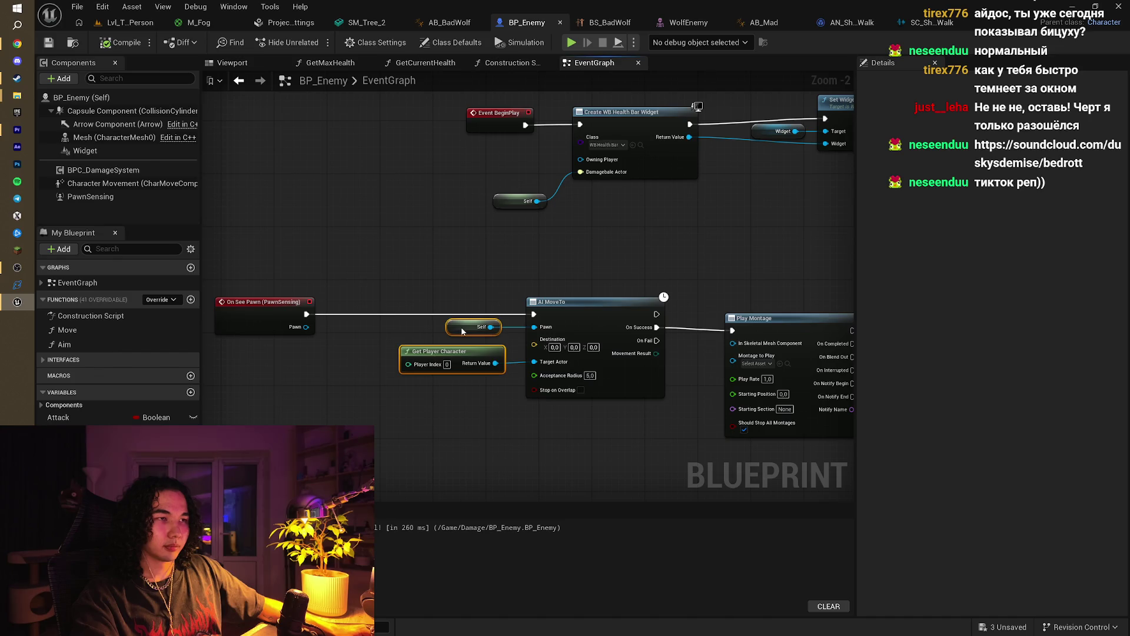
{"action": "left_click", "coordinate": [661, 264]}
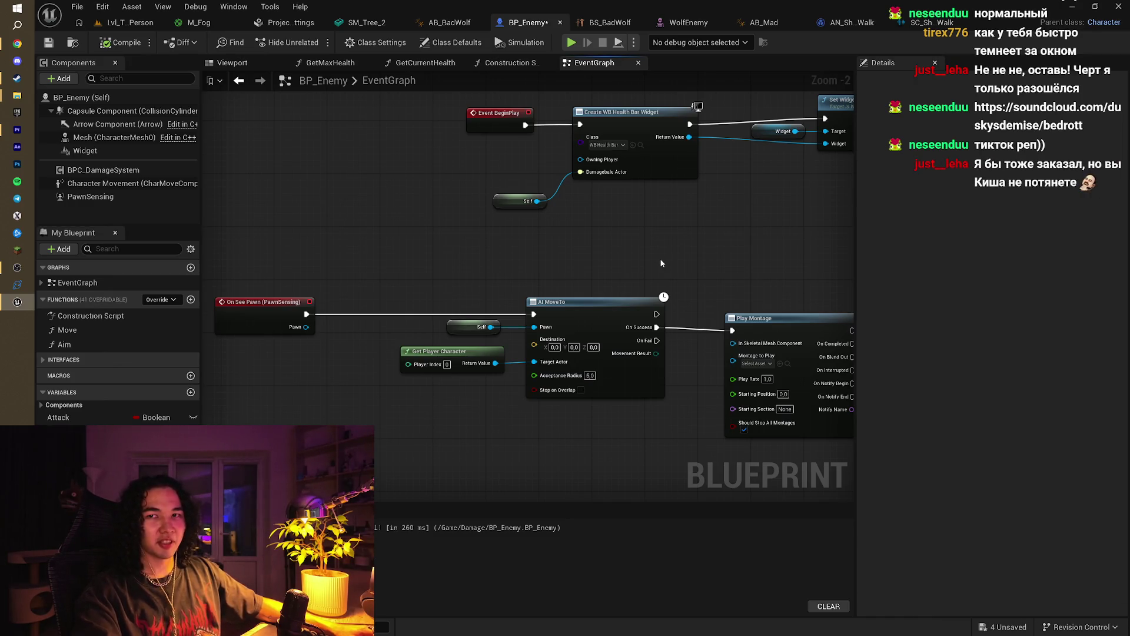
Step: Shift Self, Get Player Character, AI MoveTo and Play Montage left toward On See Pawn
{"action": "left_click_drag", "start_coordinate": [405, 292], "coordinate": [672, 456]}
{"action": "left_click_drag", "start_coordinate": [715, 345], "coordinate": [640, 340]}
{"action": "right_click", "coordinate": [740, 305]}
{"action": "scroll", "coordinate": [765, 278], "scroll_direction": "down", "scroll_amount": 4}
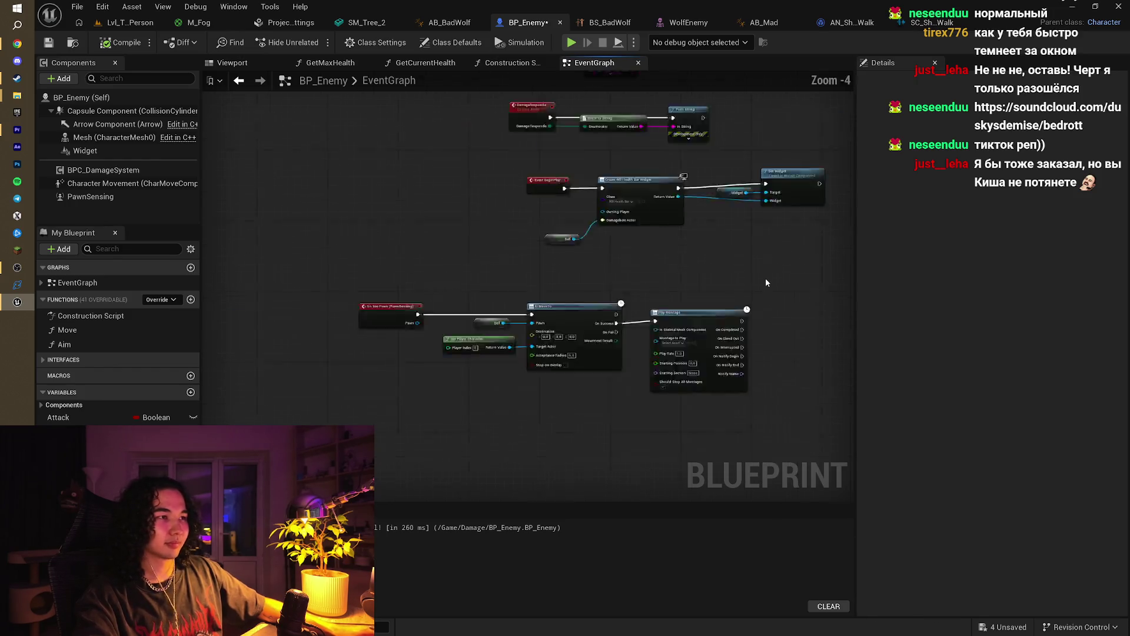
{"action": "scroll", "coordinate": [629, 305], "scroll_direction": "up", "scroll_amount": 3}
{"action": "scroll", "coordinate": [534, 326], "scroll_direction": "up", "scroll_amount": 1}
{"action": "scroll", "coordinate": [565, 341], "scroll_direction": "up", "scroll_amount": 1}
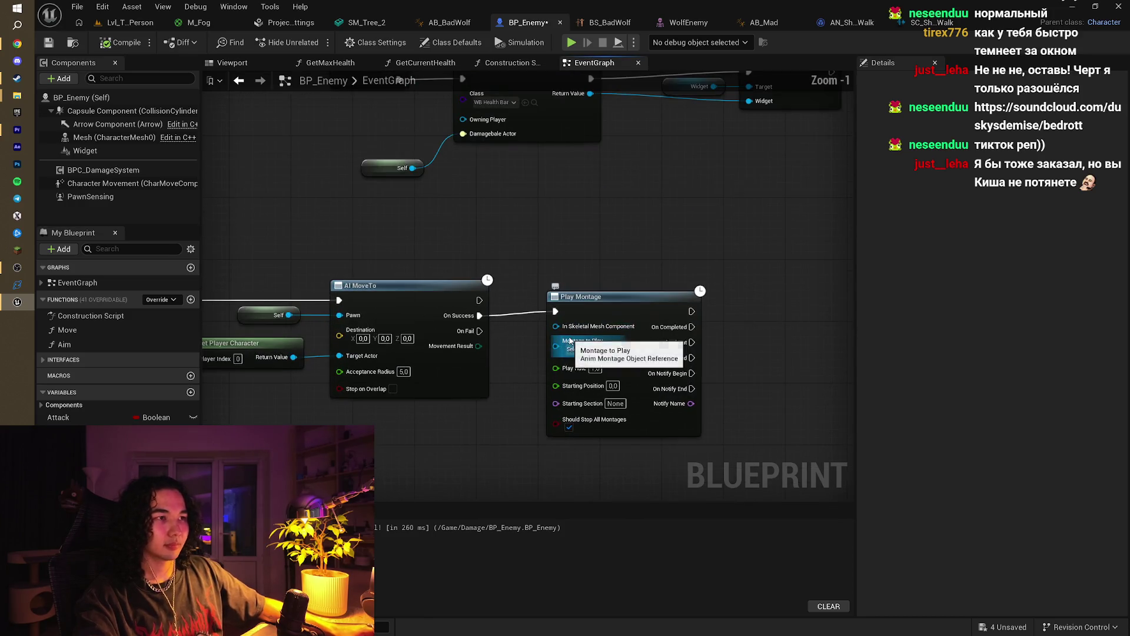
{"action": "left_click", "coordinate": [154, 22]}
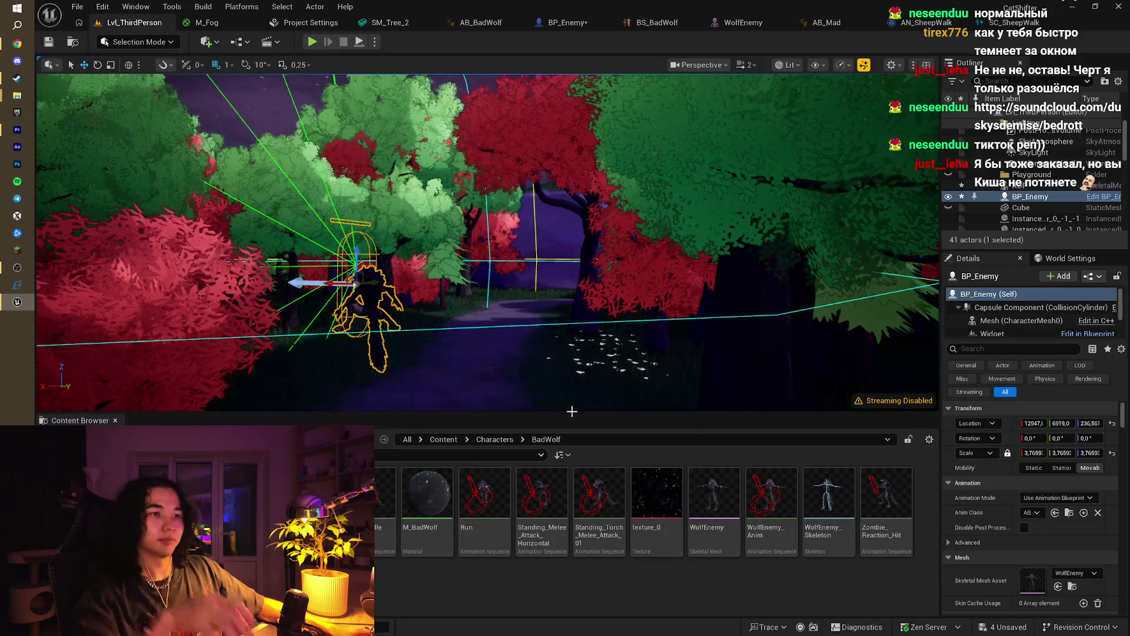
Step: Save BP_Enemy, orbit around the wolf in the forest, and review the AB_BadWolf event graph
{"action": "key", "text": "ctrl+shift+s"}
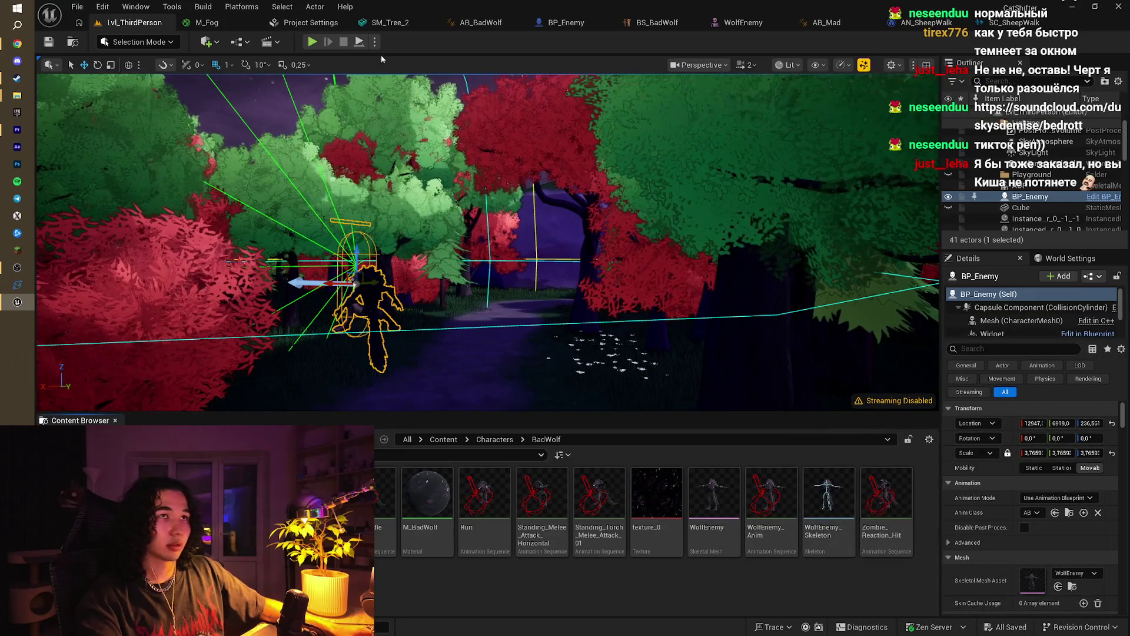
{"action": "mouse_move", "coordinate": [515, 206]}
{"action": "left_mouse_down"}
{"action": "mouse_move", "coordinate": [494, 224]}
{"action": "mouse_move", "coordinate": [495, 151]}
{"action": "left_mouse_up"}
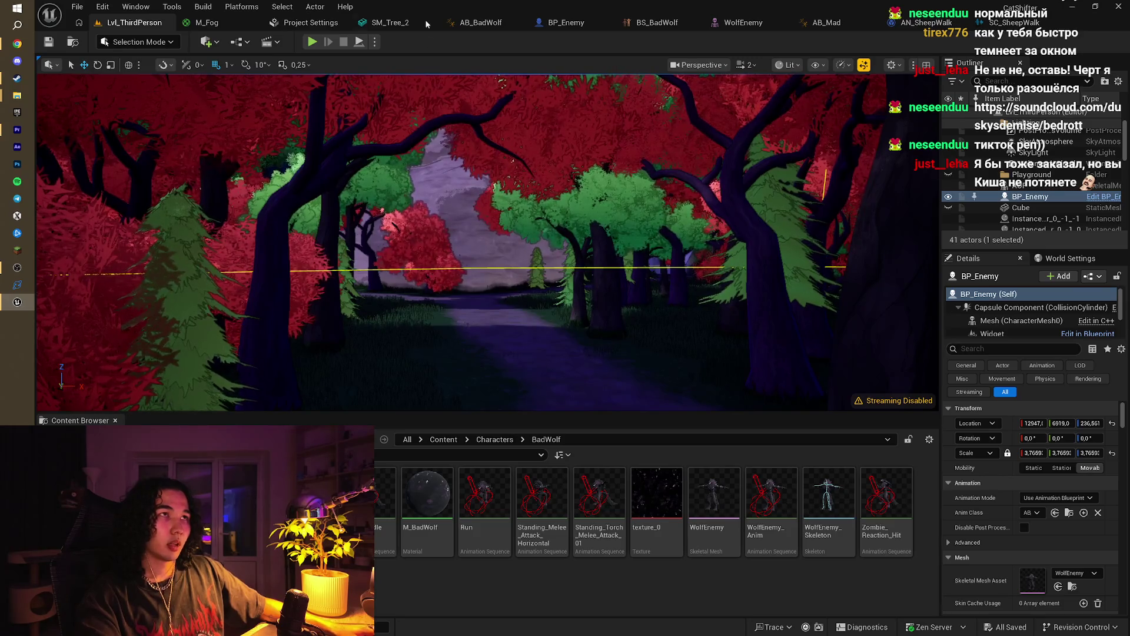
{"action": "left_click", "coordinate": [451, 27]}
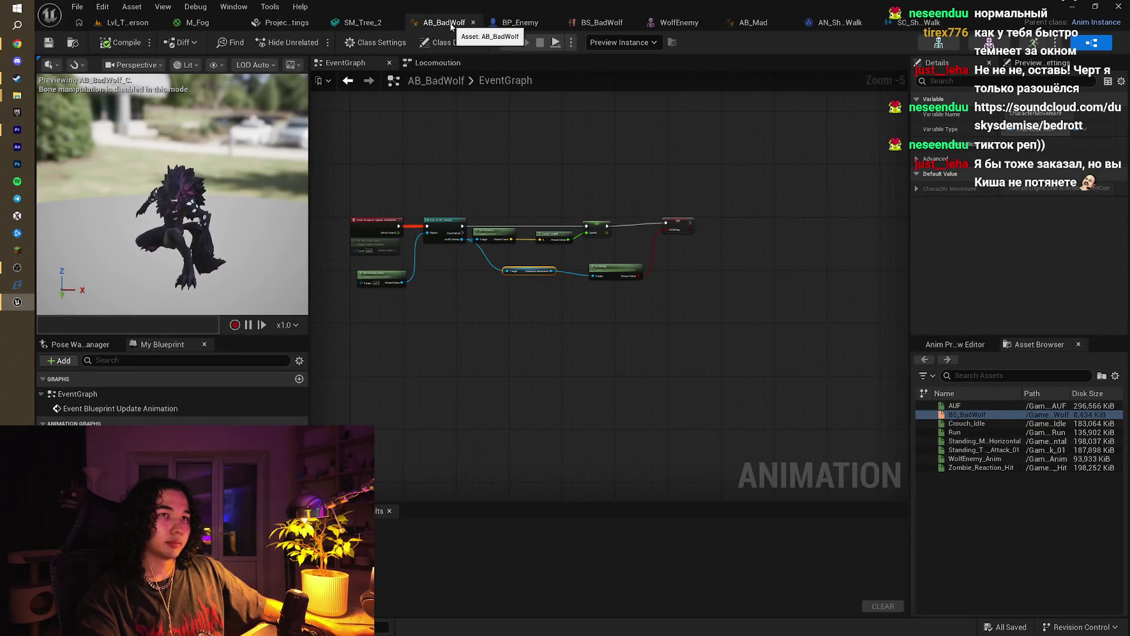
{"action": "left_click_drag", "start_coordinate": [501, 145], "coordinate": [542, 167]}
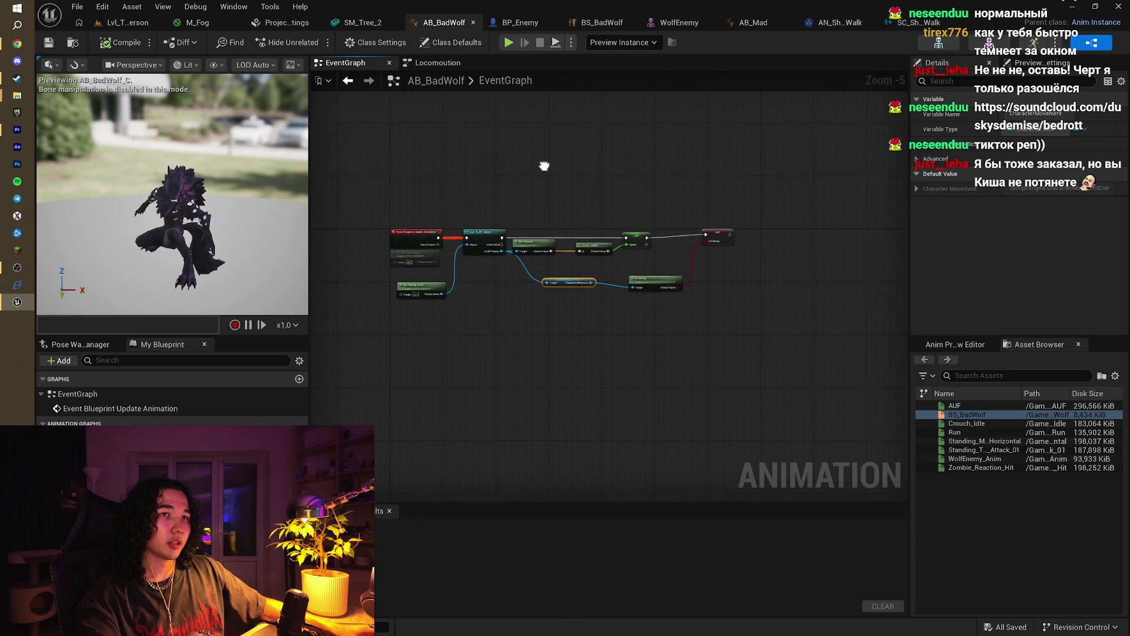
{"action": "left_click", "coordinate": [2, 40]}
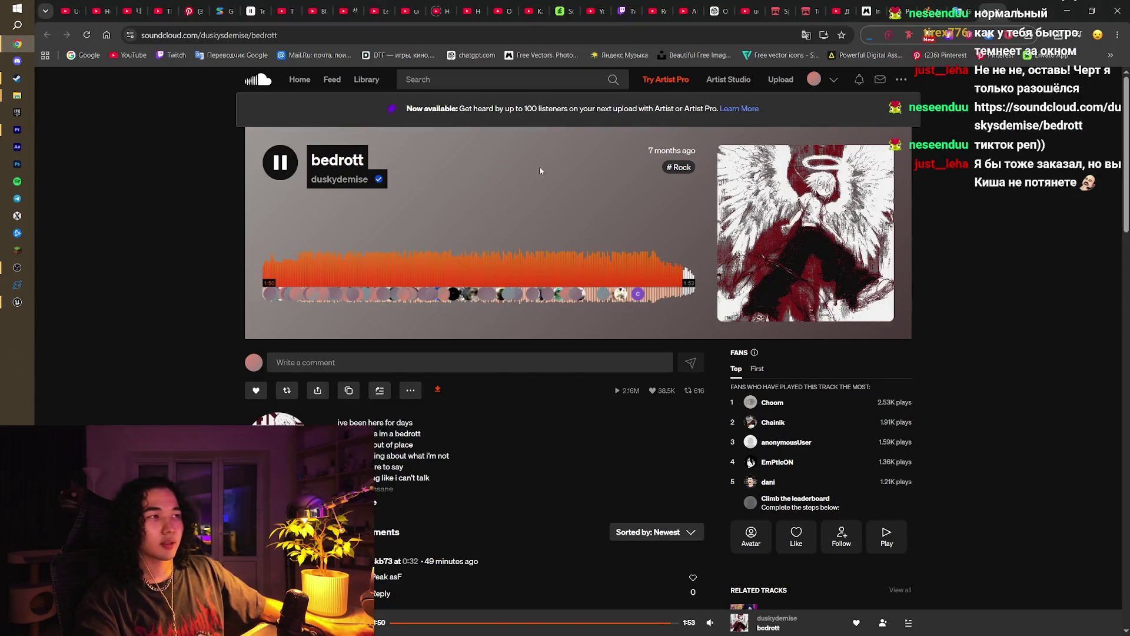
Step: Pause the bedrott track, then seek into and pause the Laufey playlist video
{"action": "left_click", "coordinate": [287, 180]}
{"action": "left_click", "coordinate": [418, 5]}
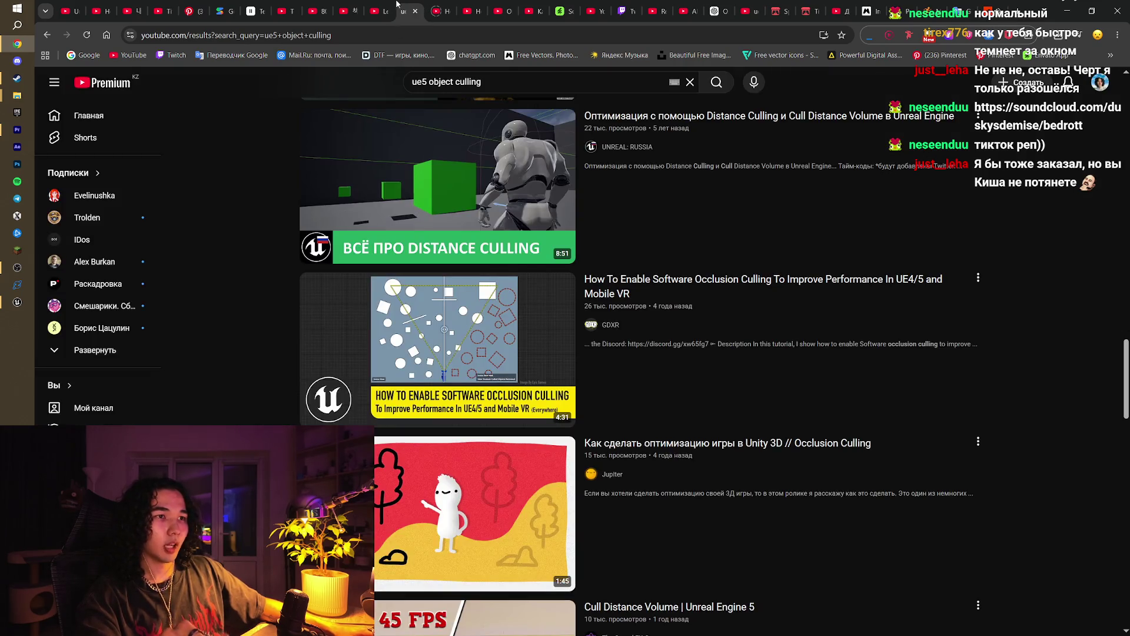
{"action": "left_click", "coordinate": [379, 8]}
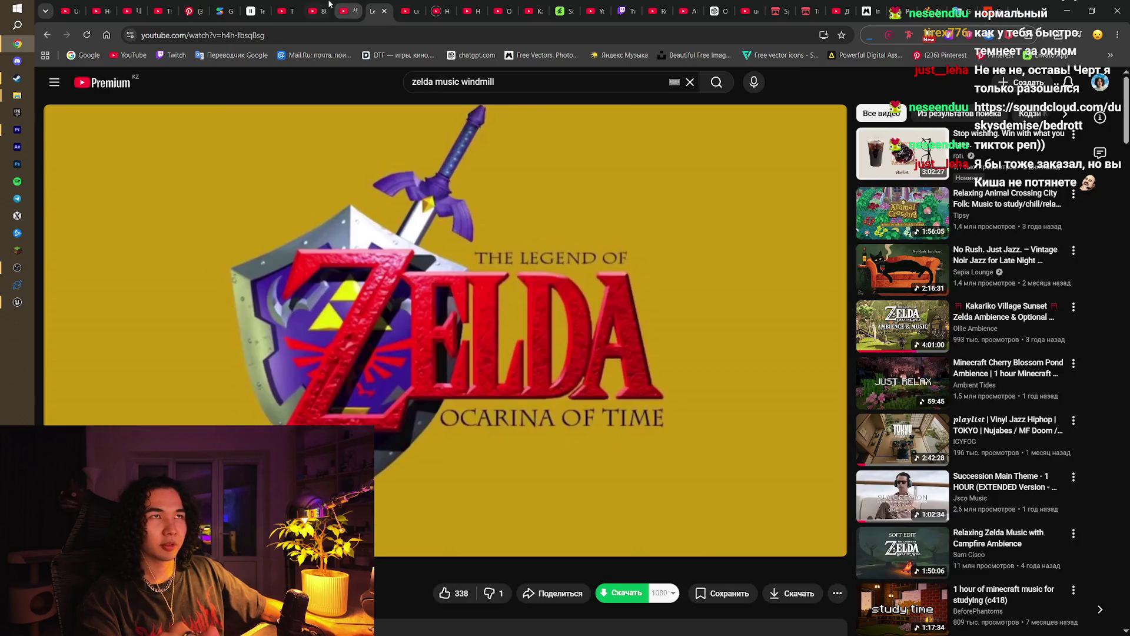
{"action": "left_click", "coordinate": [350, 5]}
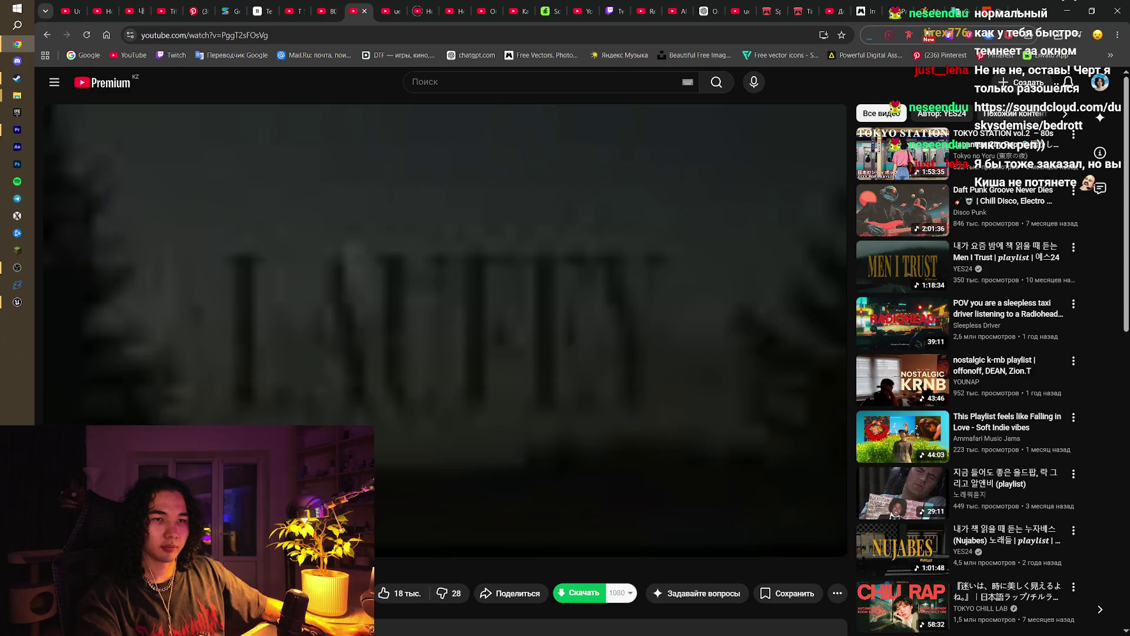
{"action": "left_click_drag", "start_coordinate": [116, 522], "coordinate": [53, 522]}
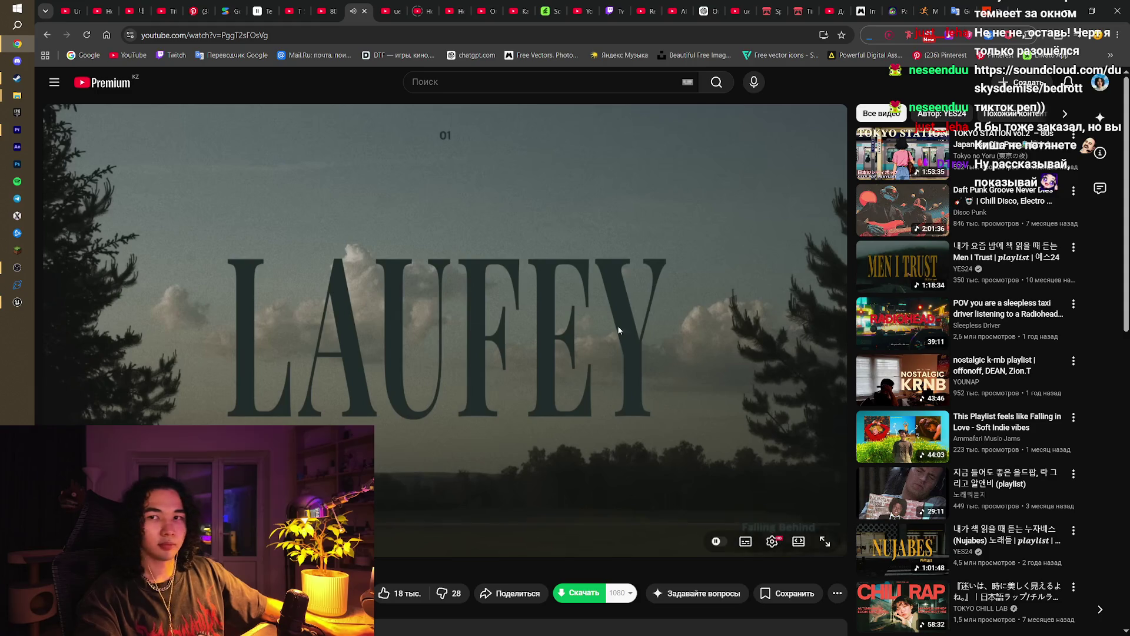
{"action": "left_click", "coordinate": [553, 351]}
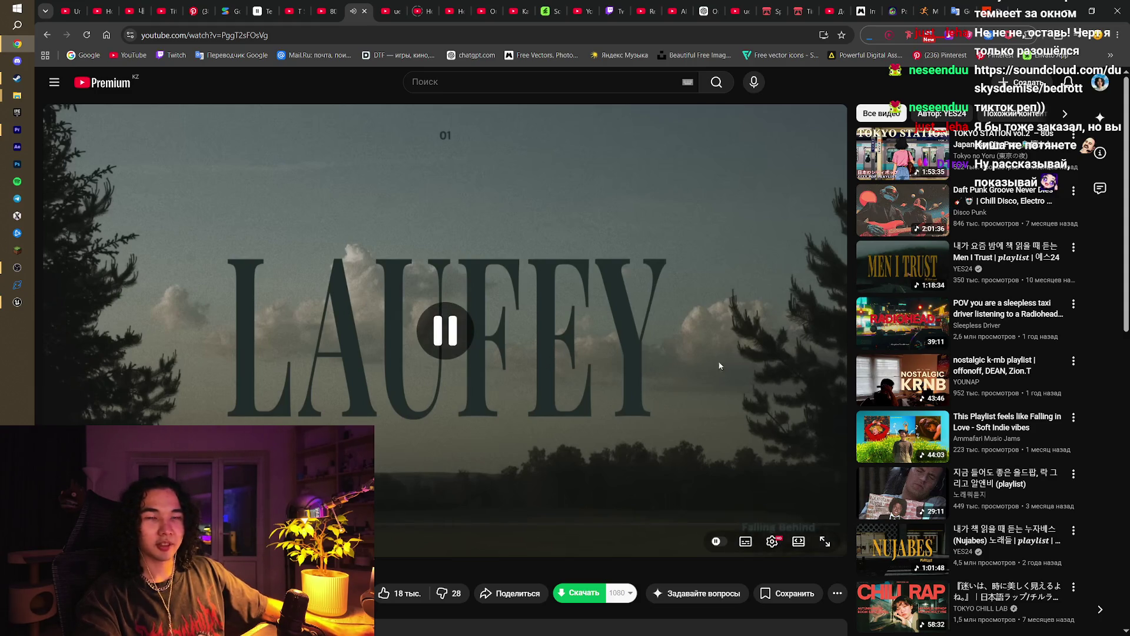
Step: Go through the japanese songs, TSUKIJI 1980 and NUJABES tabs, then return to Unreal
{"action": "scroll", "coordinate": [944, 410], "scroll_direction": "down", "scroll_amount": 4}
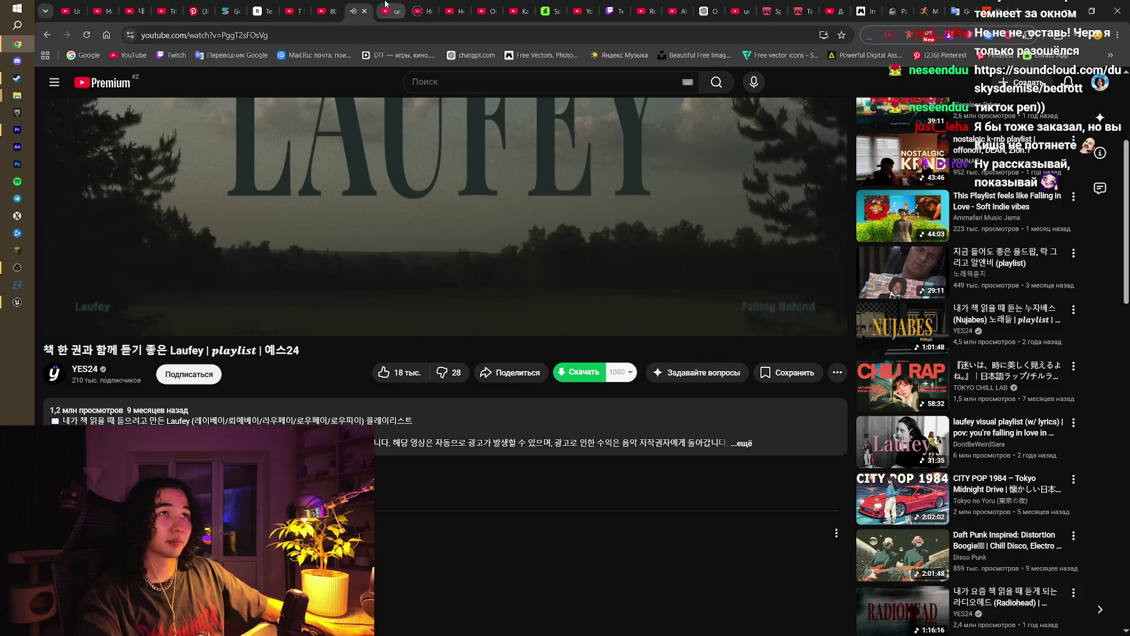
{"action": "left_click", "coordinate": [337, 6]}
{"action": "left_click", "coordinate": [292, 11]}
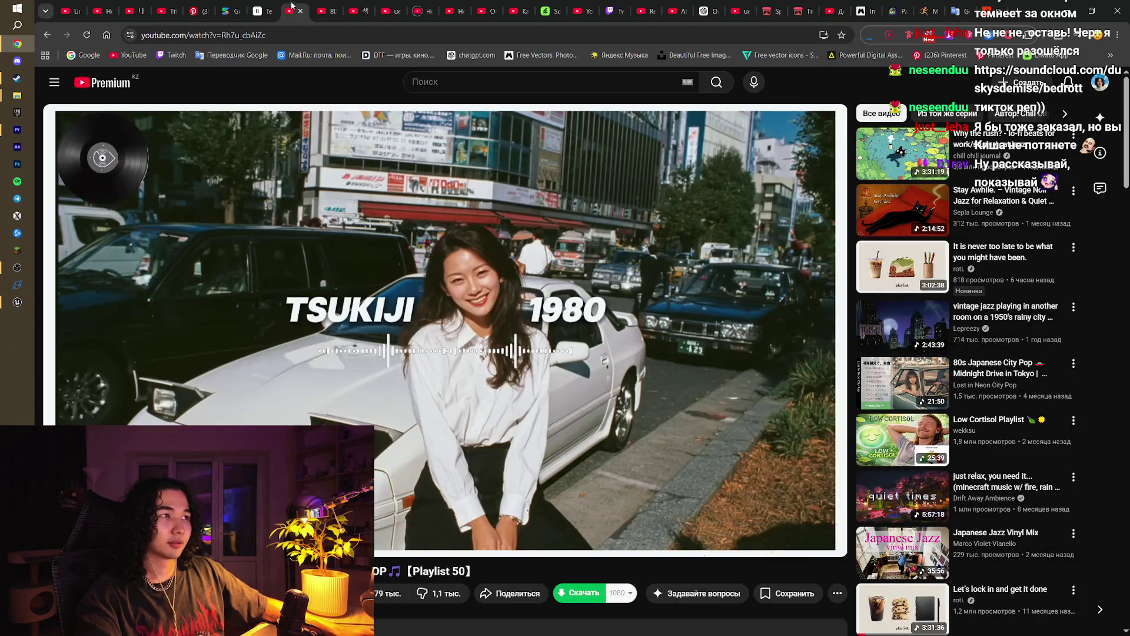
{"action": "left_click", "coordinate": [134, 10]}
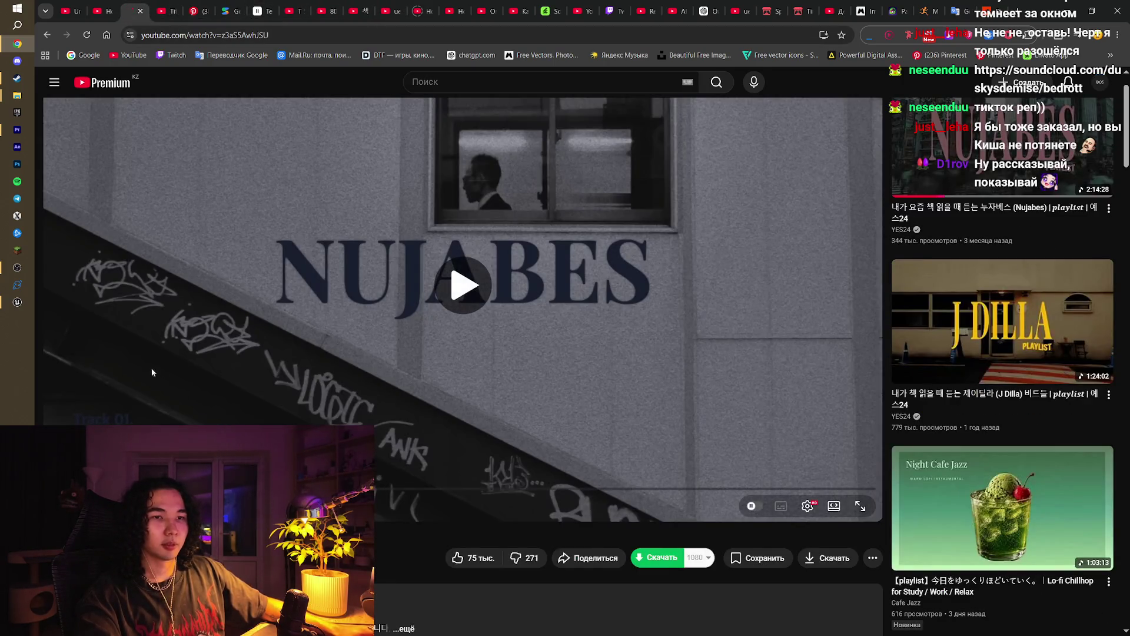
{"action": "left_click", "coordinate": [17, 301]}
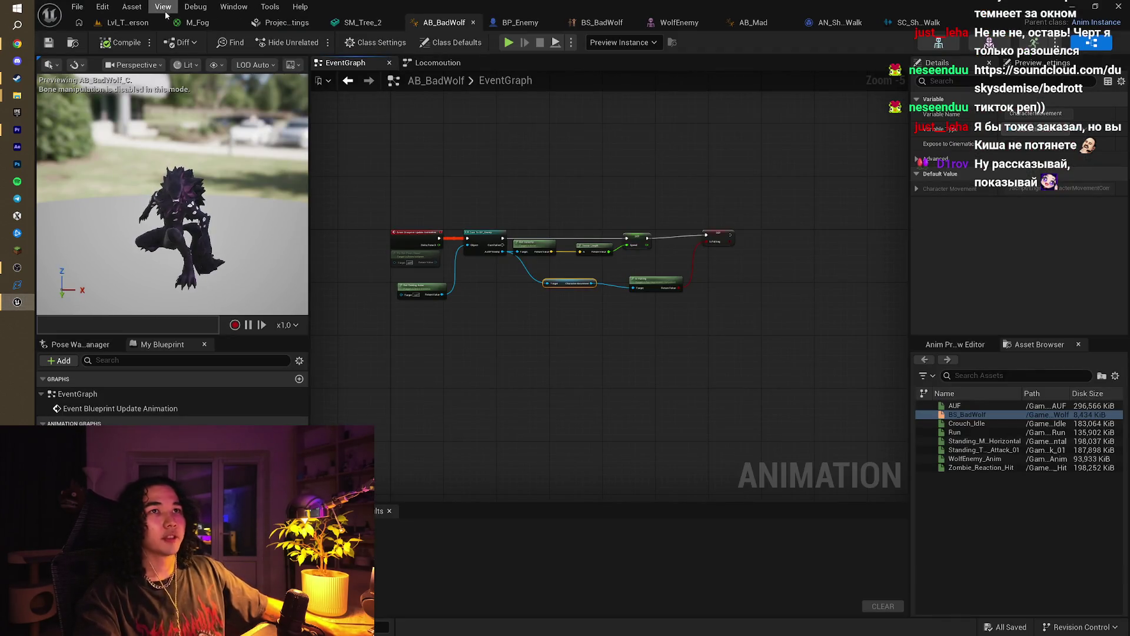
Step: Return to the Lvl_ThirdPerson level viewport, then open a new Chrome tab for searching
{"action": "left_click", "coordinate": [218, 24]}
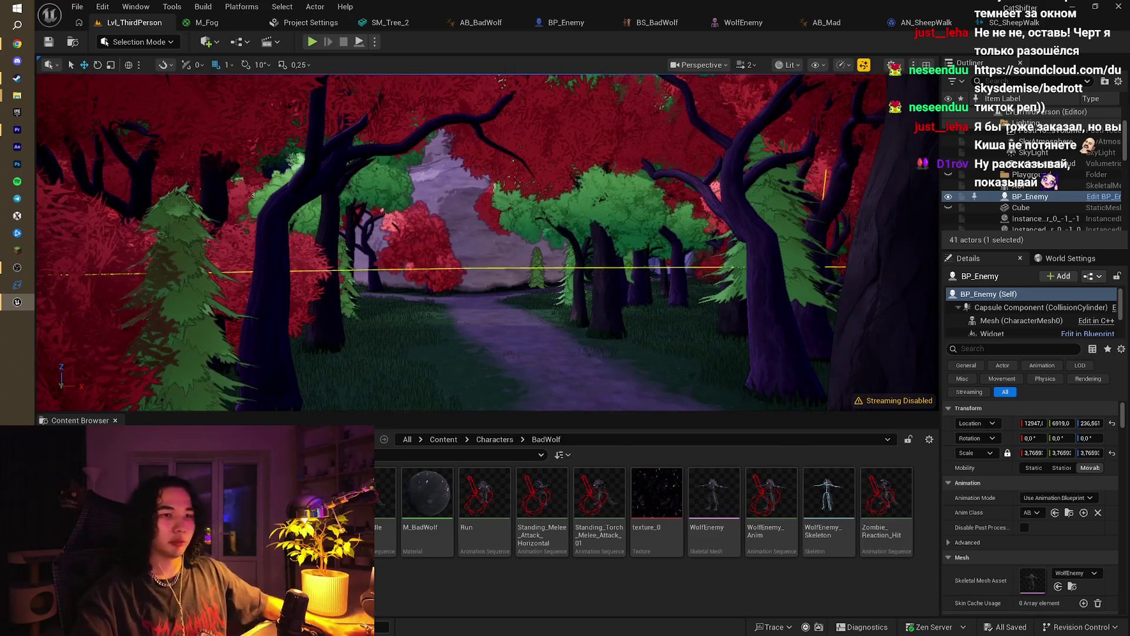
{"action": "left_click", "coordinate": [17, 44]}
{"action": "key", "text": "ctrl+t"}
Step: Search Google for 'samurai champloo' and scroll through the image results
{"action": "type", "text": "samurai champlo"}
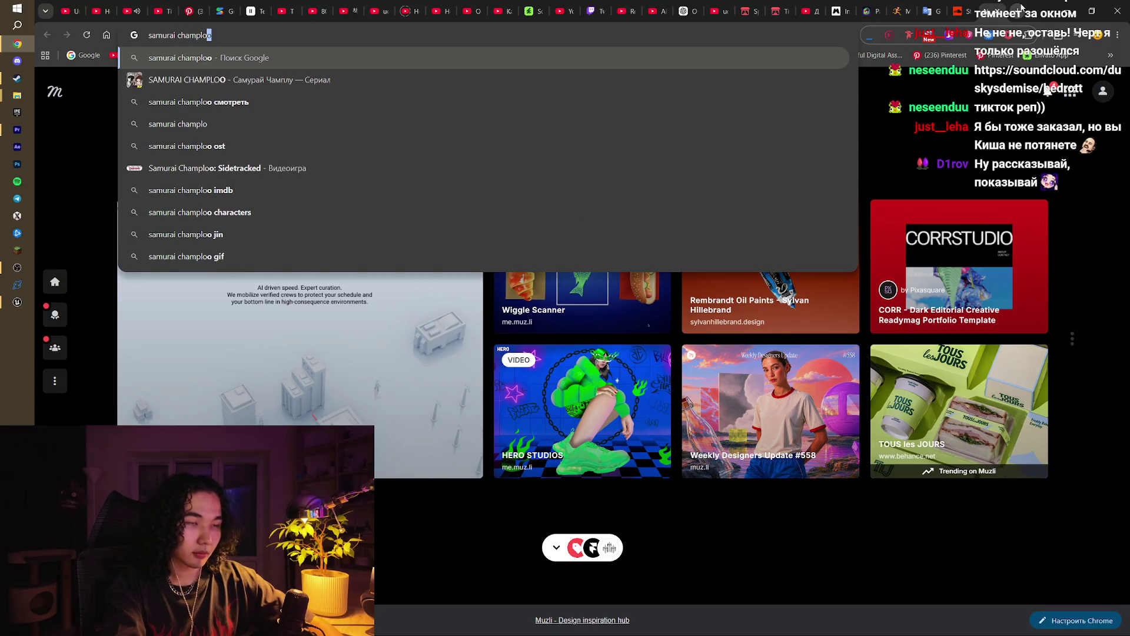
{"action": "key", "text": "Return"}
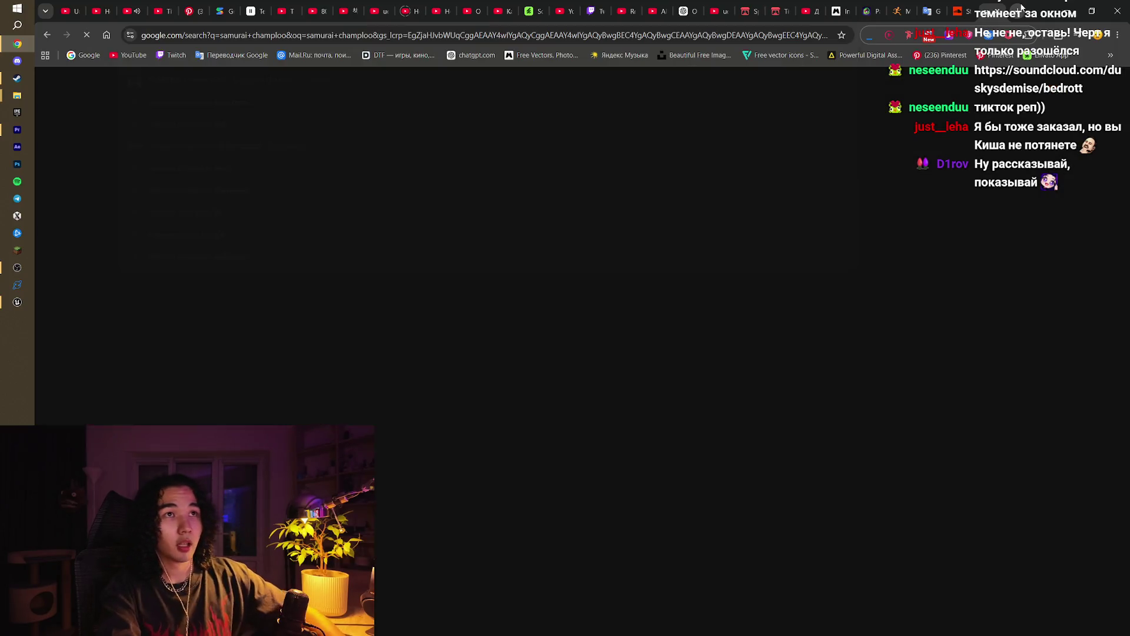
{"action": "left_click", "coordinate": [206, 130]}
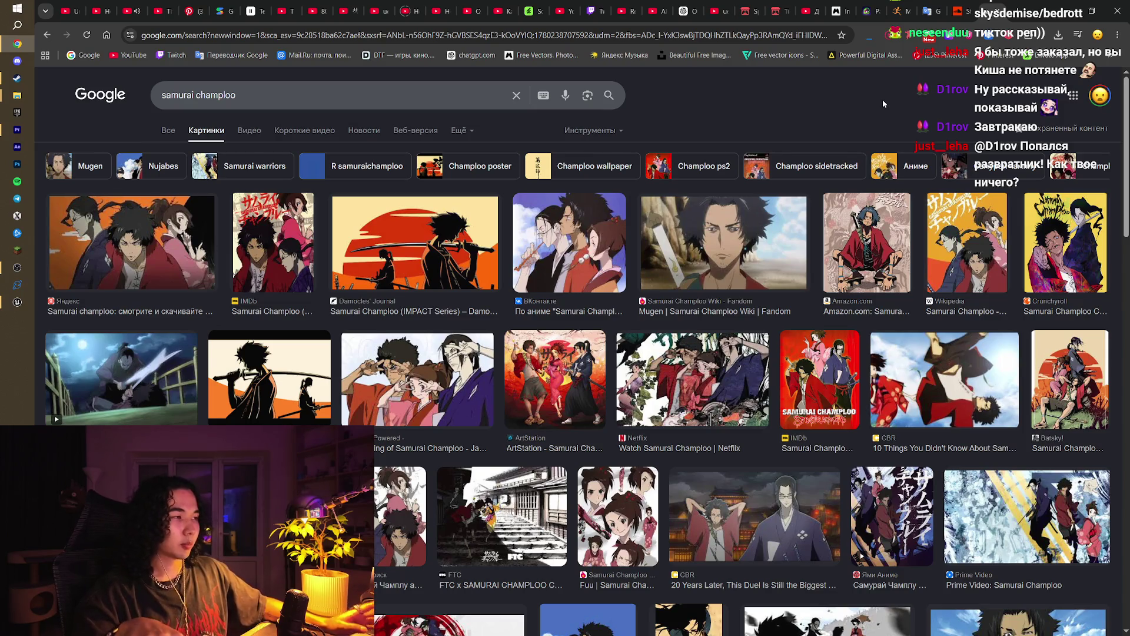
{"action": "scroll", "coordinate": [786, 378], "scroll_direction": "down", "scroll_amount": 6}
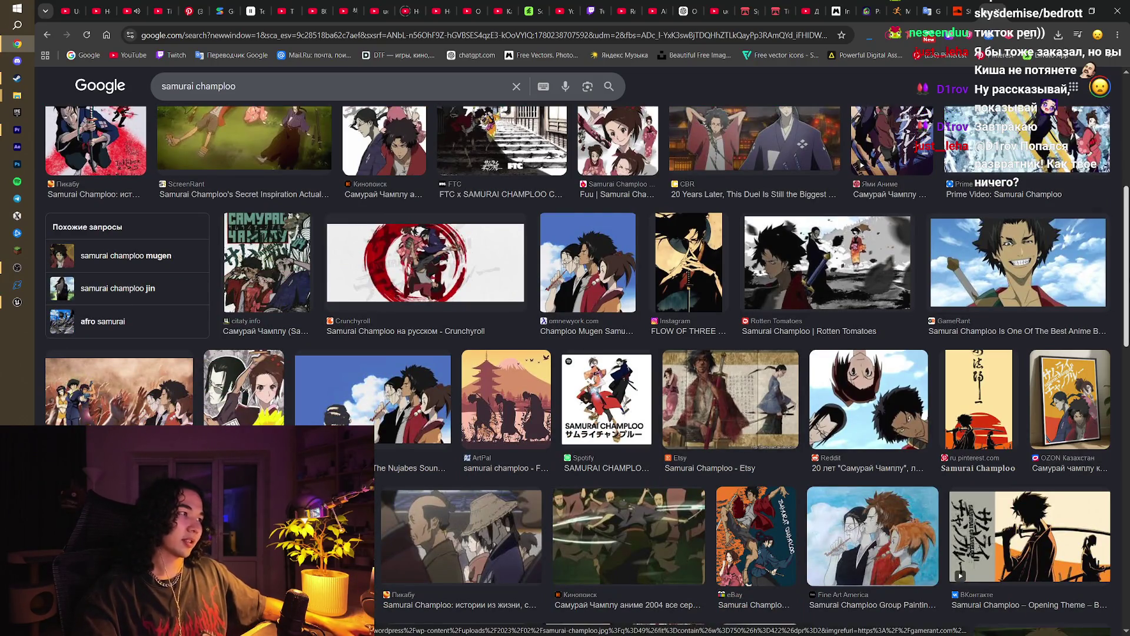
{"action": "scroll", "coordinate": [786, 377], "scroll_direction": "down", "scroll_amount": 15}
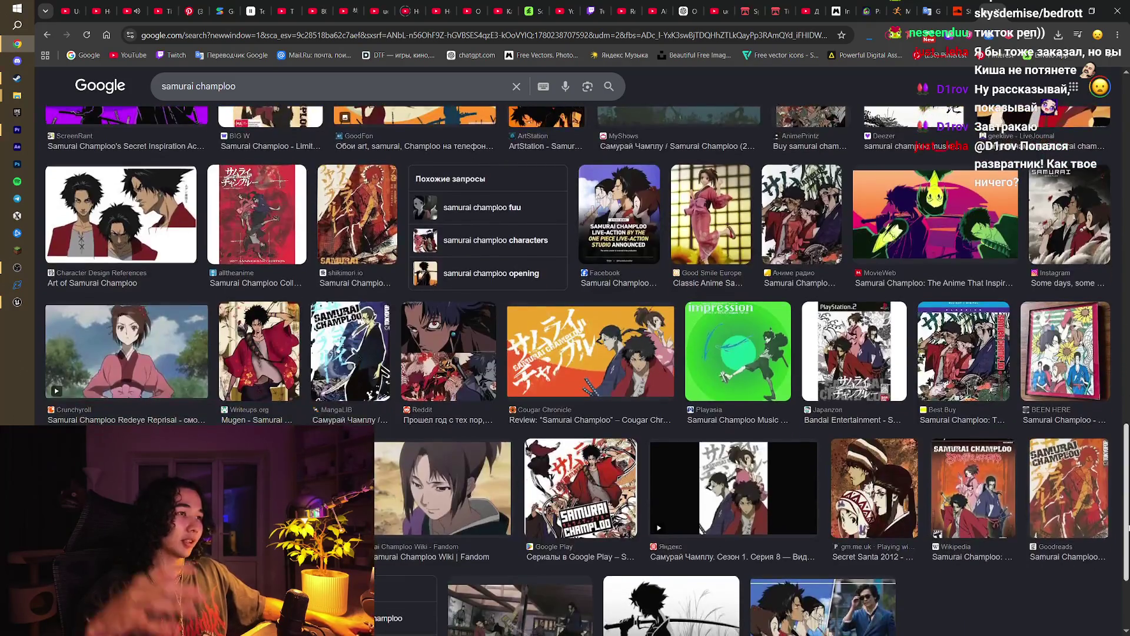
{"action": "scroll", "coordinate": [209, 136], "scroll_direction": "up", "scroll_amount": 15}
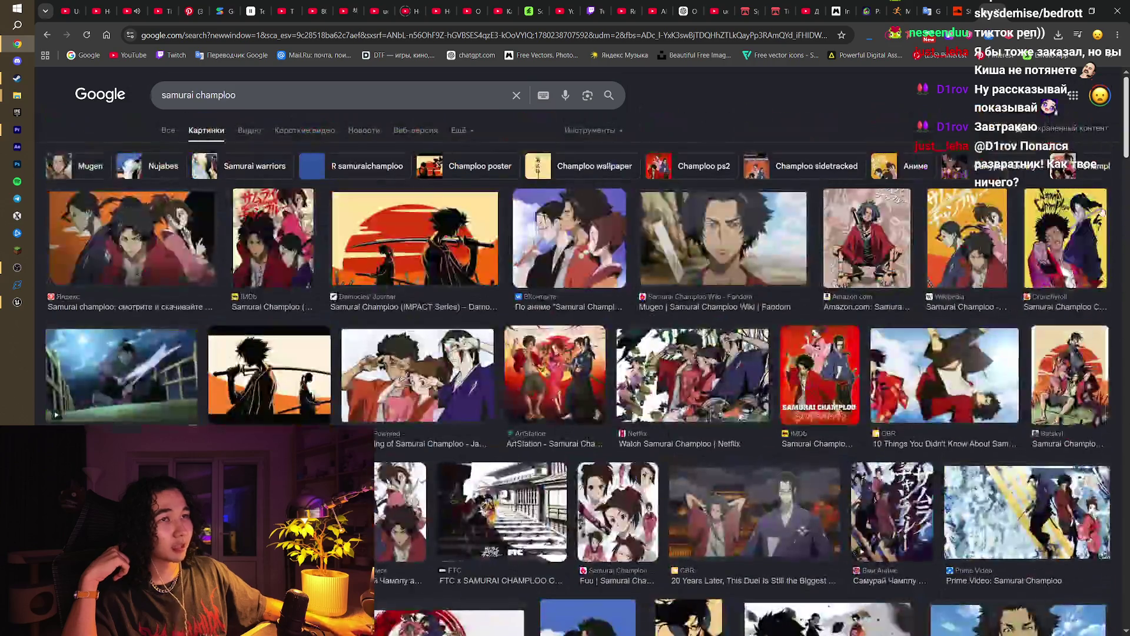
Step: Compare the all, image and video results for samurai champloo, then go to the YouTube home page
{"action": "left_click", "coordinate": [170, 130]}
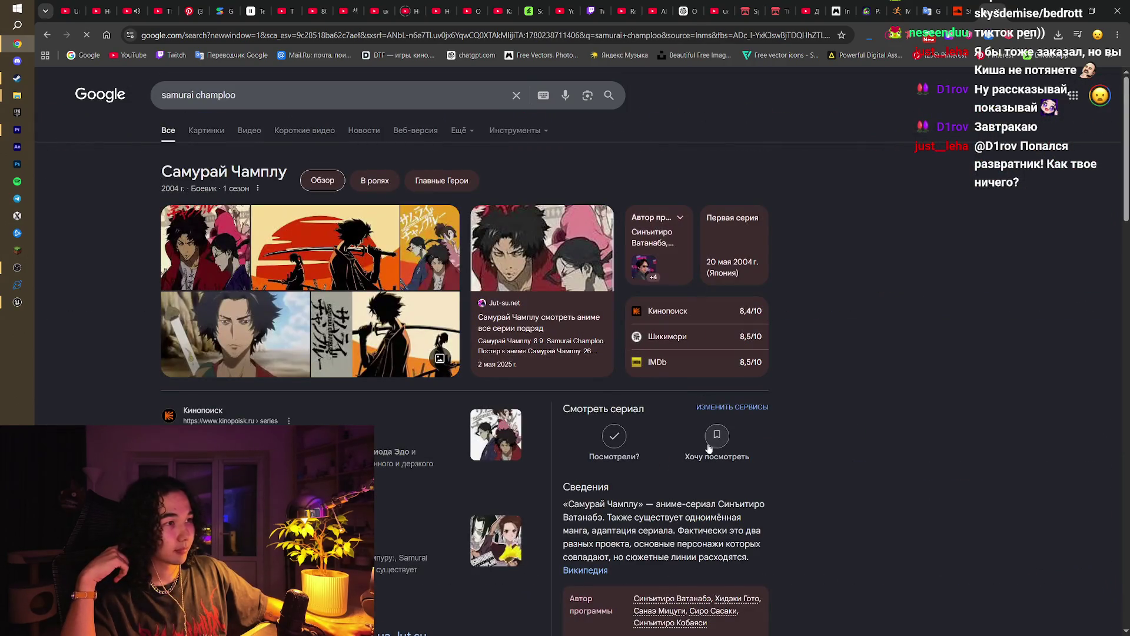
{"action": "scroll", "coordinate": [704, 474], "scroll_direction": "down", "scroll_amount": 3}
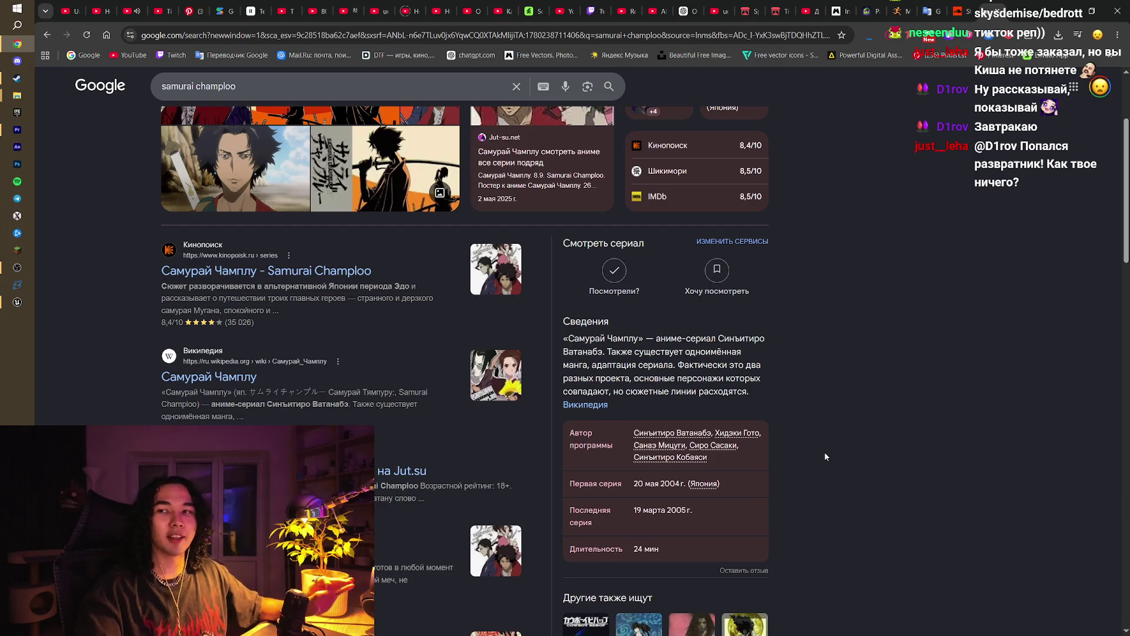
{"action": "scroll", "coordinate": [824, 453], "scroll_direction": "up", "scroll_amount": 3}
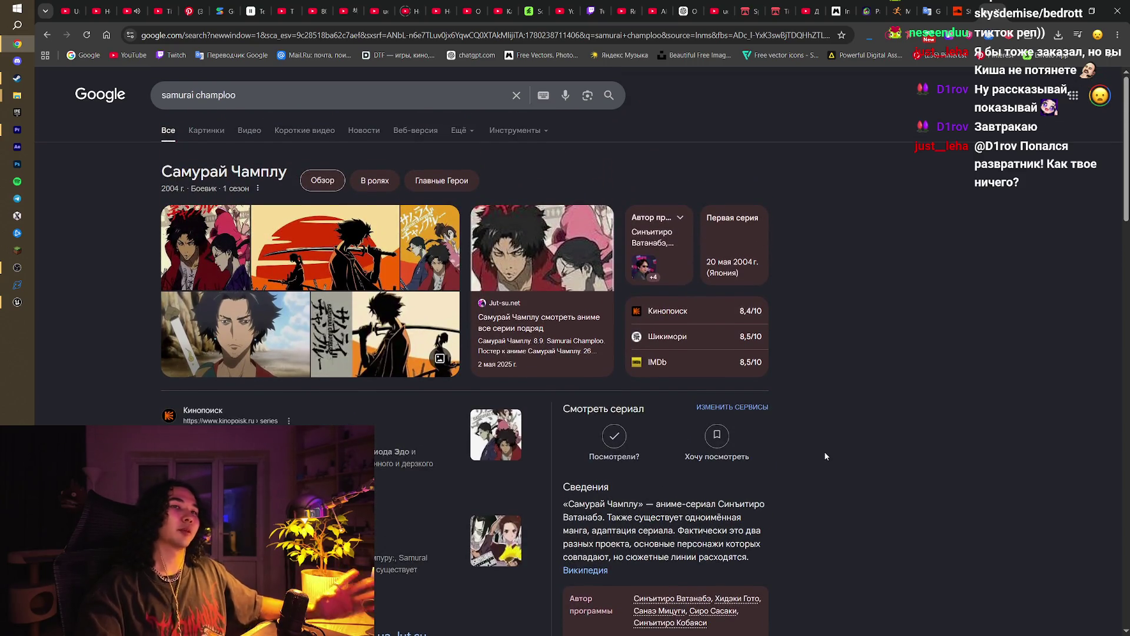
{"action": "left_click", "coordinate": [194, 130]}
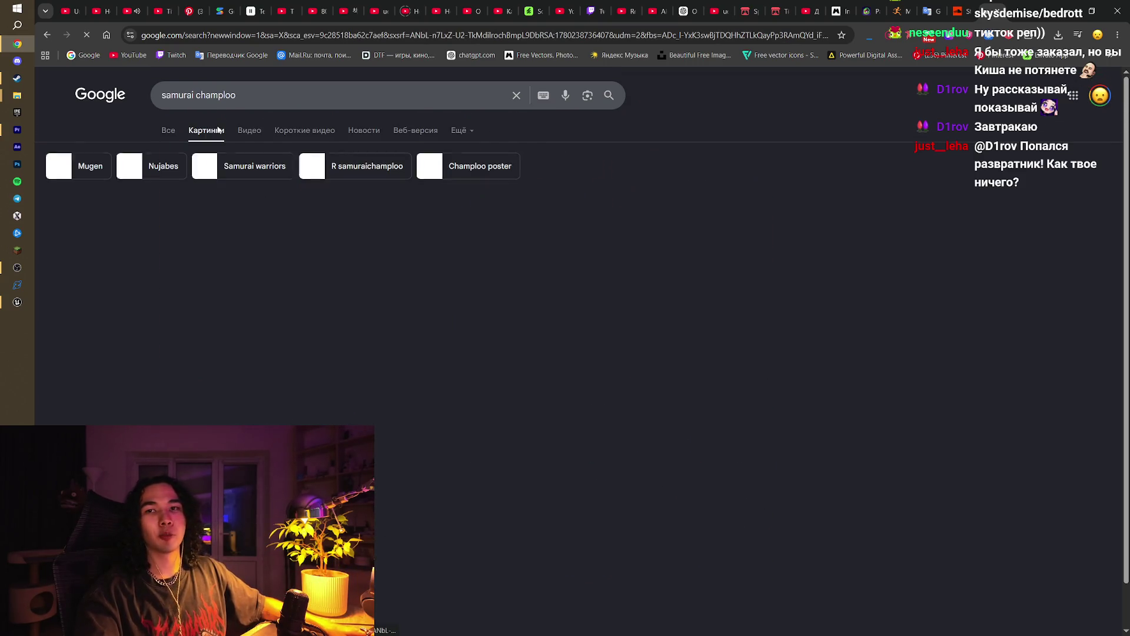
{"action": "left_click", "coordinate": [169, 130]}
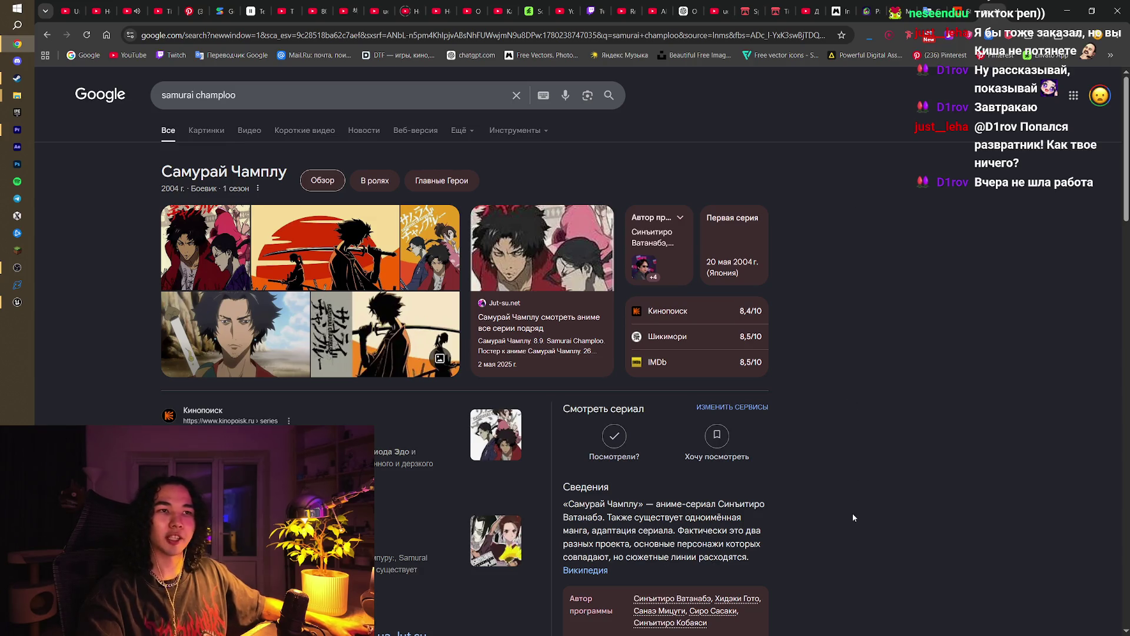
{"action": "left_click", "coordinate": [207, 131]}
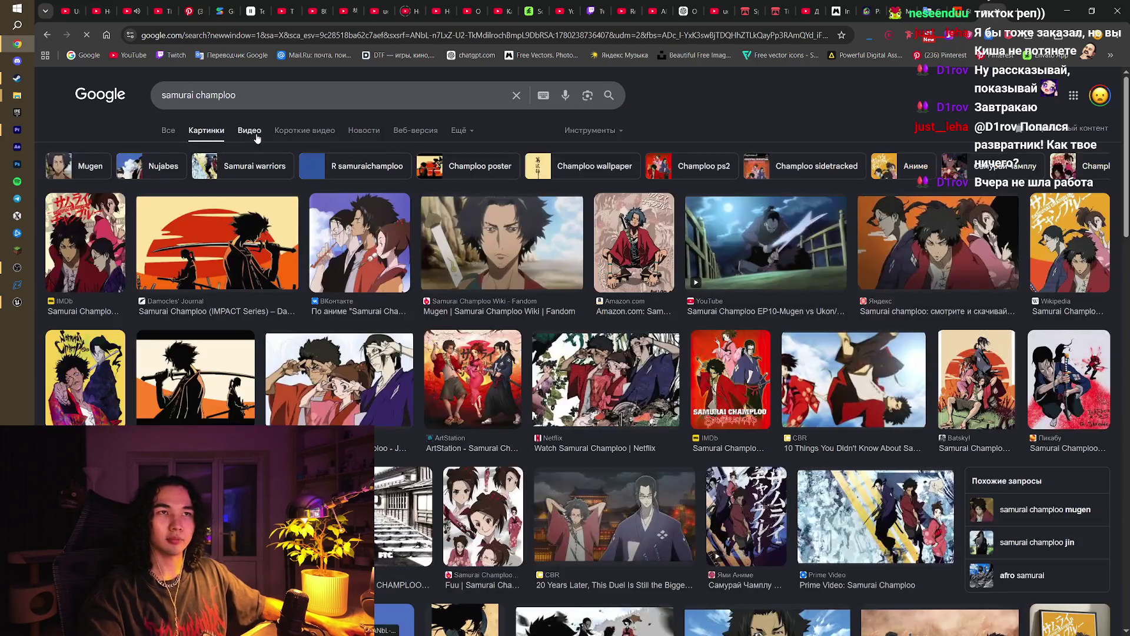
{"action": "left_click", "coordinate": [250, 131]}
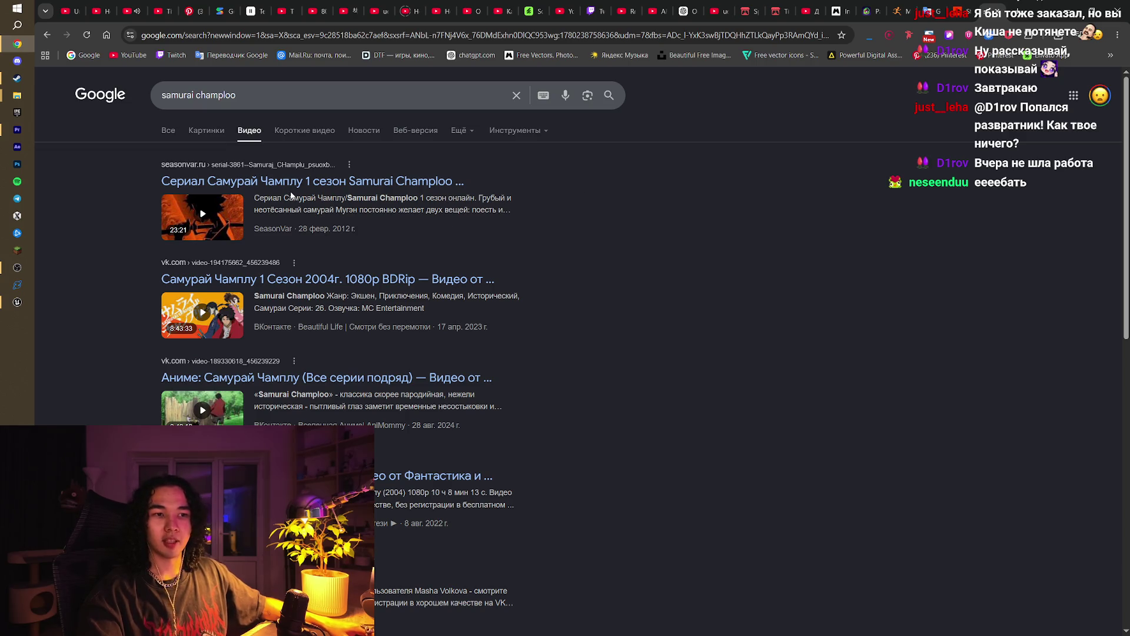
{"action": "left_click", "coordinate": [129, 56]}
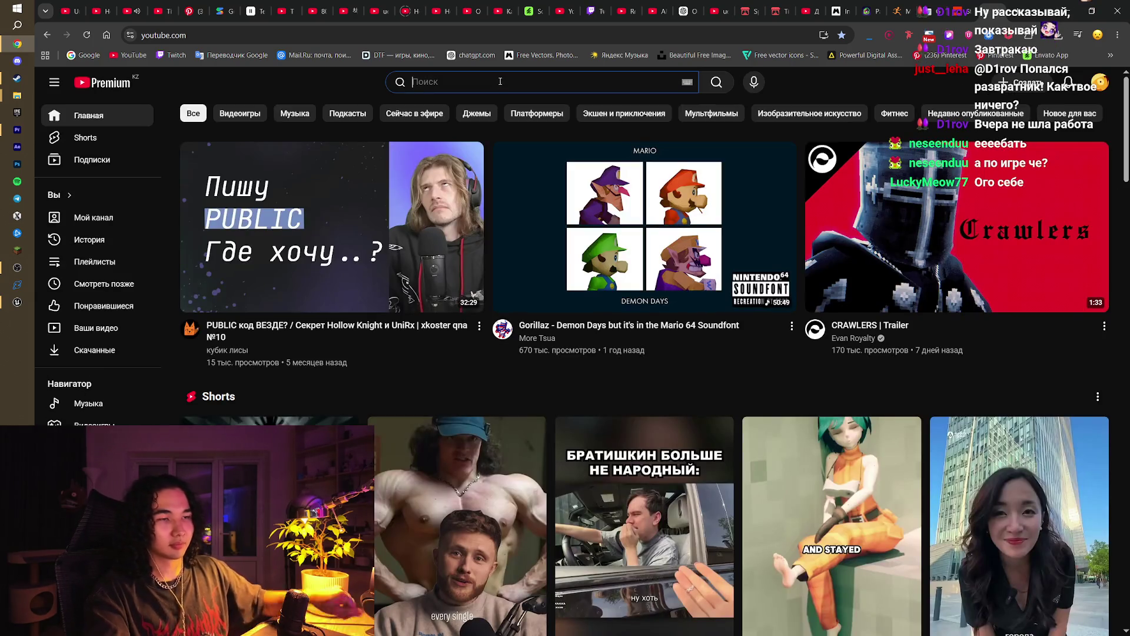
Step: Search YouTube for 'samurai champloo fight' and play Mugen & Jin's first fight clip fullscreen
{"action": "type", "text": "csamurai c"}
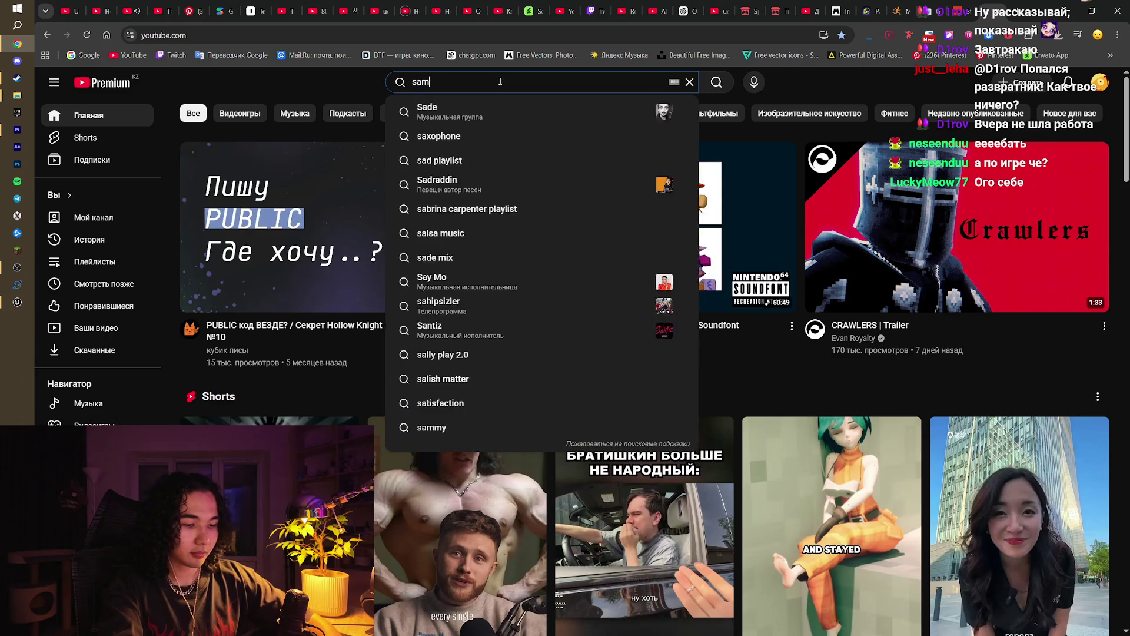
{"action": "type", "text": "ham"}
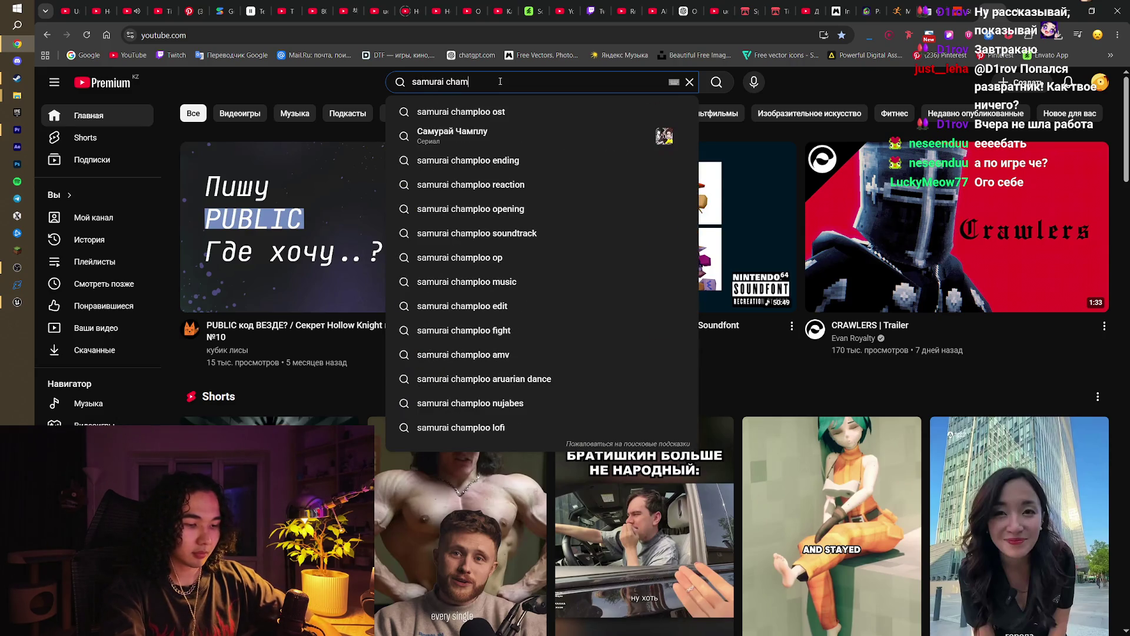
{"action": "type", "text": "ploo fight"}
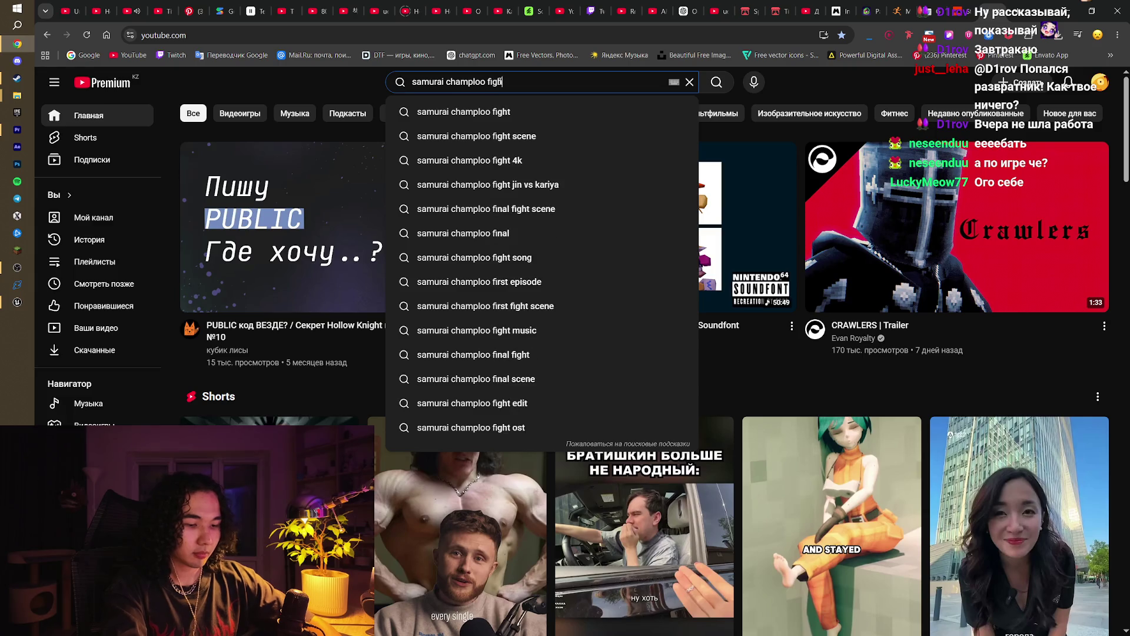
{"action": "key", "text": "Return"}
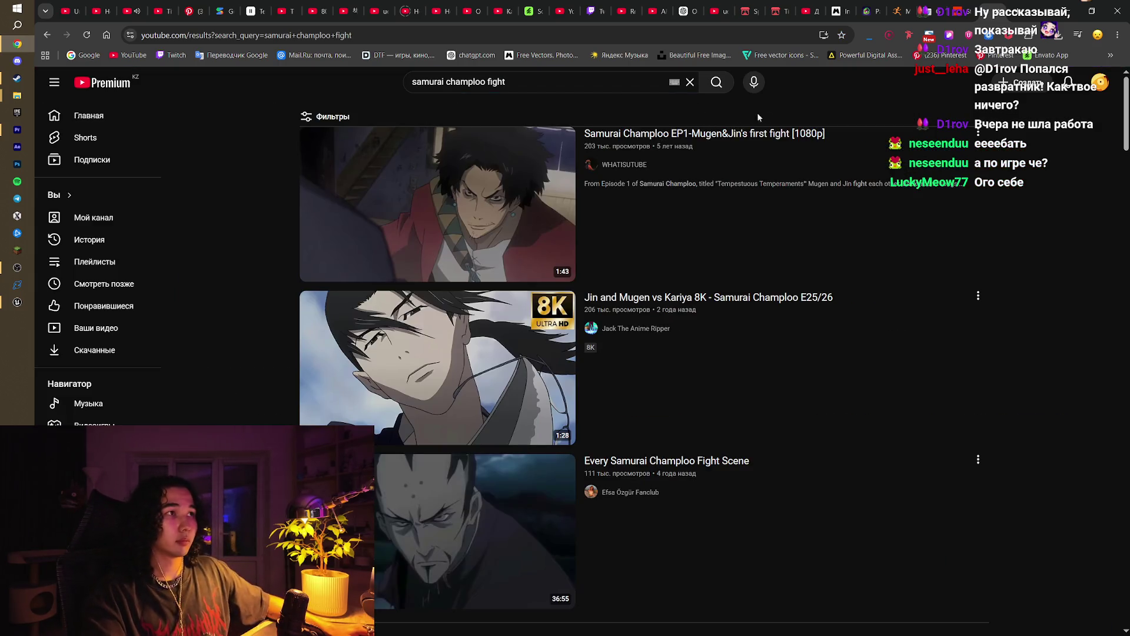
{"action": "left_click", "coordinate": [811, 140]}
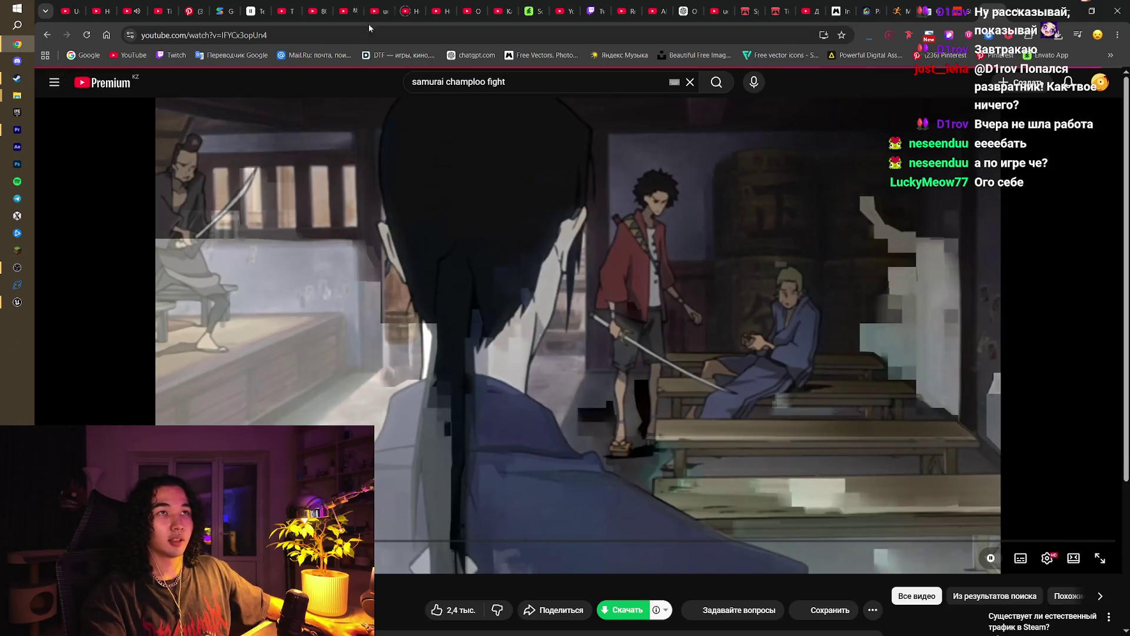
{"action": "mouse_move", "coordinate": [139, 6]}
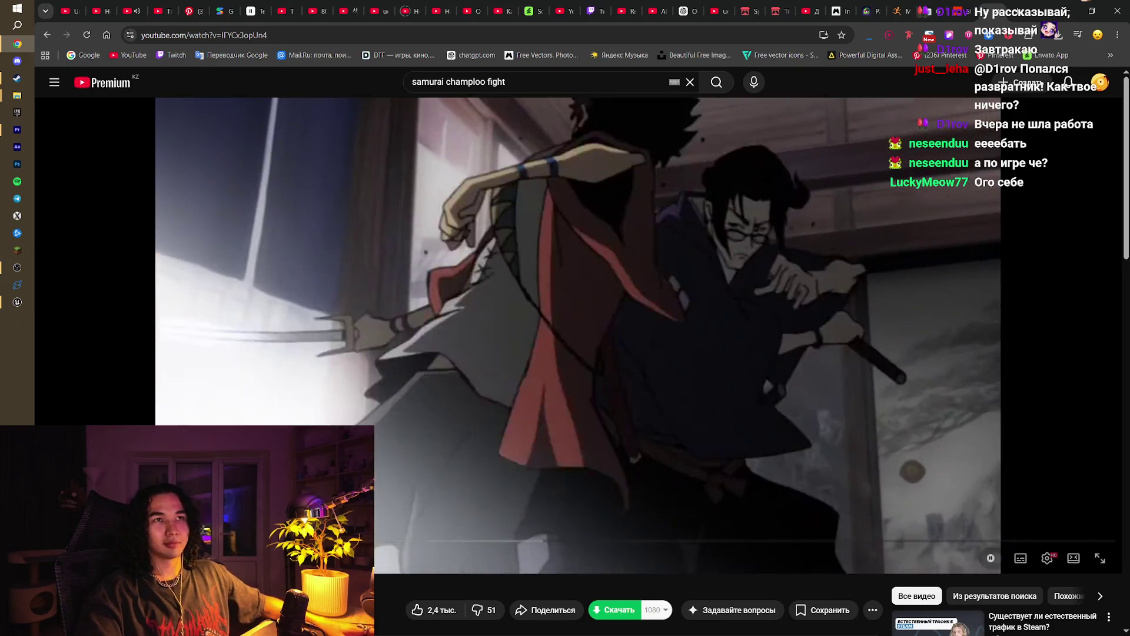
{"action": "key", "text": "alt+Left"}
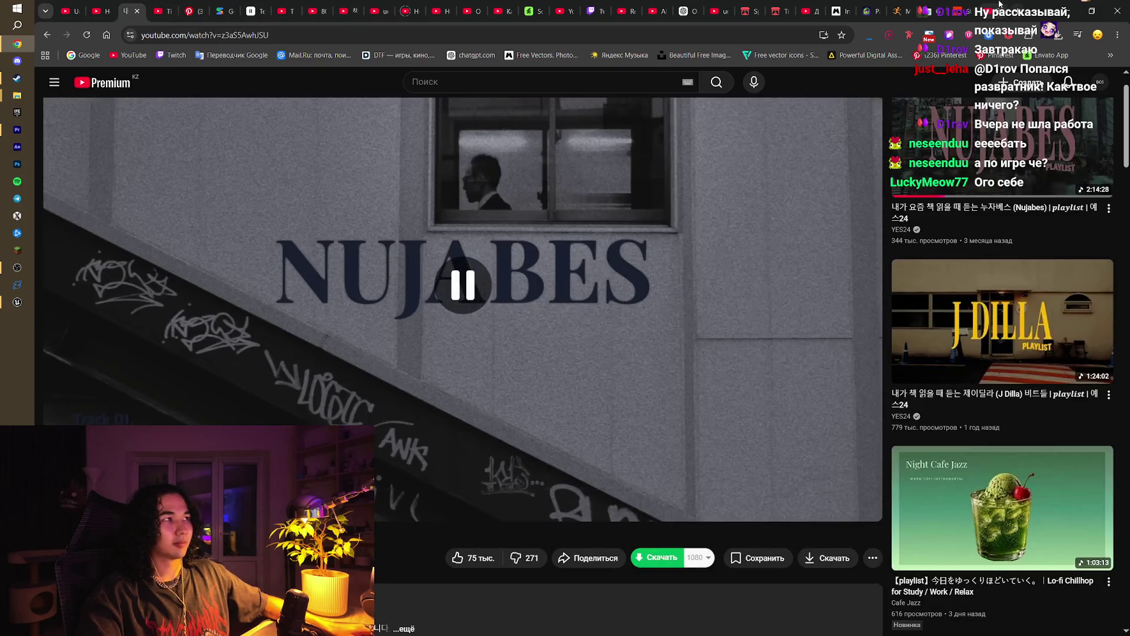
{"action": "key", "text": "alt+Right"}
{"action": "key", "text": "F11"}
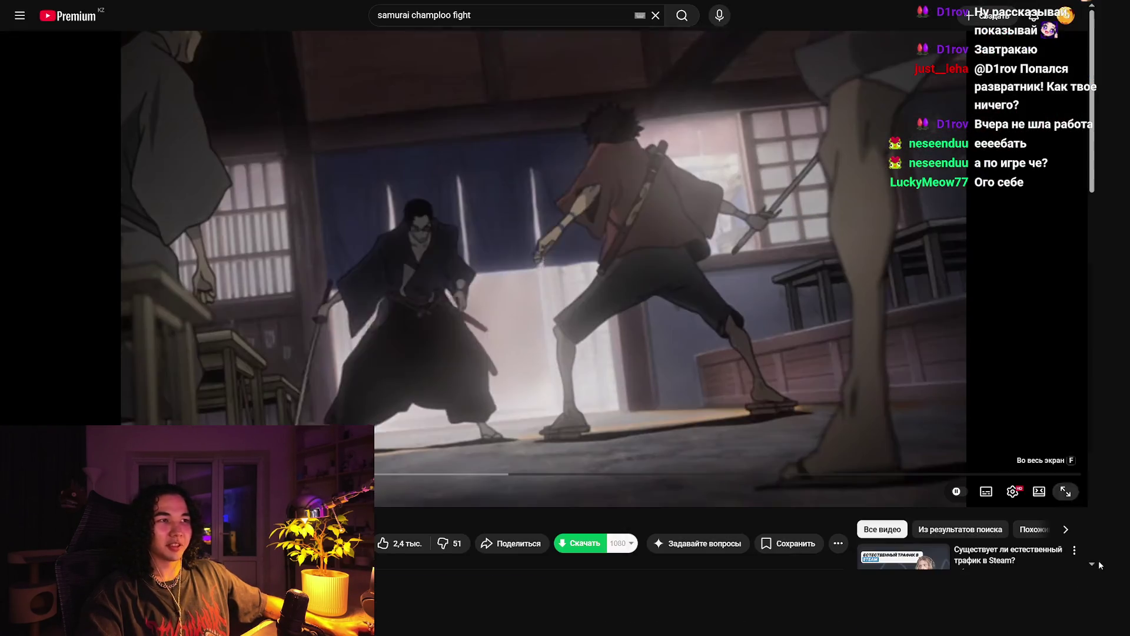
Step: Watch the Samurai Champloo fight clip in fullscreen, then exit fullscreen and pause it
{"action": "key", "text": "f"}
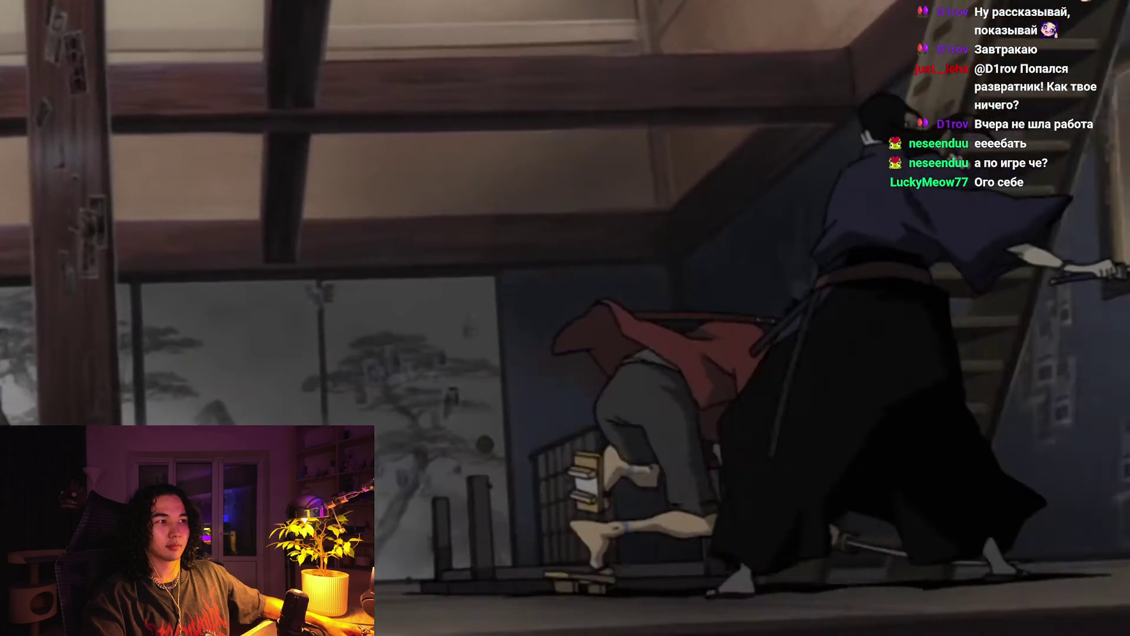
{"action": "mouse_move", "coordinate": [260, 226]}
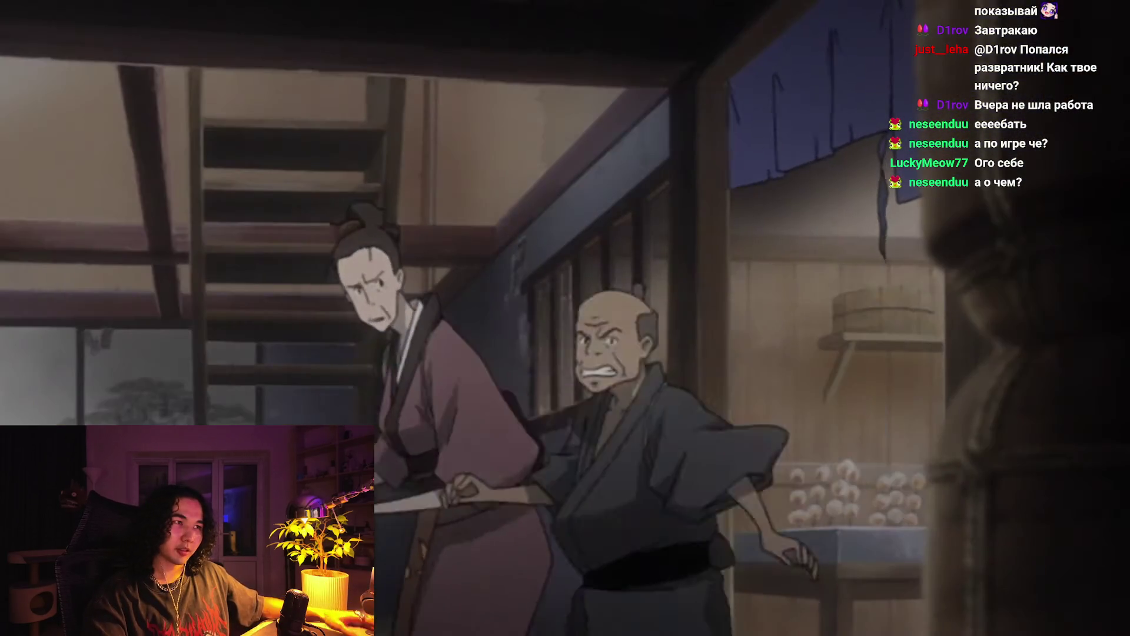
{"action": "mouse_move", "coordinate": [173, 273]}
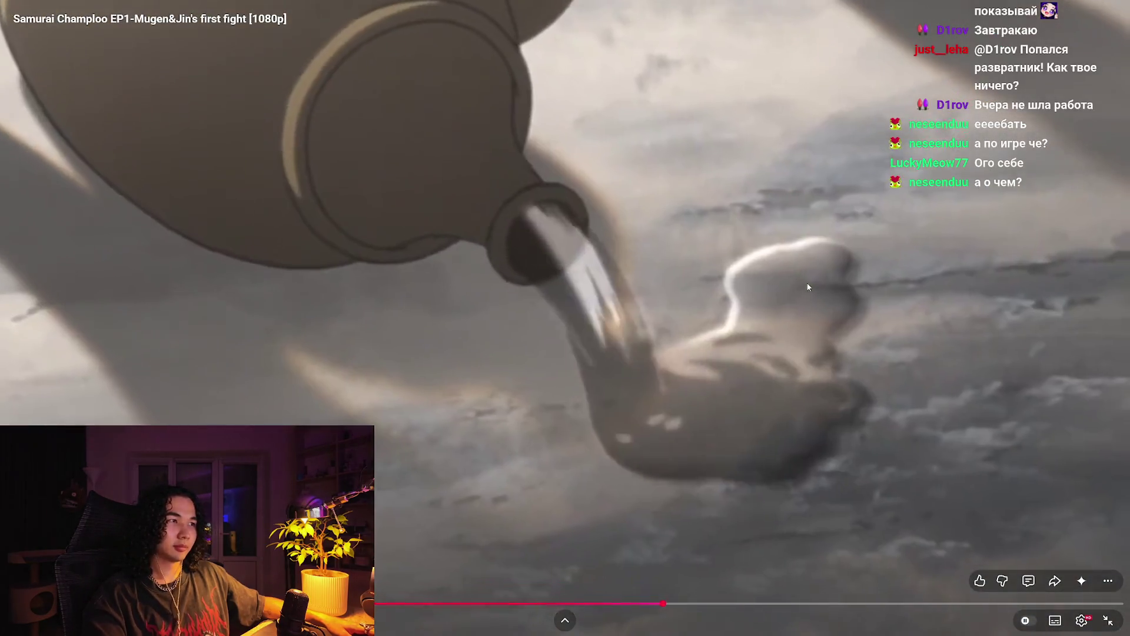
{"action": "key", "text": "Escape"}
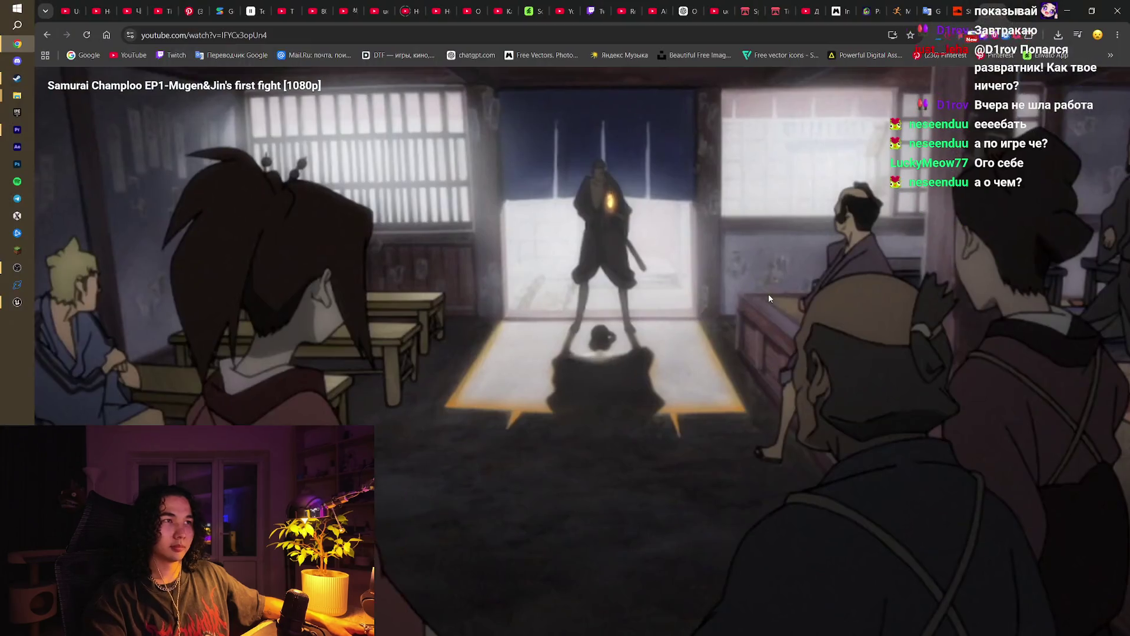
{"action": "left_click", "coordinate": [689, 298]}
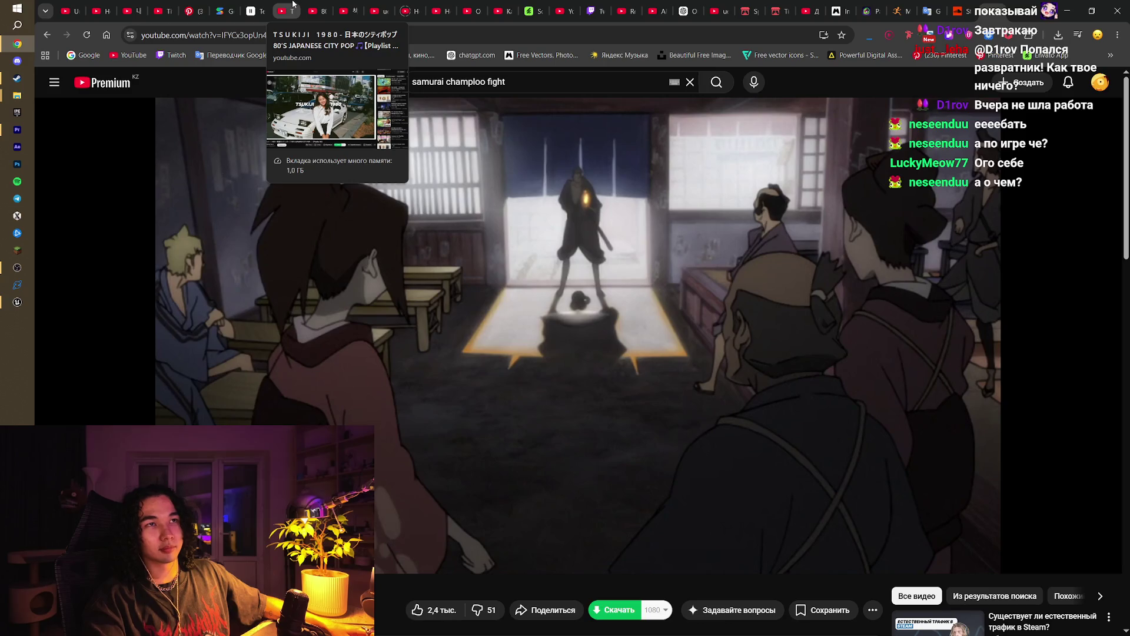
Step: Go to the Nujabes playlist tab, then switch over to the Unreal Engine editor
{"action": "left_click", "coordinate": [127, 10]}
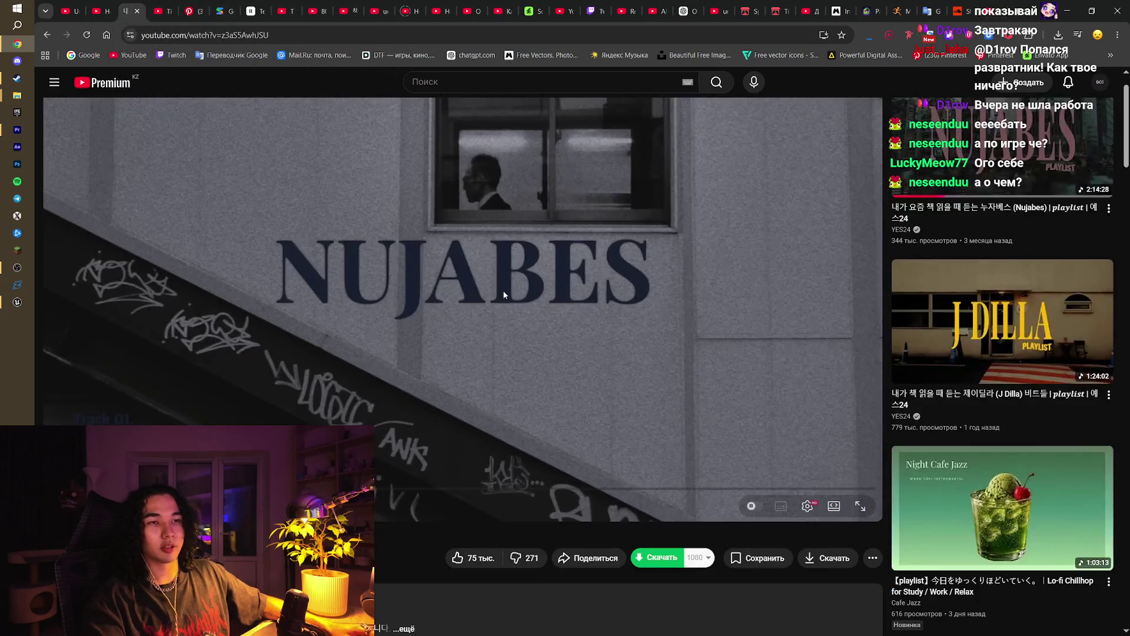
{"action": "left_click", "coordinate": [504, 294]}
{"action": "left_click", "coordinate": [17, 302]}
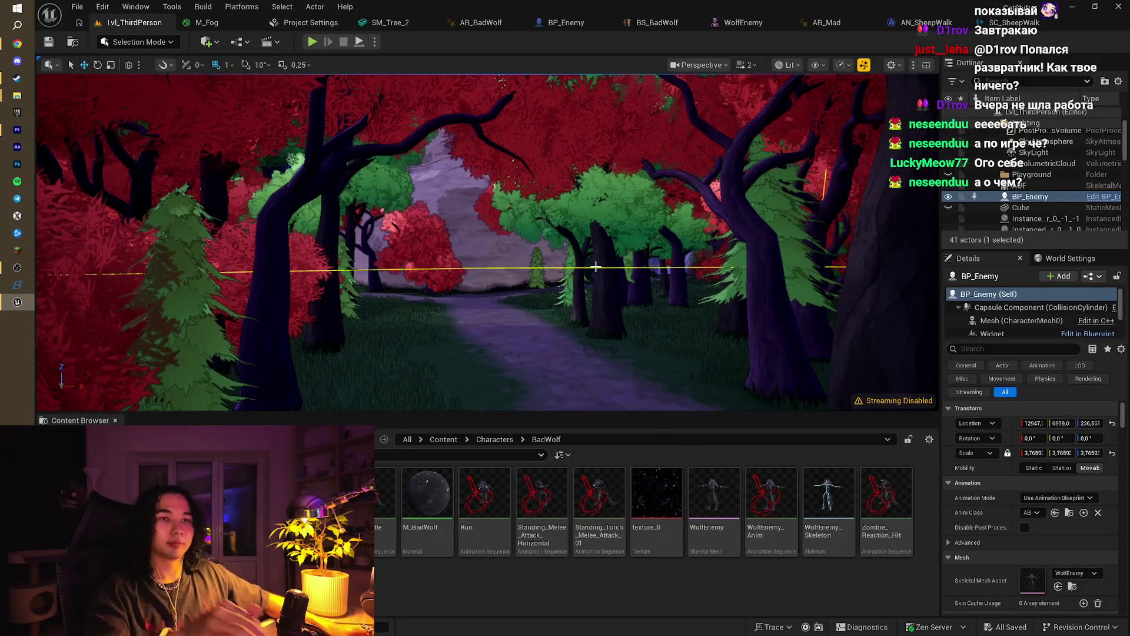
Step: Check the paused Samurai Champloo fight video tab in Chrome, then minimize the browser
{"action": "scroll", "coordinate": [596, 266], "scroll_direction": "up", "scroll_amount": 5}
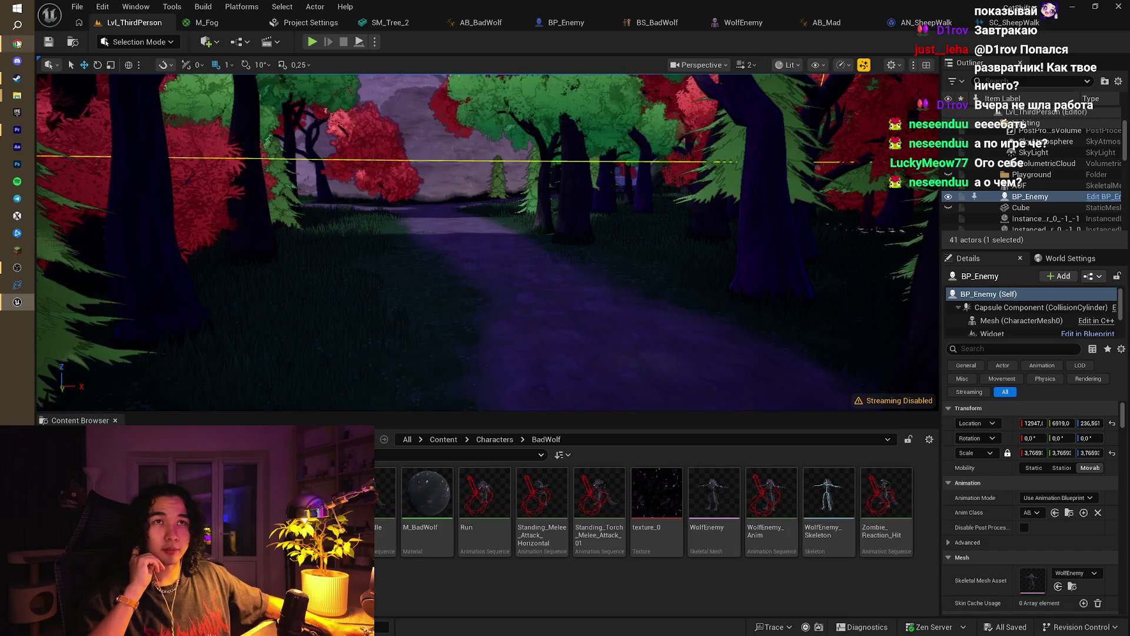
{"action": "left_click", "coordinate": [17, 43]}
{"action": "left_click", "coordinate": [992, 5]}
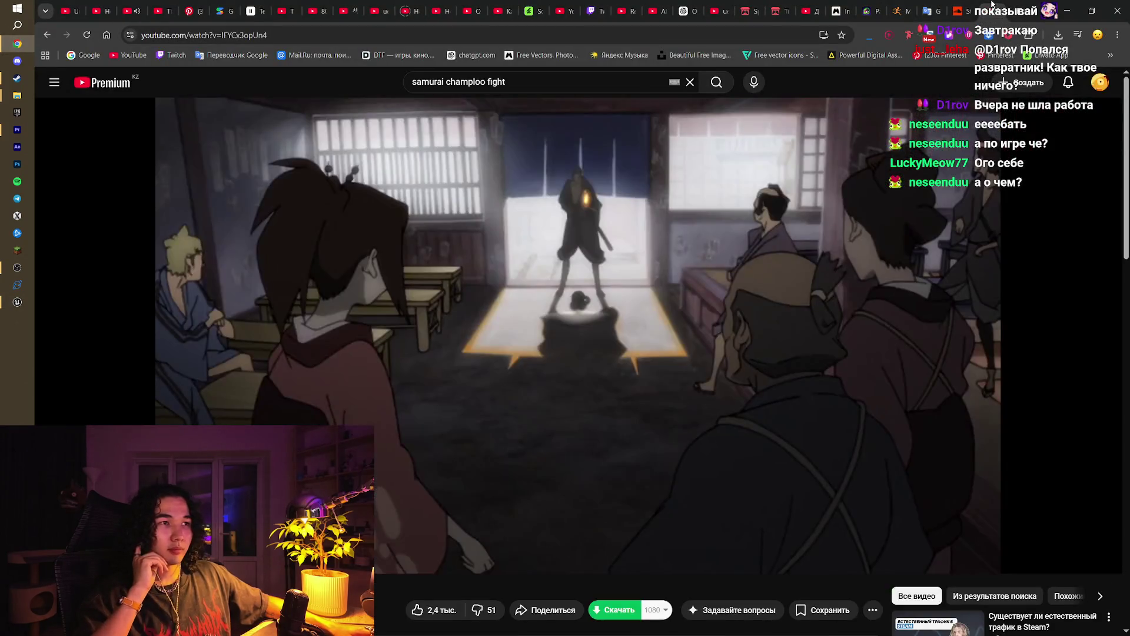
{"action": "scroll", "coordinate": [590, 237], "scroll_direction": "down", "scroll_amount": 3}
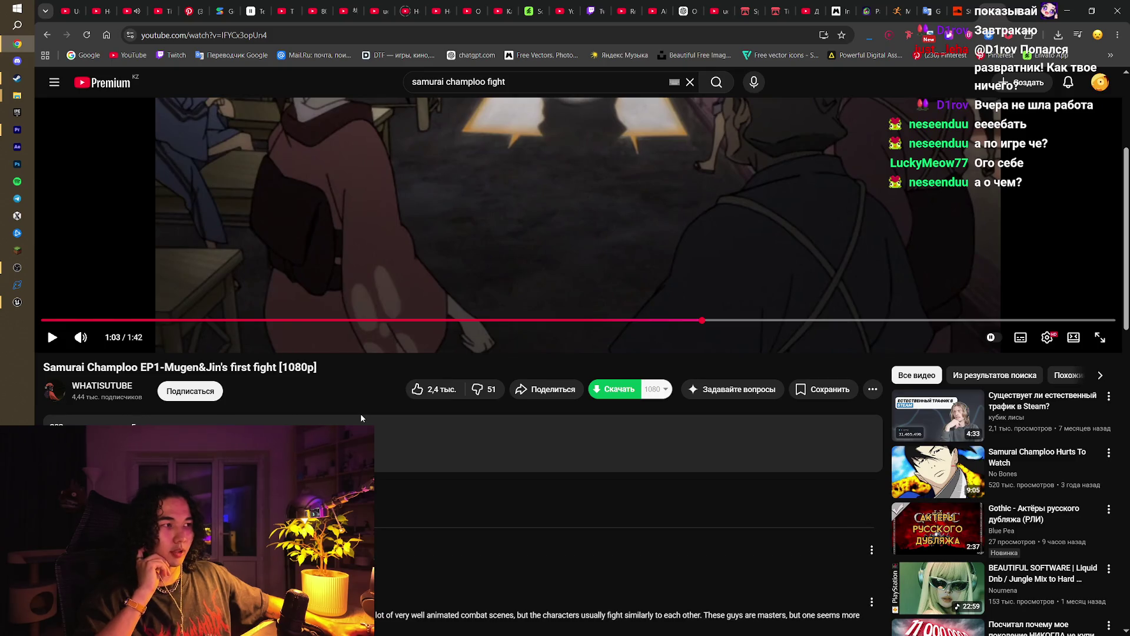
{"action": "scroll", "coordinate": [360, 413], "scroll_direction": "up", "scroll_amount": 3}
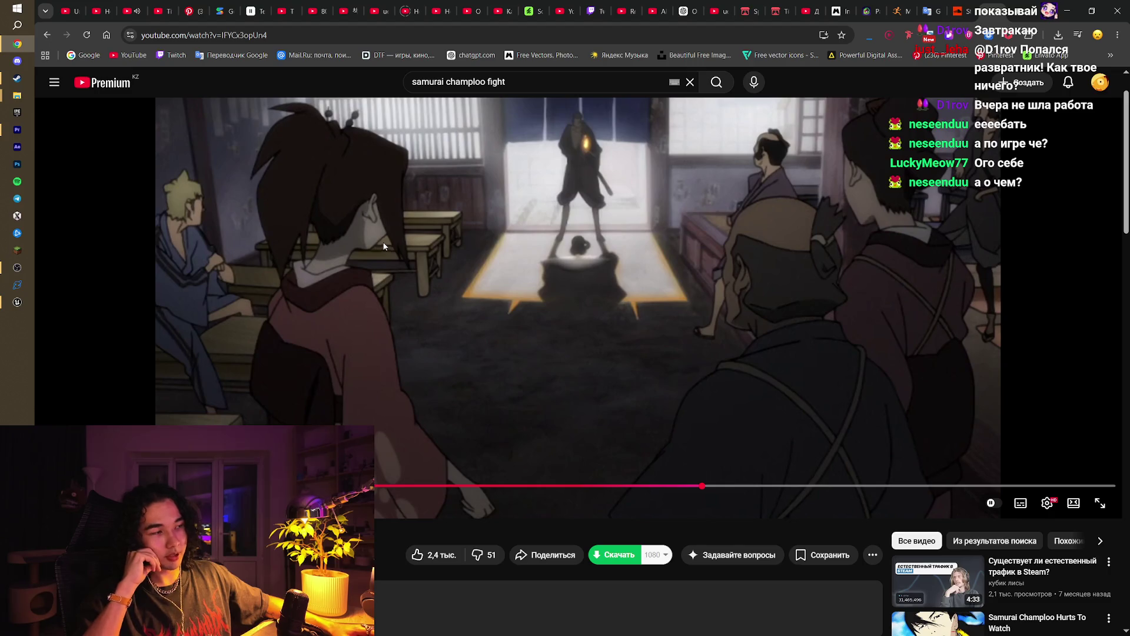
{"action": "scroll", "coordinate": [570, 247], "scroll_direction": "down", "scroll_amount": 3}
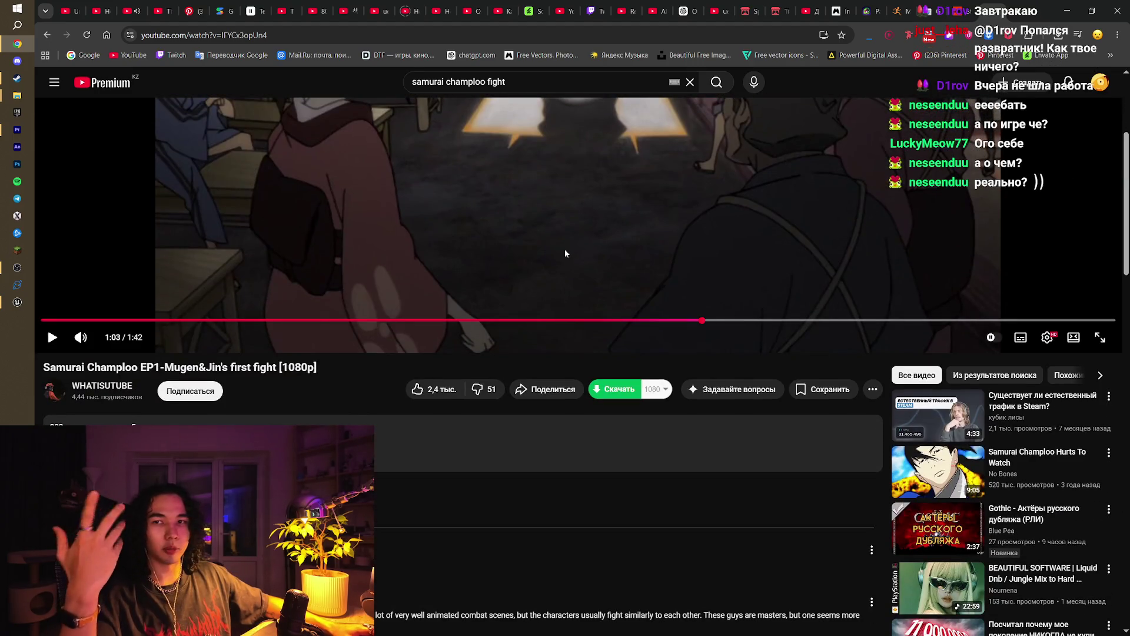
{"action": "scroll", "coordinate": [482, 288], "scroll_direction": "up", "scroll_amount": 4}
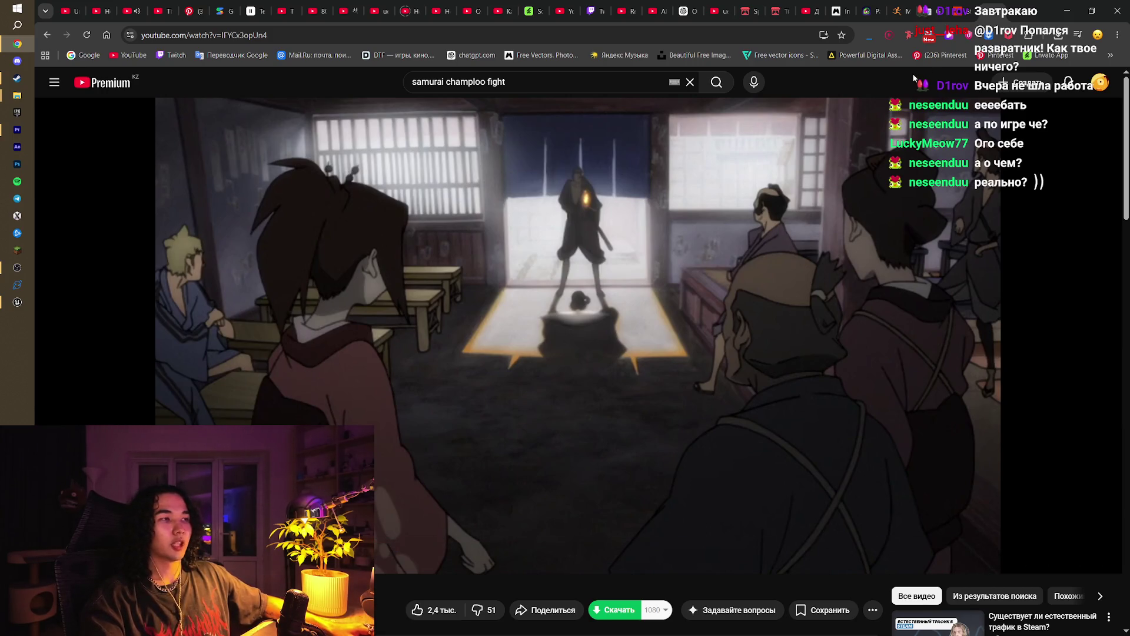
{"action": "left_click", "coordinate": [1067, 9]}
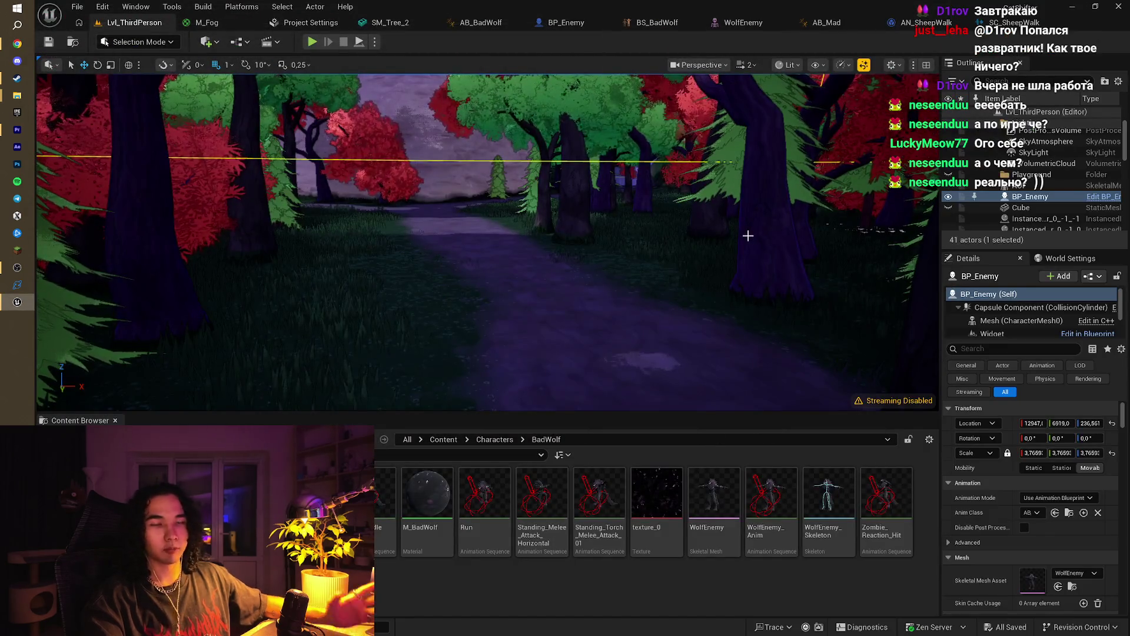
Step: Frame the BP_Enemy wolf in the forest viewport and launch Play In Editor with Alt+P
{"action": "left_click_drag", "start_coordinate": [748, 235], "coordinate": [853, 200]}
{"action": "key", "text": "f"}
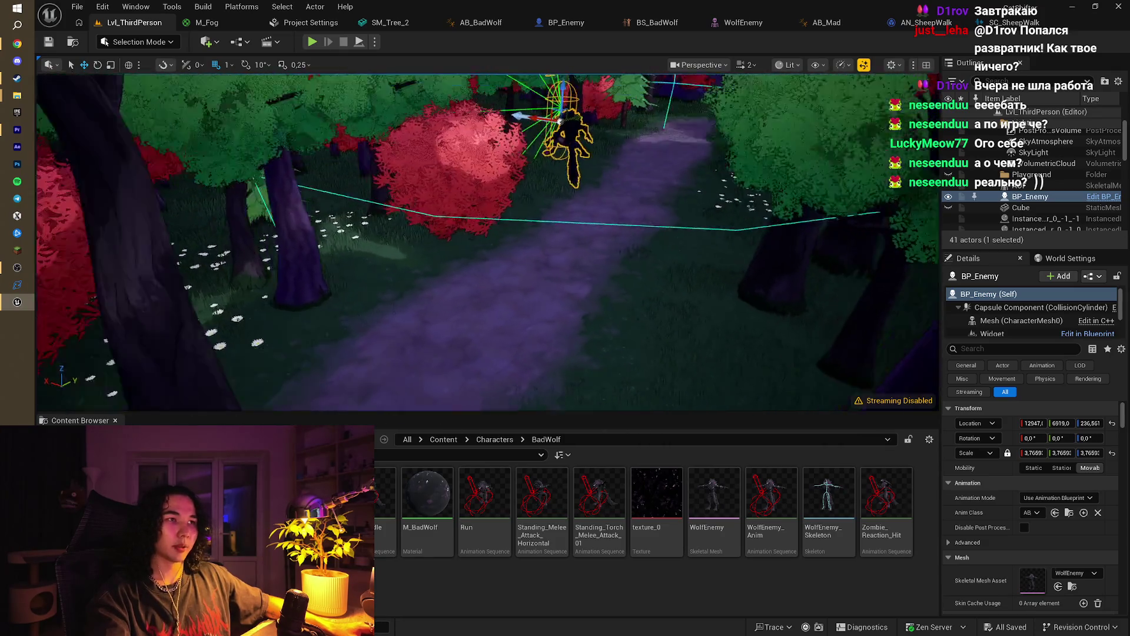
{"action": "mouse_move", "coordinate": [489, 247]}
{"action": "left_mouse_down"}
{"action": "mouse_move", "coordinate": [512, 200]}
{"action": "mouse_move", "coordinate": [512, 235]}
{"action": "mouse_move", "coordinate": [523, 239]}
{"action": "left_mouse_up"}
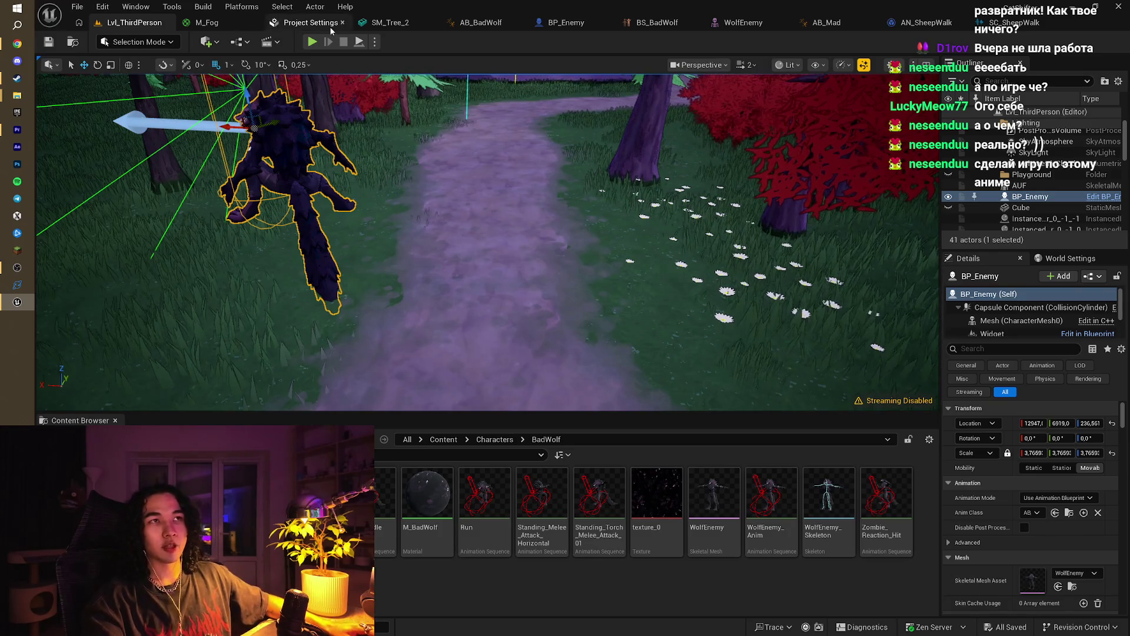
{"action": "key", "text": "alt+p"}
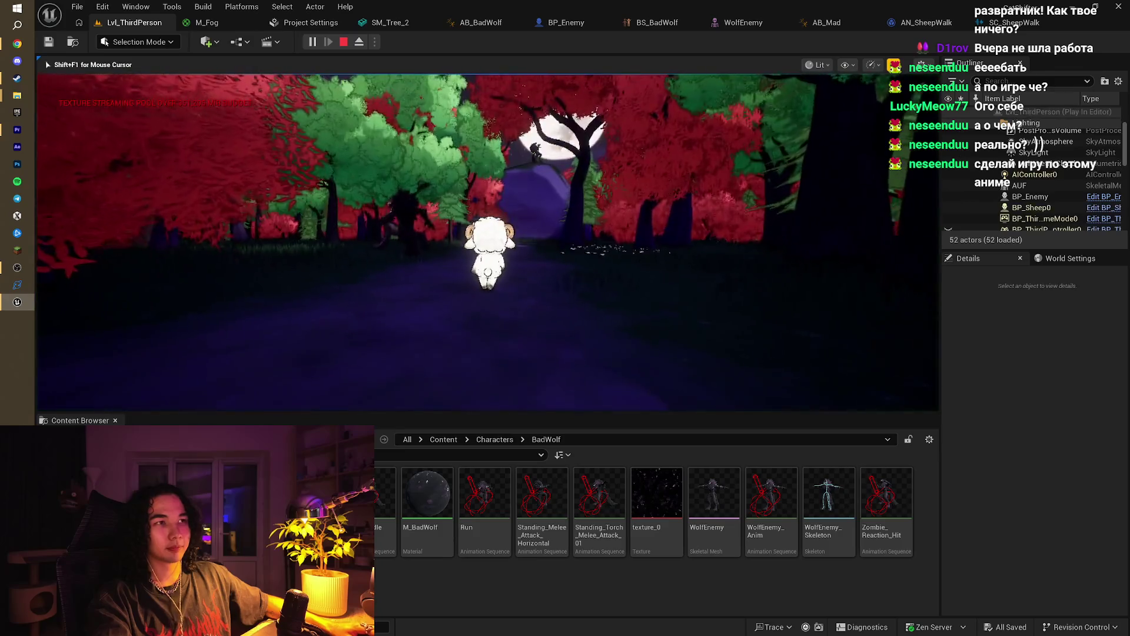
Step: Run the sheep forward, left and back along the forest path as the wolf pursues it
{"action": "key", "text": "w"}
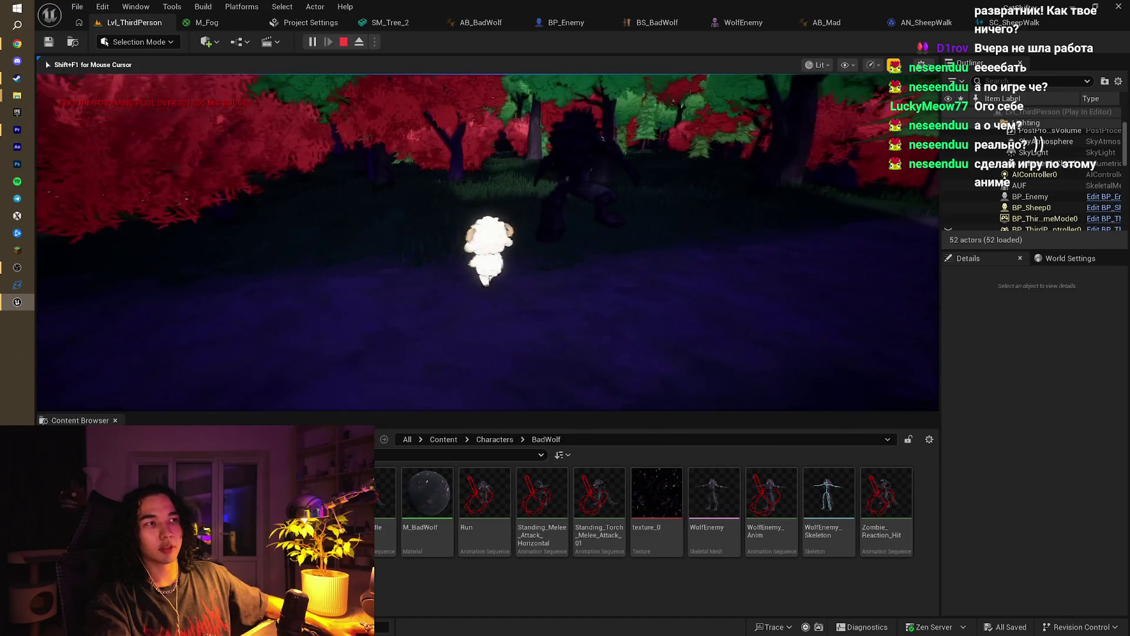
{"action": "key", "text": "a"}
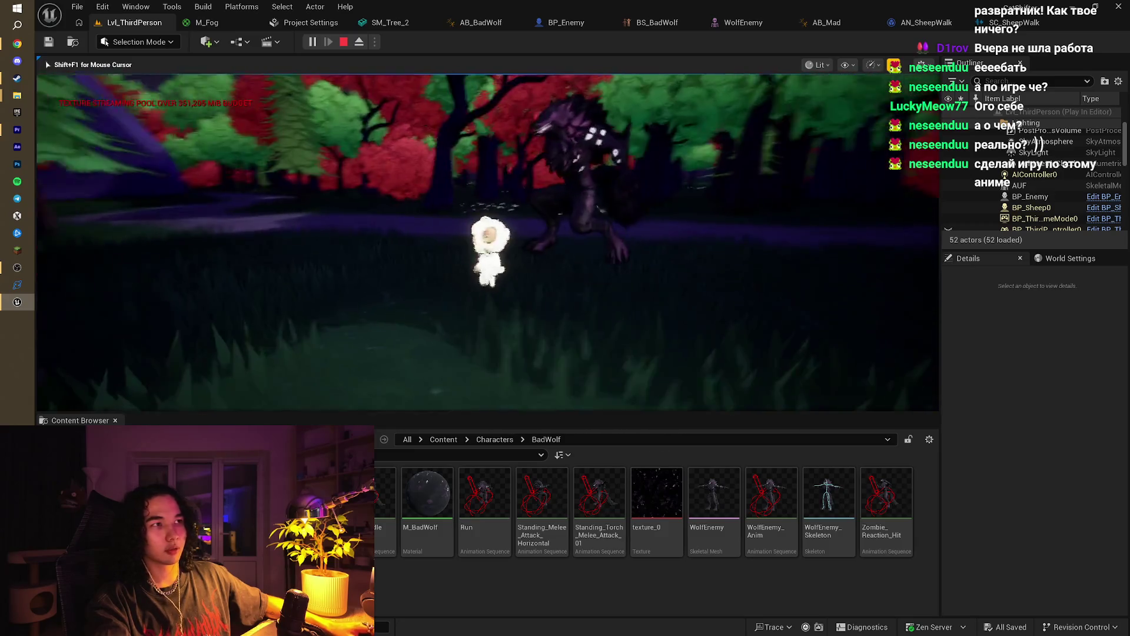
{"action": "key", "text": "s"}
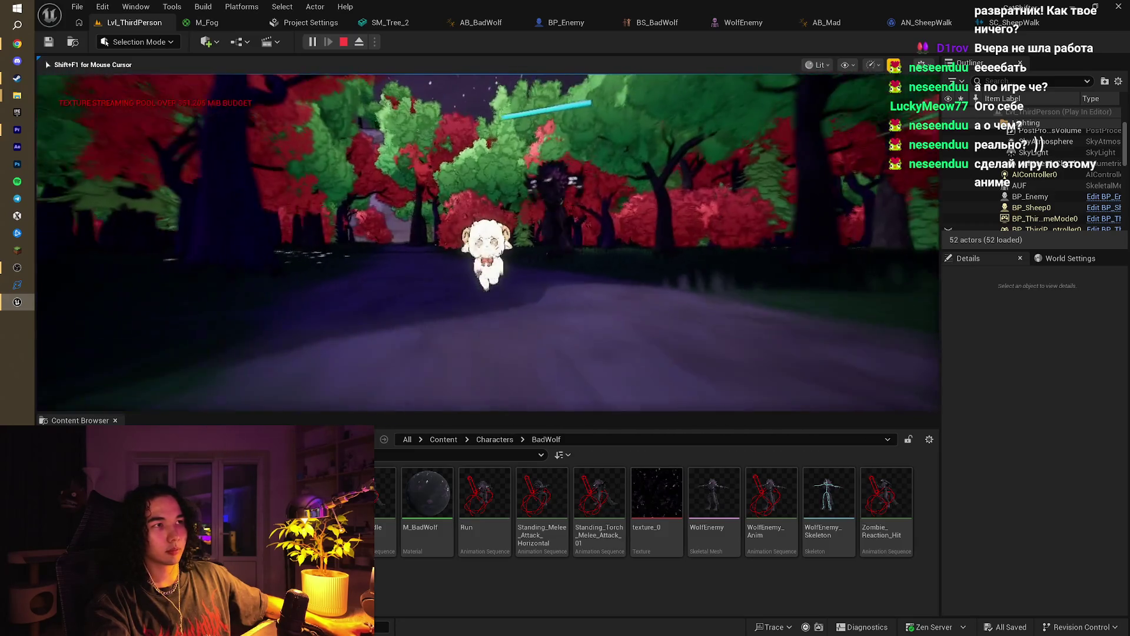
{"action": "key", "text": "w"}
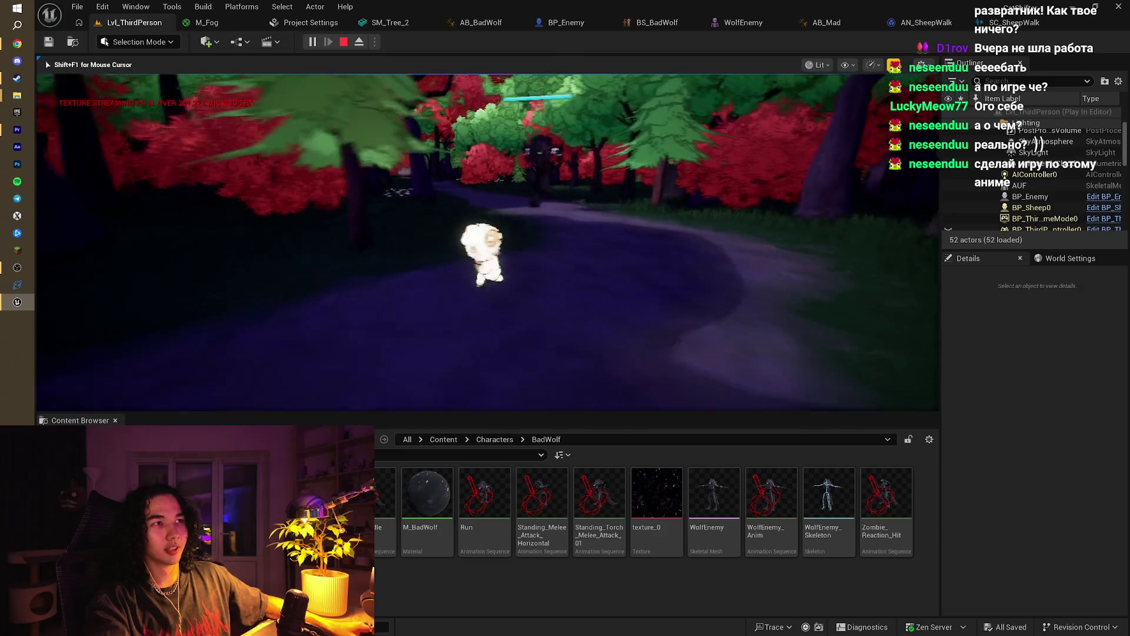
{"action": "key", "text": "s"}
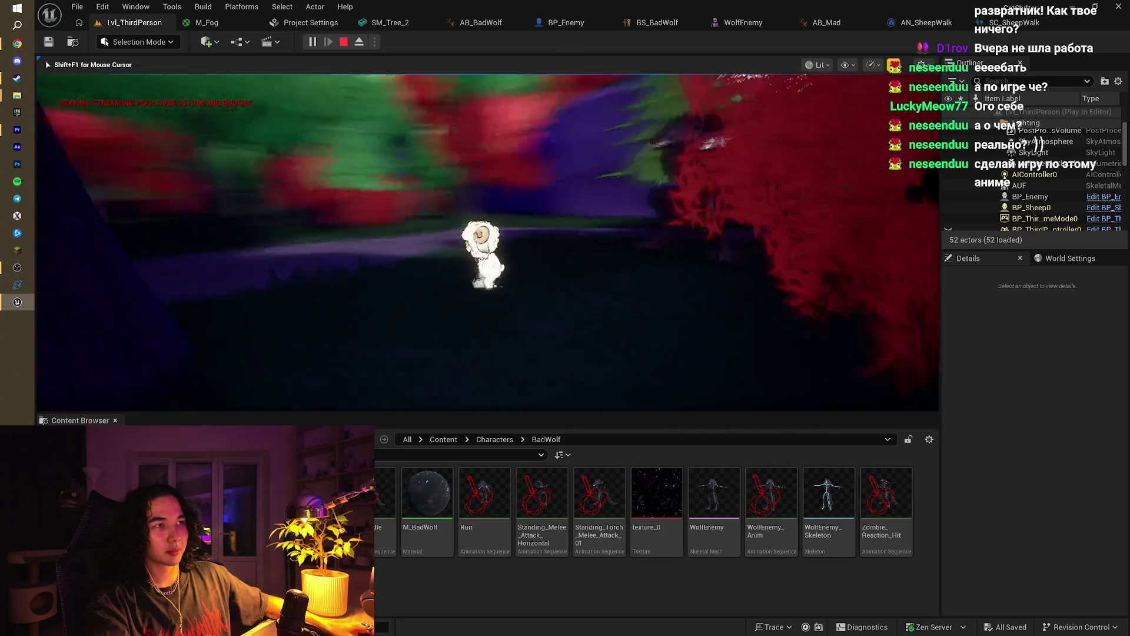
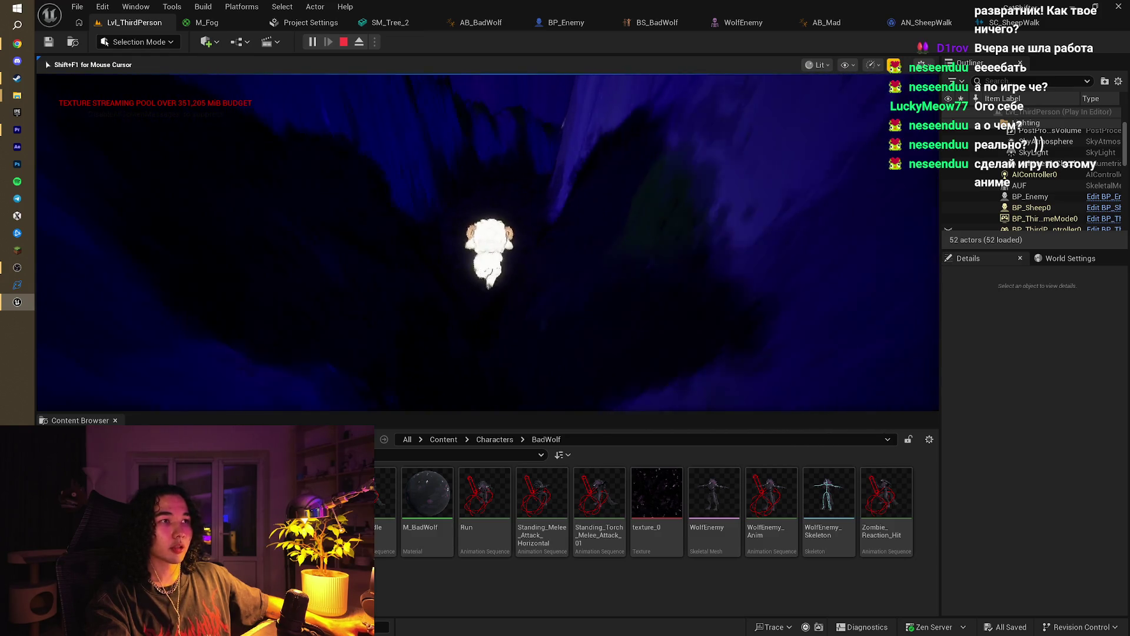
Step: Stop the running test, focus the BP_Enemy wolf, then run and stop a quick test play
{"action": "key", "text": "Escape"}
{"action": "double_click", "coordinate": [1011, 184]}
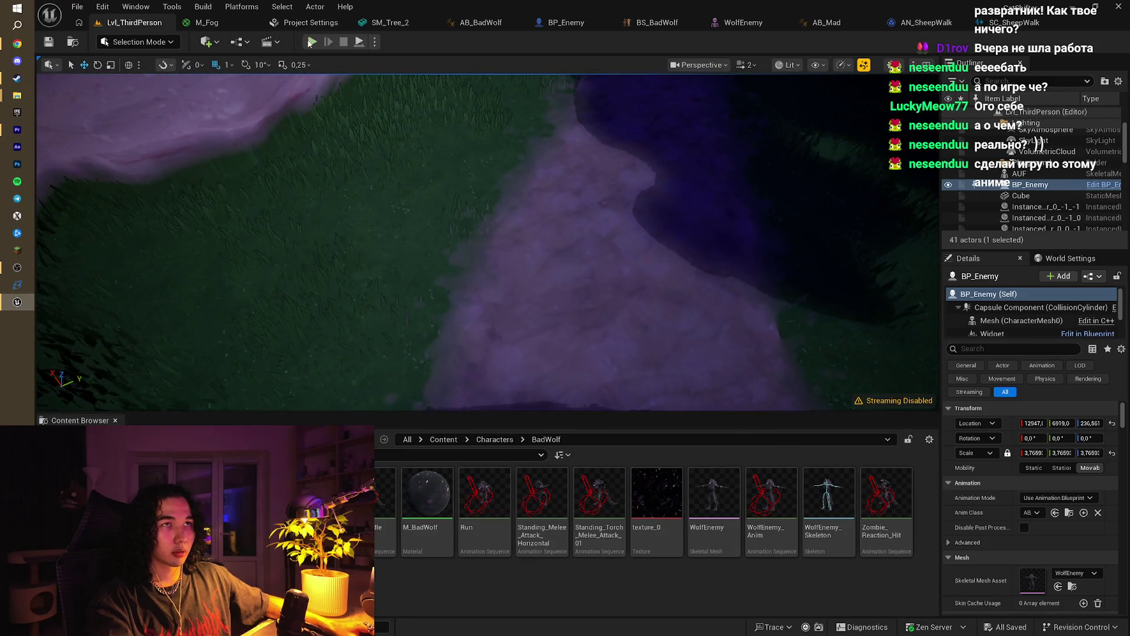
{"action": "left_click", "coordinate": [312, 42]}
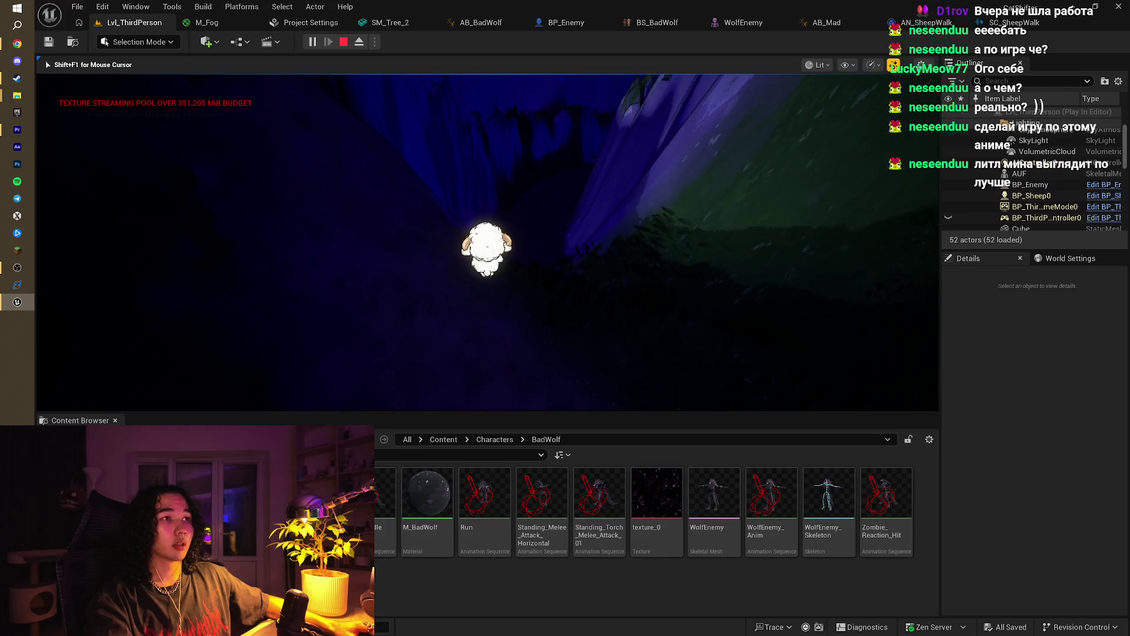
{"action": "key", "text": "Escape"}
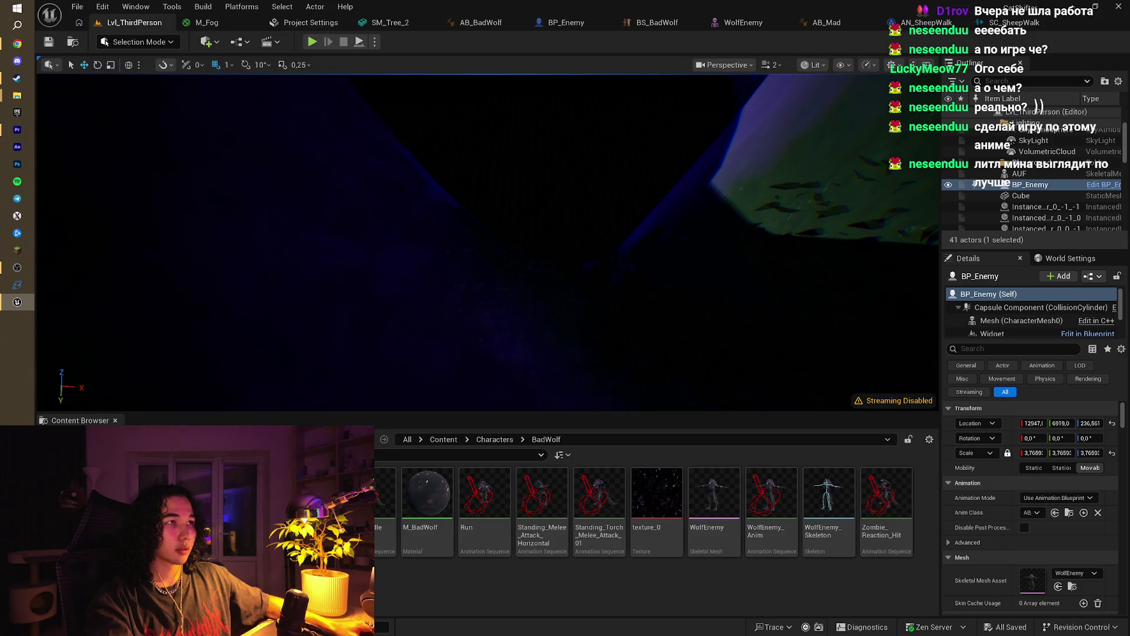
Step: Drop viewport scalability from Epic to High and start a new test play
{"action": "left_click_drag", "start_coordinate": [738, 151], "coordinate": [801, 114]}
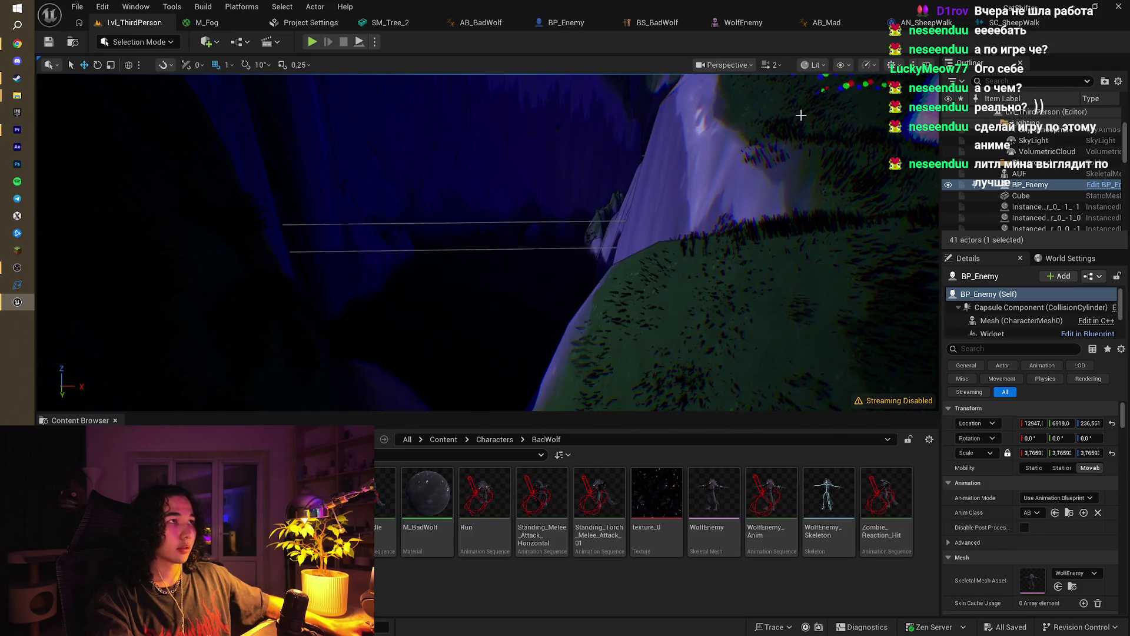
{"action": "left_click", "coordinate": [875, 67]}
{"action": "mouse_move", "coordinate": [935, 112]}
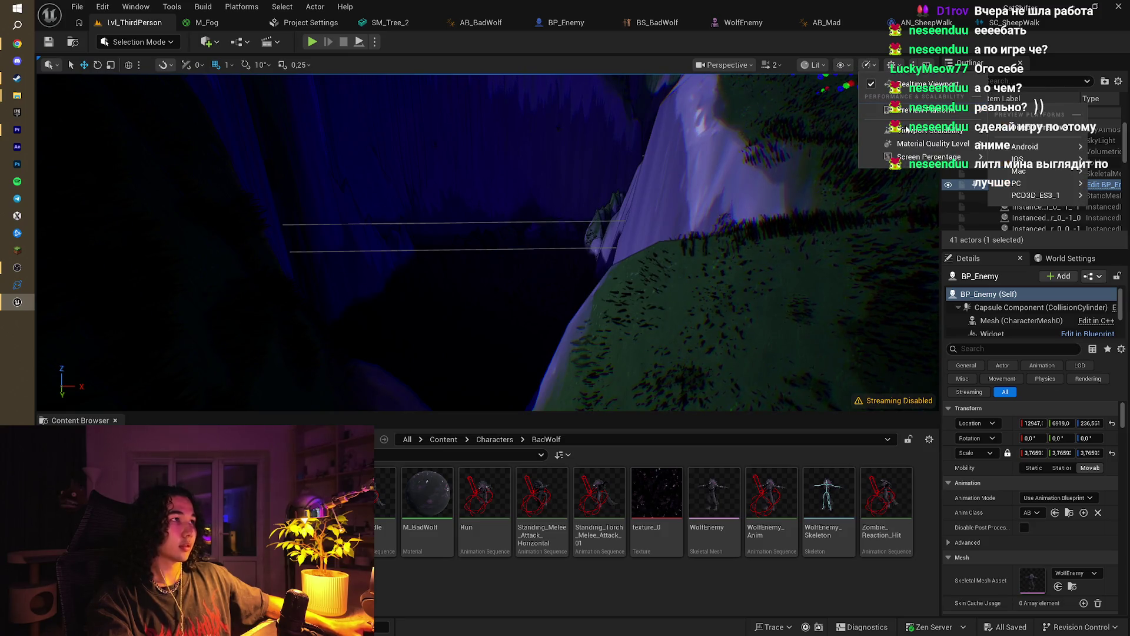
{"action": "mouse_move", "coordinate": [906, 129]}
{"action": "left_click", "coordinate": [710, 154]}
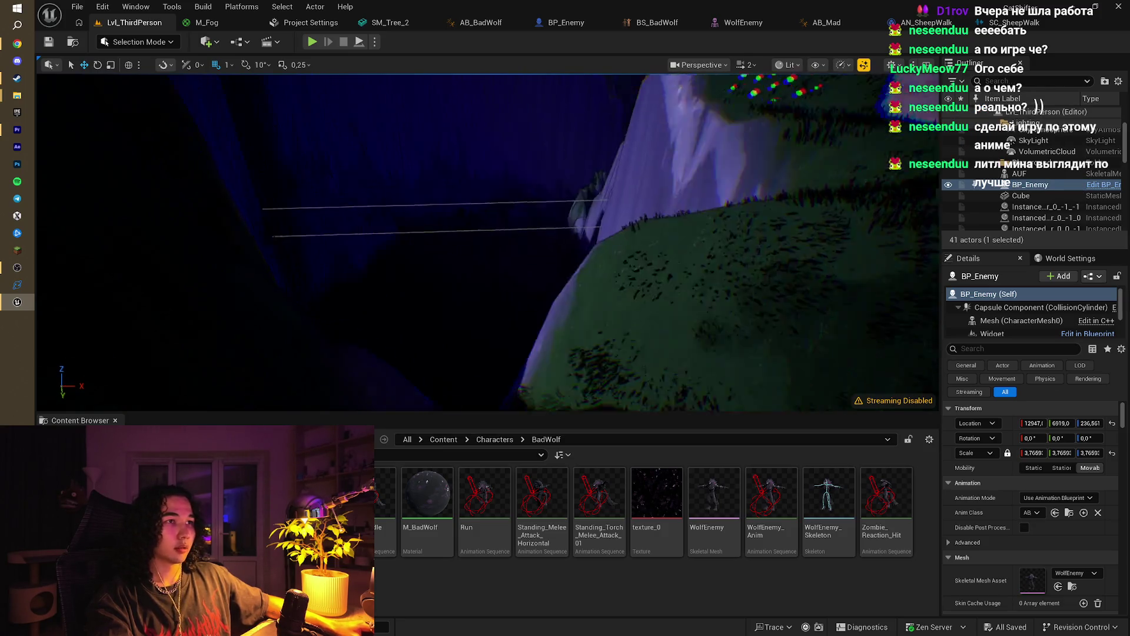
{"action": "left_click", "coordinate": [312, 42]}
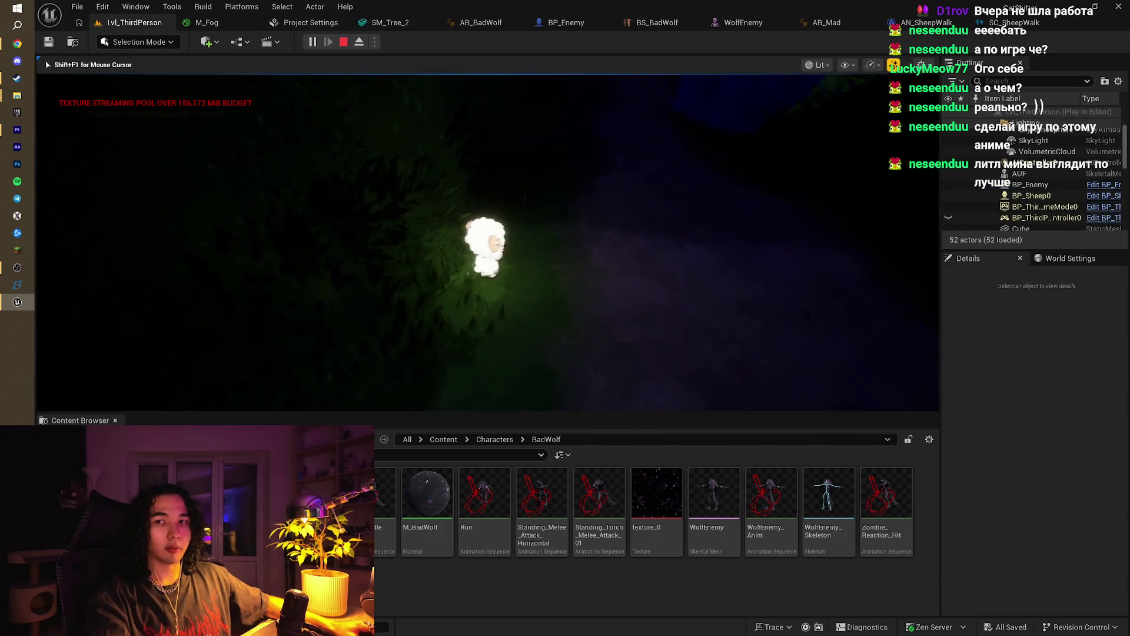
Step: Run the sheep with W and S down the path past the purple hills, then end play
{"action": "key", "text": "w"}
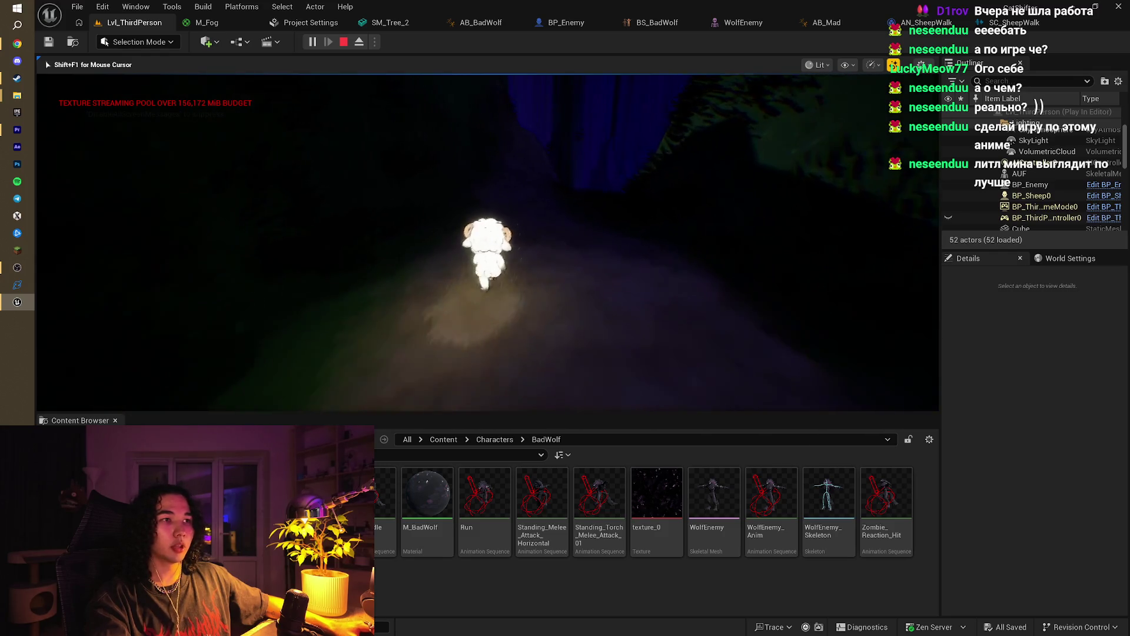
{"action": "key", "text": "w"}
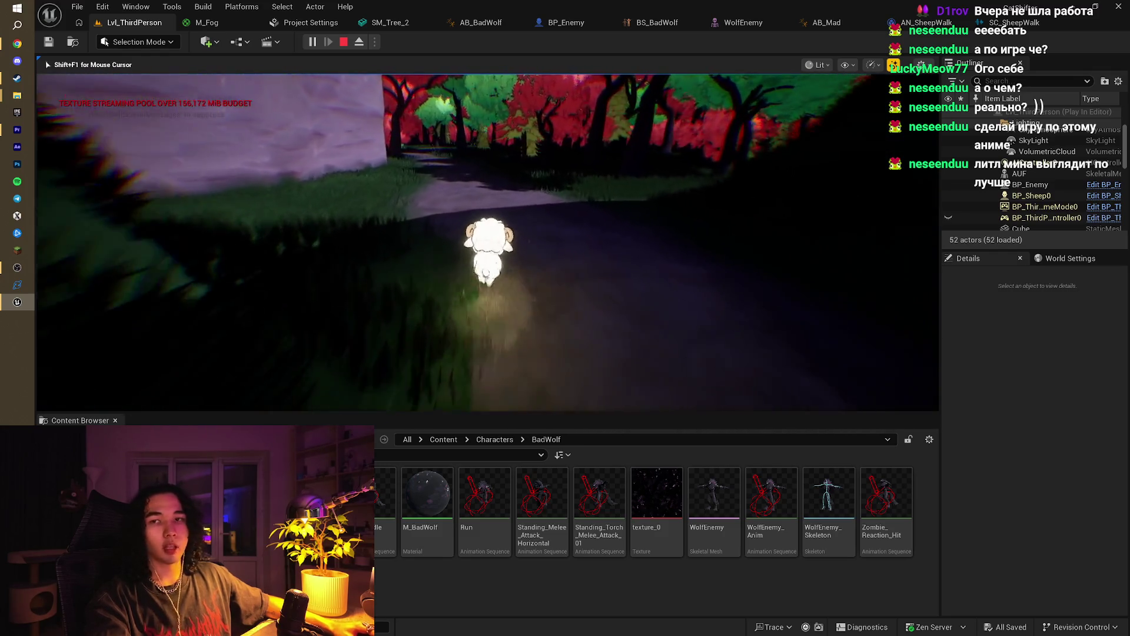
{"action": "key", "text": "w"}
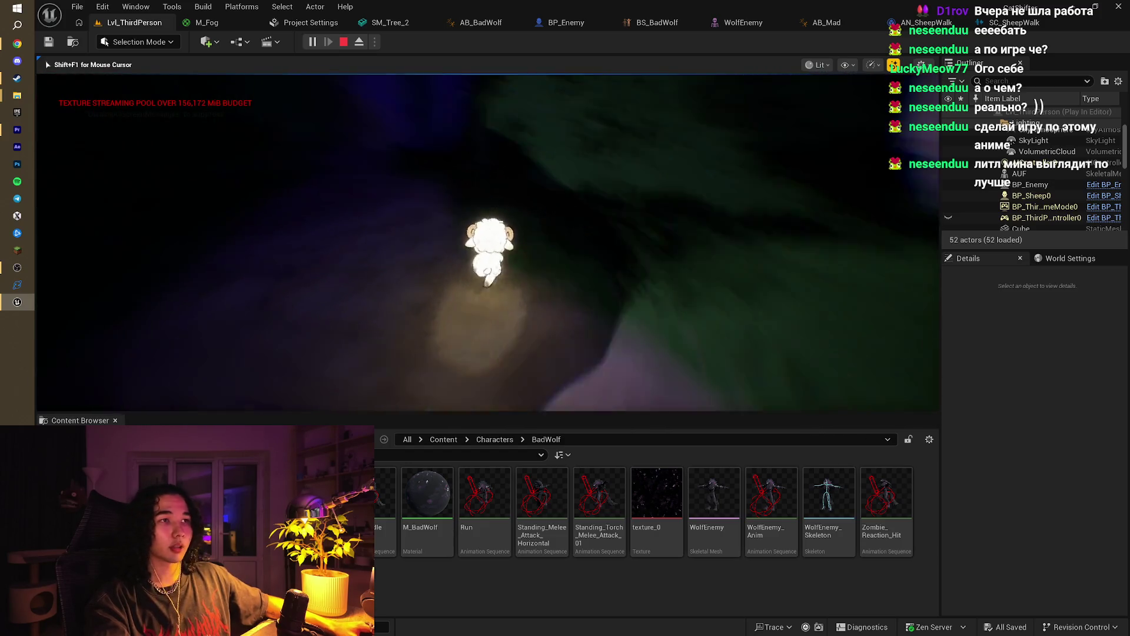
{"action": "key", "text": "w"}
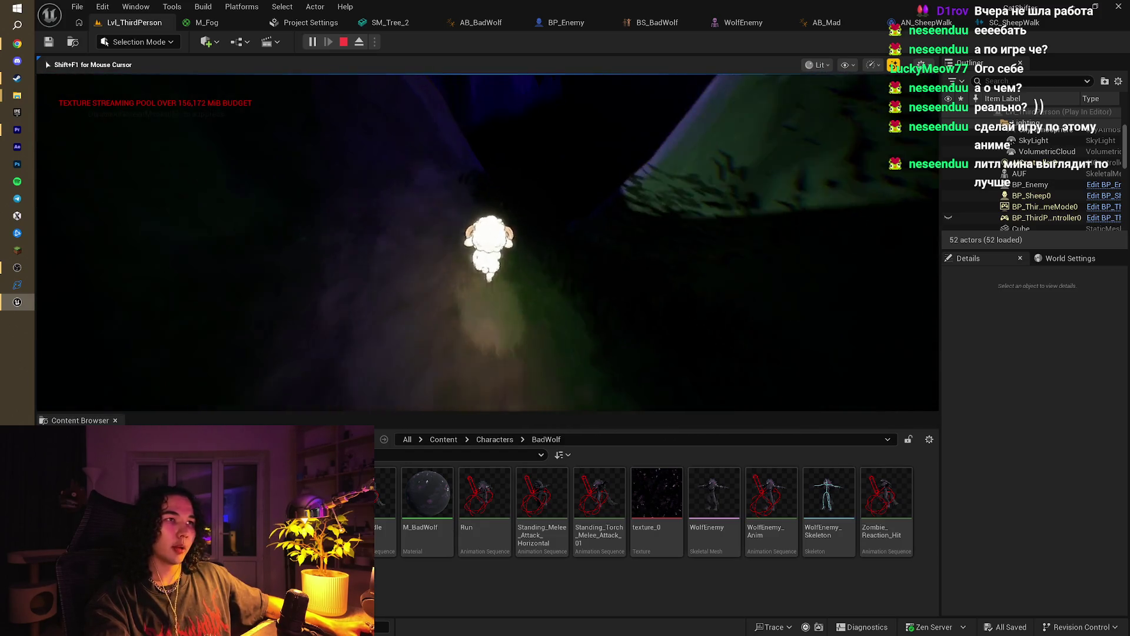
{"action": "key", "text": "w"}
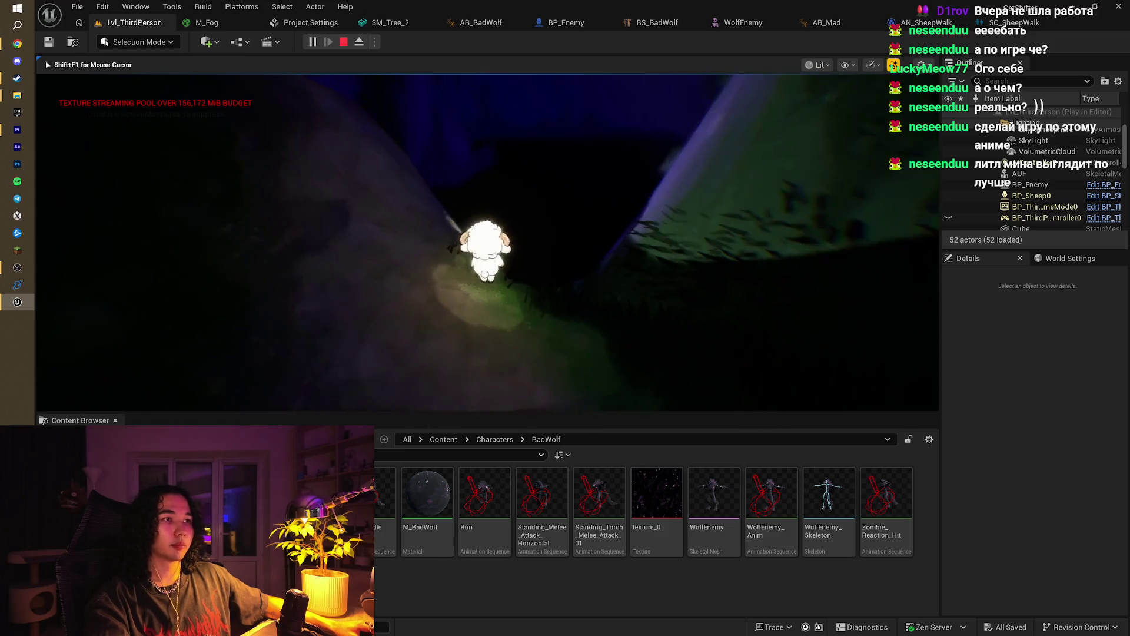
{"action": "key", "text": "w"}
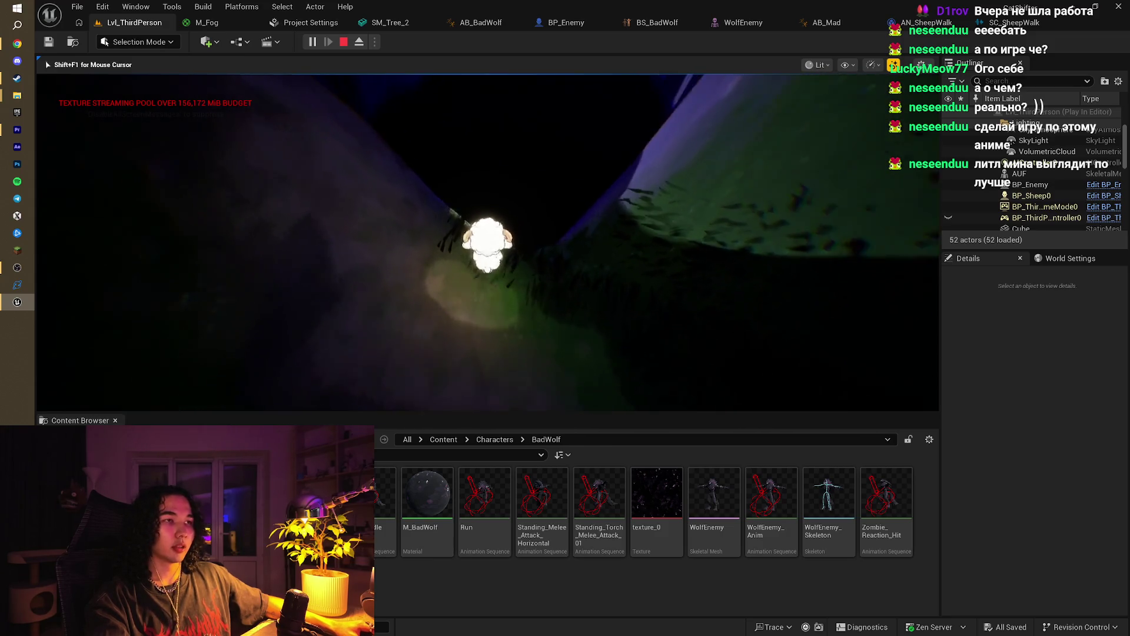
{"action": "key", "text": "w"}
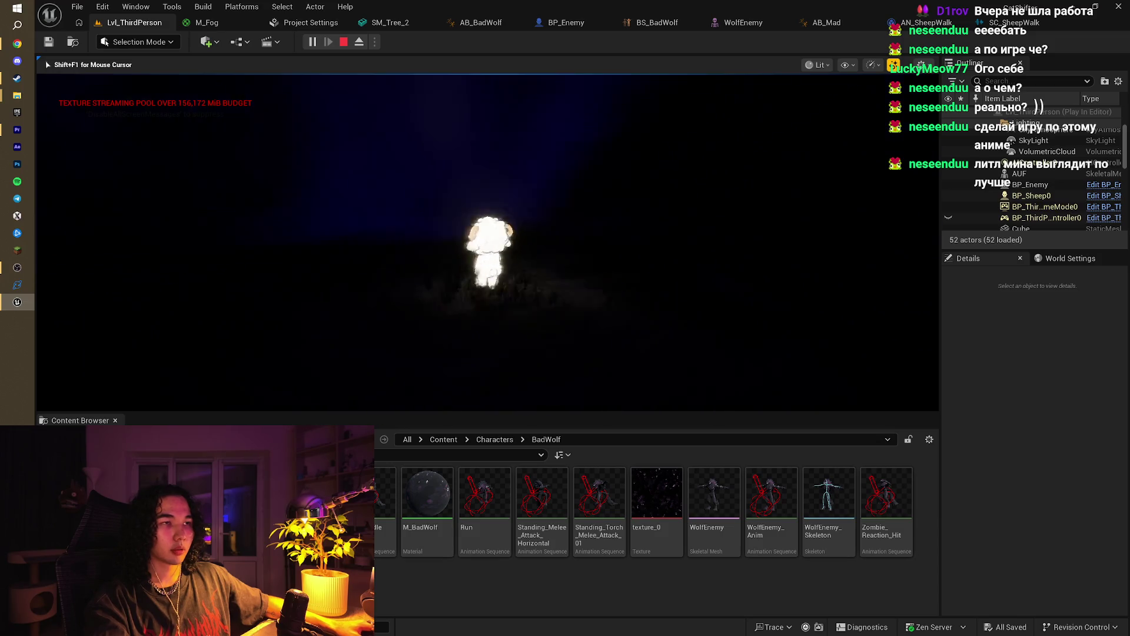
{"action": "key", "text": "w"}
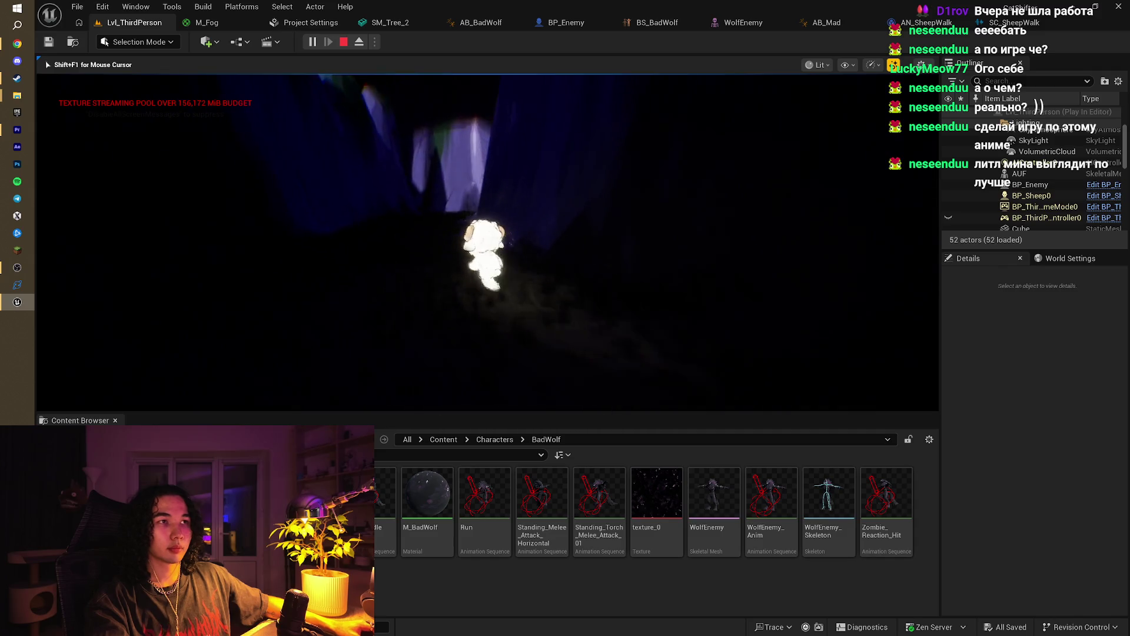
{"action": "key", "text": "s"}
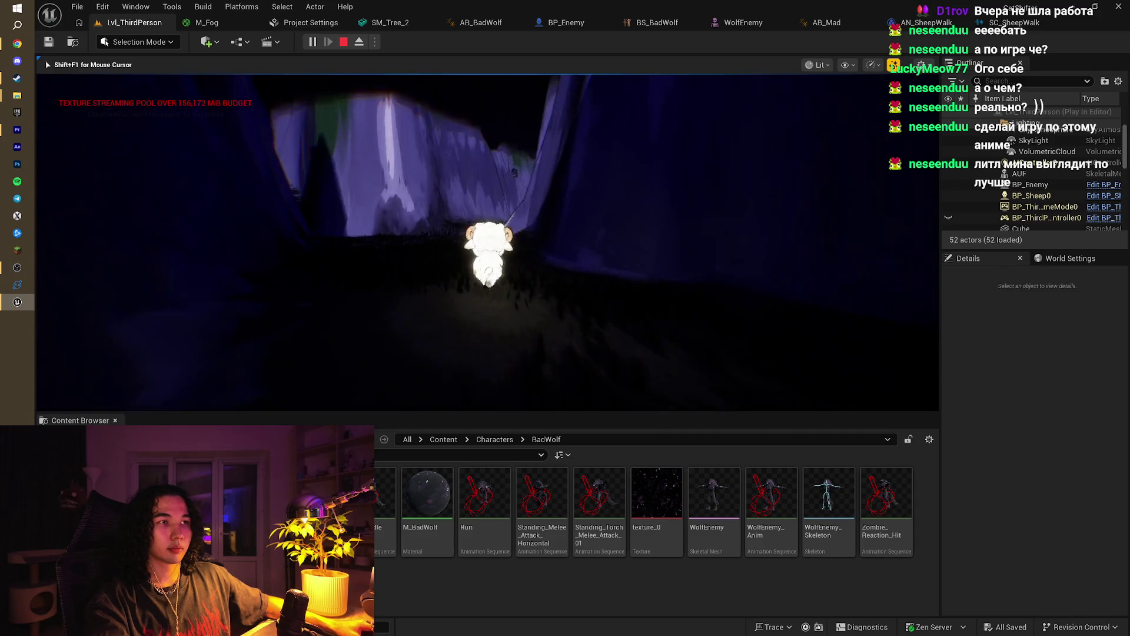
{"action": "key", "text": "w"}
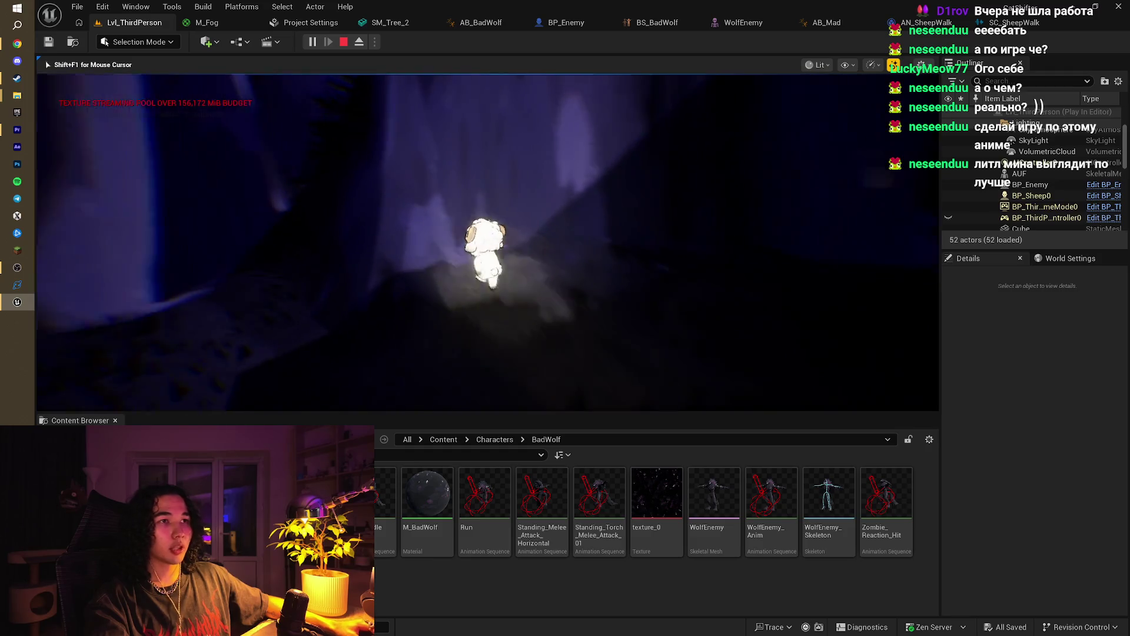
{"action": "key", "text": "s"}
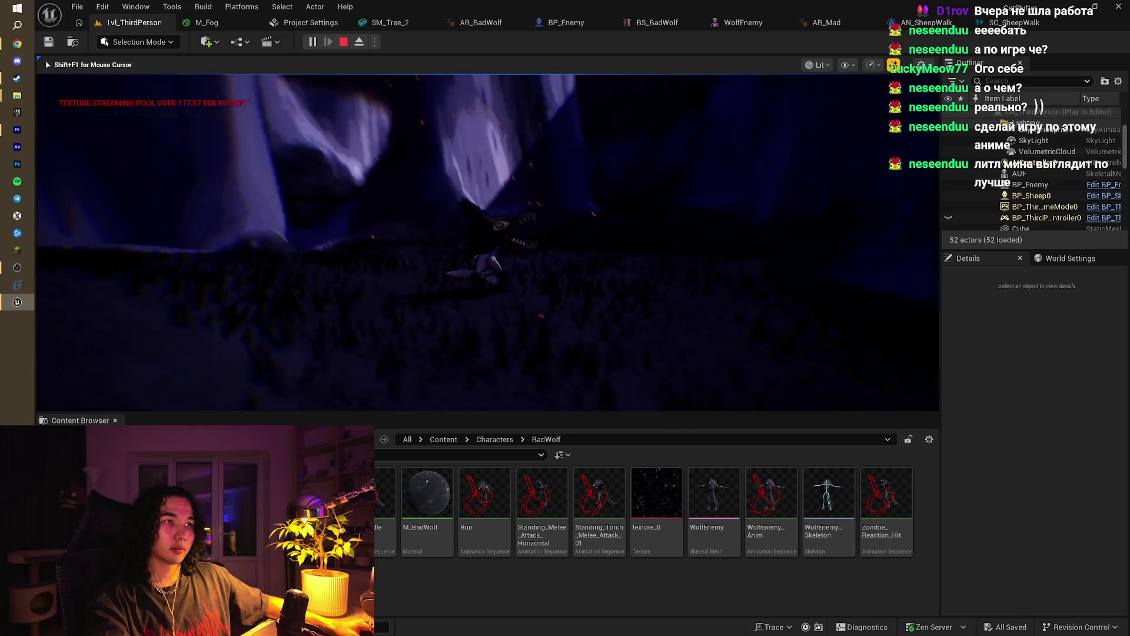
{"action": "key", "text": "Escape"}
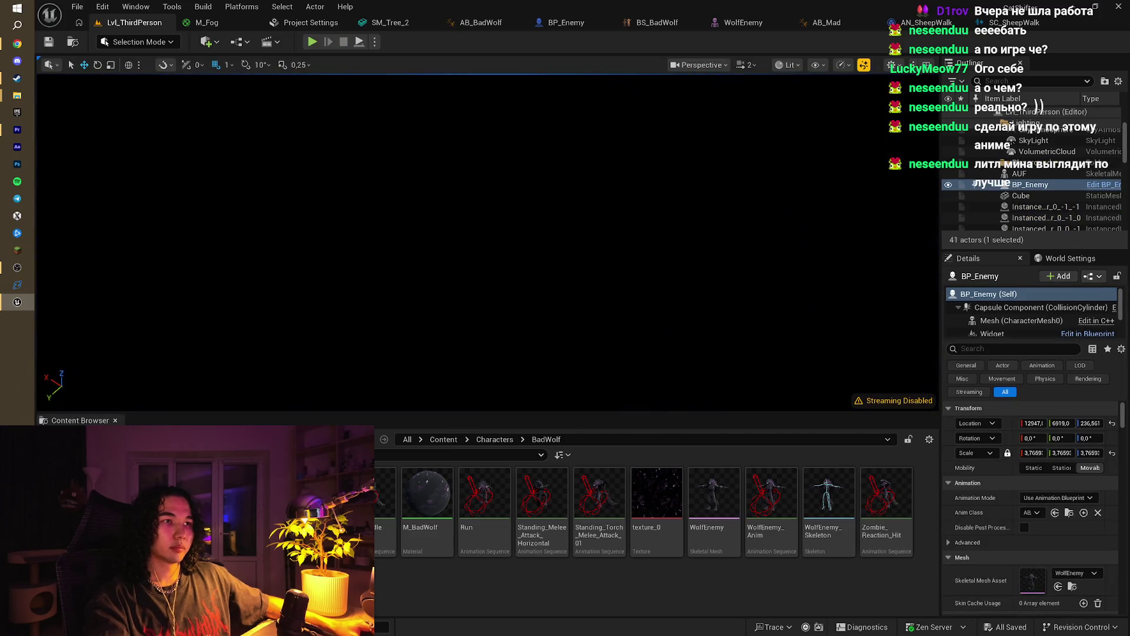
Step: Frame the wolf enemy in the viewport and delete it from the level
{"action": "key", "text": "f"}
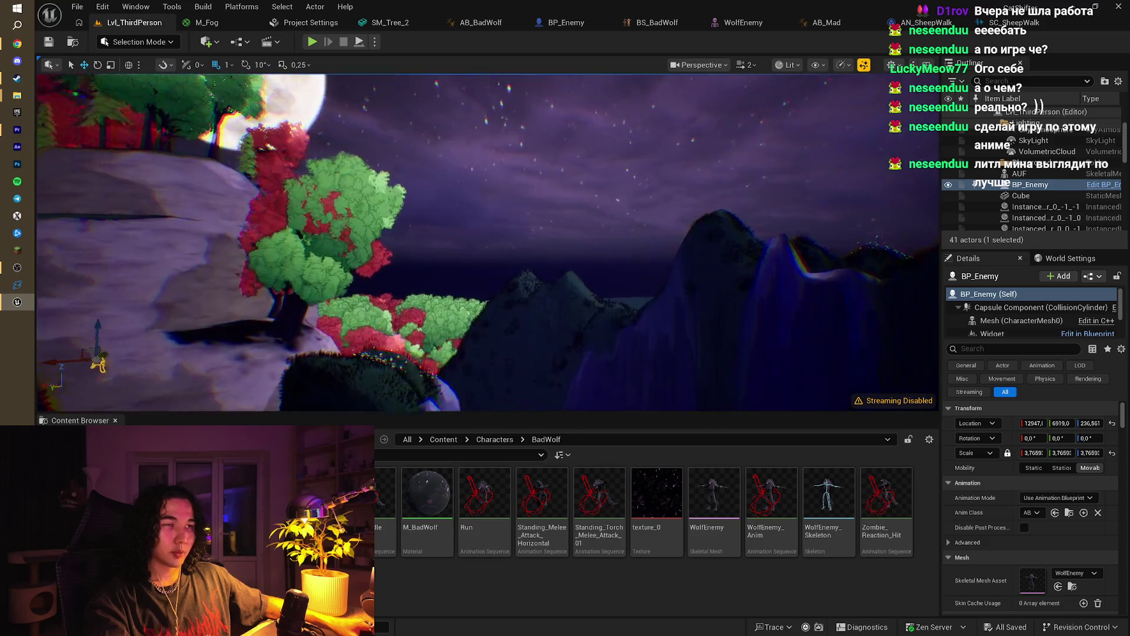
{"action": "scroll", "coordinate": [459, 241], "scroll_direction": "up", "scroll_amount": 10}
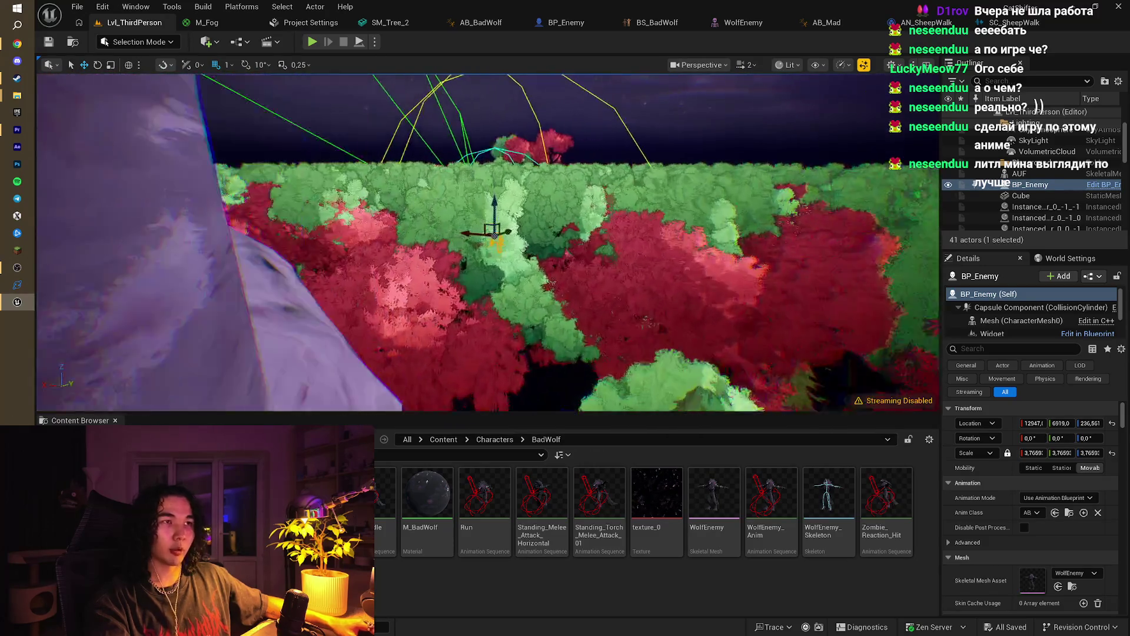
{"action": "scroll", "coordinate": [459, 241], "scroll_direction": "up", "scroll_amount": 10}
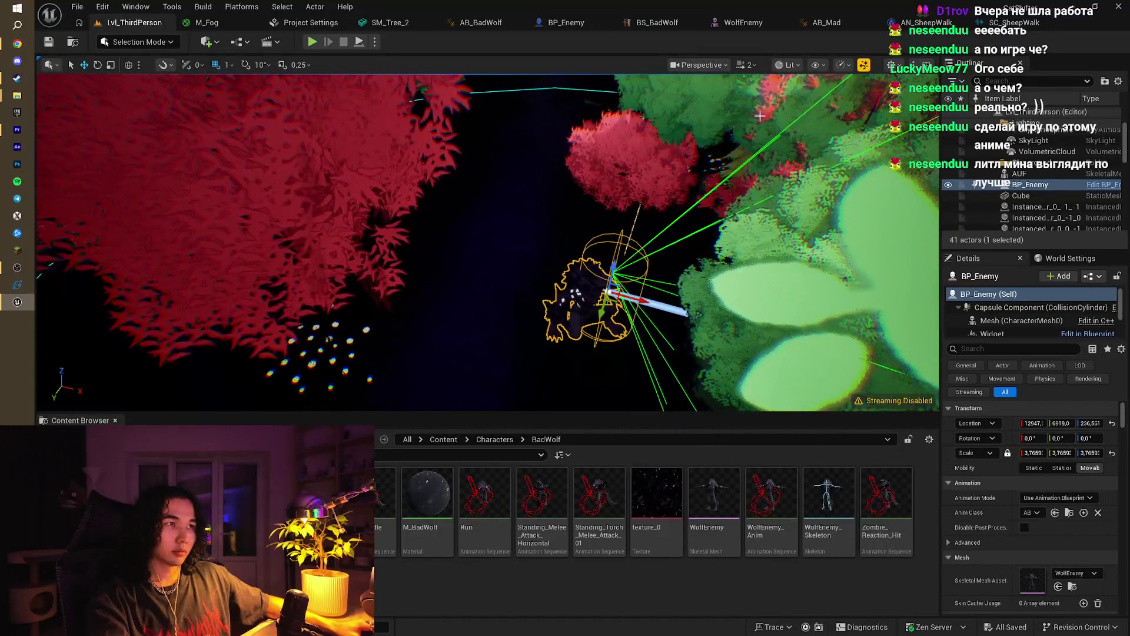
{"action": "key", "text": "Delete"}
Step: Fly through the forest toward the rock cliff and red trees, then open BP_Enemy's EventGraph
{"action": "scroll", "coordinate": [585, 272], "scroll_direction": "up", "scroll_amount": 5}
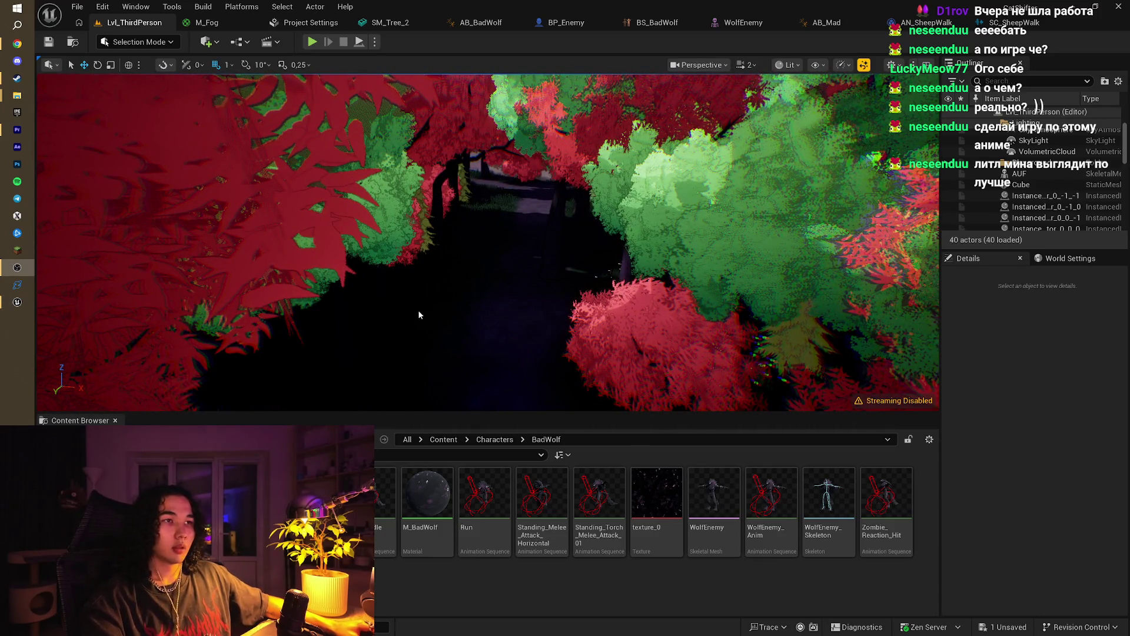
{"action": "mouse_move", "coordinate": [419, 315]}
{"action": "left_mouse_down"}
{"action": "mouse_move", "coordinate": [424, 288]}
{"action": "mouse_move", "coordinate": [447, 267]}
{"action": "mouse_move", "coordinate": [535, 265]}
{"action": "mouse_move", "coordinate": [541, 312]}
{"action": "mouse_move", "coordinate": [604, 255]}
{"action": "left_mouse_up"}
{"action": "left_click_drag", "start_coordinate": [367, 133], "coordinate": [366, 134]}
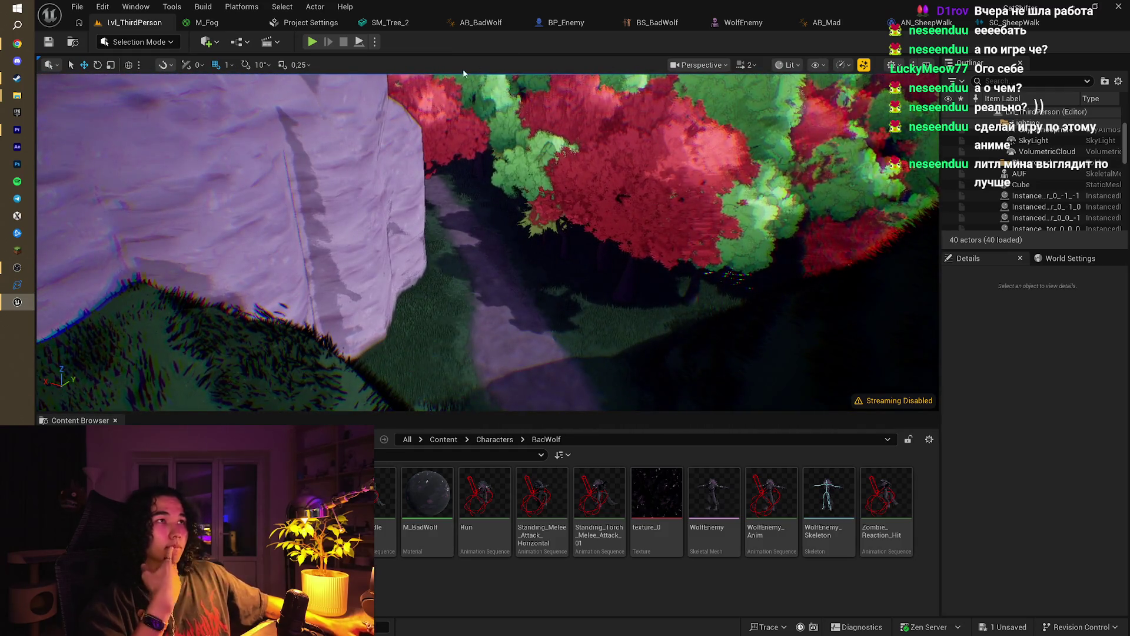
{"action": "left_click", "coordinate": [562, 22]}
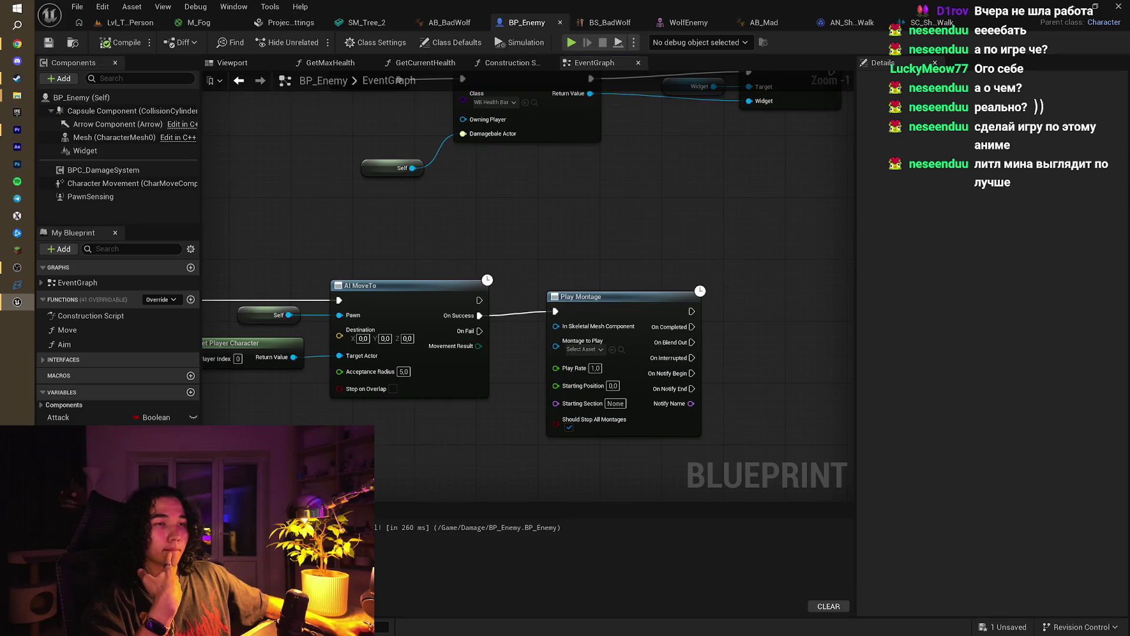
Step: Zoom out the EventGraph, show the PawnSensing component's Details, and switch to the YouTube video in Chrome
{"action": "scroll", "coordinate": [412, 207], "scroll_direction": "down", "scroll_amount": 2}
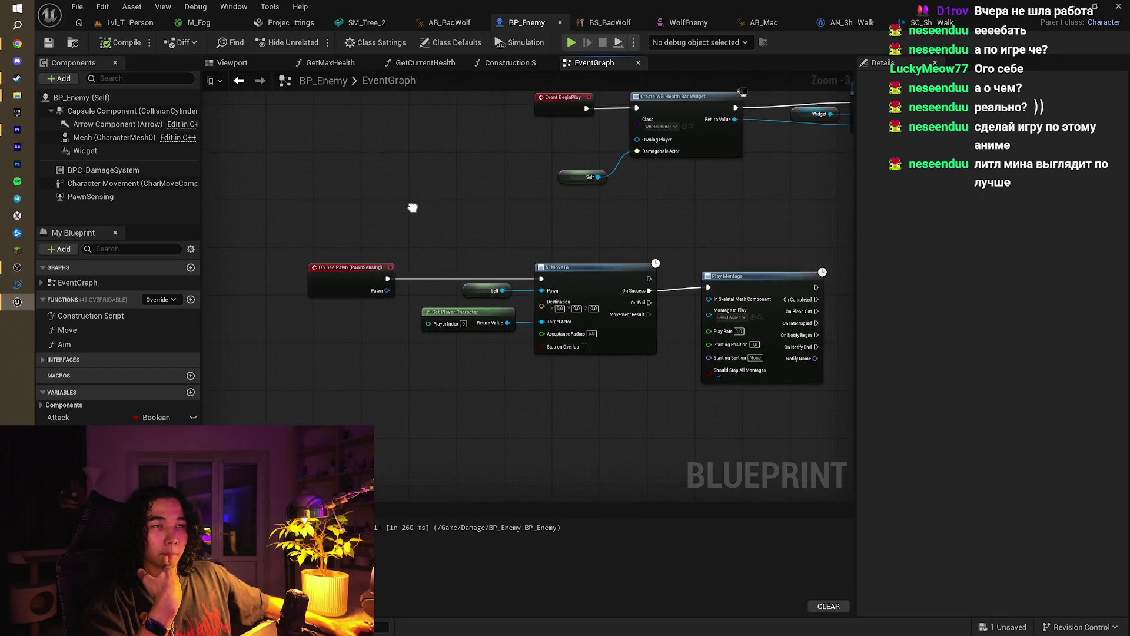
{"action": "left_click", "coordinate": [85, 198]}
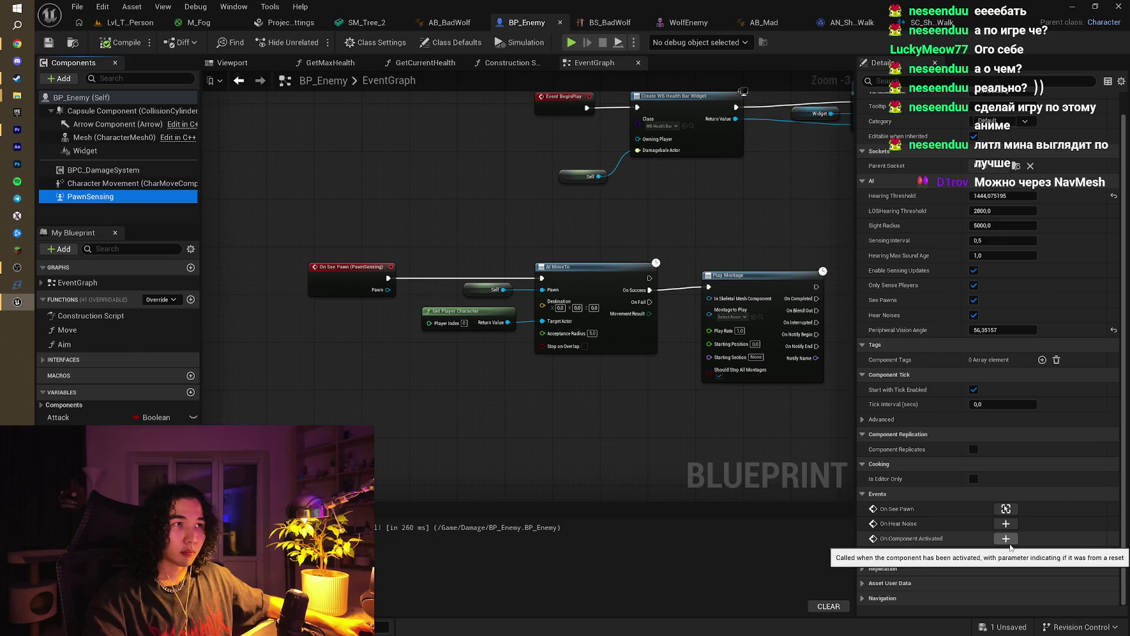
{"action": "mouse_move", "coordinate": [627, 414]}
{"action": "left_mouse_down"}
{"action": "mouse_move", "coordinate": [573, 434]}
{"action": "mouse_move", "coordinate": [590, 438]}
{"action": "left_mouse_up"}
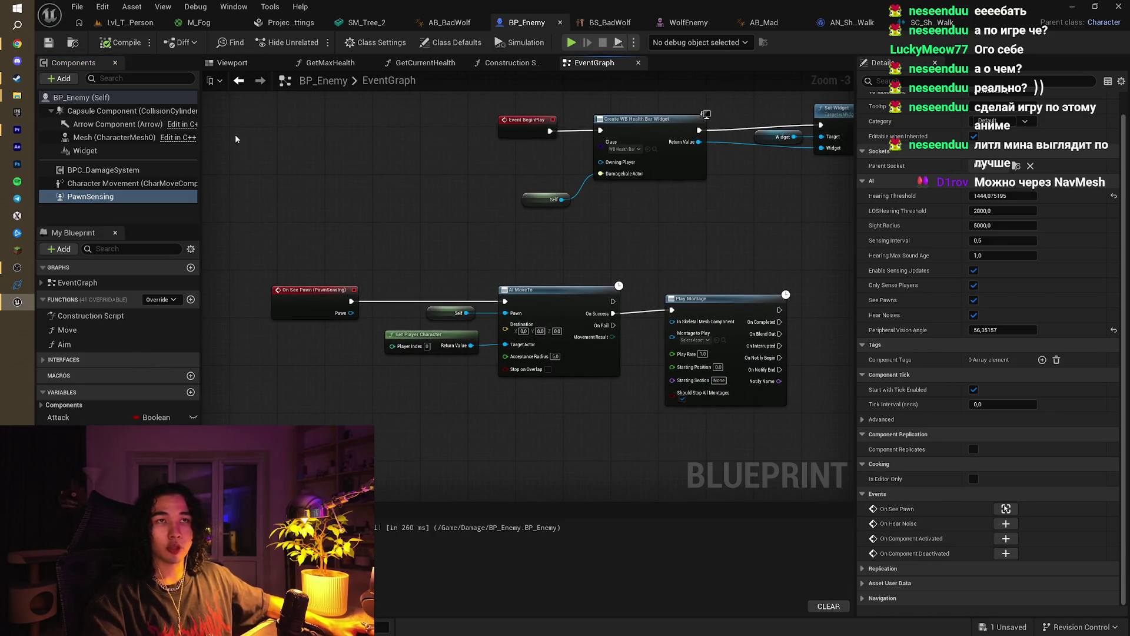
{"action": "left_click", "coordinate": [20, 44]}
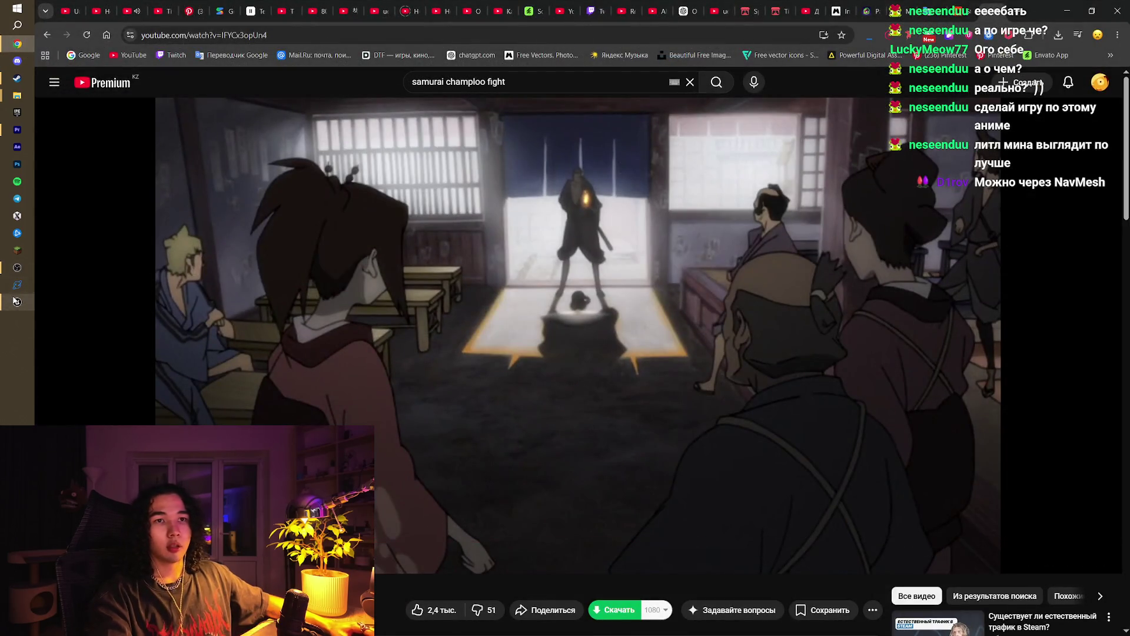
Step: Return to Unreal Engine and show the Lvl_ThirdPerson viewport with its green navmesh
{"action": "left_click", "coordinate": [17, 302]}
{"action": "left_click", "coordinate": [158, 24]}
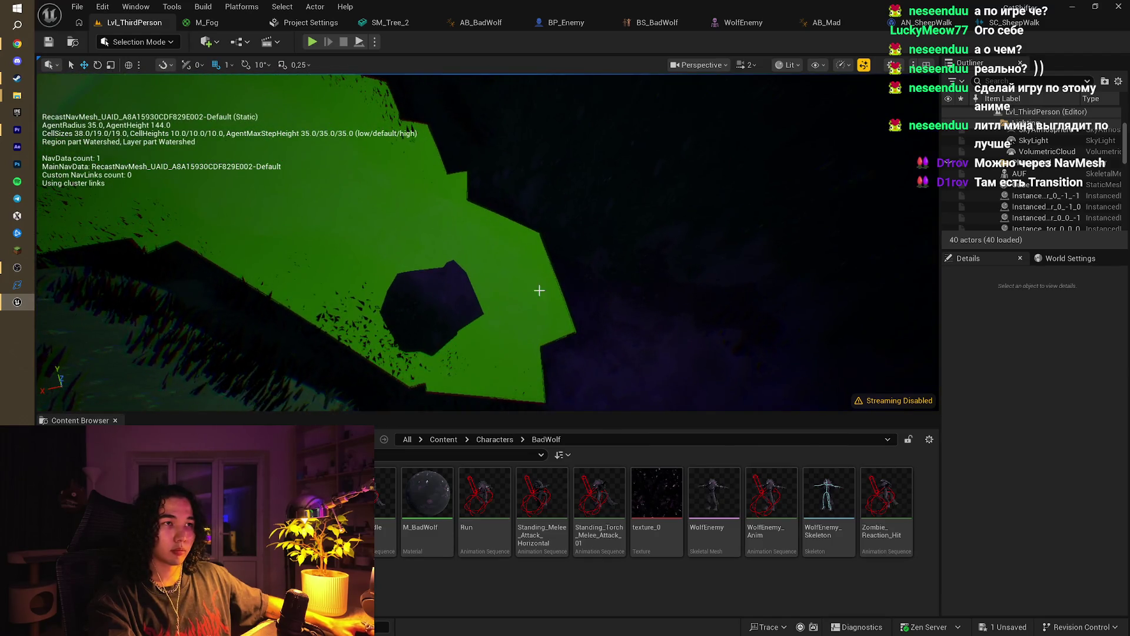
Step: Select a landscape section, then bring the Chrome Samurai Champloo video window to the front
{"action": "left_click", "coordinate": [539, 290]}
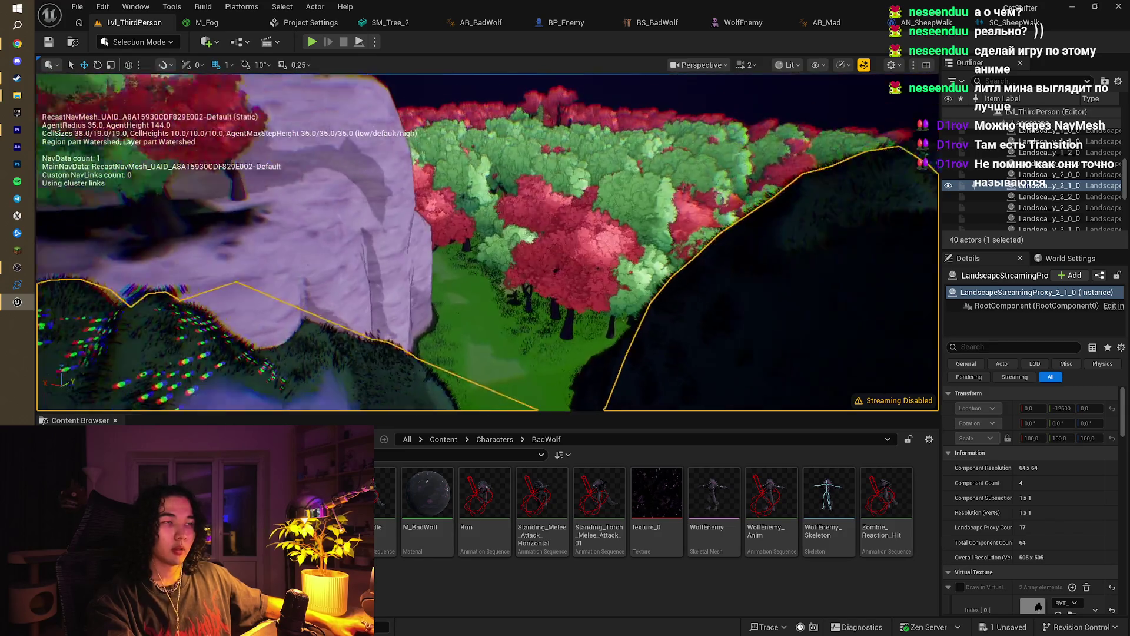
{"action": "key", "text": "alt+Tab"}
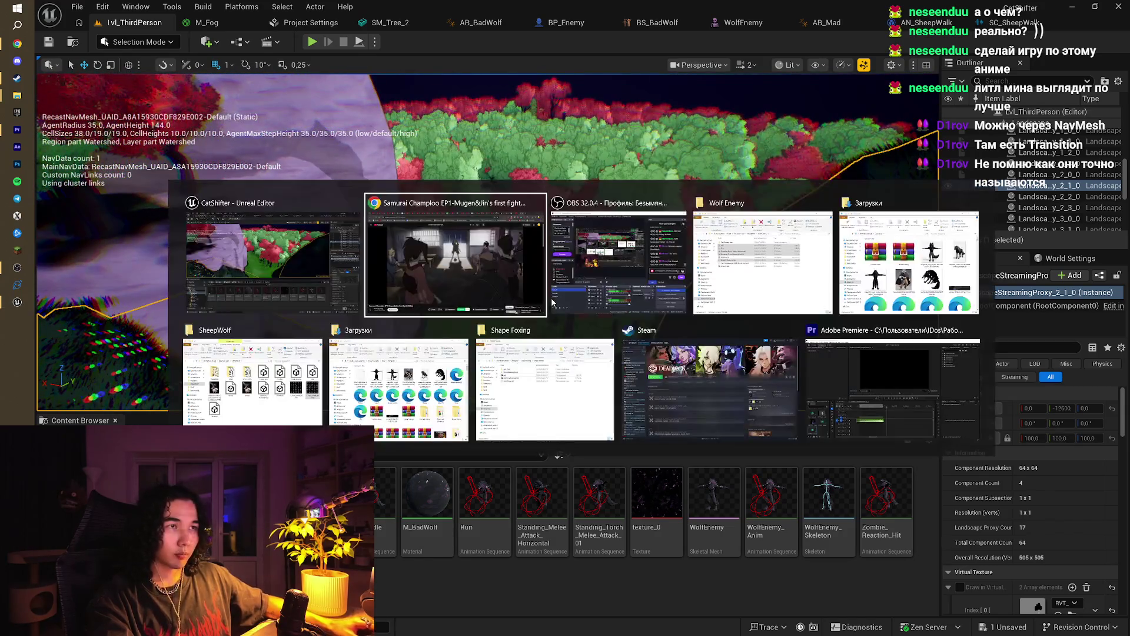
{"action": "left_click", "coordinate": [541, 299]}
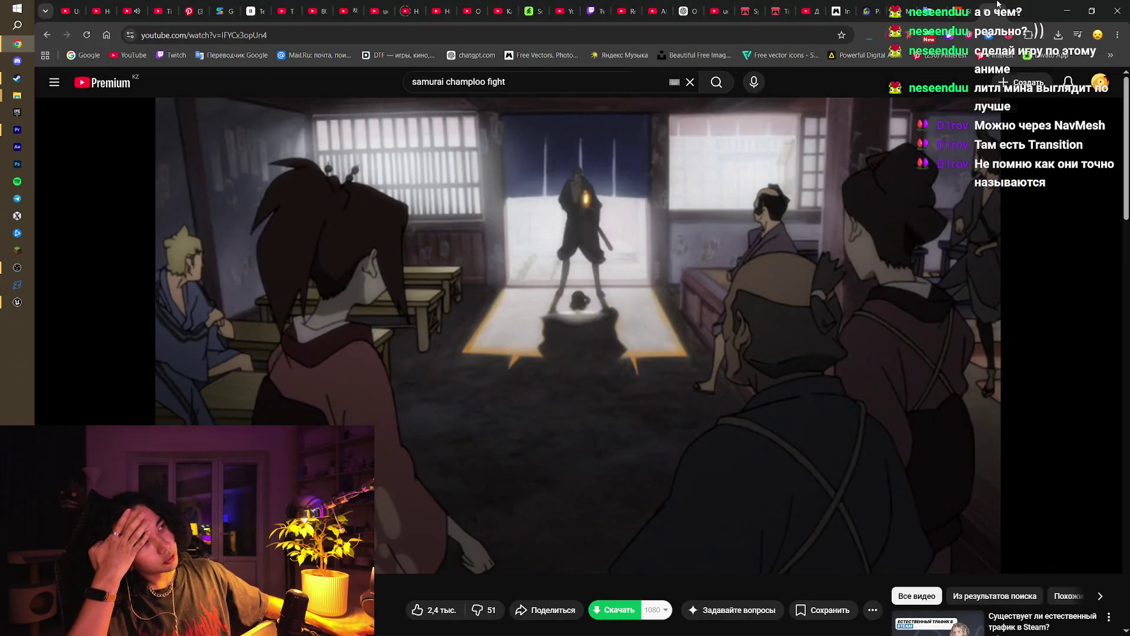
Step: Close the YouTube and Translate tabs, search Mixamo for 'run', and preview Running on the wolf
{"action": "key", "text": "ctrl+w"}
{"action": "key", "text": "ctrl+w"}
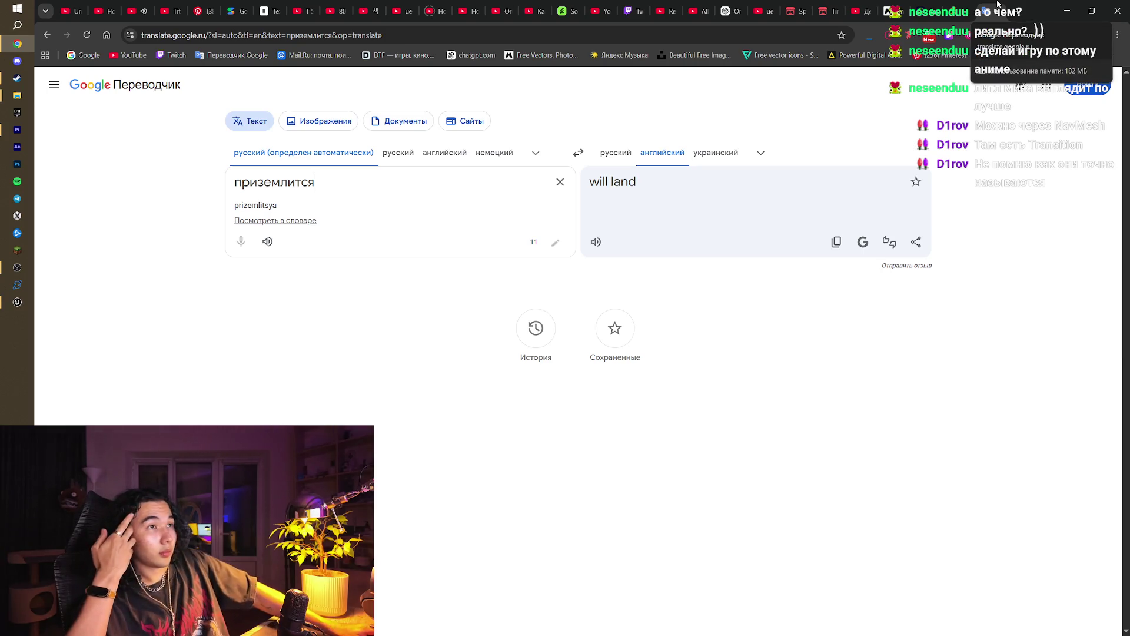
{"action": "key", "text": "ctrl+w"}
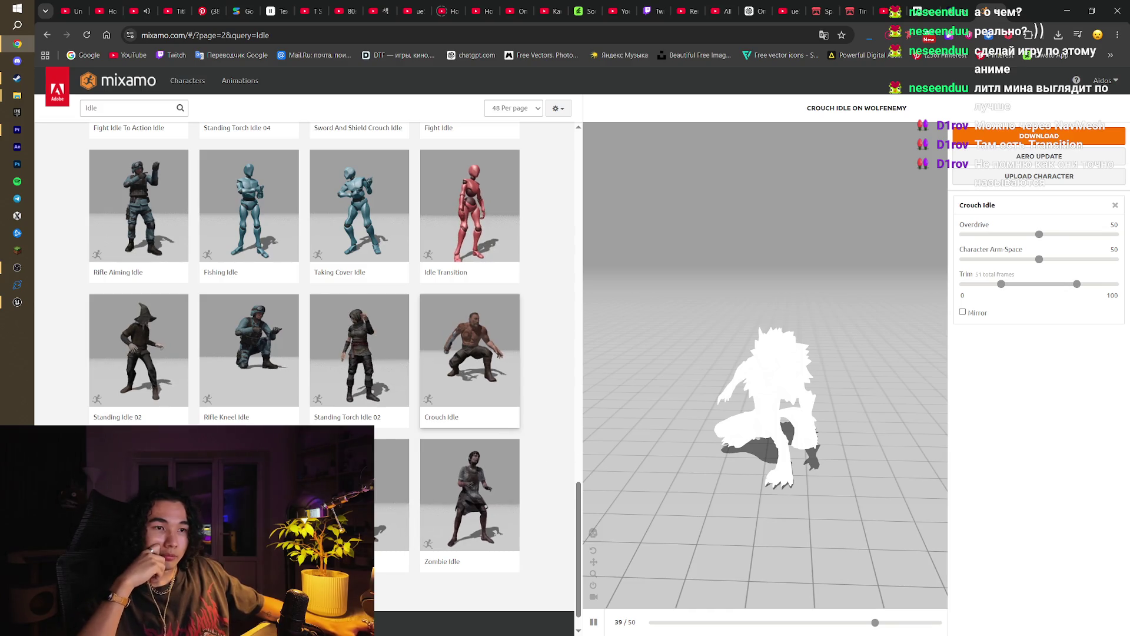
{"action": "left_click", "coordinate": [127, 104]}
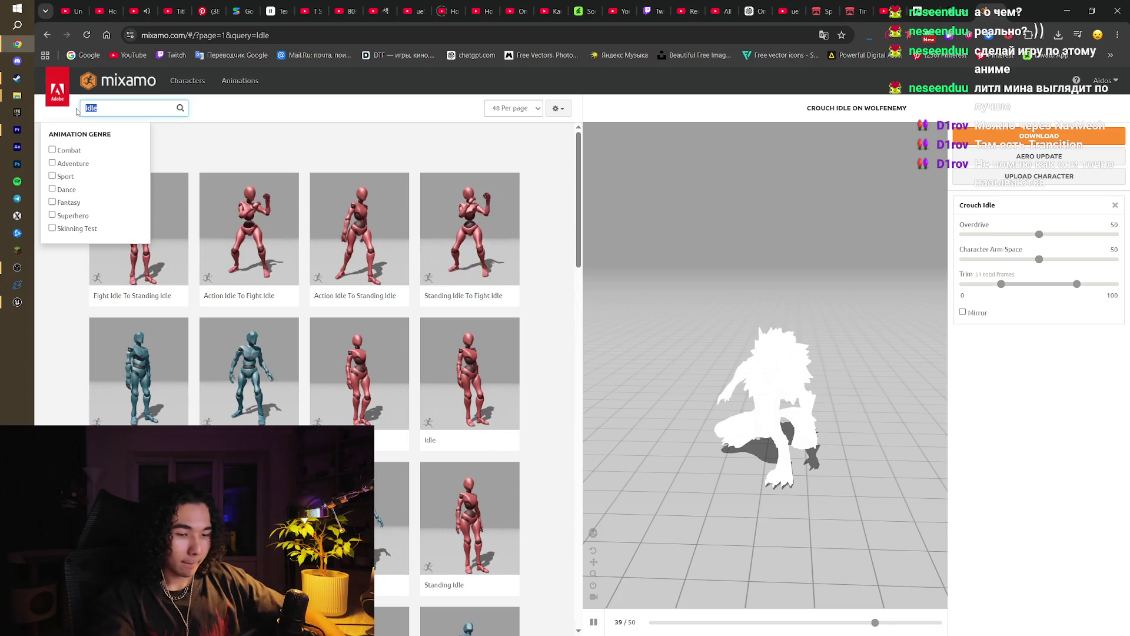
{"action": "key", "text": "Return"}
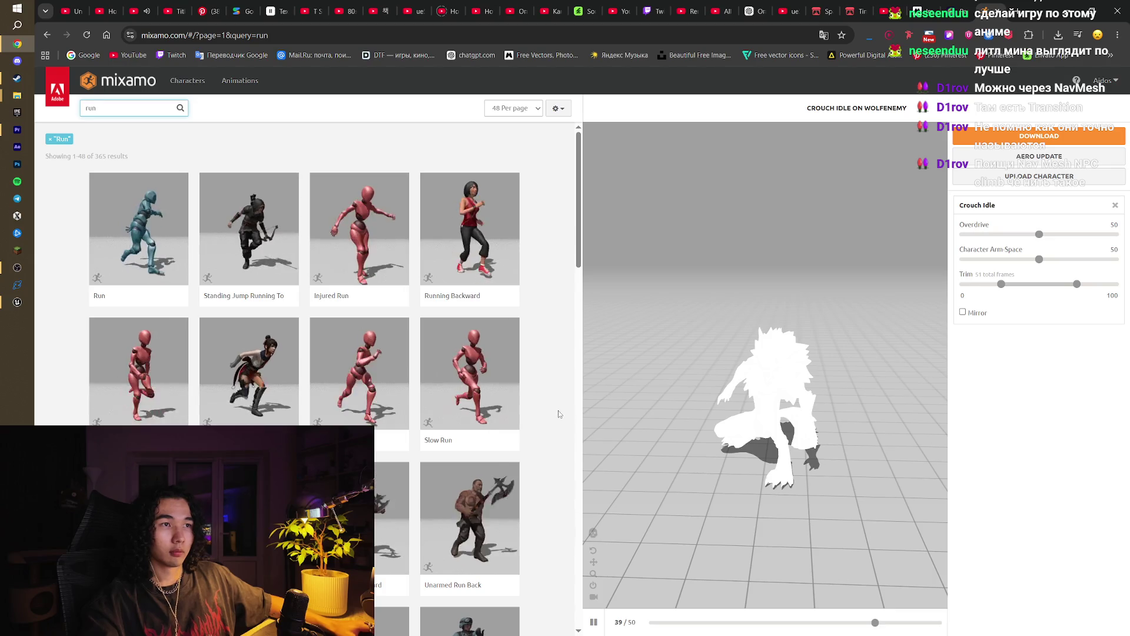
{"action": "scroll", "coordinate": [559, 413], "scroll_direction": "down", "scroll_amount": 3}
{"action": "scroll", "coordinate": [559, 414], "scroll_direction": "down", "scroll_amount": 2}
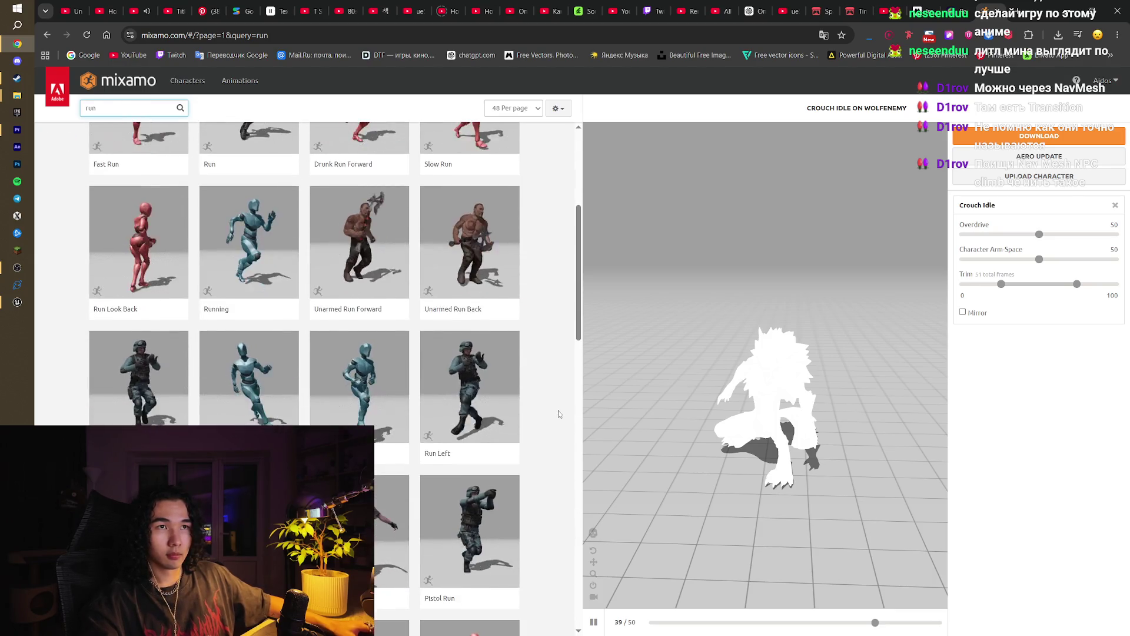
{"action": "left_click", "coordinate": [232, 235]}
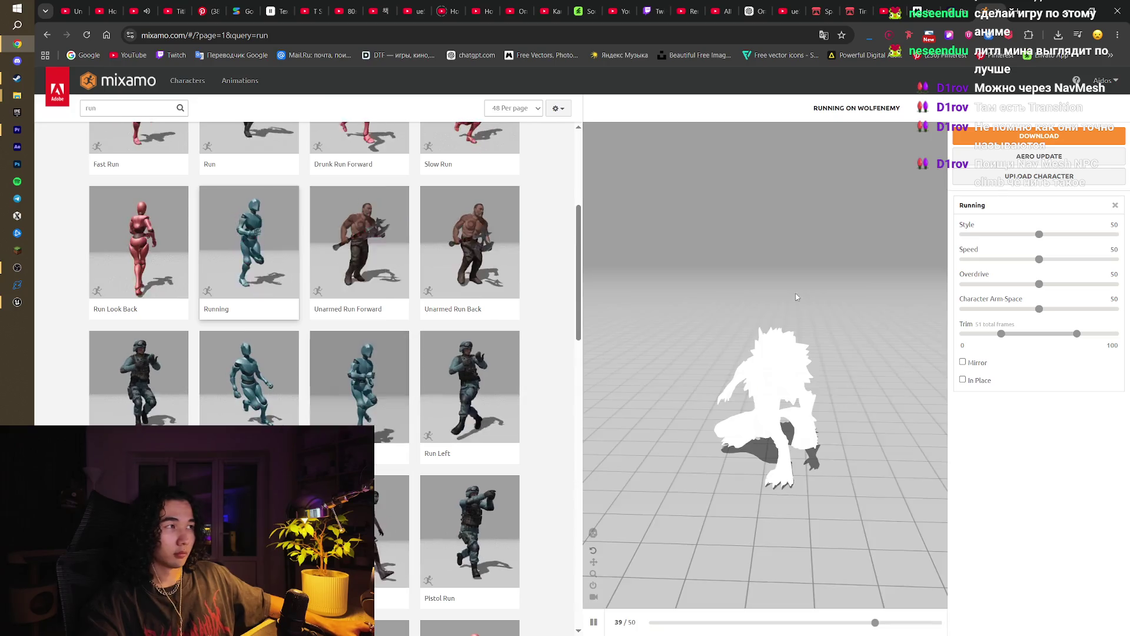
Step: Toggle In Place, reload Mixamo, briefly check Unreal, then preview the Running animation on the wolf again
{"action": "left_click", "coordinate": [963, 379]}
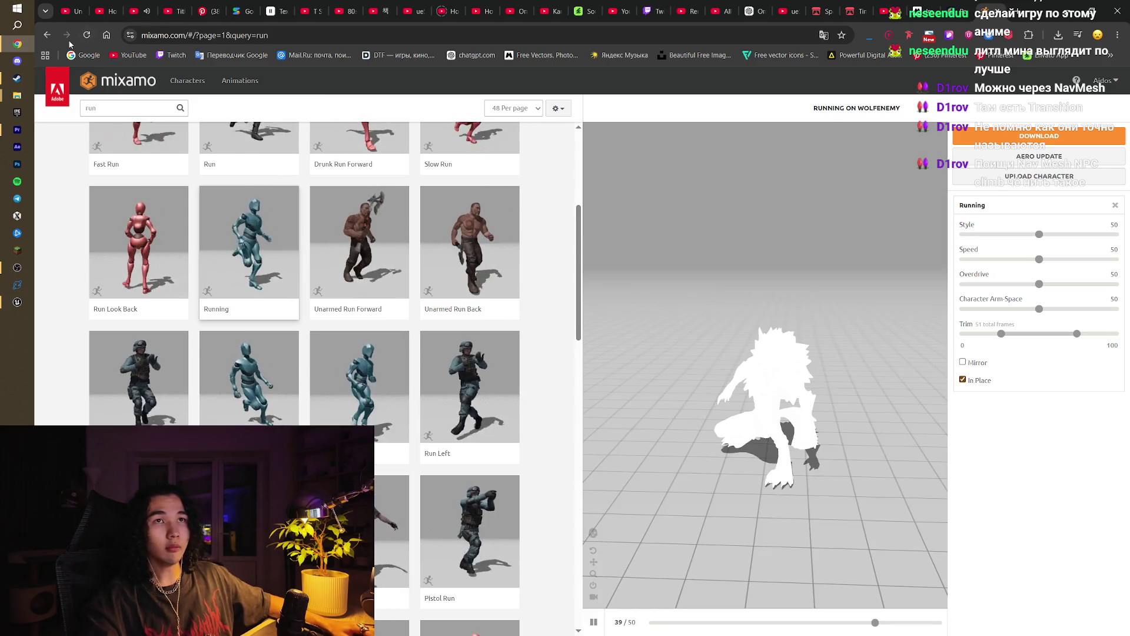
{"action": "left_click", "coordinate": [87, 35]}
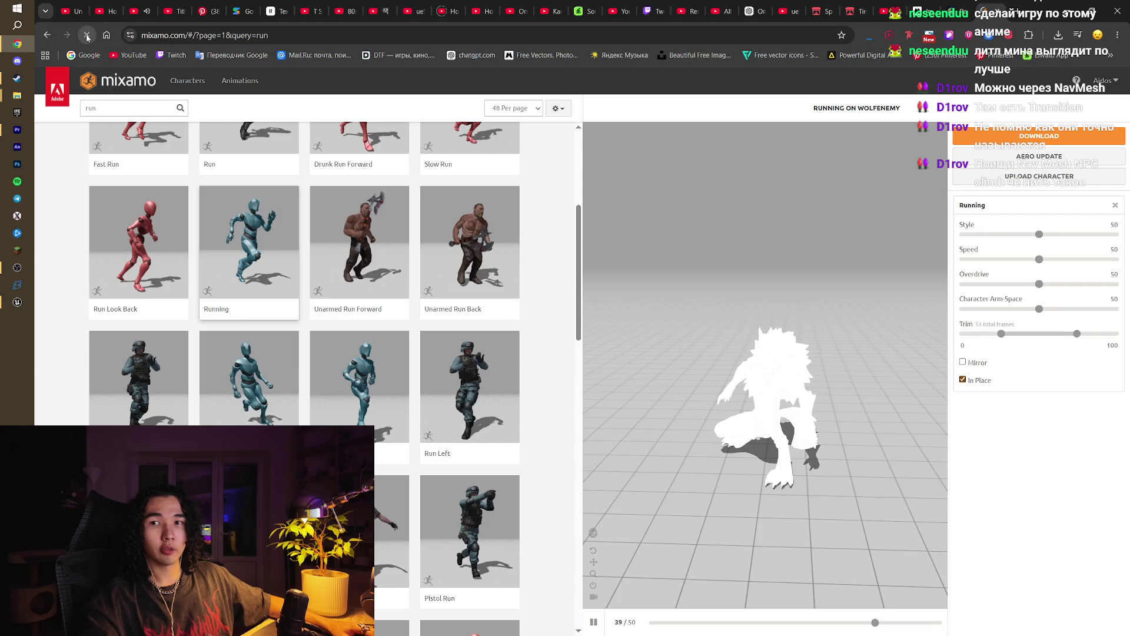
{"action": "key", "text": "alt+Tab"}
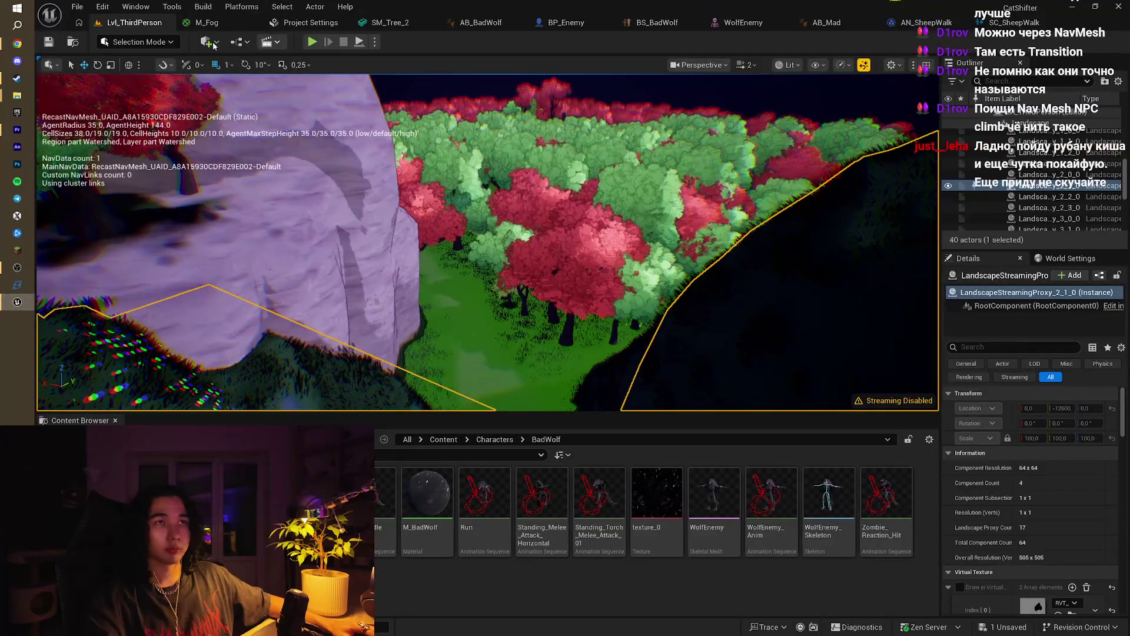
{"action": "left_click", "coordinate": [211, 43]}
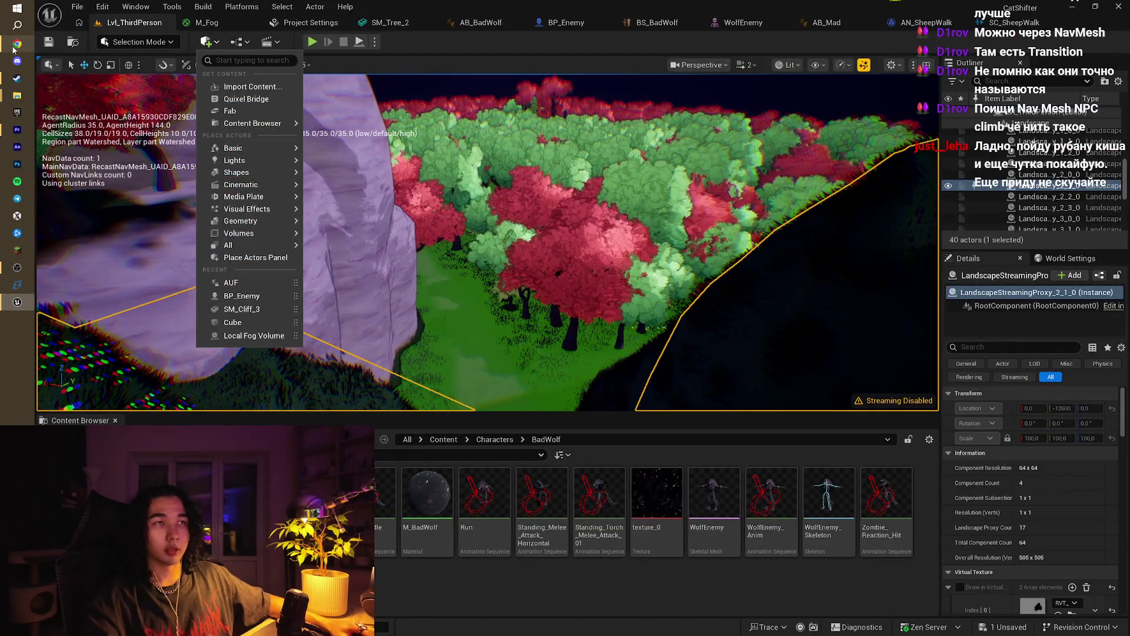
{"action": "left_click", "coordinate": [14, 46]}
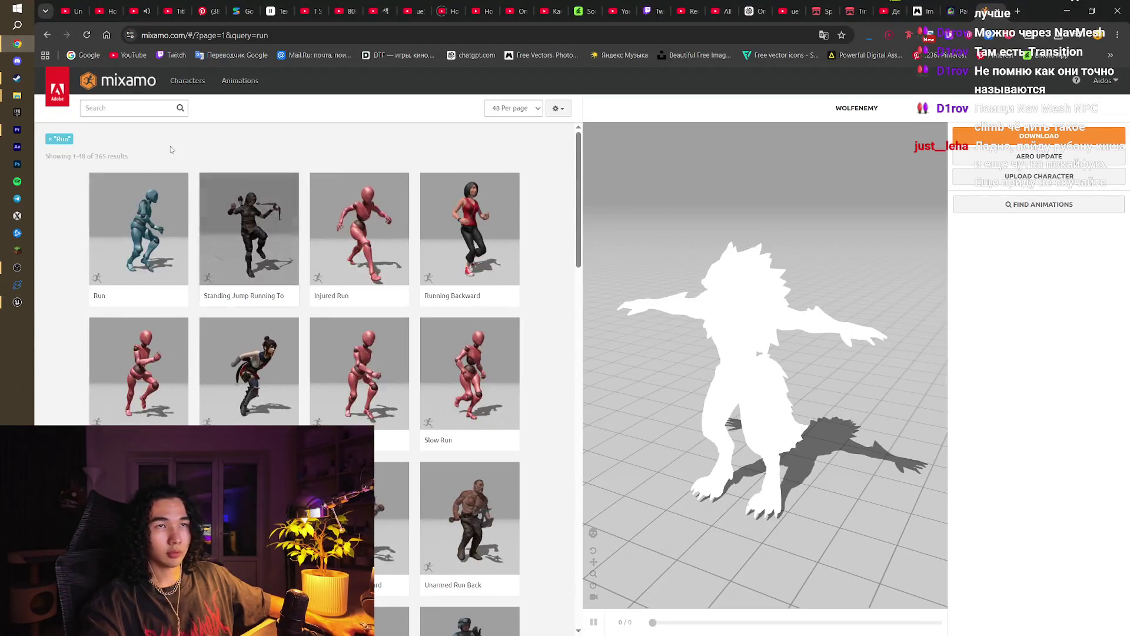
{"action": "left_click", "coordinate": [147, 108]}
{"action": "scroll", "coordinate": [287, 242], "scroll_direction": "down", "scroll_amount": 3}
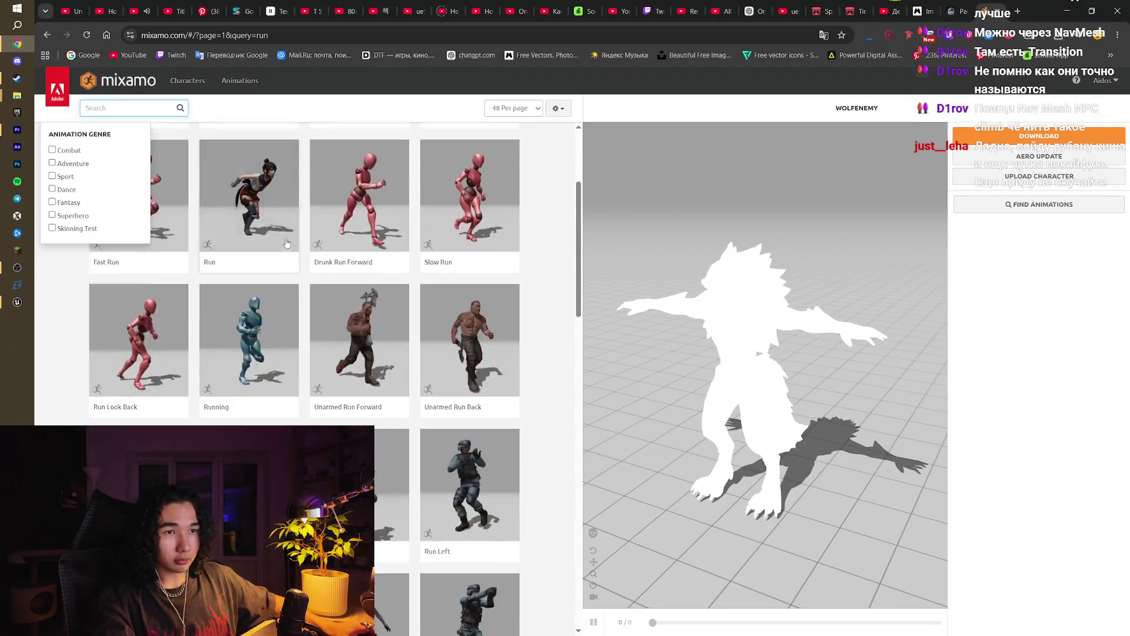
{"action": "scroll", "coordinate": [287, 243], "scroll_direction": "down", "scroll_amount": 1}
{"action": "left_click", "coordinate": [250, 306]}
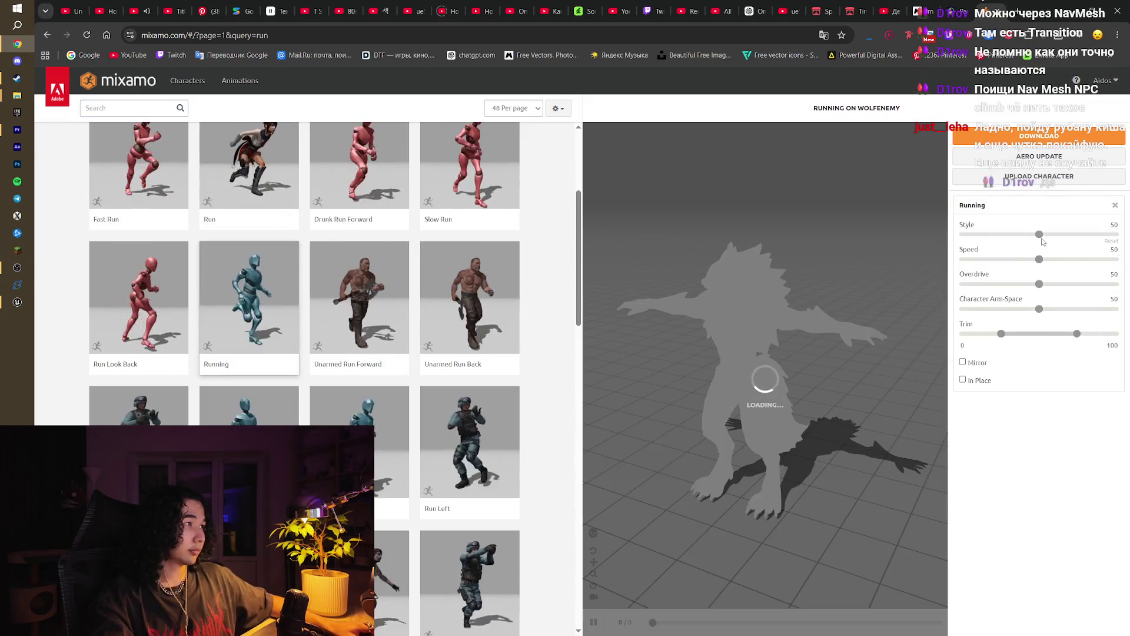
Step: Turn on In Place for the wolf's run, orbit the preview, and pause it
{"action": "left_click", "coordinate": [980, 381]}
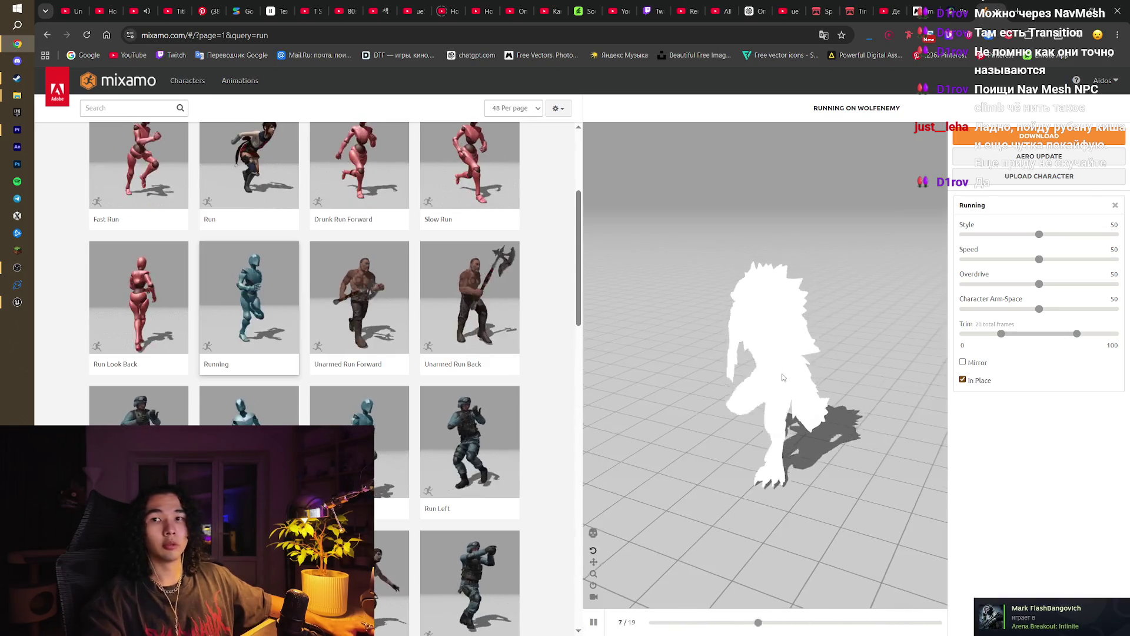
{"action": "mouse_move", "coordinate": [783, 377]}
{"action": "left_mouse_down"}
{"action": "mouse_move", "coordinate": [882, 380]}
{"action": "mouse_move", "coordinate": [942, 276]}
{"action": "left_mouse_up"}
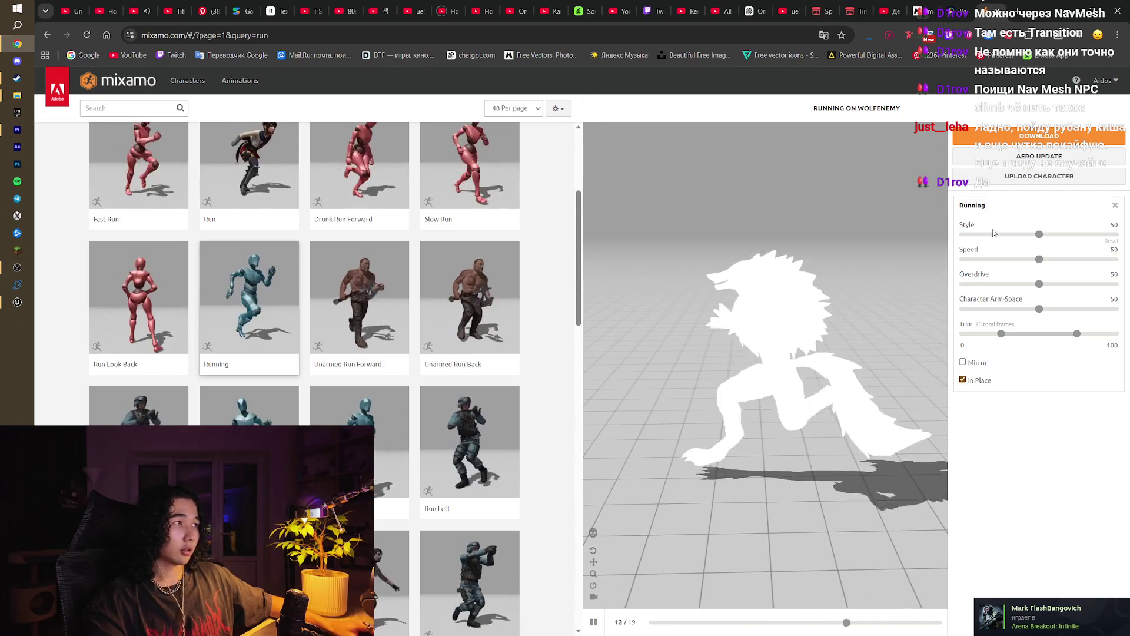
{"action": "left_click", "coordinate": [1037, 235]}
Step: Set the run's Style to 0 and Speed to 100
{"action": "left_click_drag", "start_coordinate": [1129, 241], "coordinate": [1123, 241]}
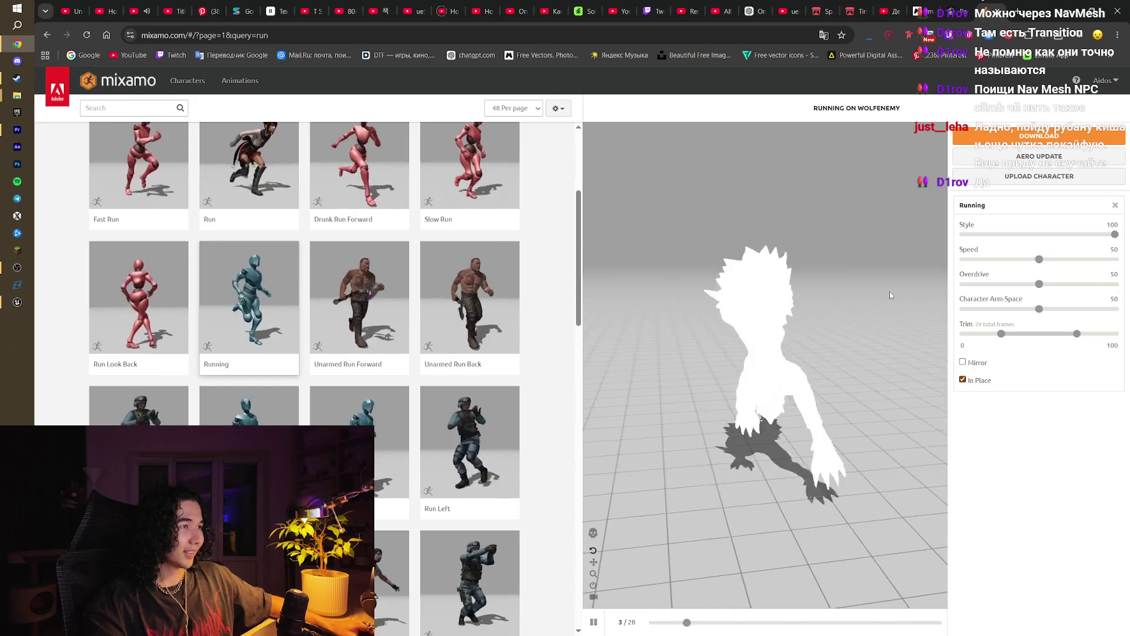
{"action": "key", "text": "Home"}
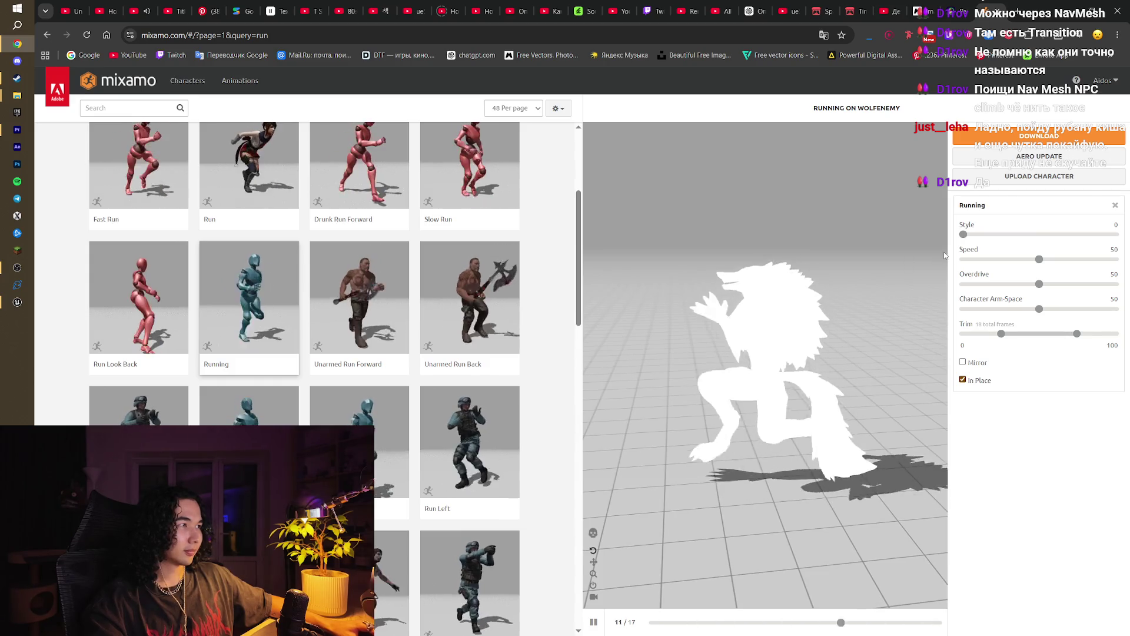
{"action": "key", "text": "Tab"}
{"action": "key", "text": "End"}
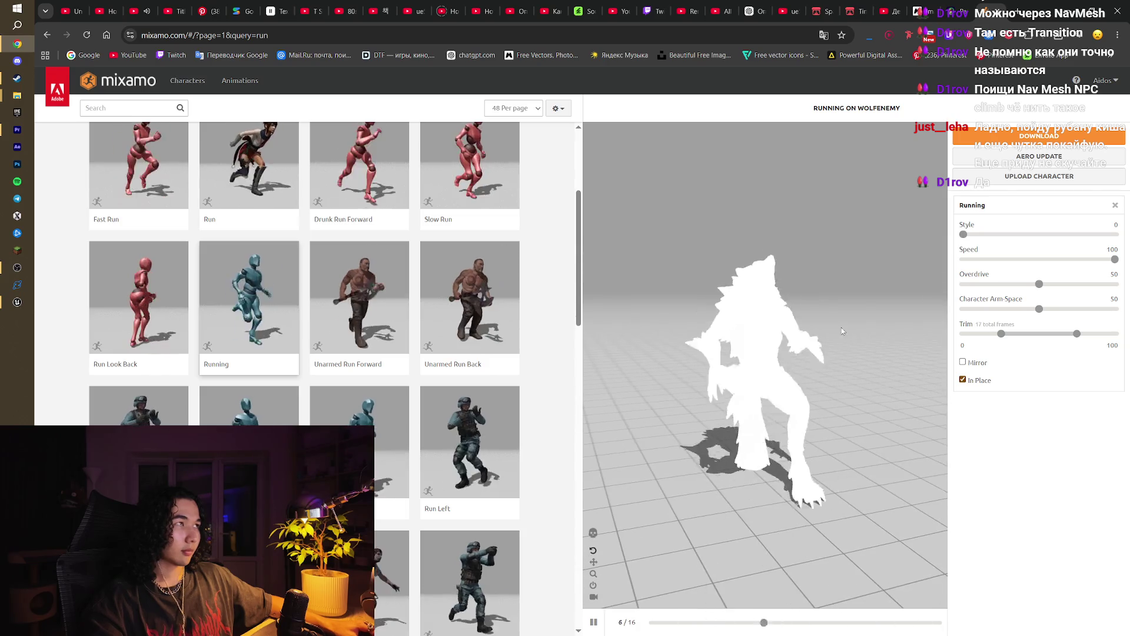
{"action": "left_click", "coordinate": [956, 6]}
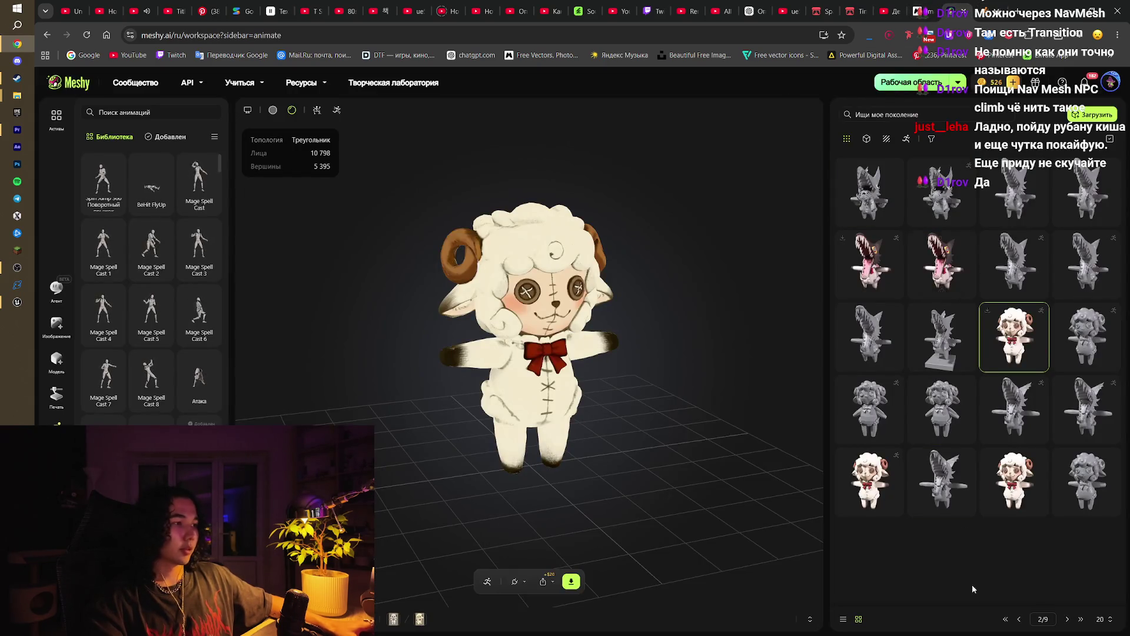
Step: Load the first dark purple wolf model from page 1 of Meshy generations, then switch to Magnific
{"action": "left_click", "coordinate": [1020, 619]}
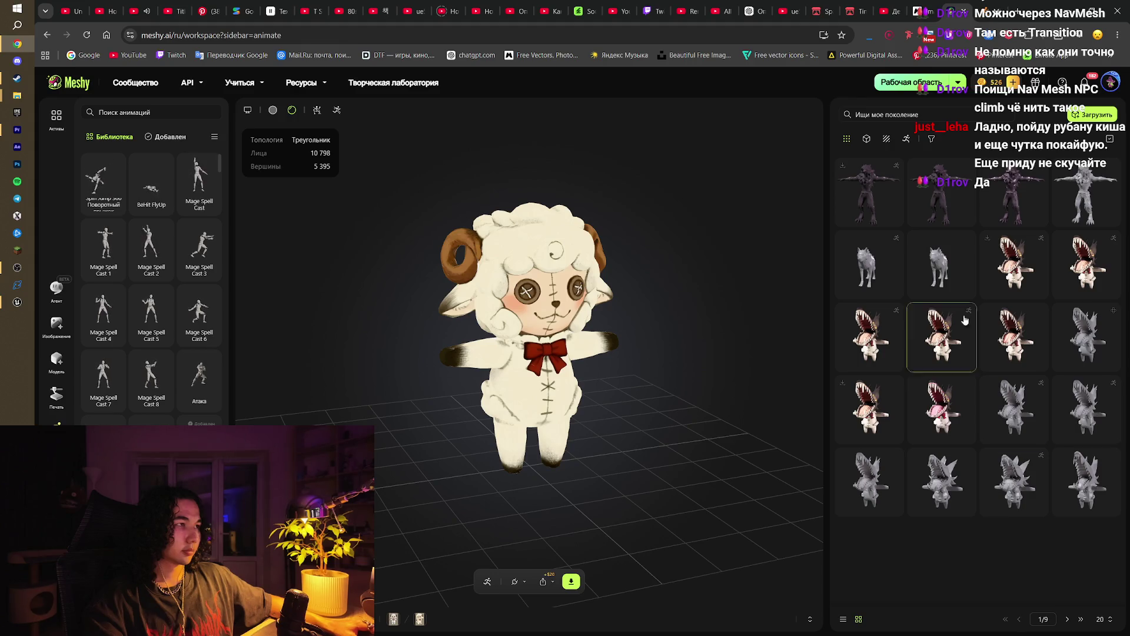
{"action": "left_click", "coordinate": [881, 191]}
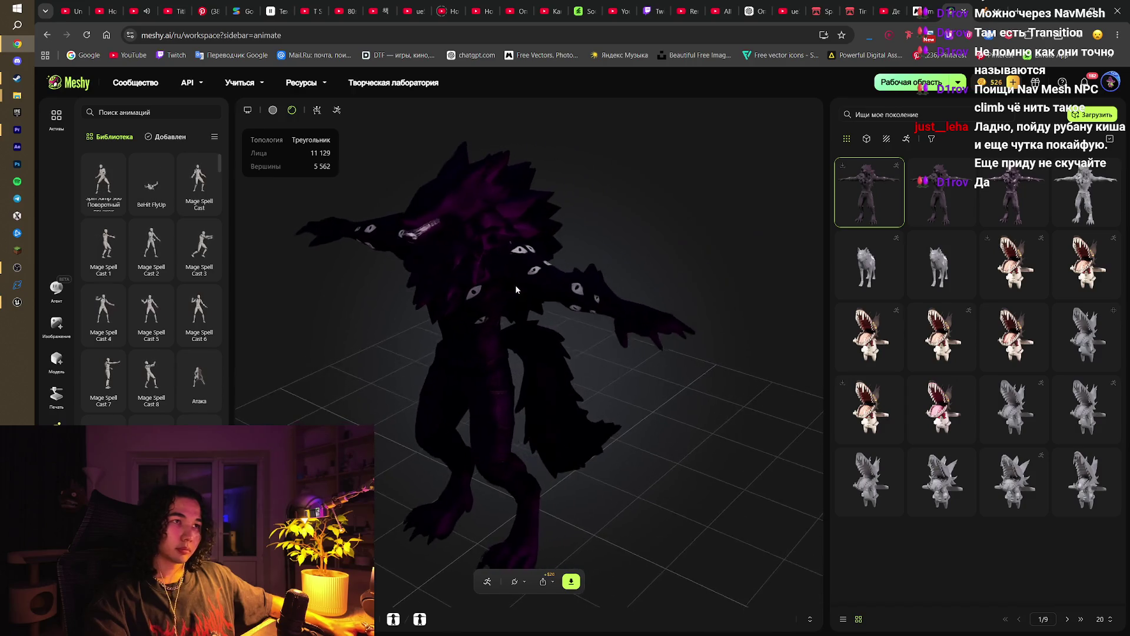
{"action": "left_click", "coordinate": [920, 10]}
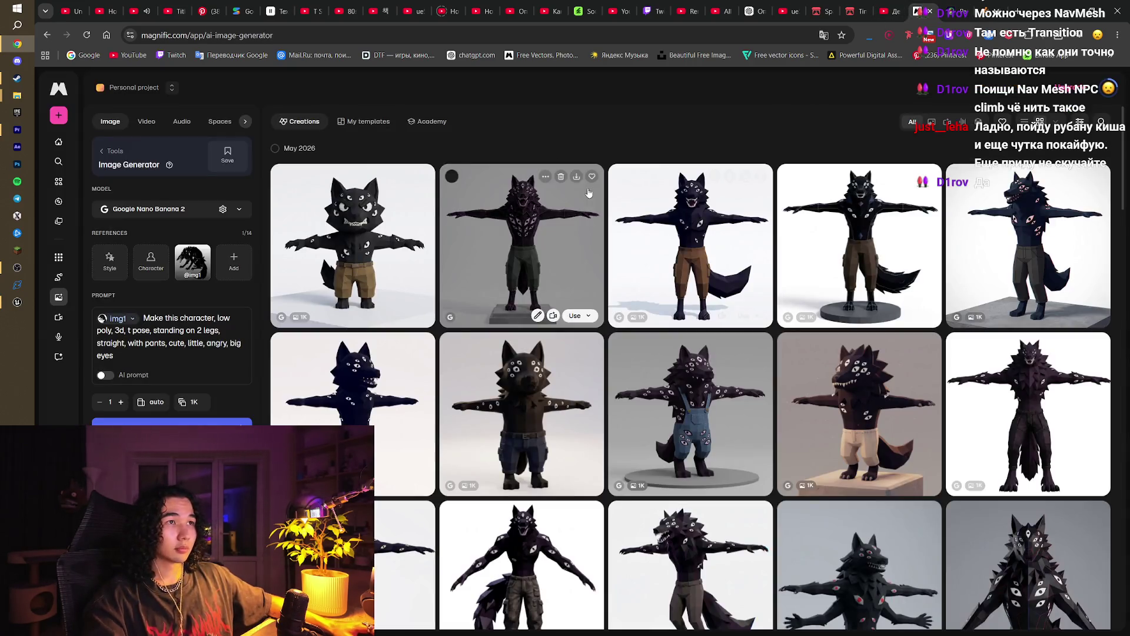
Step: Open the spiky dark wolf T-pose image and add it as a style reference (2 of 14)
{"action": "scroll", "coordinate": [777, 373], "scroll_direction": "down", "scroll_amount": 9}
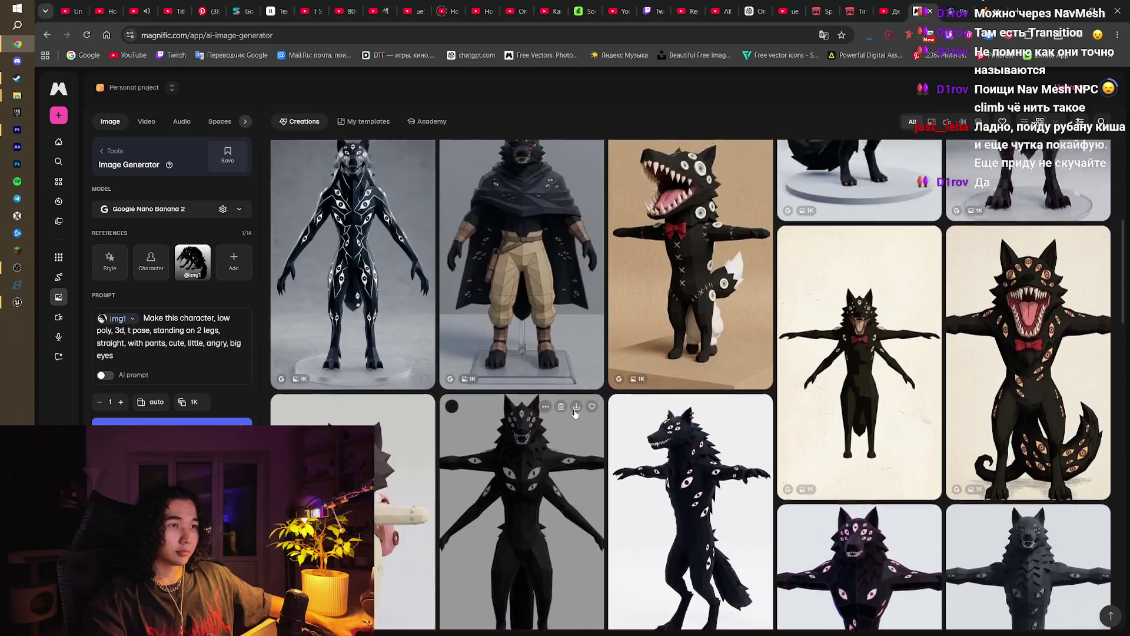
{"action": "scroll", "coordinate": [985, 401], "scroll_direction": "up", "scroll_amount": 5}
{"action": "scroll", "coordinate": [986, 401], "scroll_direction": "up", "scroll_amount": 4}
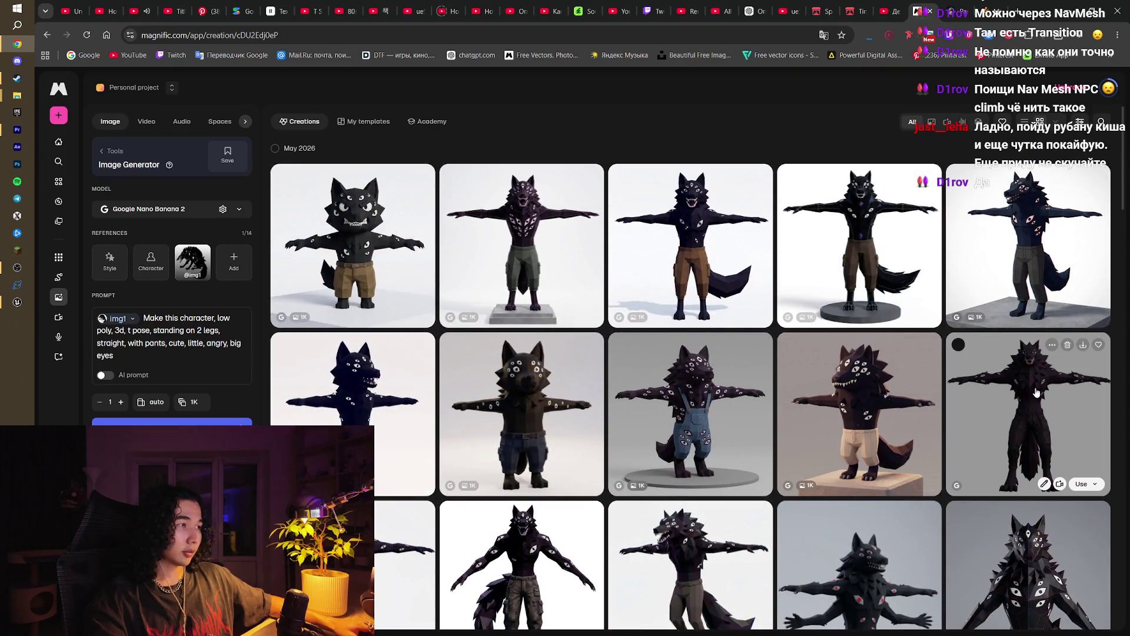
{"action": "left_click", "coordinate": [1037, 393]}
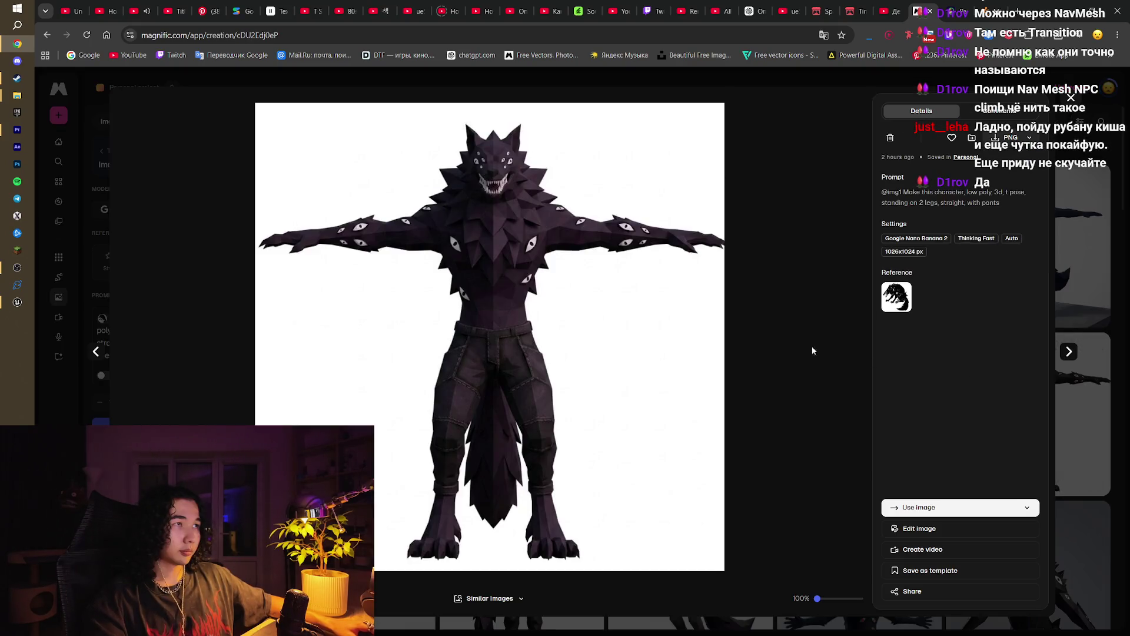
{"action": "left_click", "coordinate": [948, 514]}
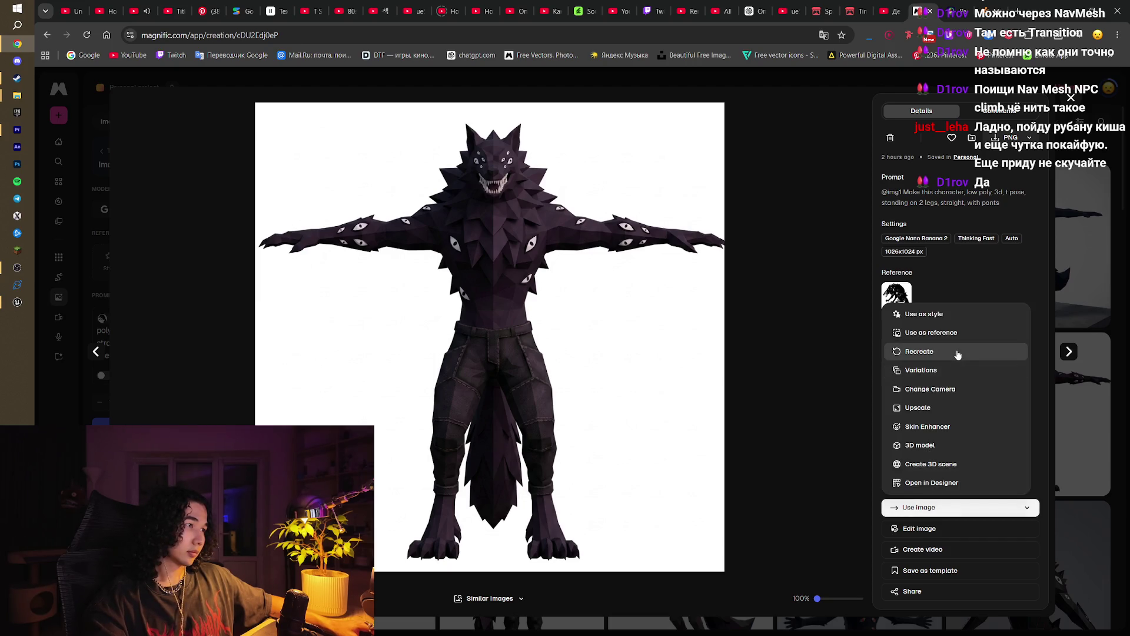
{"action": "left_click", "coordinate": [951, 316]}
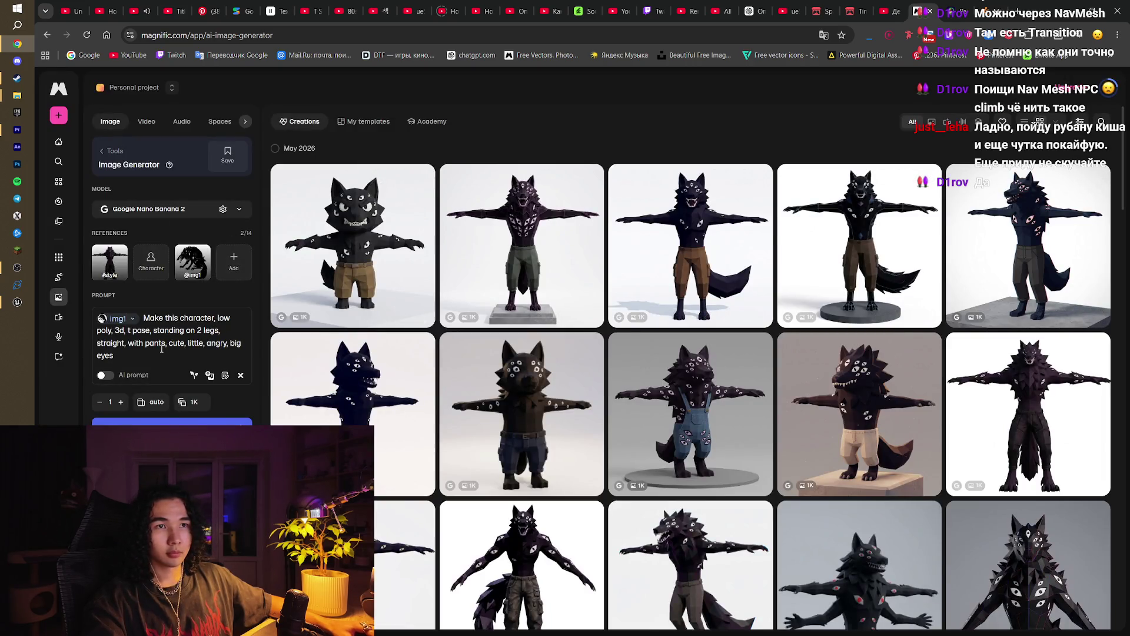
Step: Replace the prompt description with 'Blind with a lot of eyes yf body', set 4 images, and generate
{"action": "left_click_drag", "start_coordinate": [161, 349], "coordinate": [153, 348]}
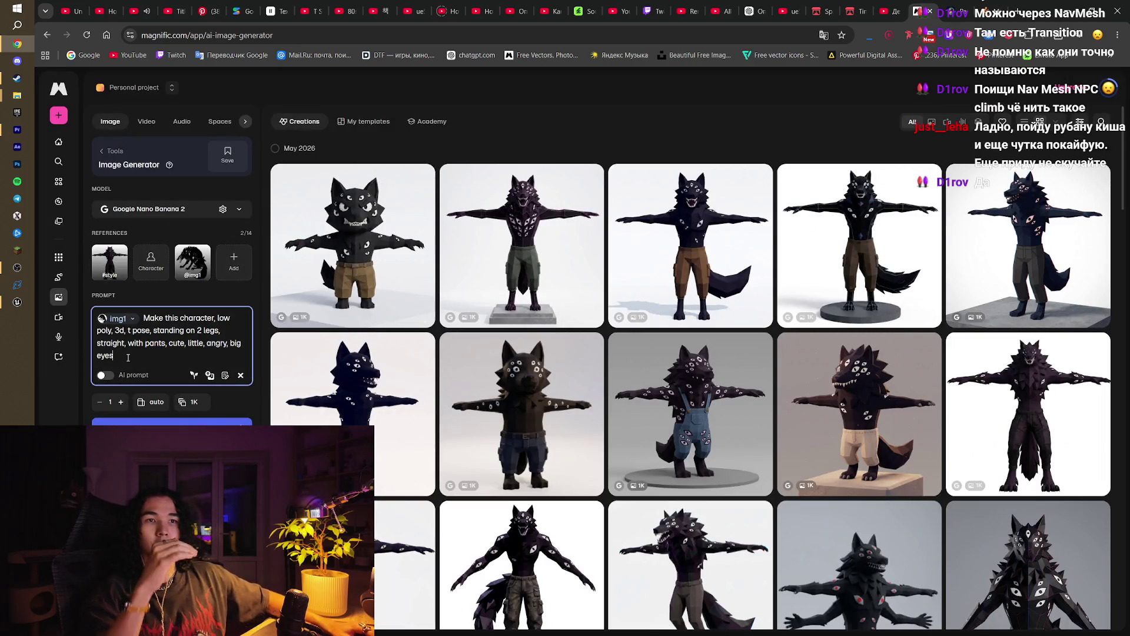
{"action": "left_click_drag", "start_coordinate": [128, 357], "coordinate": [94, 333]}
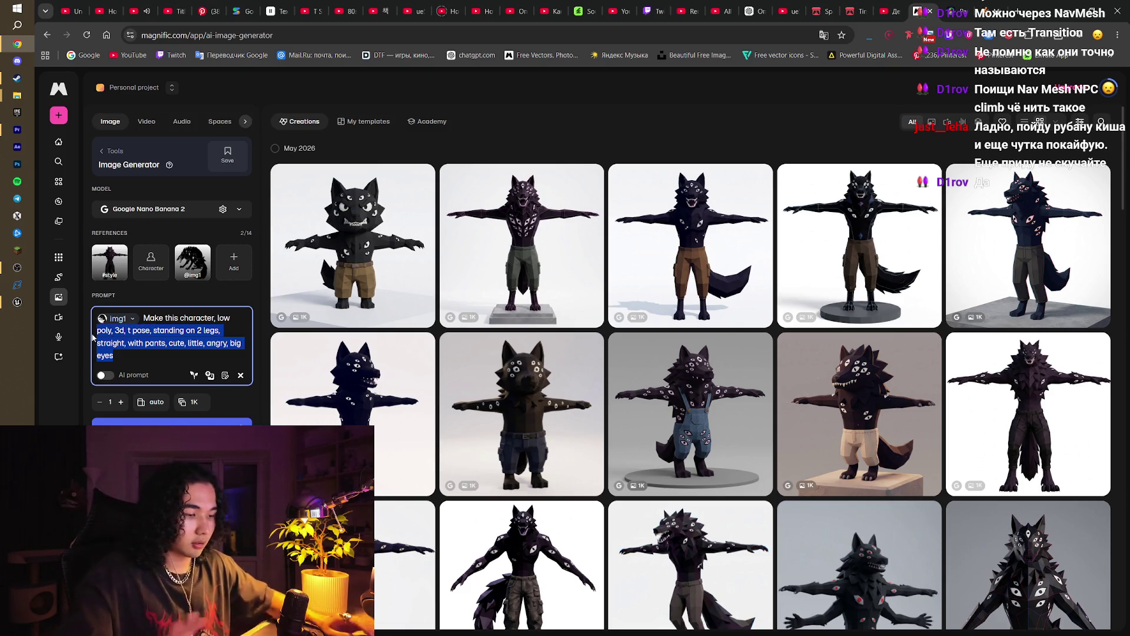
{"action": "key", "text": "BackSpace"}
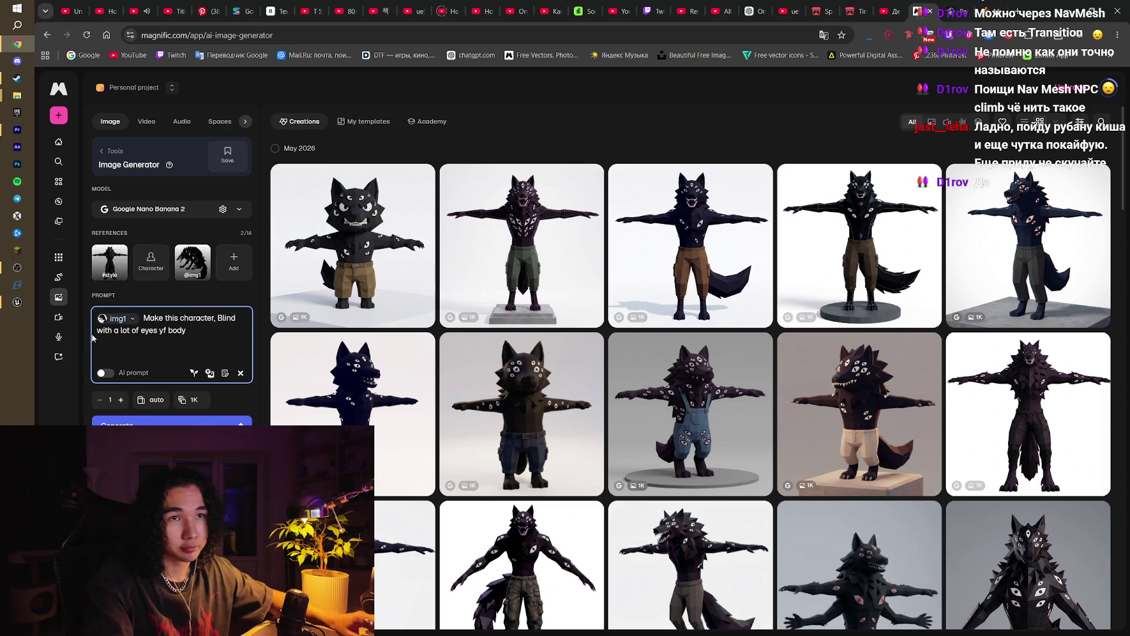
{"action": "left_click", "coordinate": [121, 400]}
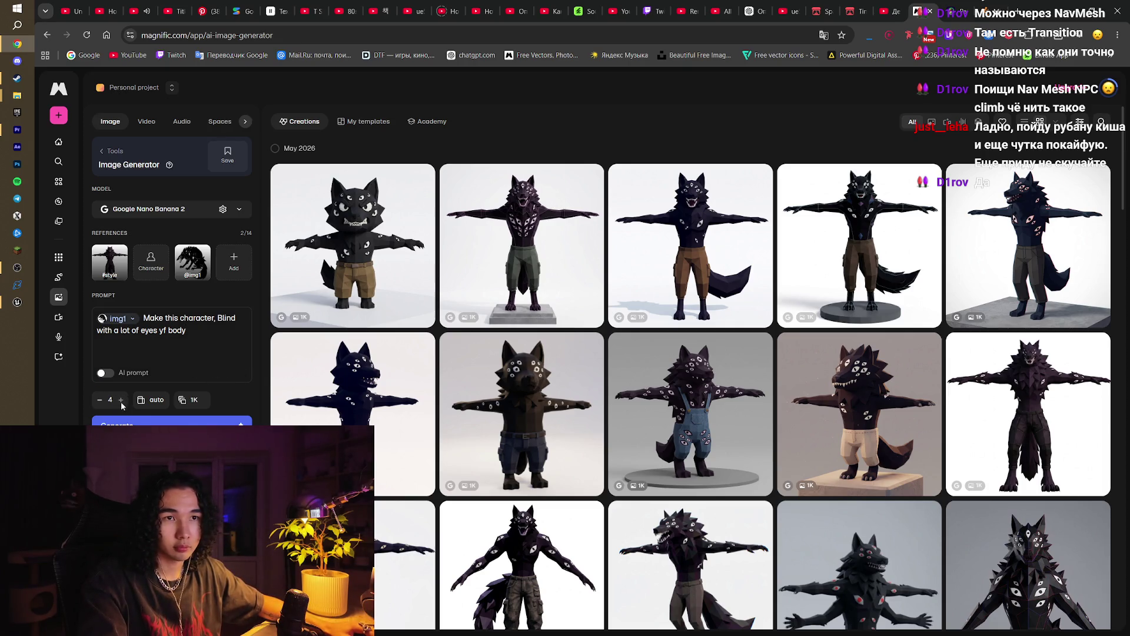
{"action": "left_click", "coordinate": [130, 422]}
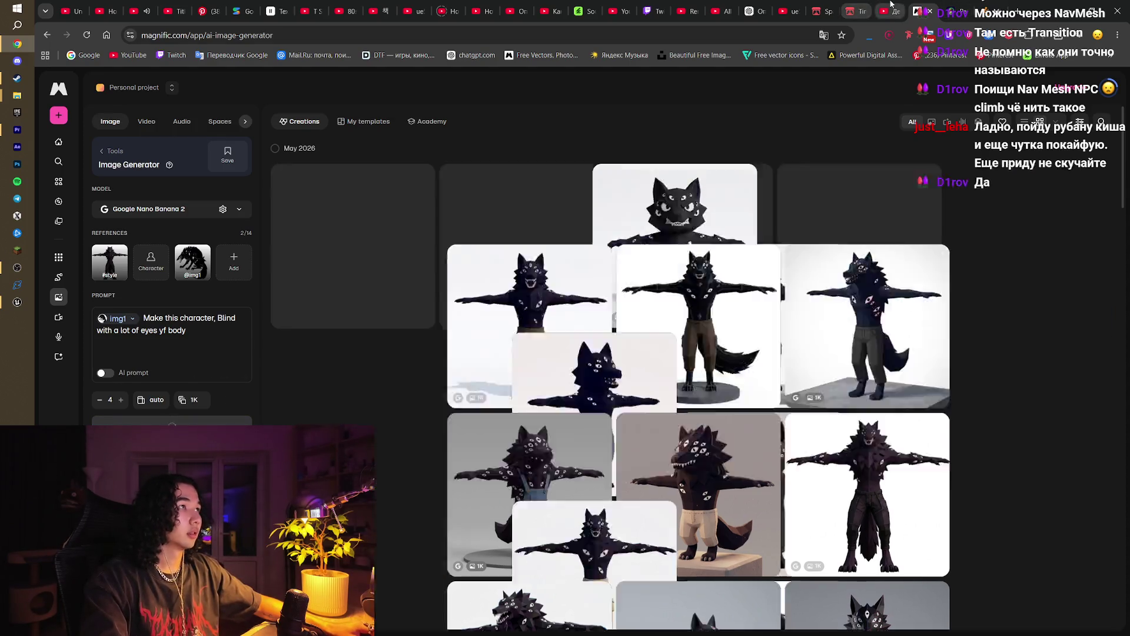
Step: Search YouTube for 'nav mesh jump ue5'
{"action": "left_click", "coordinate": [888, 8]}
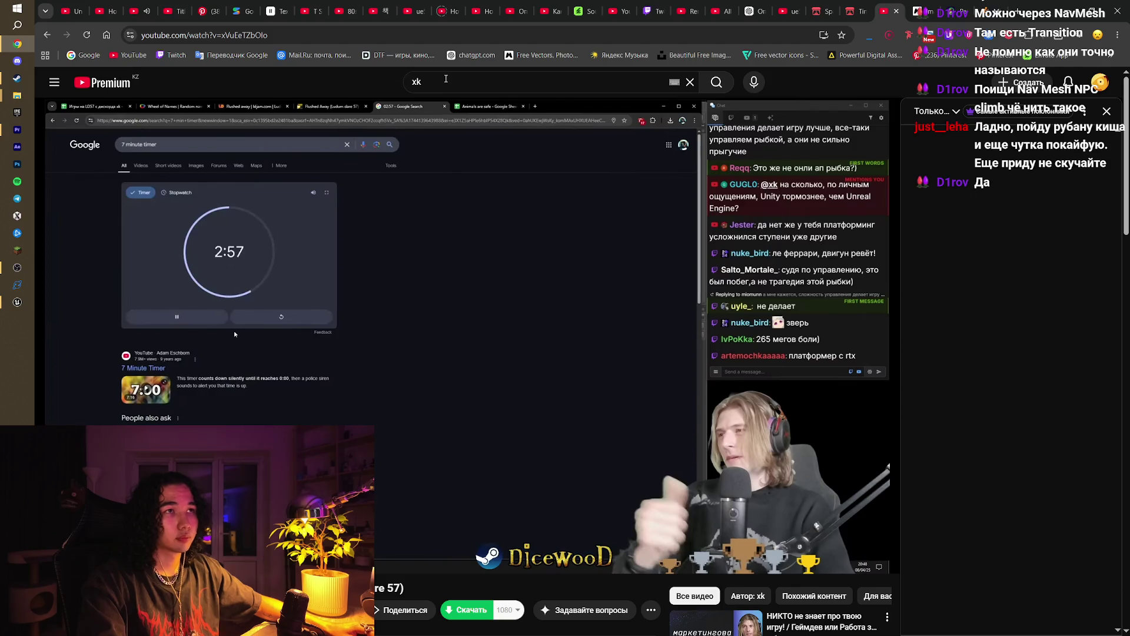
{"action": "left_click", "coordinate": [445, 79]}
{"action": "left_click", "coordinate": [373, 79]}
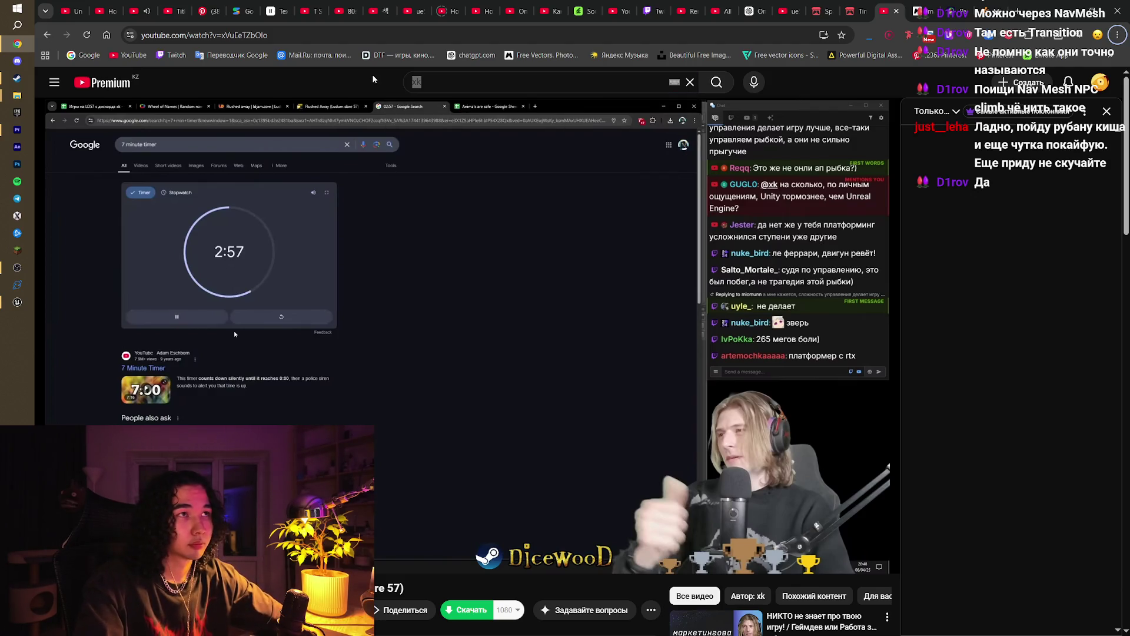
{"action": "left_click", "coordinate": [431, 85]}
{"action": "type", "text": "N"}
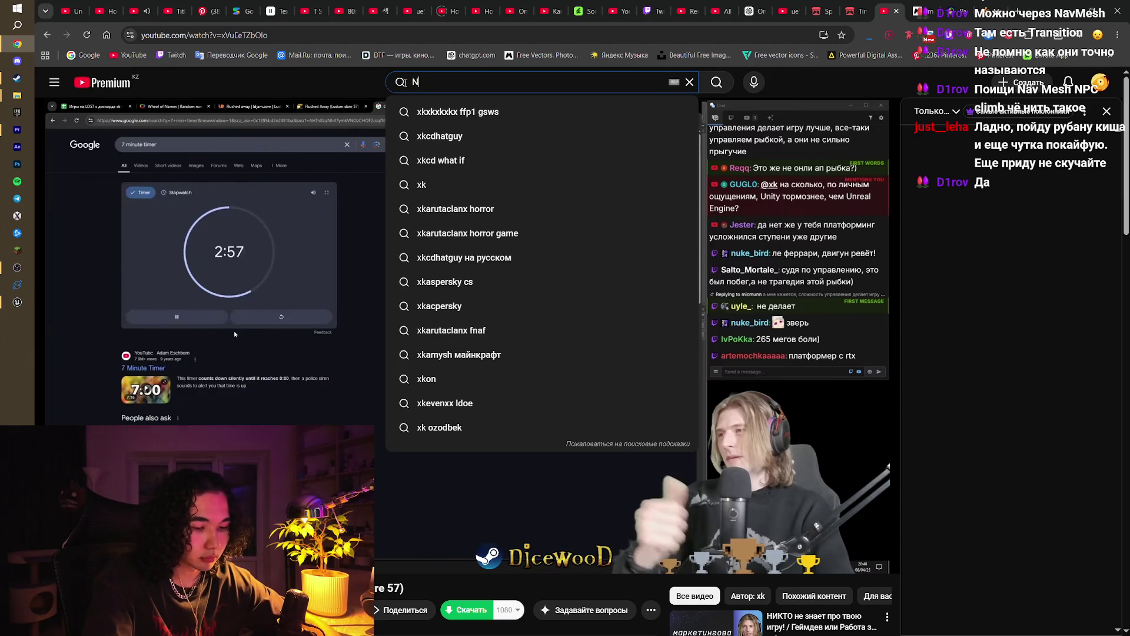
{"action": "type", "text": "av mesh "}
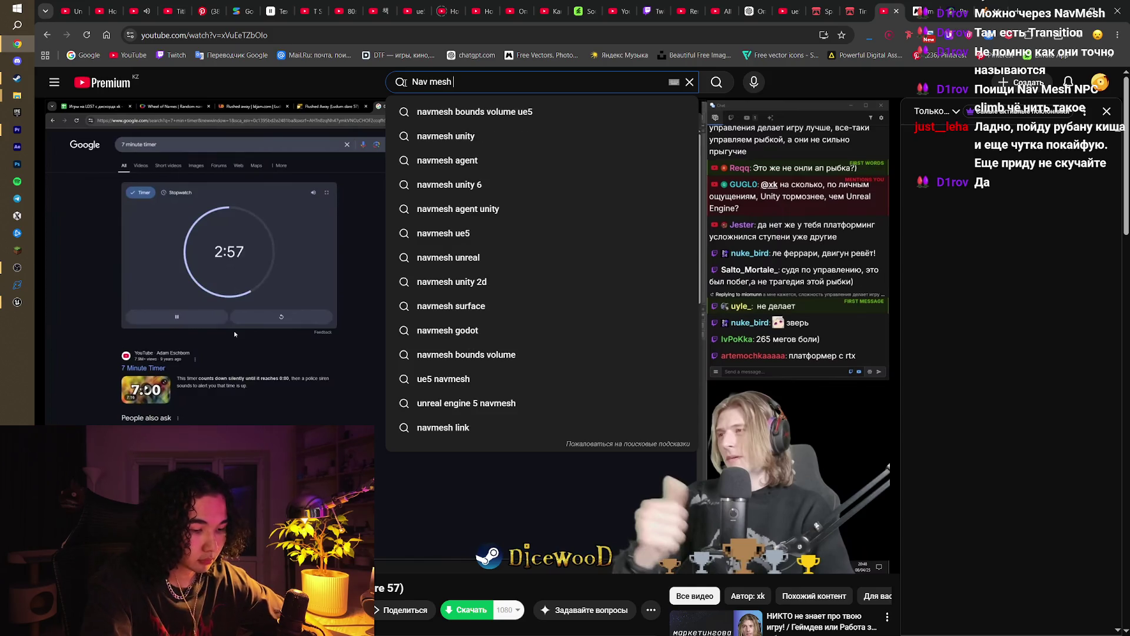
{"action": "type", "text": "jump"}
{"action": "key", "text": "Return"}
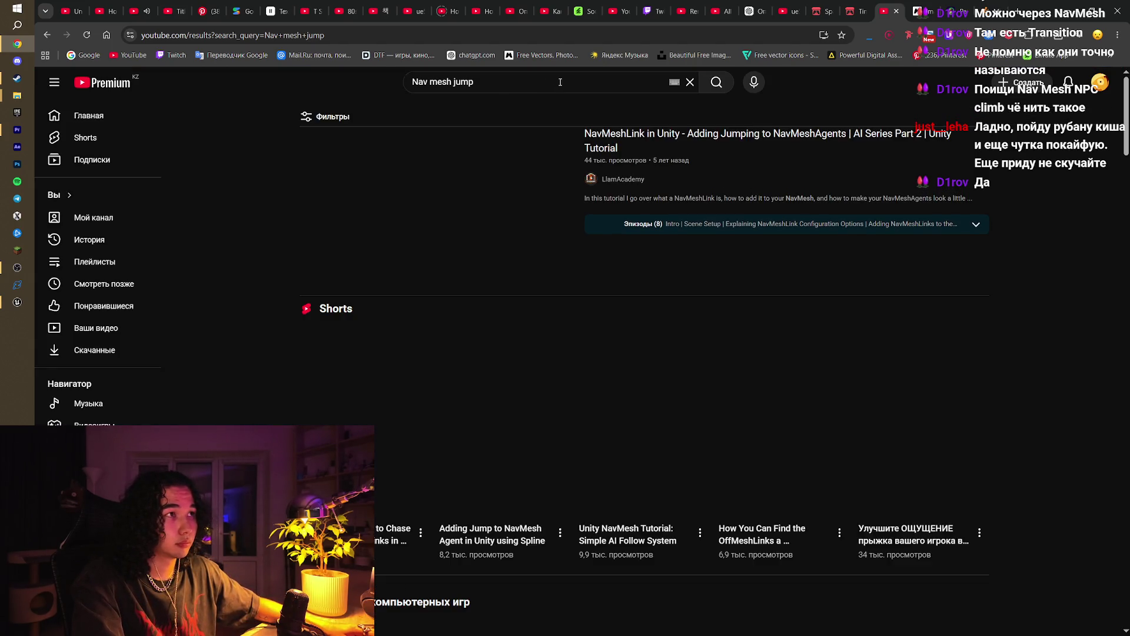
{"action": "left_click", "coordinate": [560, 82]}
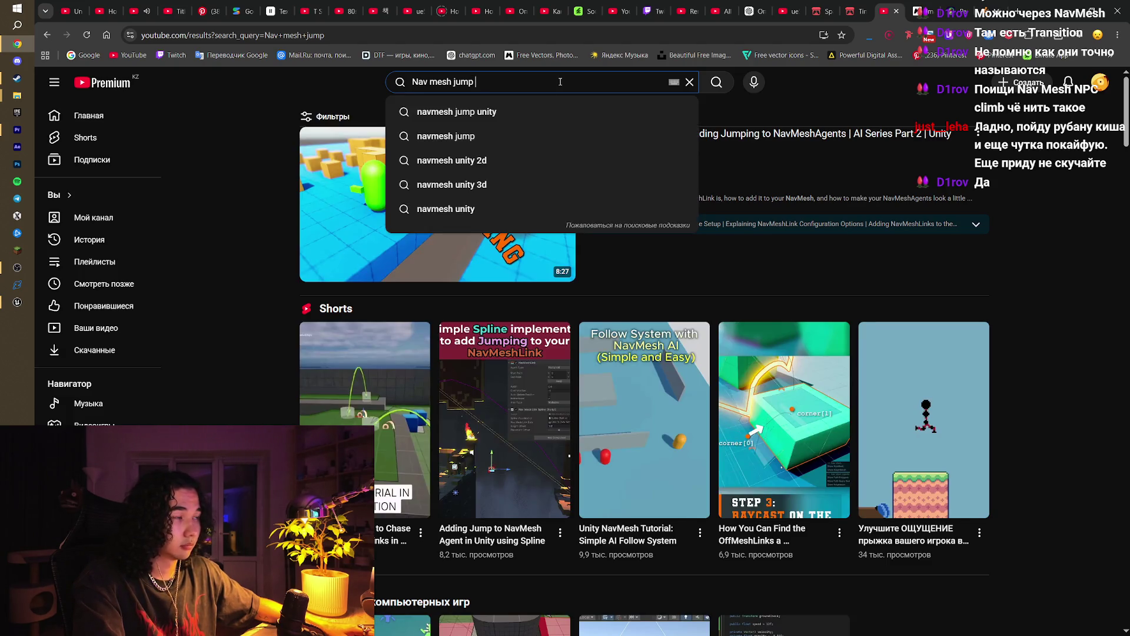
{"action": "type", "text": "ue5"}
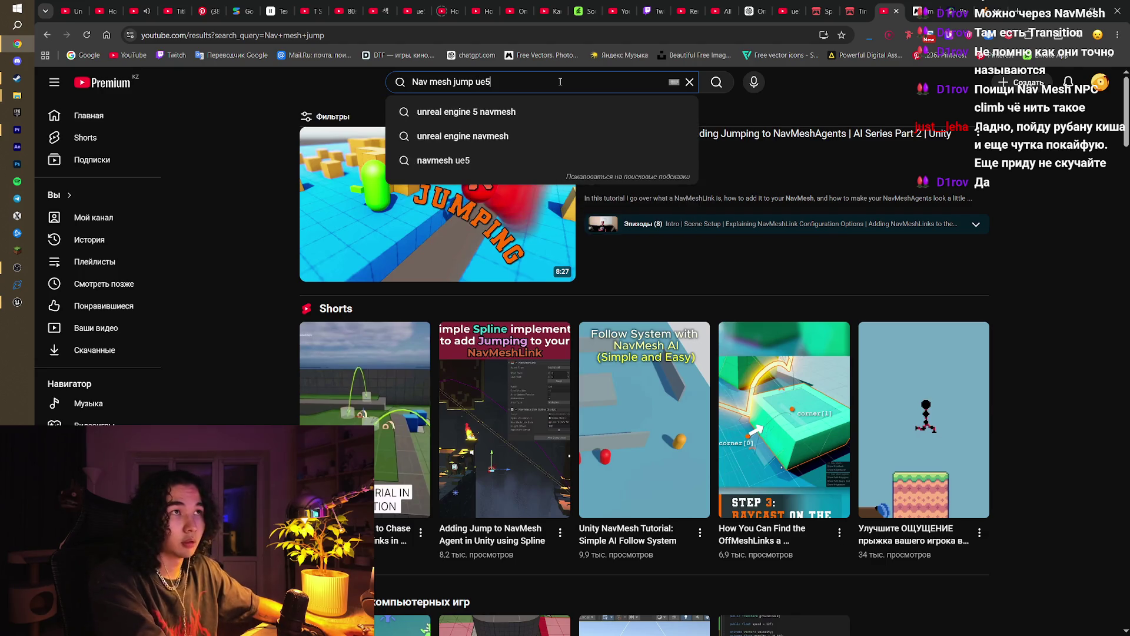
{"action": "key", "text": "Return"}
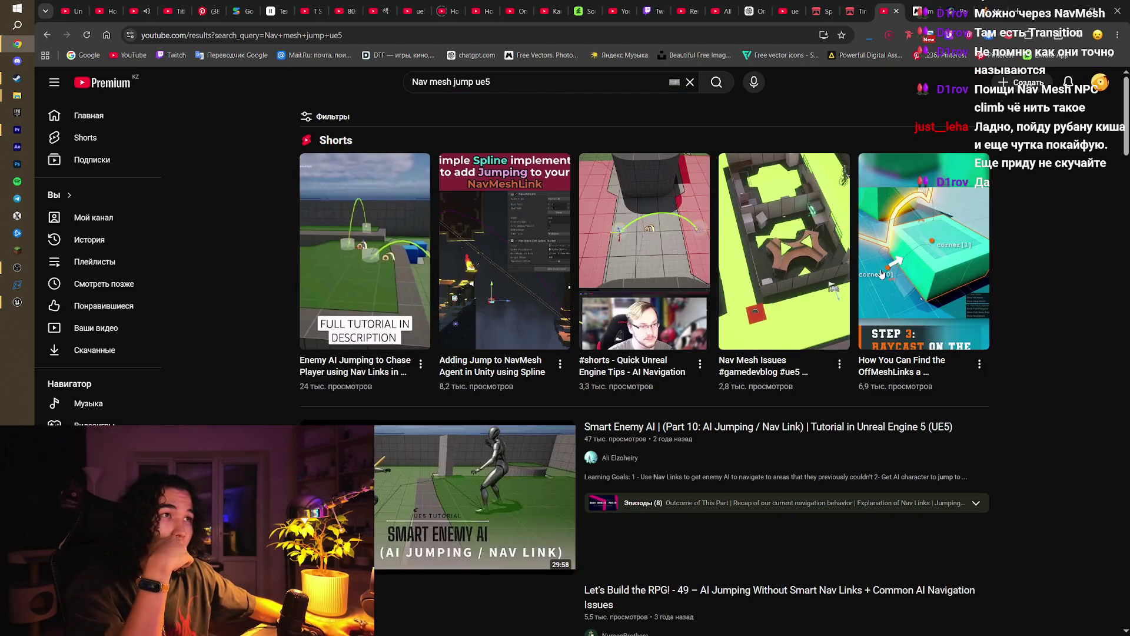
Step: Browse the results and bring up the Smart Enemy AI Part#10 nav link video
{"action": "scroll", "coordinate": [990, 288], "scroll_direction": "down", "scroll_amount": 3}
{"action": "mouse_move", "coordinate": [438, 285]}
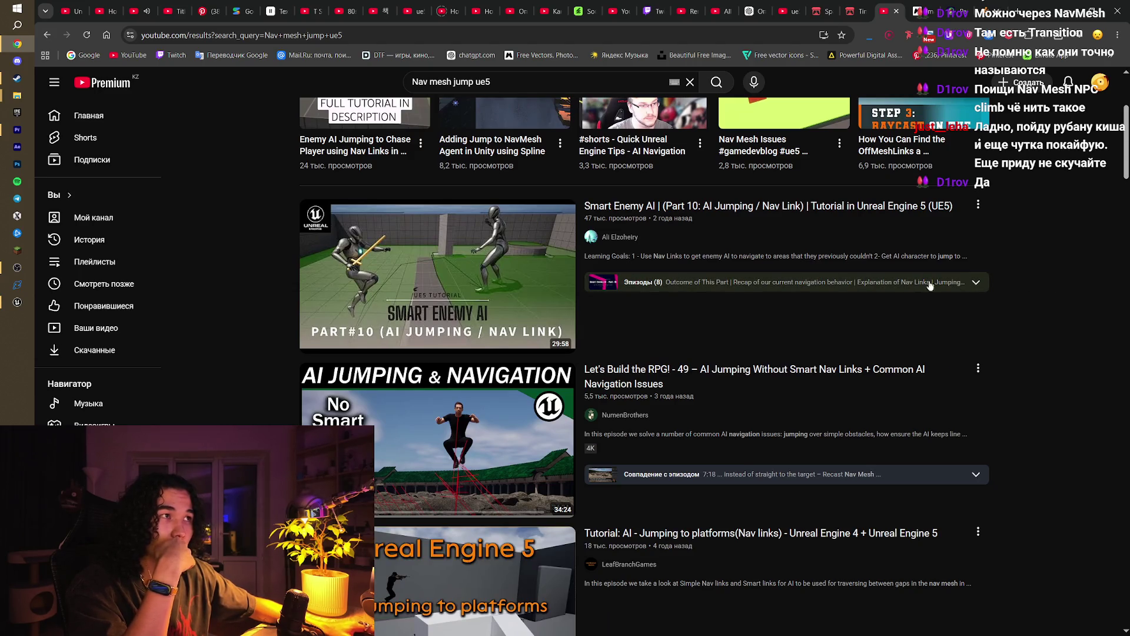
{"action": "mouse_move", "coordinate": [715, 219]}
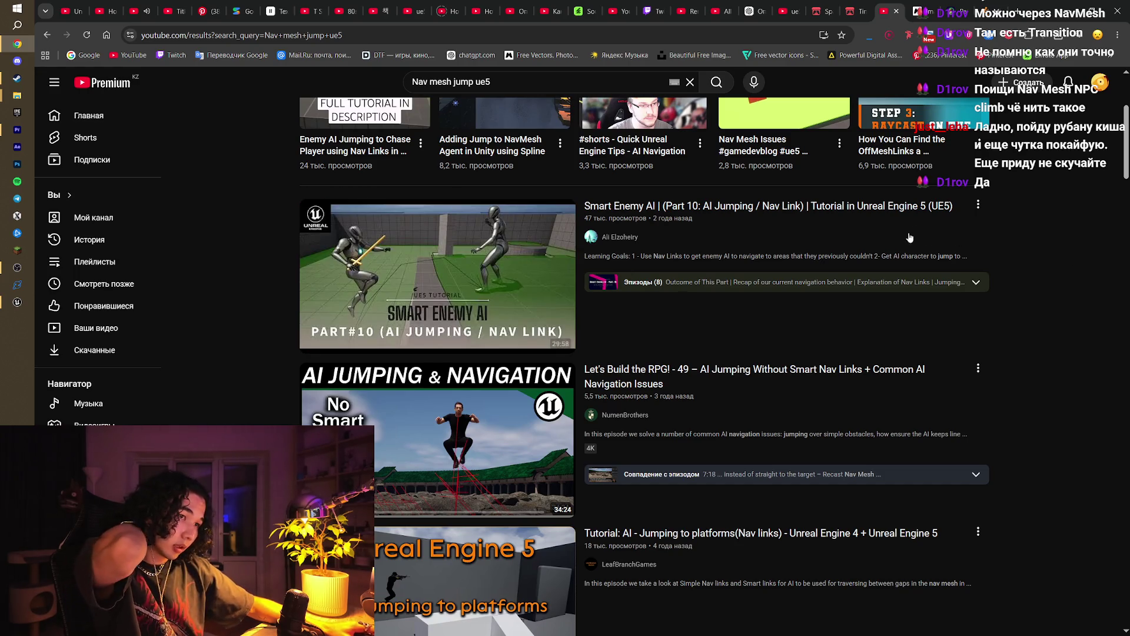
{"action": "scroll", "coordinate": [1096, 237], "scroll_direction": "down", "scroll_amount": 3}
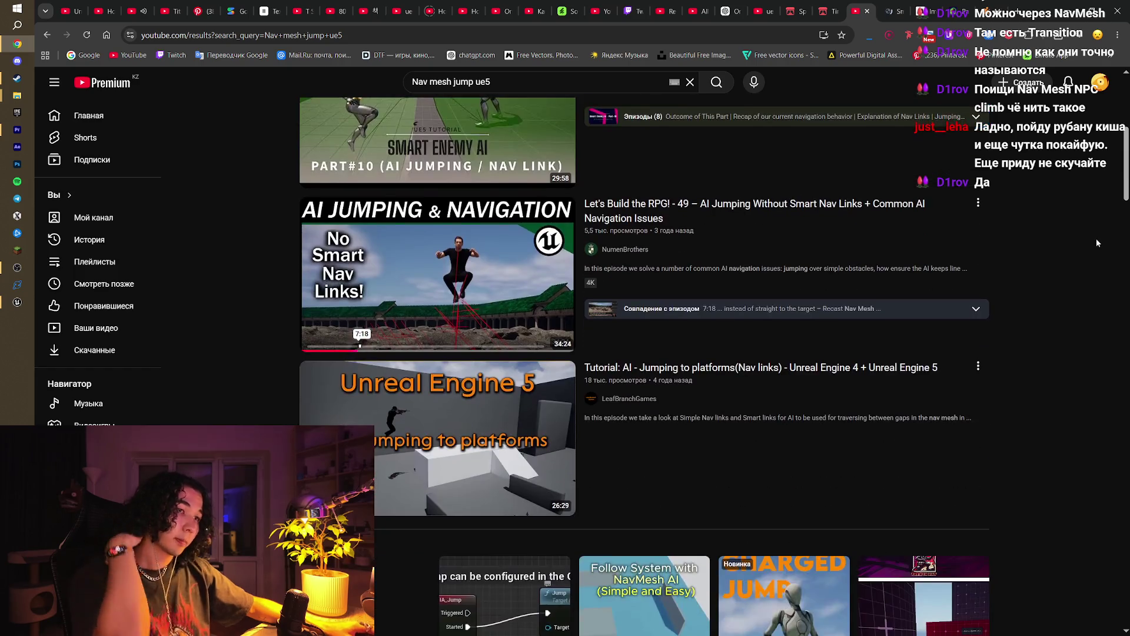
{"action": "scroll", "coordinate": [1048, 397], "scroll_direction": "down", "scroll_amount": 7}
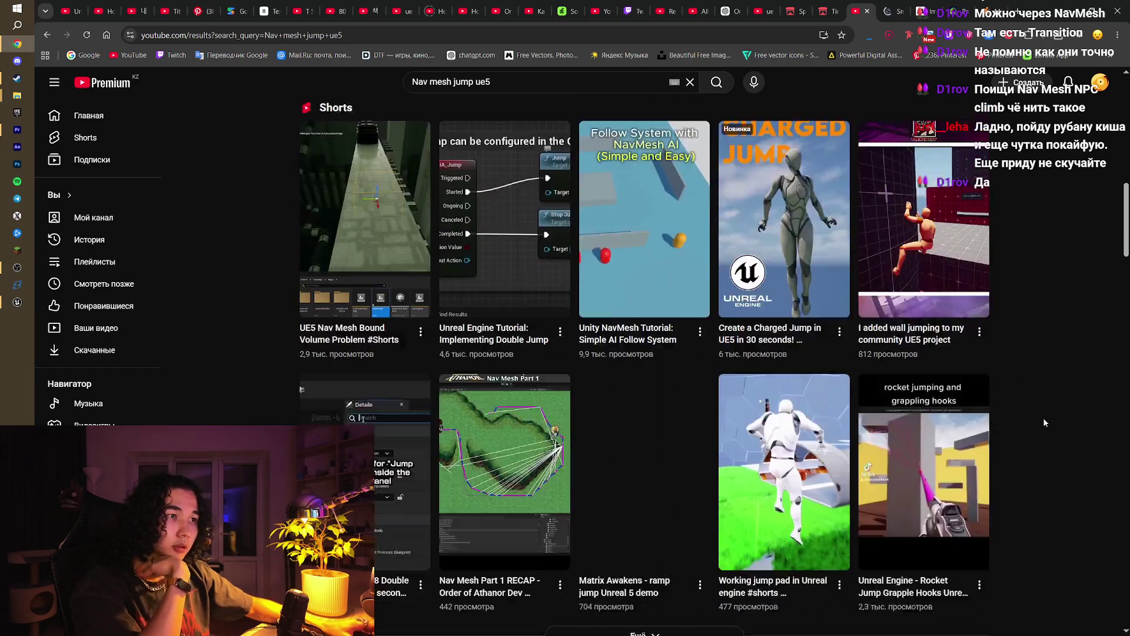
{"action": "scroll", "coordinate": [1044, 423], "scroll_direction": "down", "scroll_amount": 8}
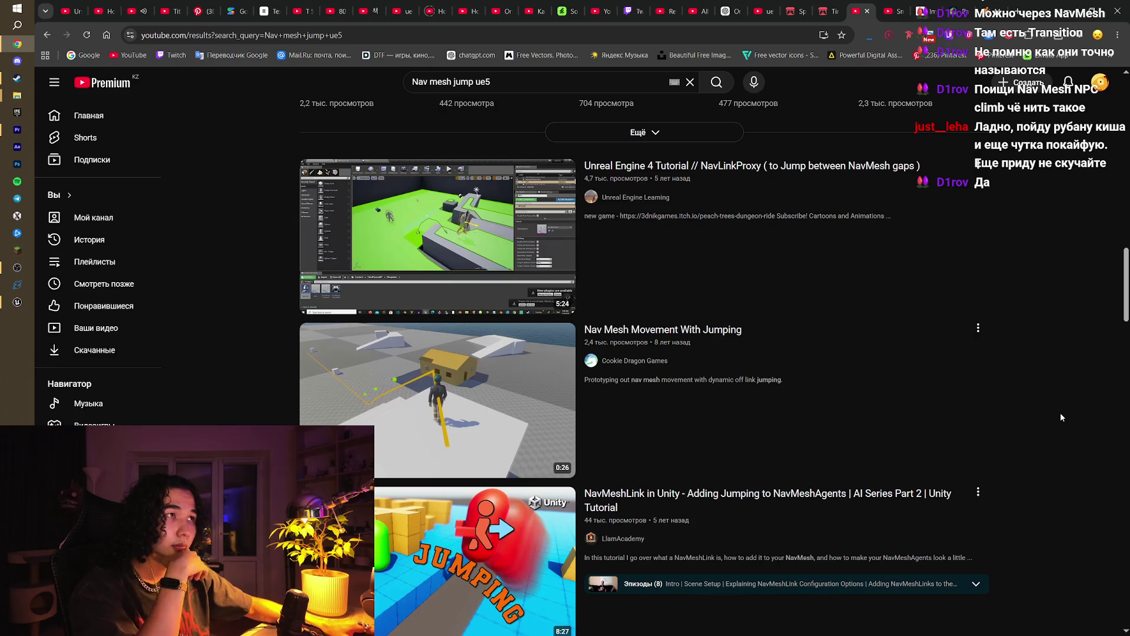
{"action": "scroll", "coordinate": [1060, 414], "scroll_direction": "down", "scroll_amount": 4}
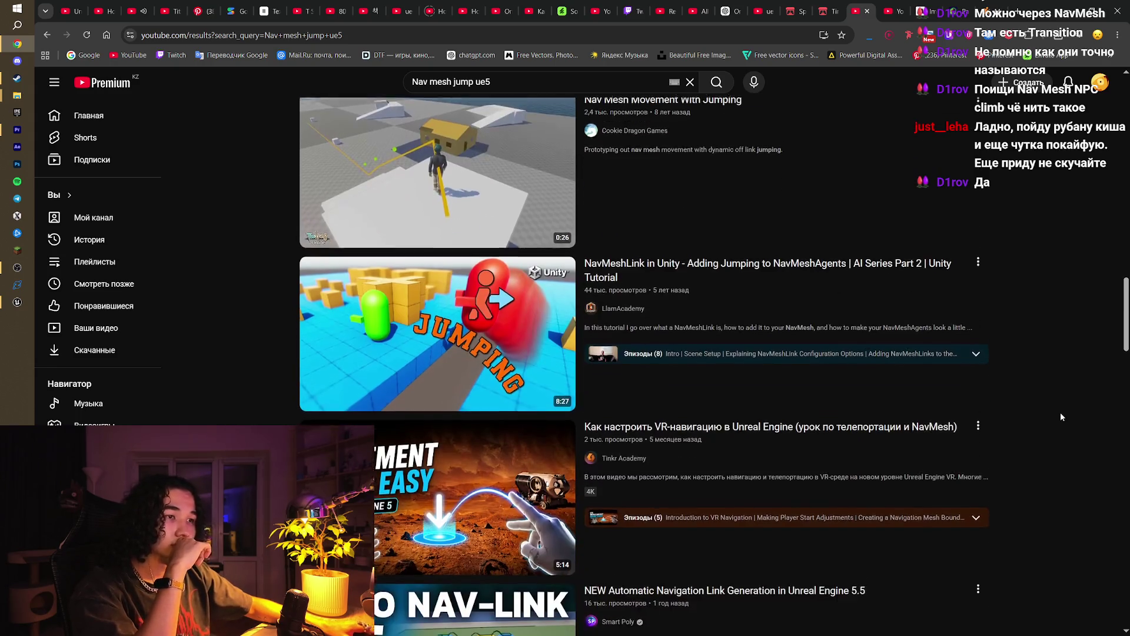
{"action": "scroll", "coordinate": [1061, 417], "scroll_direction": "down", "scroll_amount": 9}
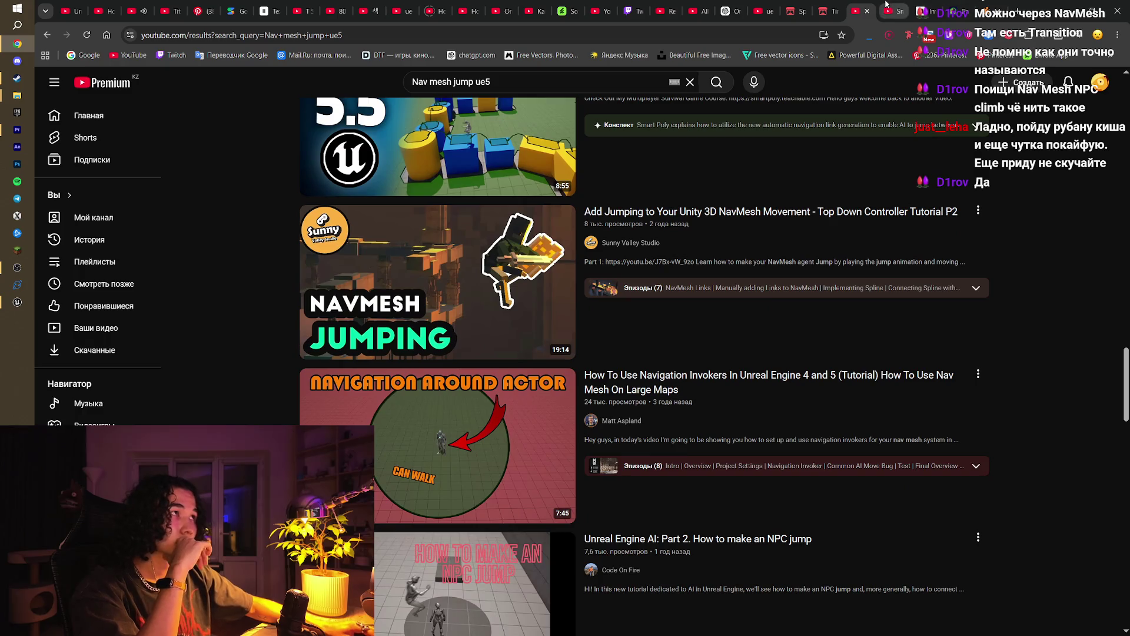
{"action": "left_click", "coordinate": [887, 11]}
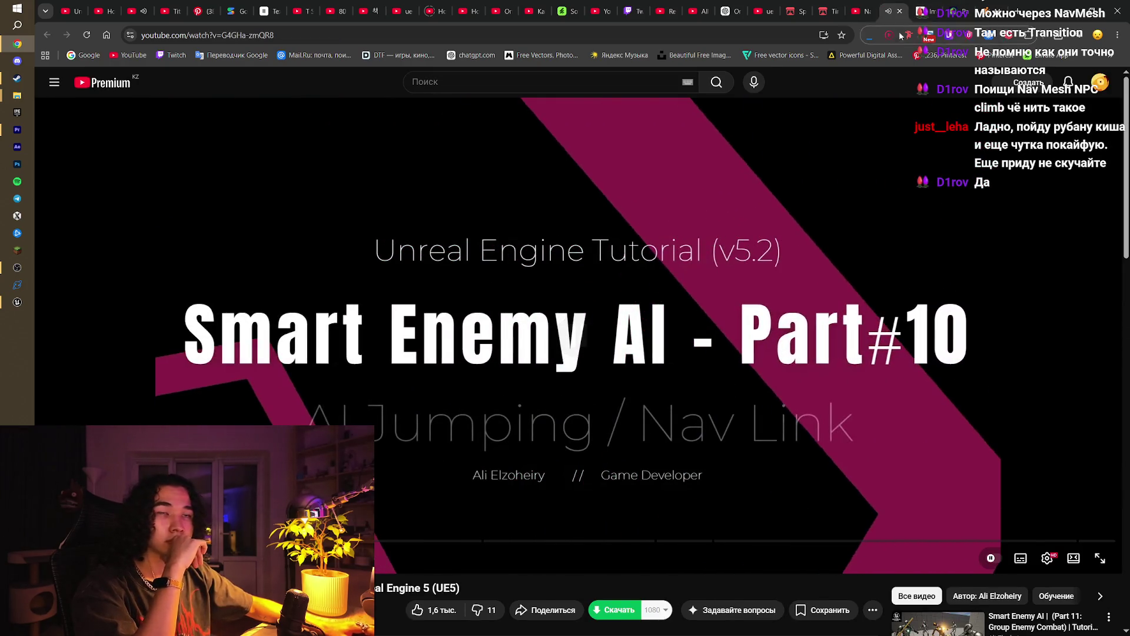
{"action": "left_click", "coordinate": [927, 11]}
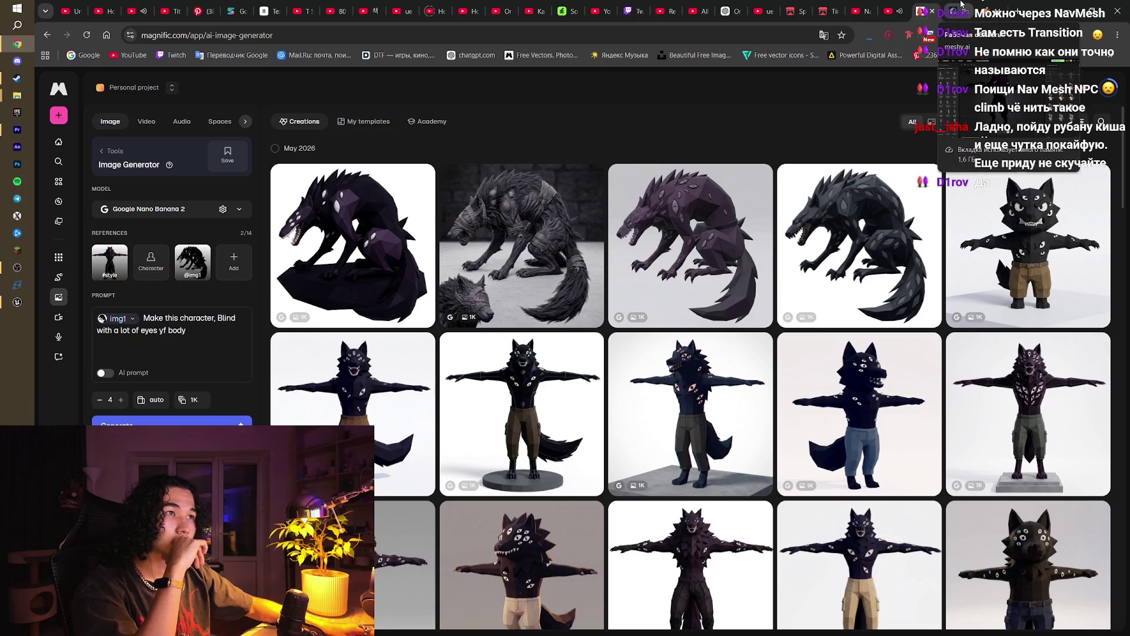
Step: Add a past wolf render as reference img2, point the prompt to it, and remove img1
{"action": "mouse_move", "coordinate": [201, 257]}
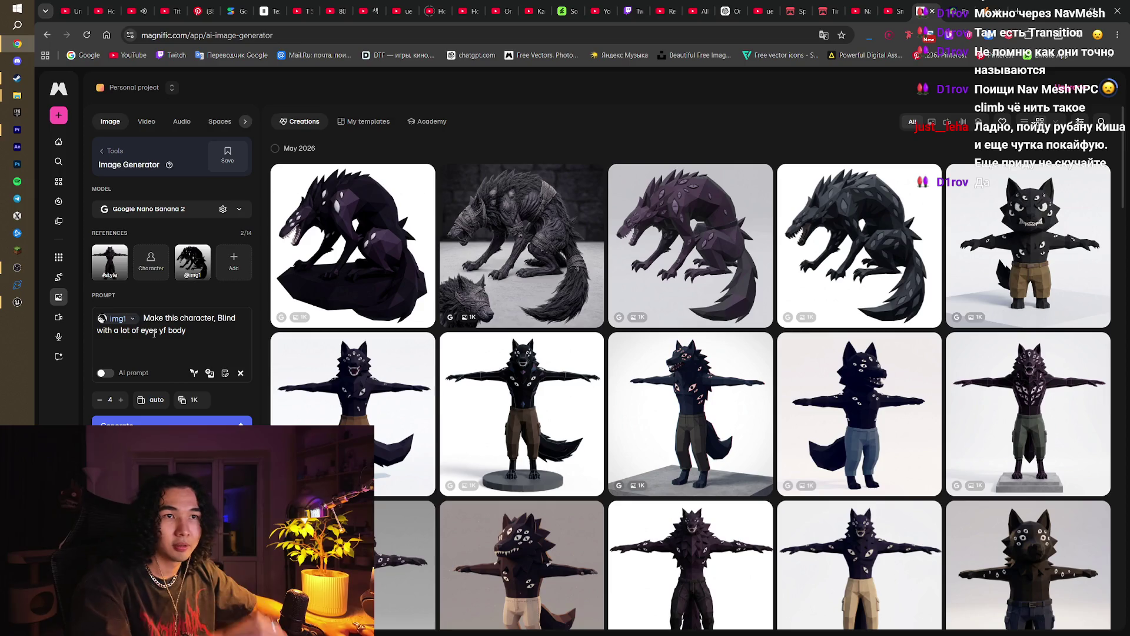
{"action": "left_click", "coordinate": [132, 318]}
{"action": "left_click", "coordinate": [206, 321]}
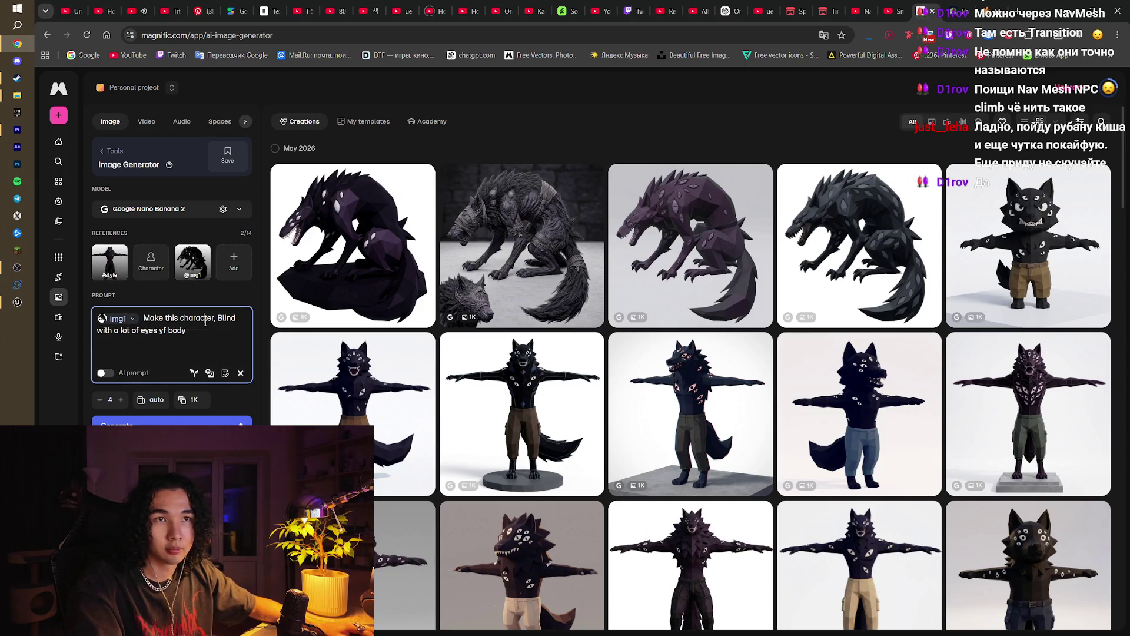
{"action": "left_click", "coordinate": [128, 317]}
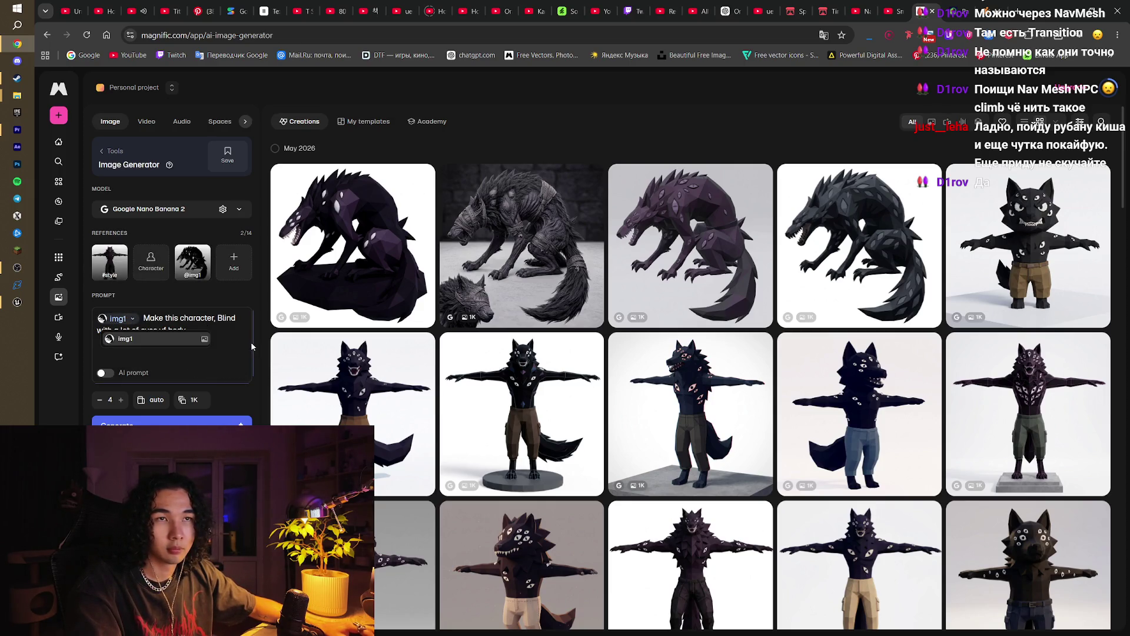
{"action": "left_click", "coordinate": [232, 270]}
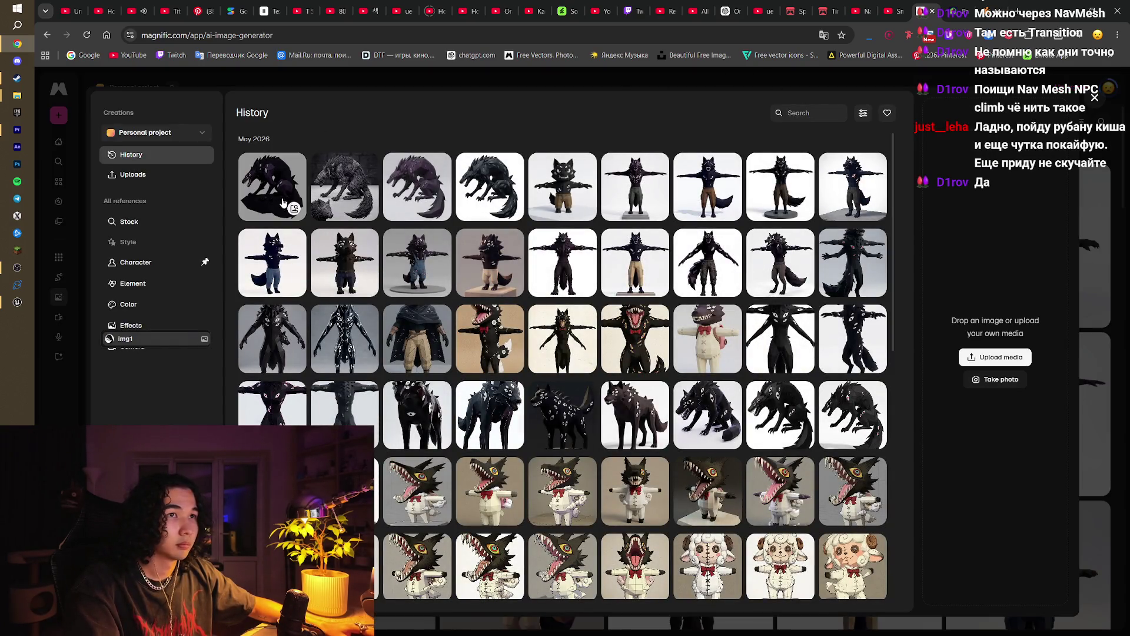
{"action": "left_click", "coordinate": [554, 260]}
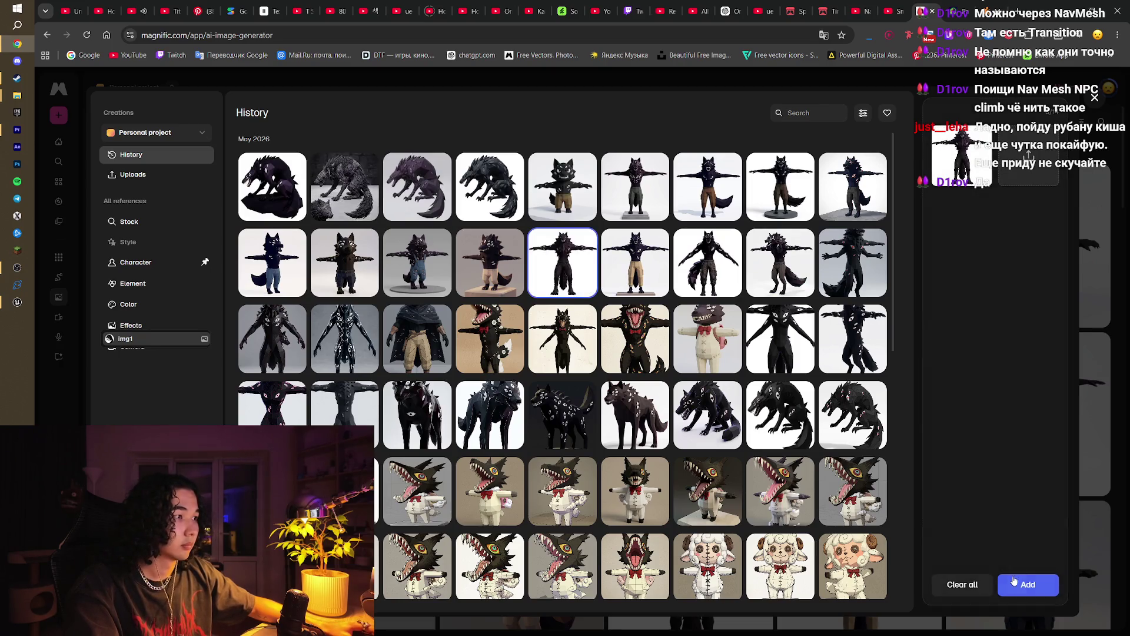
{"action": "left_click", "coordinate": [1028, 584]}
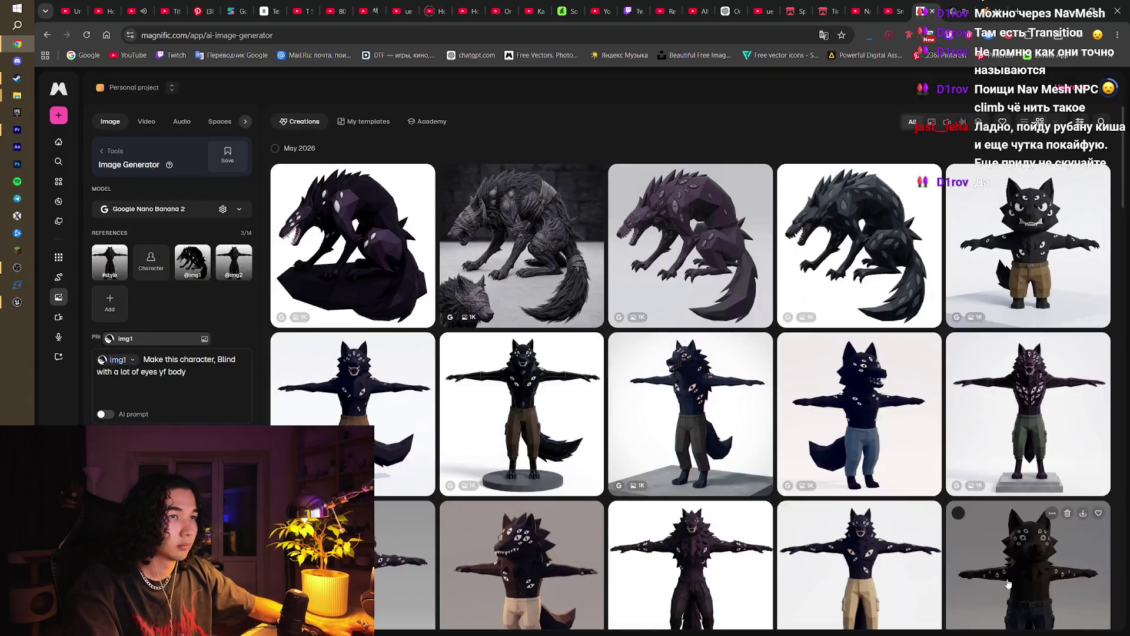
{"action": "left_click", "coordinate": [133, 360]}
{"action": "left_click", "coordinate": [135, 396]}
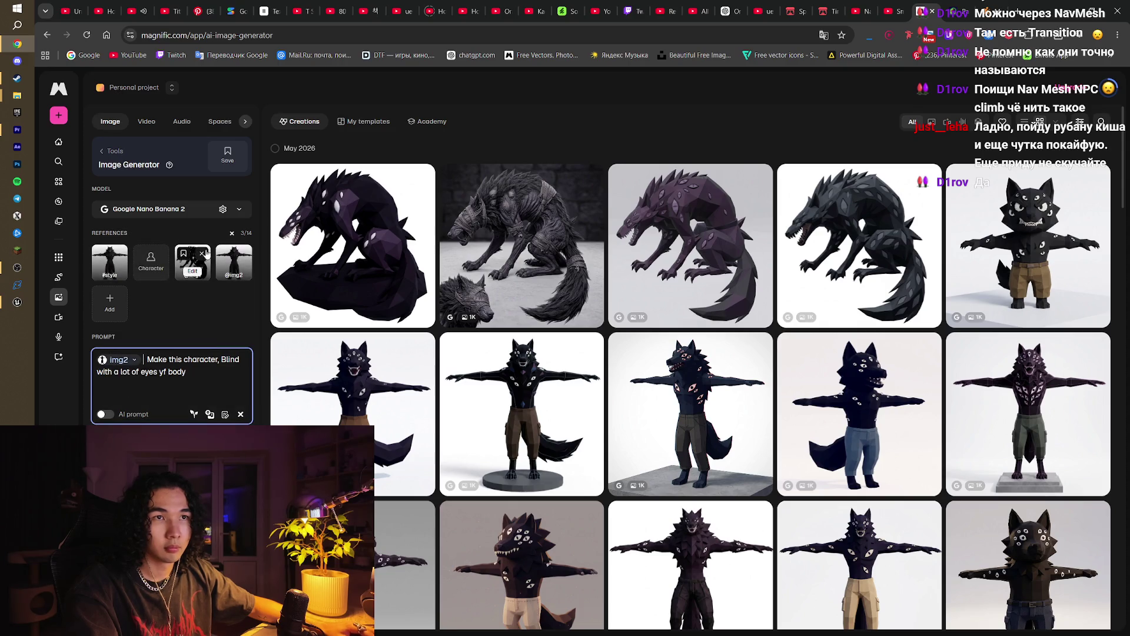
{"action": "left_click", "coordinate": [202, 254]}
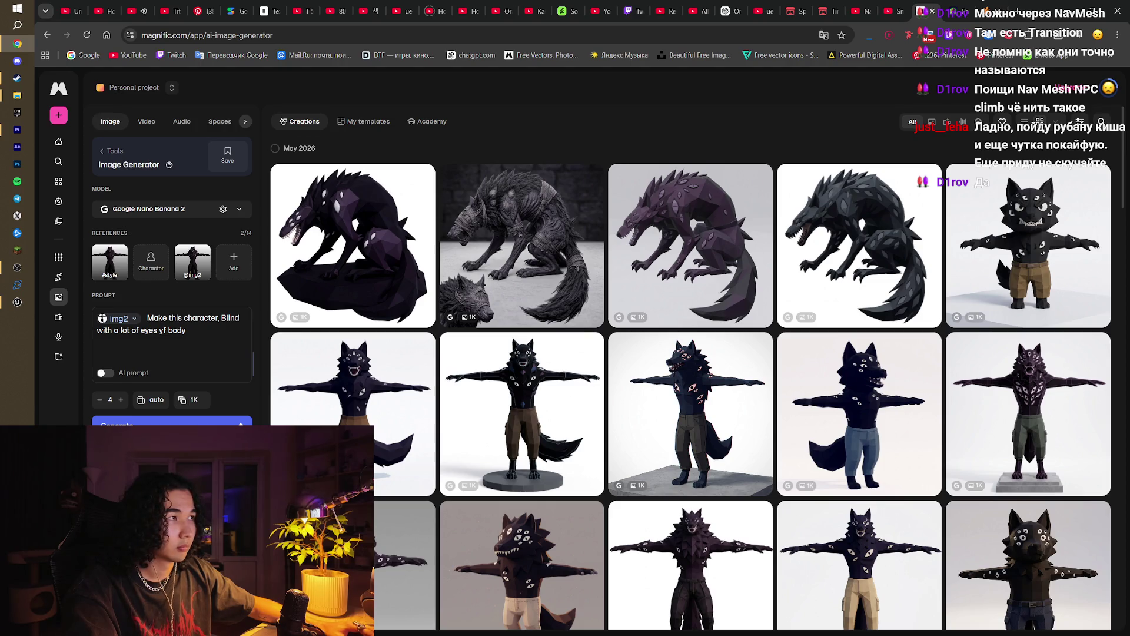
Step: Correct the prompt typos so it reads 'Blind, with a lot of eyes on body'
{"action": "mouse_move", "coordinate": [187, 349]}
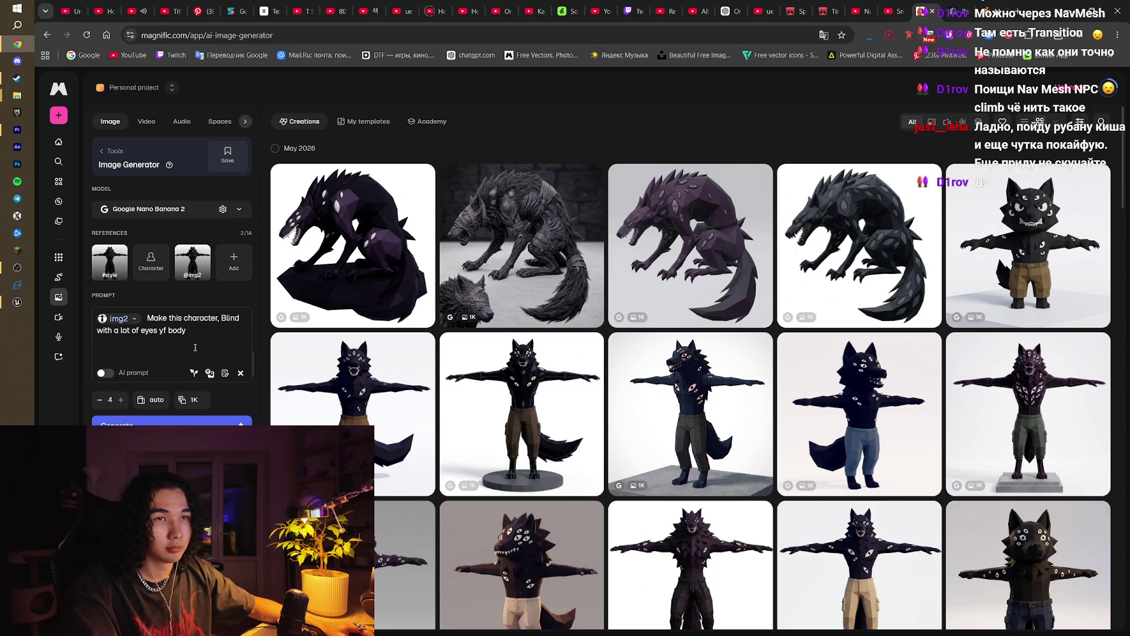
{"action": "left_click", "coordinate": [208, 329]}
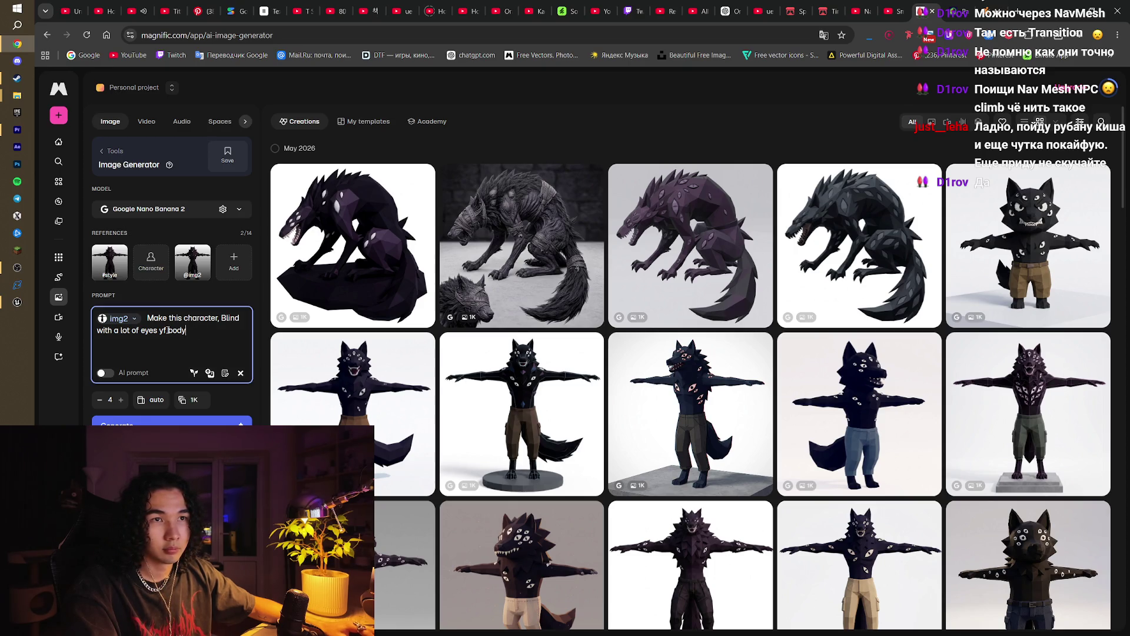
{"action": "key", "text": "BackSpace"}
{"action": "key", "text": "BackSpace"}
{"action": "type", "text": "o"}
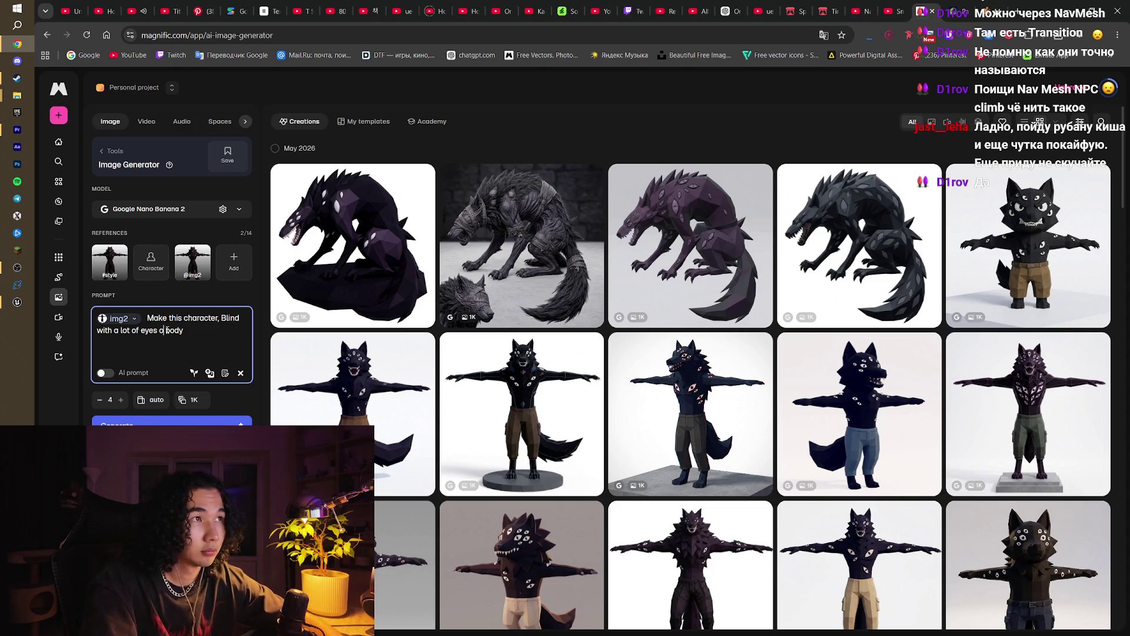
{"action": "type", "text": "n"}
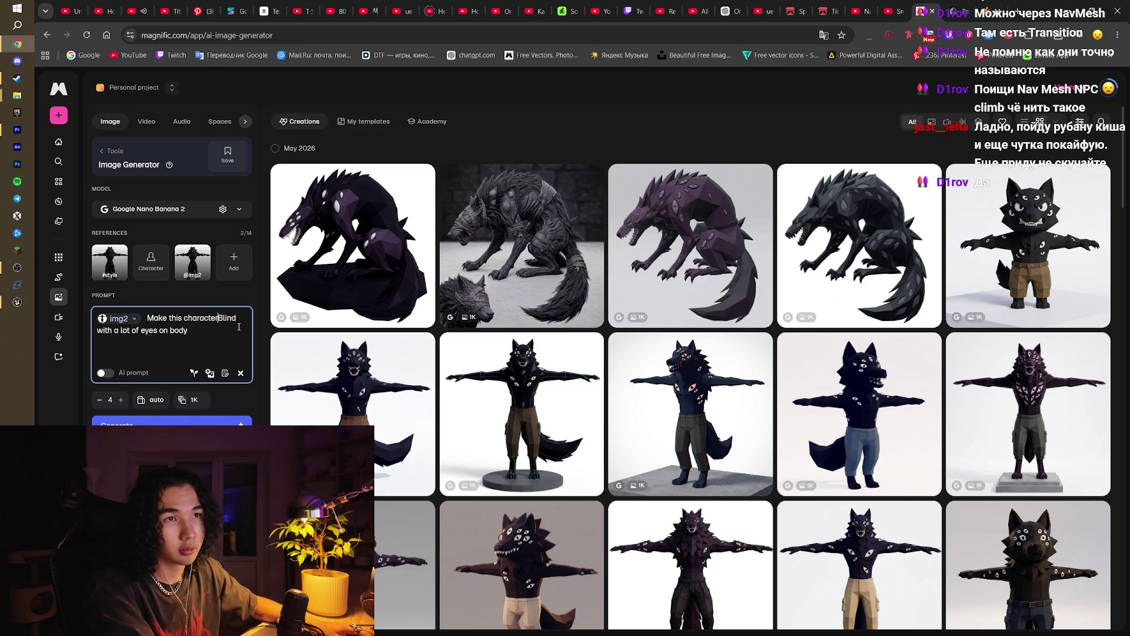
{"action": "key", "text": "Delete"}
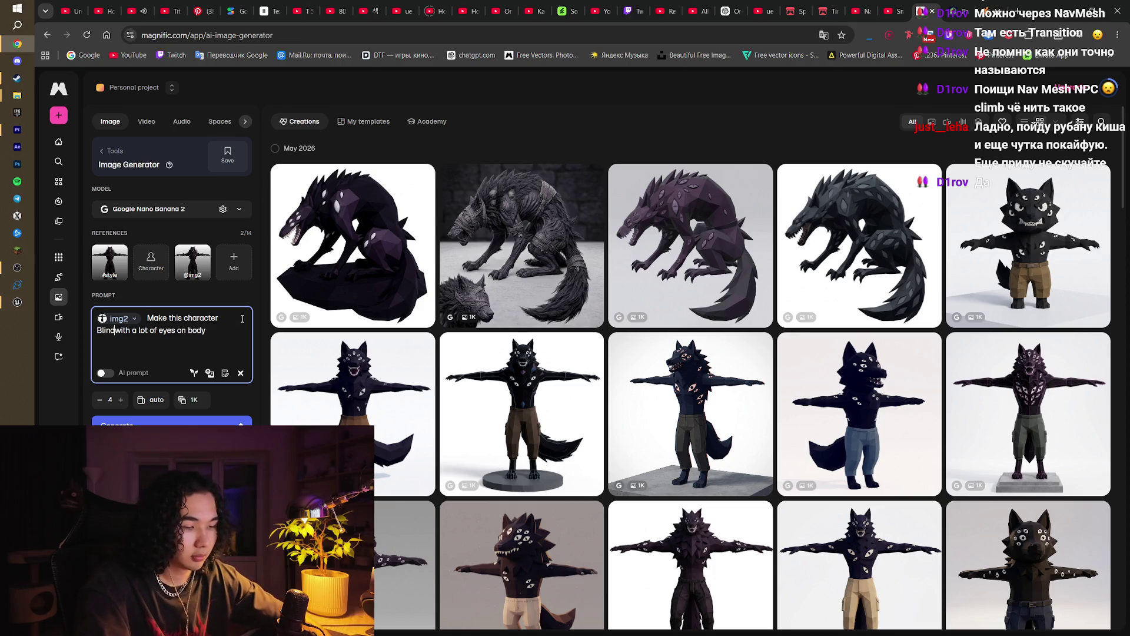
{"action": "type", "text": ","}
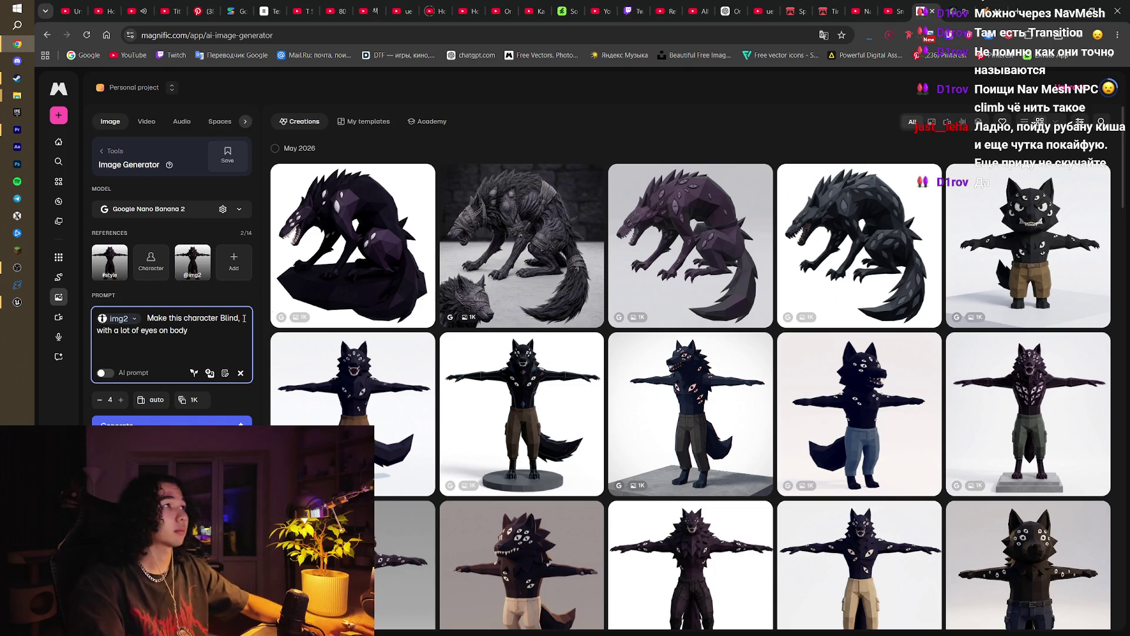
{"action": "key", "text": "ctrl+t"}
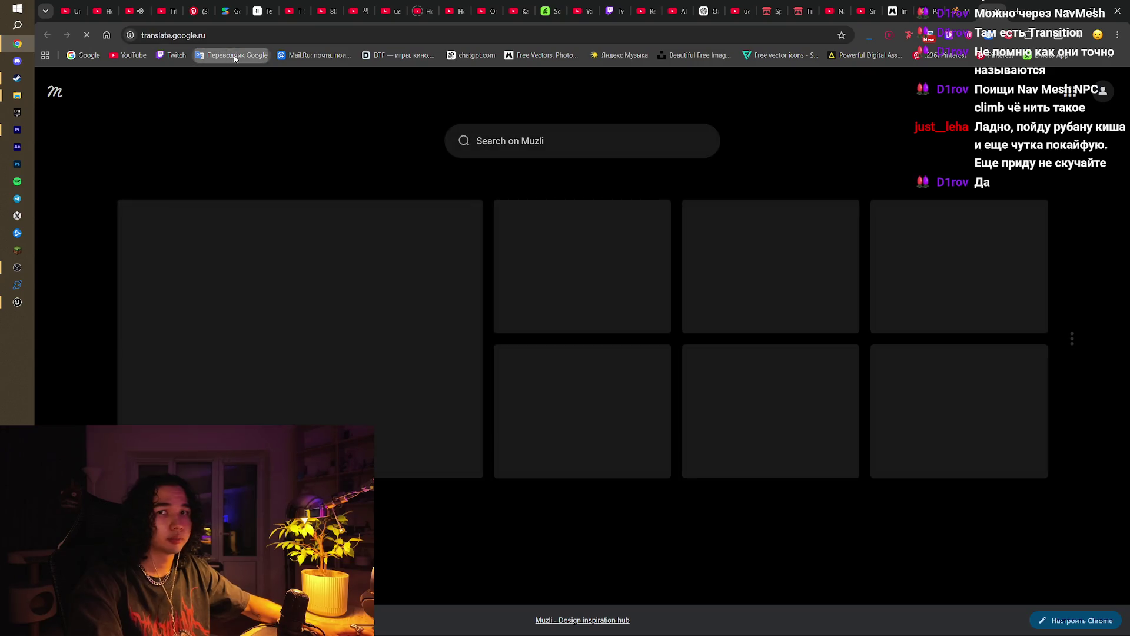
Step: Translate the Russian word 'завязанные' to 'tied' in Google Translate, then return to Magnific
{"action": "left_click", "coordinate": [231, 55]}
{"action": "type", "text": "зав"}
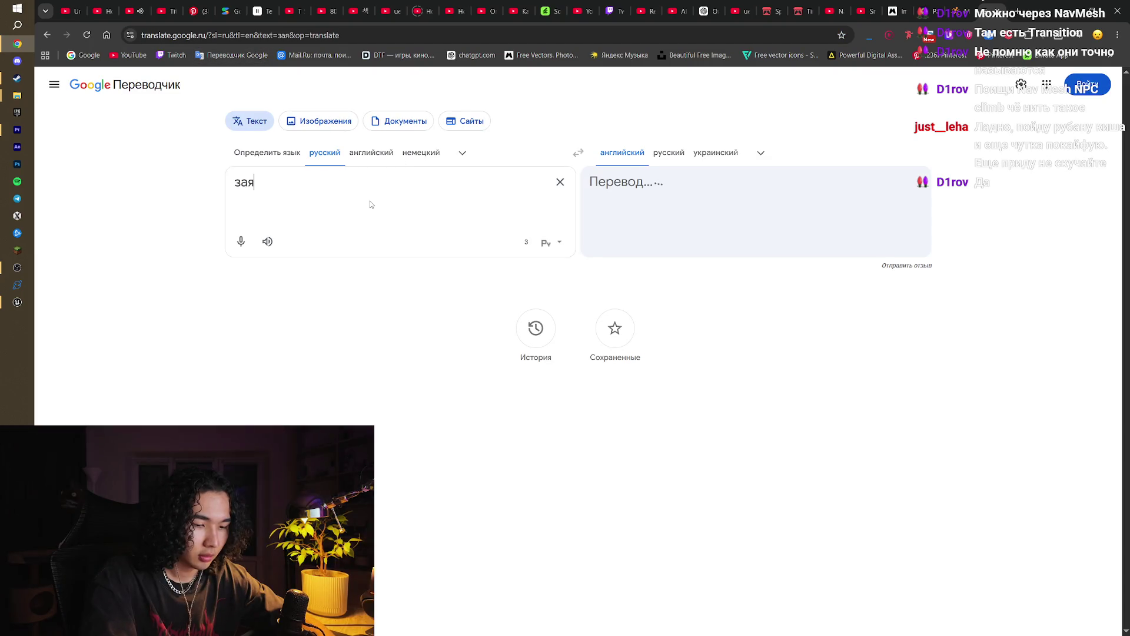
{"action": "key", "text": "BackSpace"}
{"action": "type", "text": "вязанные"}
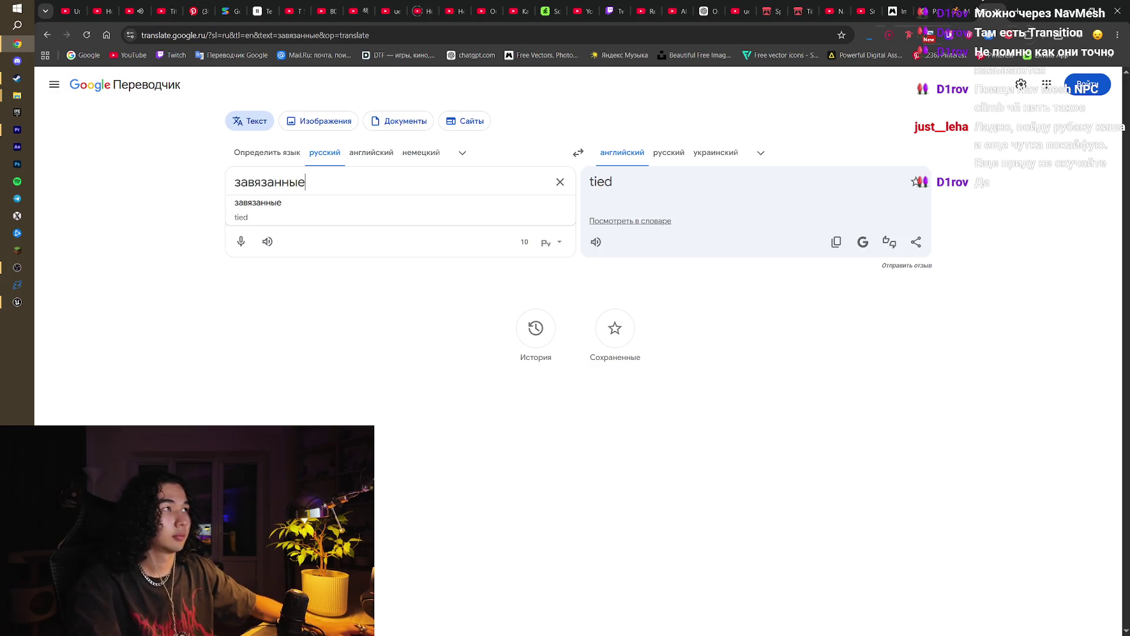
{"action": "left_click", "coordinate": [950, 8]}
{"action": "left_click", "coordinate": [897, 8]}
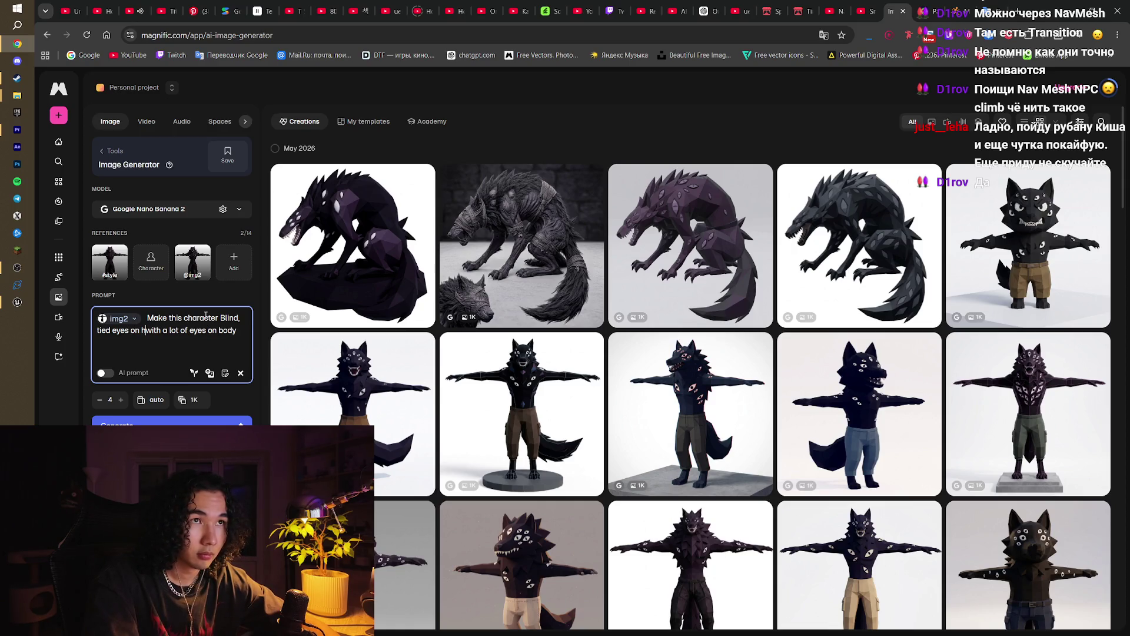
Step: Finish the prompt with 'tied eyes on head' and resume the Smart Enemy AI tutorial
{"action": "key", "text": "BackSpace"}
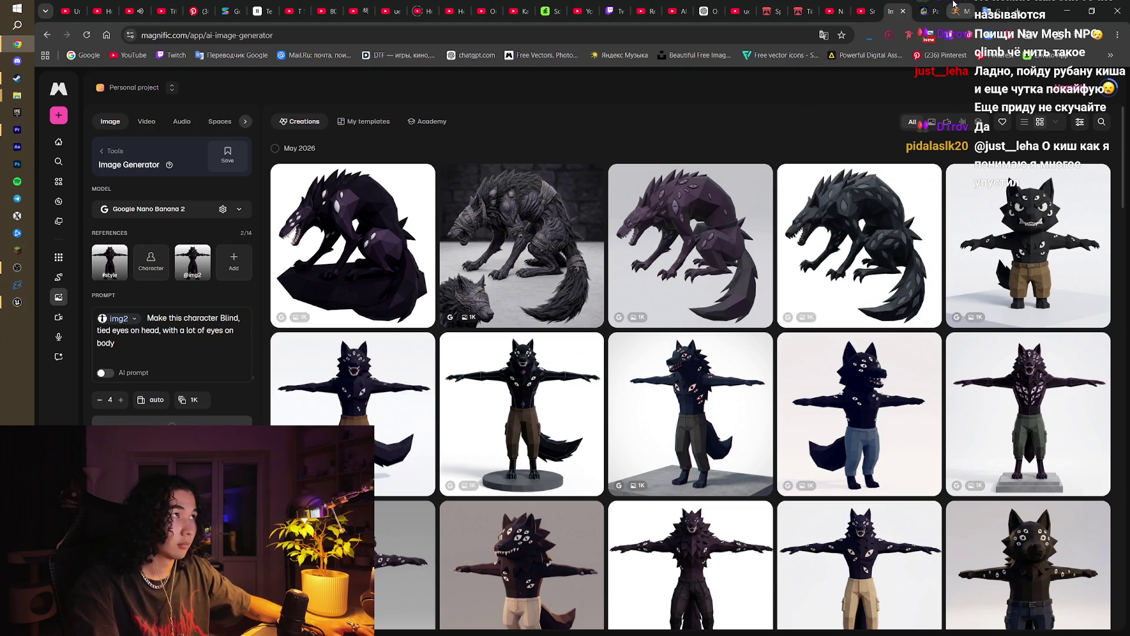
{"action": "left_click", "coordinate": [864, 4]}
{"action": "key", "text": "space"}
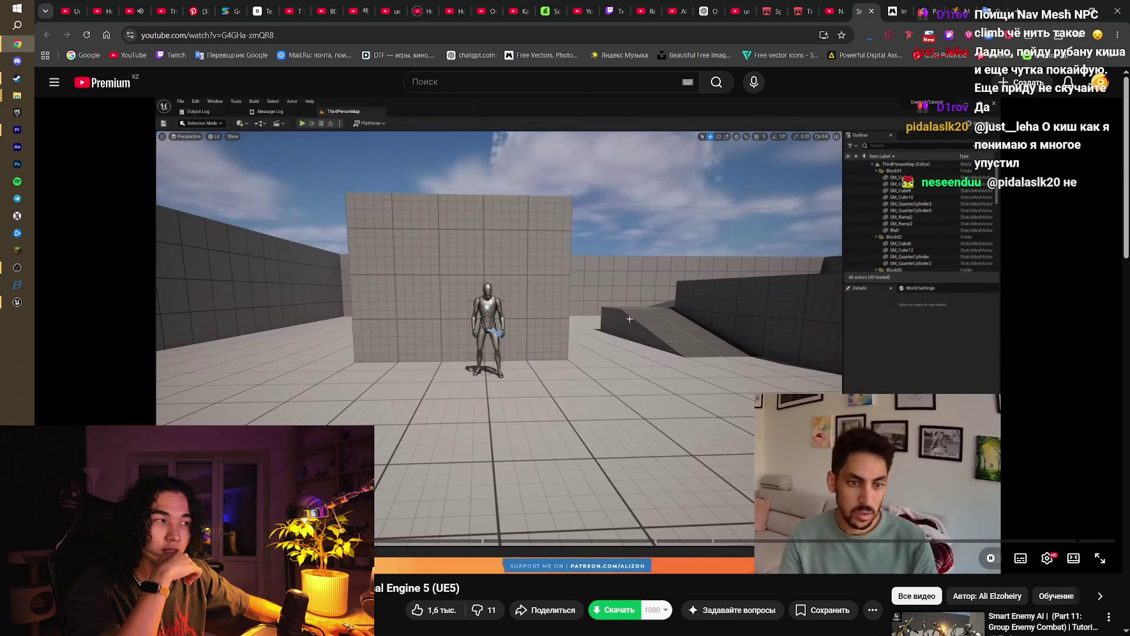
Step: Seek forward through the Smart Enemy AI tutorial to the nav link jumping part and watch fullscreen
{"action": "left_click", "coordinate": [107, 540]}
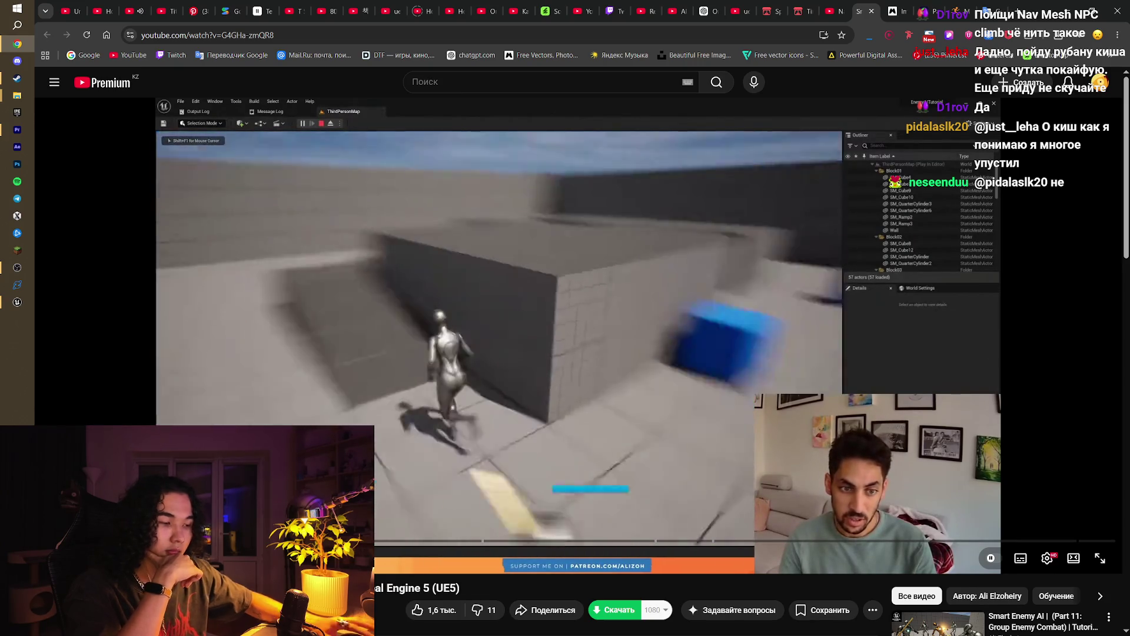
{"action": "key", "text": "Right"}
{"action": "key", "text": "Right"}
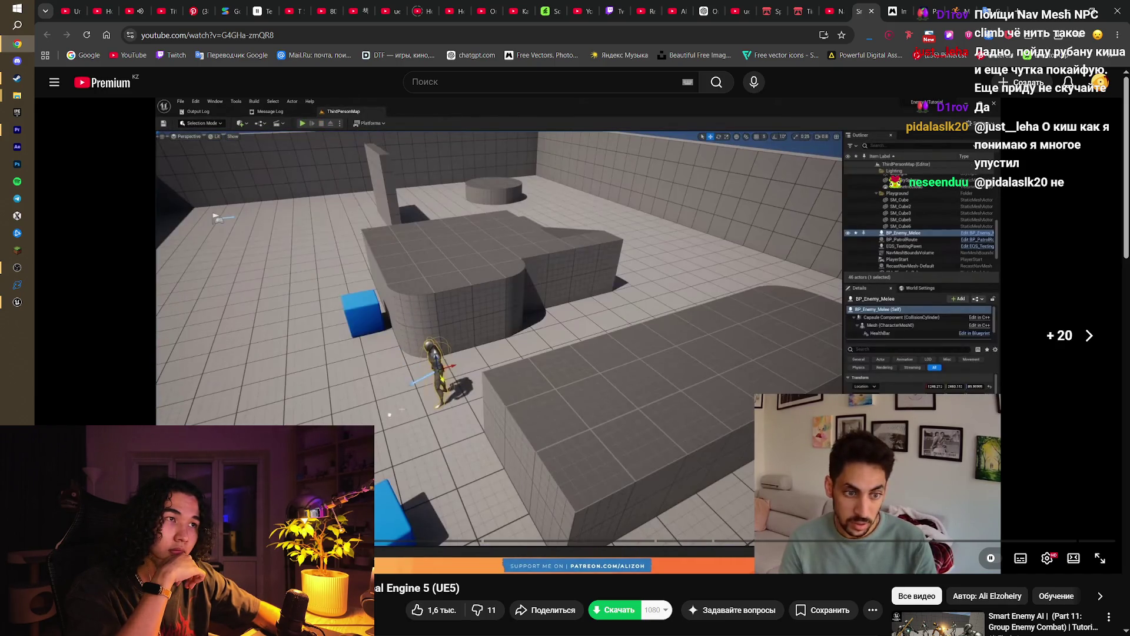
{"action": "key", "text": "Right"}
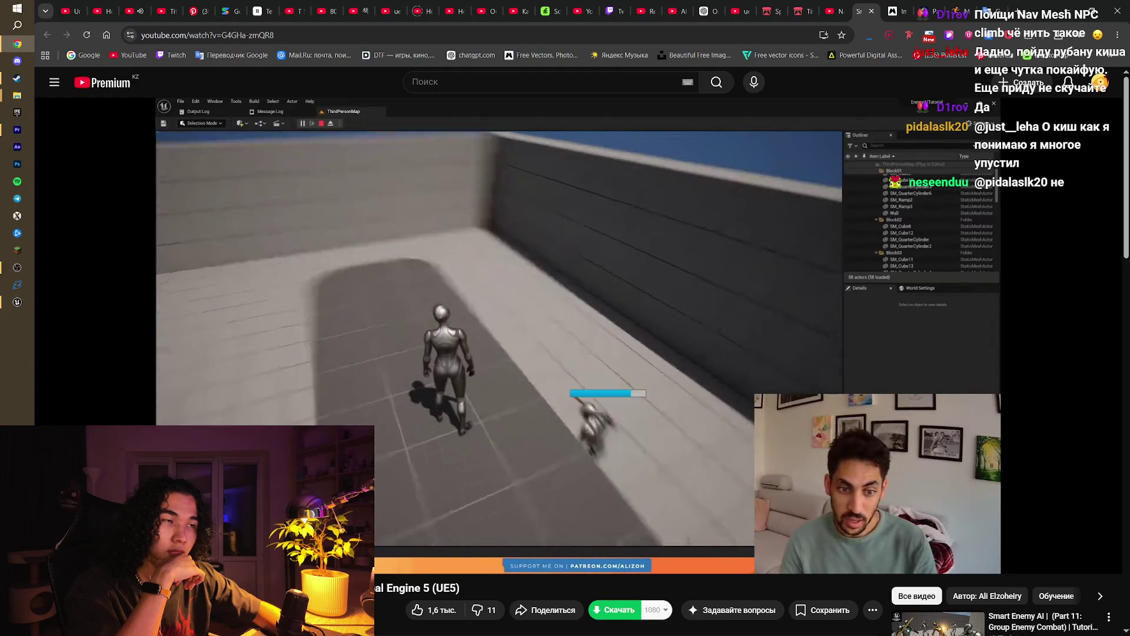
{"action": "key", "text": "Right"}
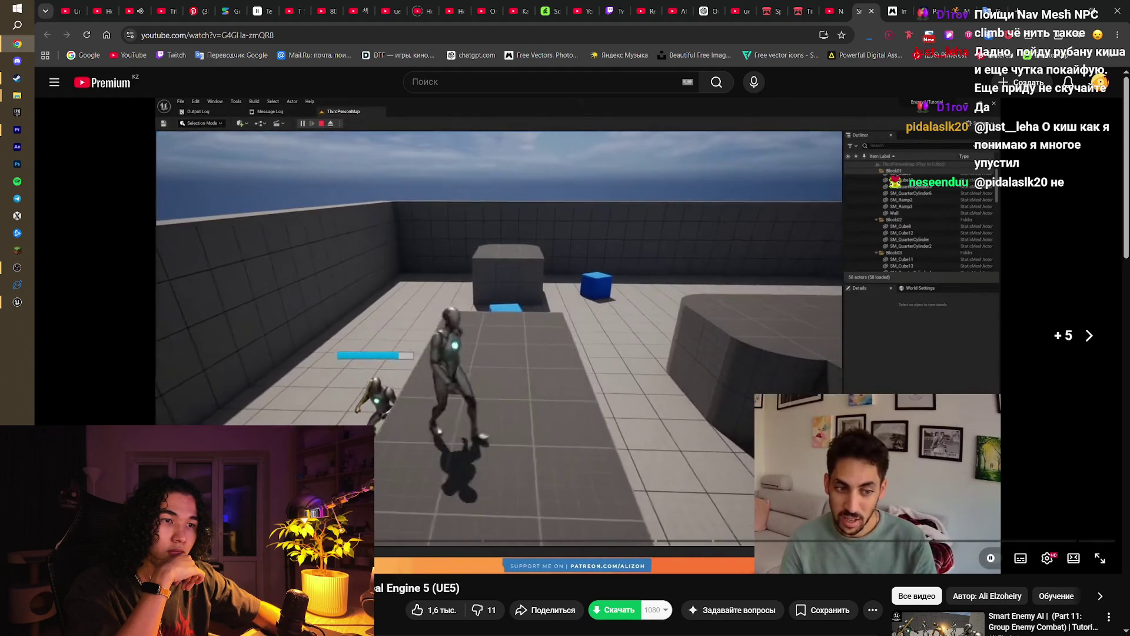
{"action": "key", "text": "Right"}
{"action": "key", "text": "Right"}
{"action": "key", "text": "Right"}
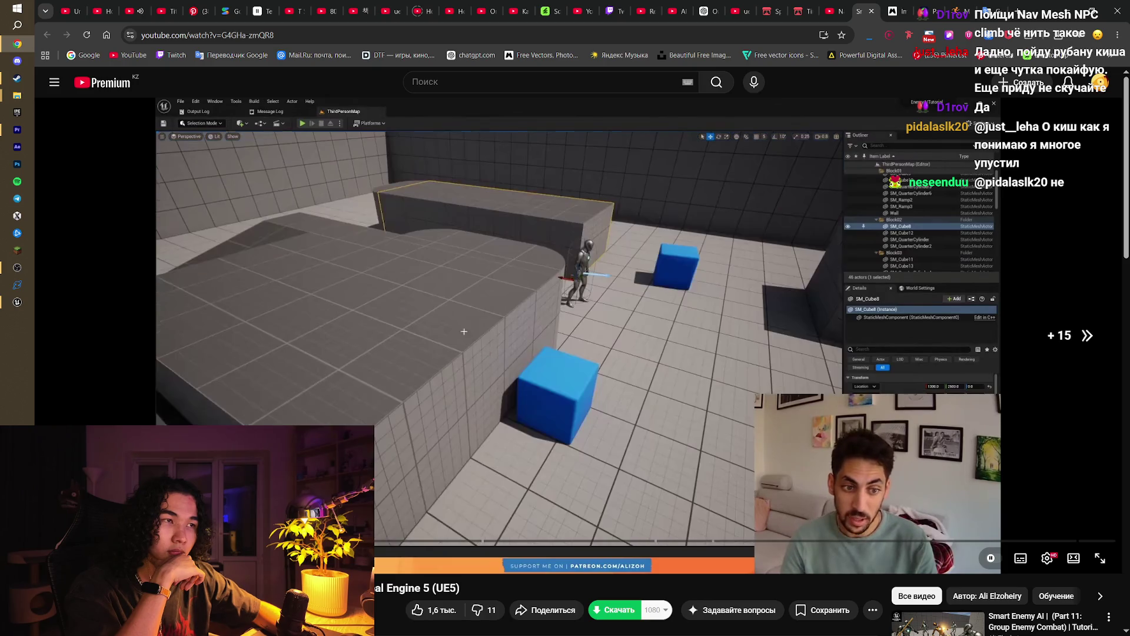
{"action": "key", "text": "Right"}
{"action": "key", "text": "Right"}
{"action": "key", "text": "Right"}
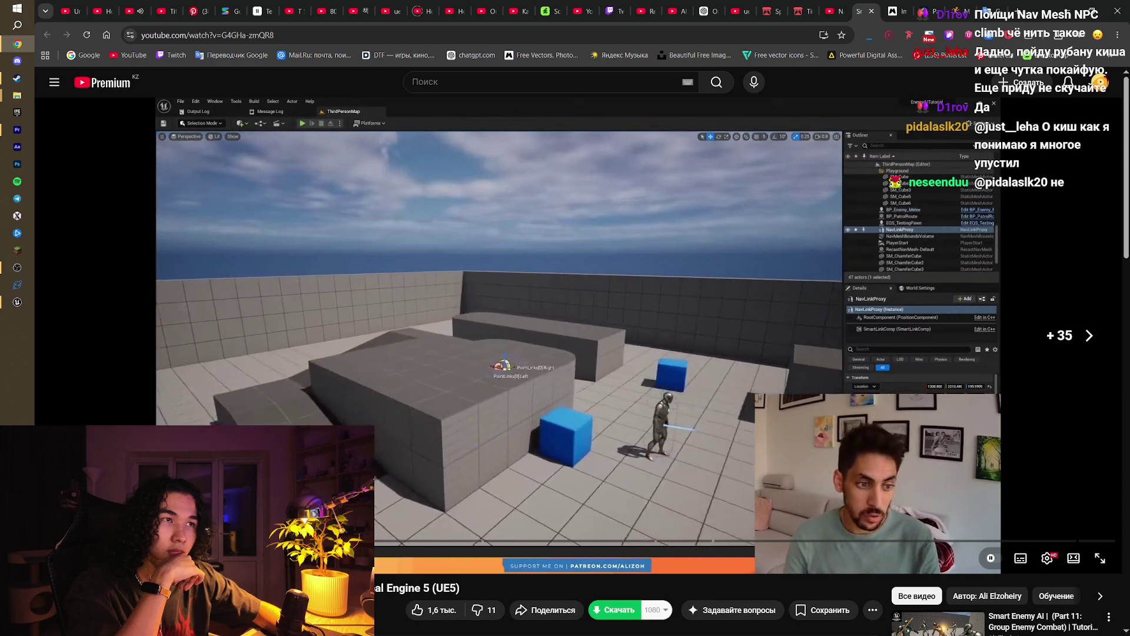
{"action": "key", "text": "Right"}
{"action": "key", "text": "Right"}
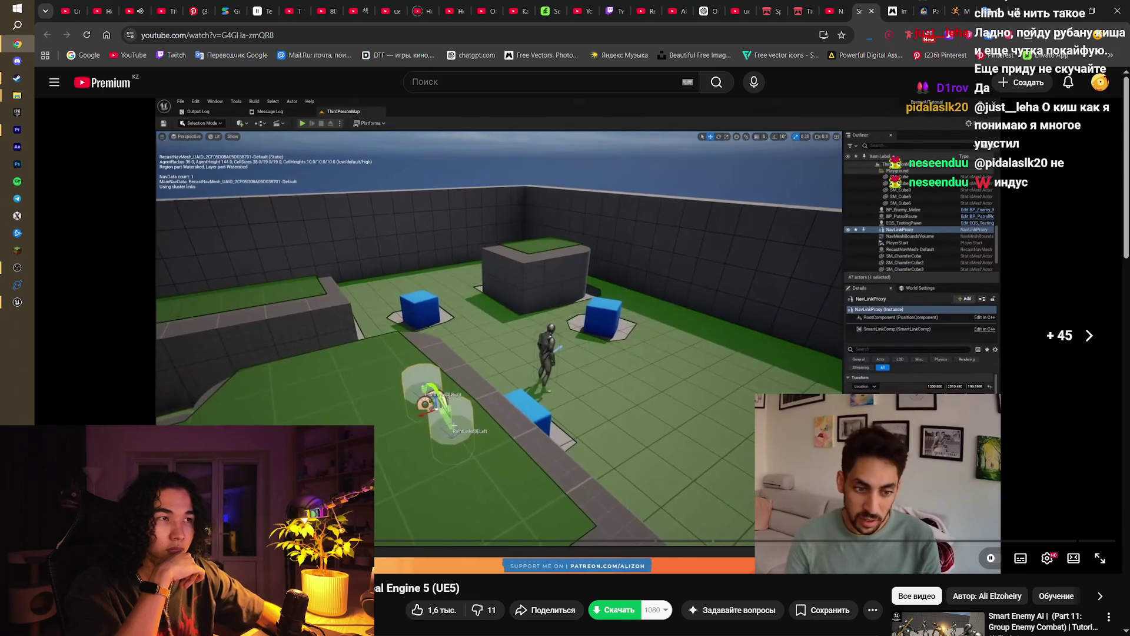
{"action": "key", "text": "Right"}
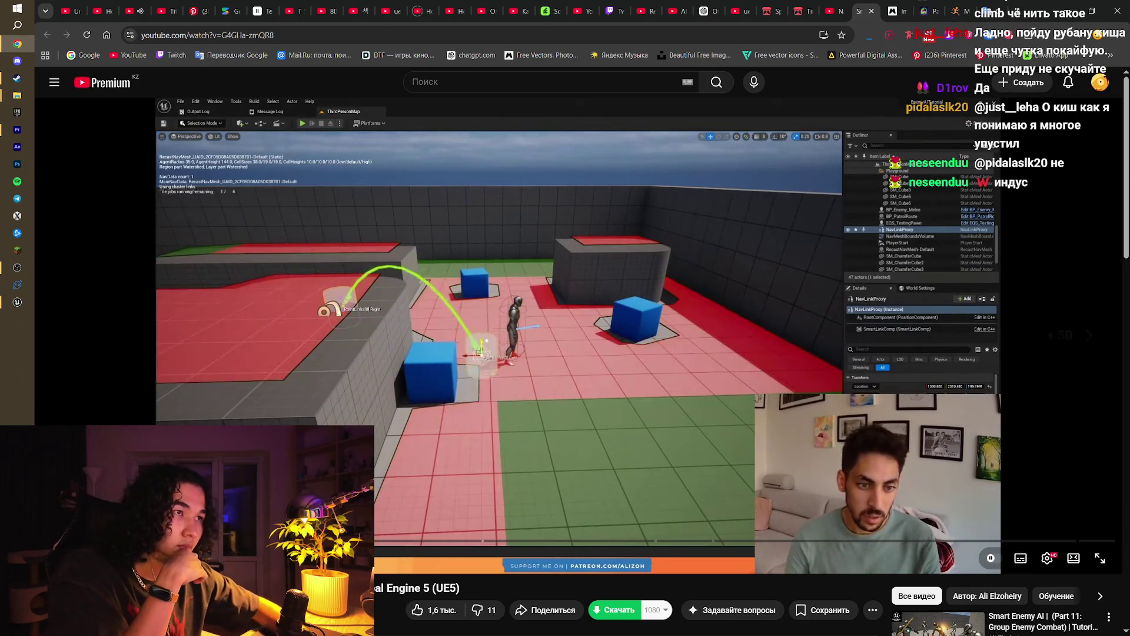
{"action": "double_click", "coordinate": [517, 439]}
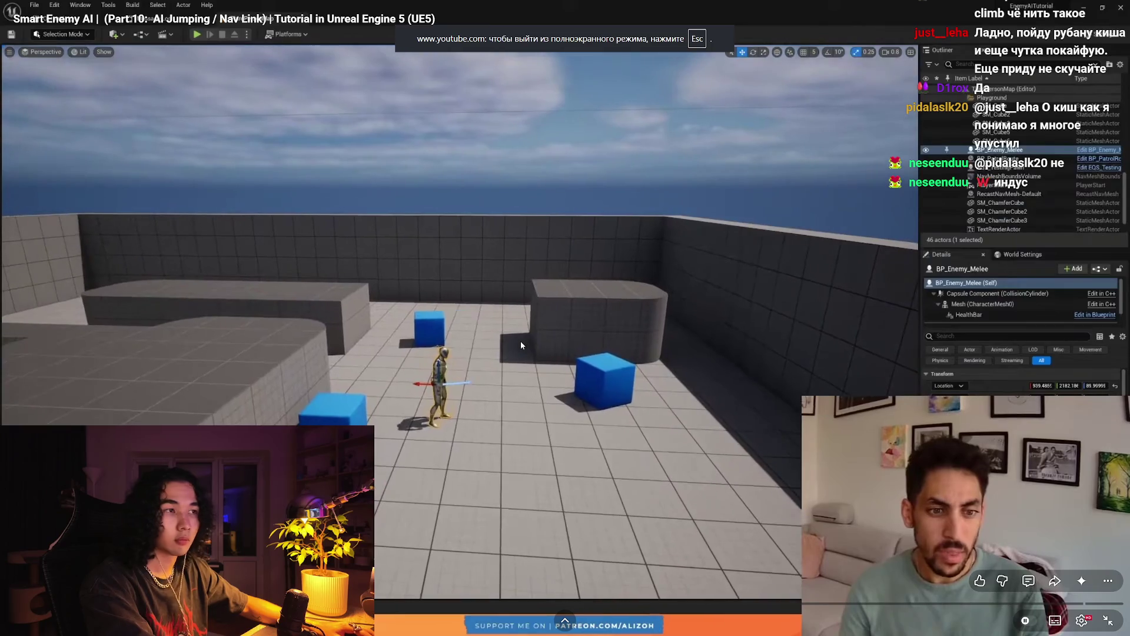
Step: Pause, rewind and skip ahead through the tutorial to the AI jumping demo
{"action": "left_click", "coordinate": [630, 317]}
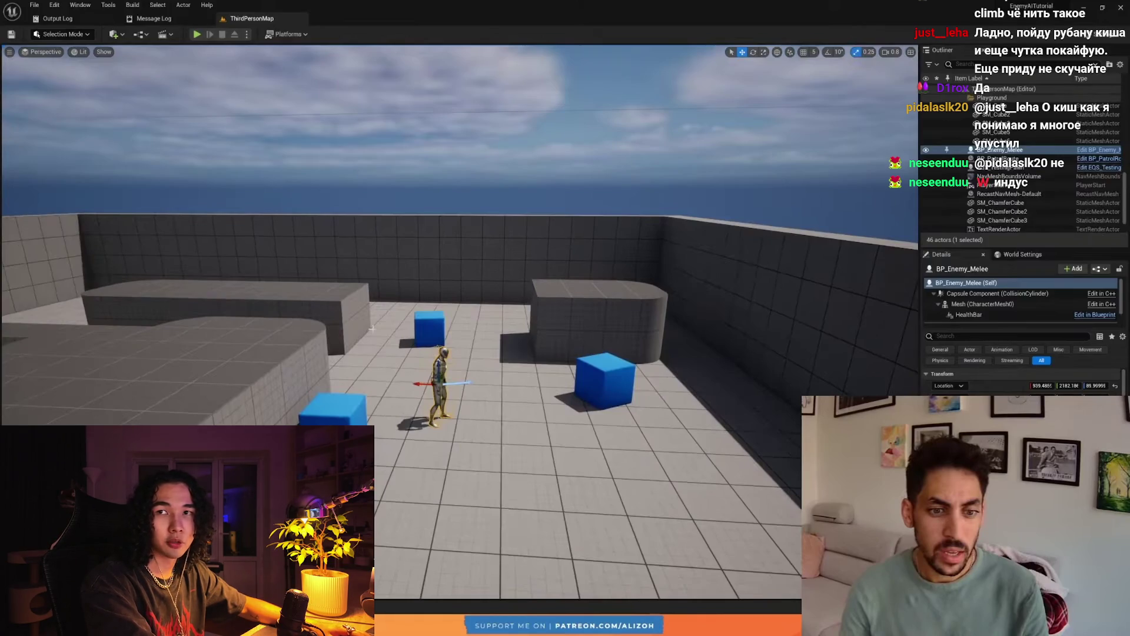
{"action": "left_click", "coordinate": [688, 331]}
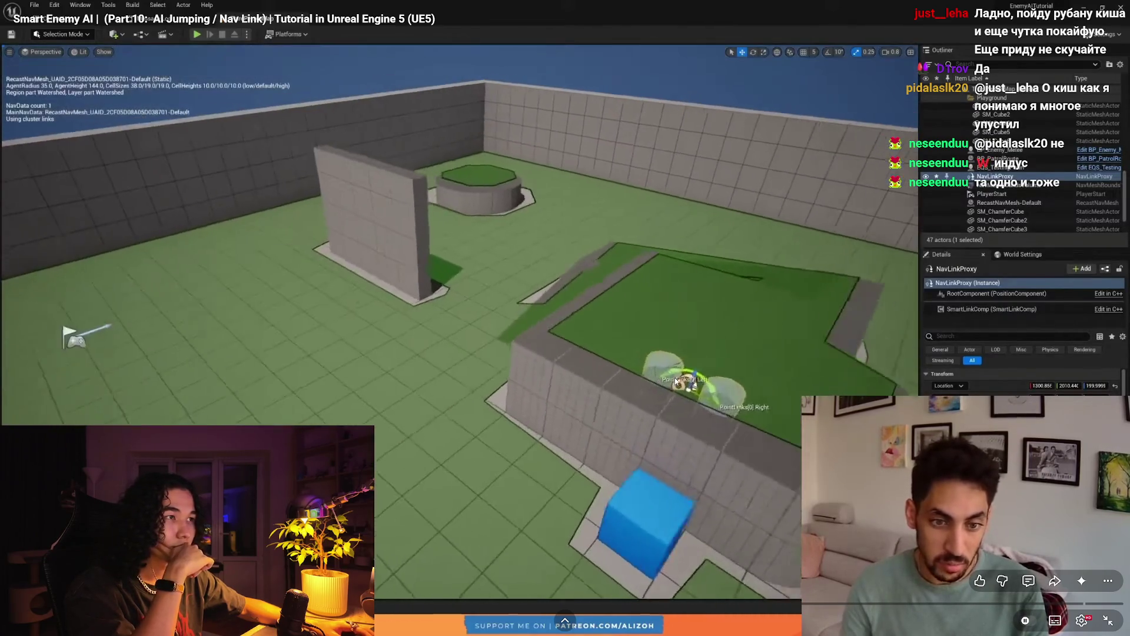
{"action": "left_click", "coordinate": [669, 365]}
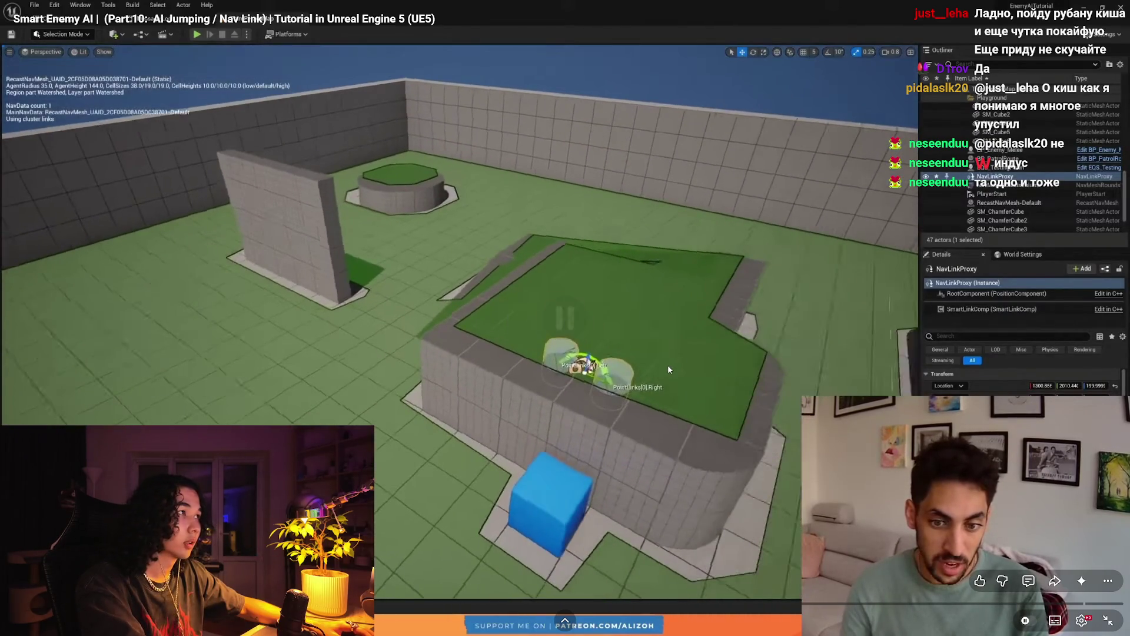
{"action": "key", "text": "j"}
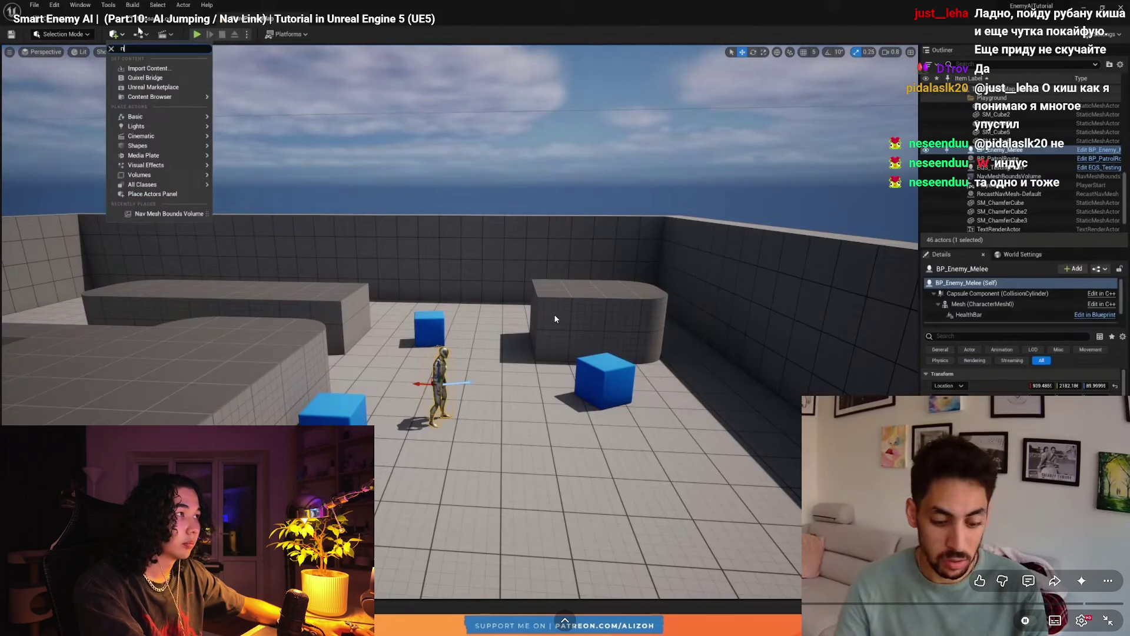
{"action": "key", "text": "Right"}
{"action": "key", "text": "Right"}
{"action": "key", "text": "Right"}
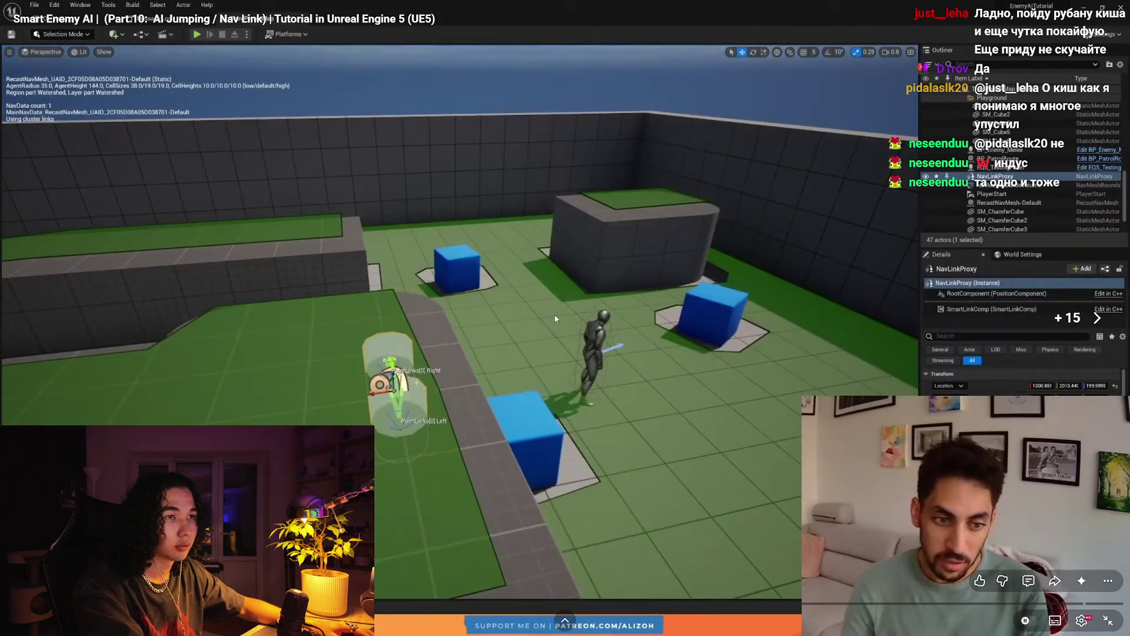
{"action": "key", "text": "Right"}
{"action": "key", "text": "Right"}
{"action": "key", "text": "Right"}
{"action": "key", "text": "Right"}
{"action": "key", "text": "Right"}
{"action": "key", "text": "Right"}
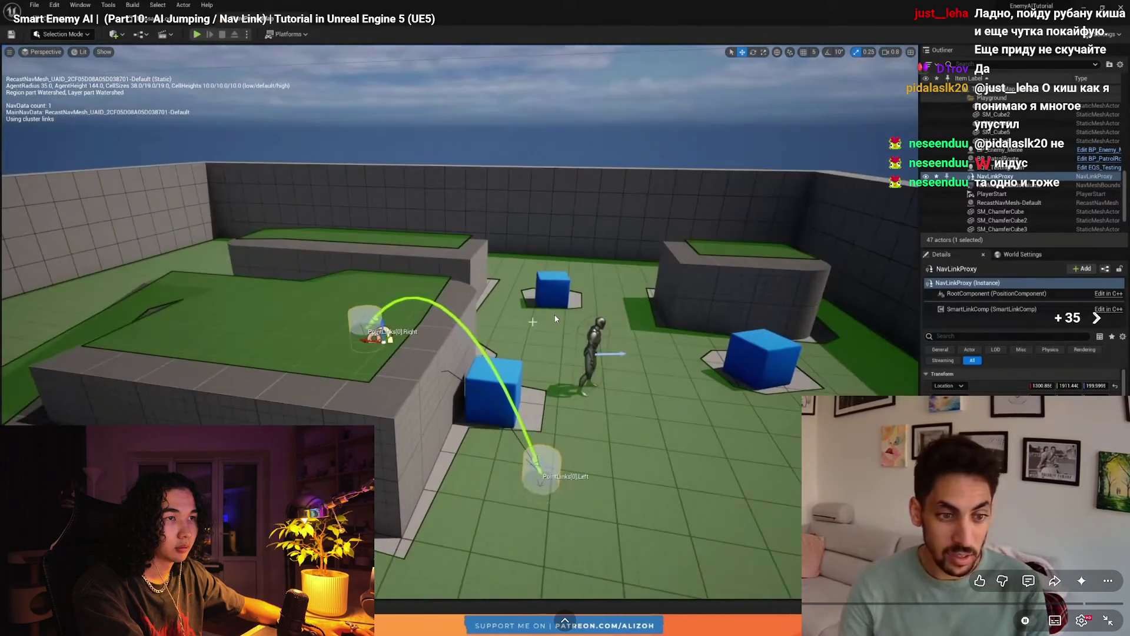
{"action": "key", "text": "Right"}
{"action": "key", "text": "Right"}
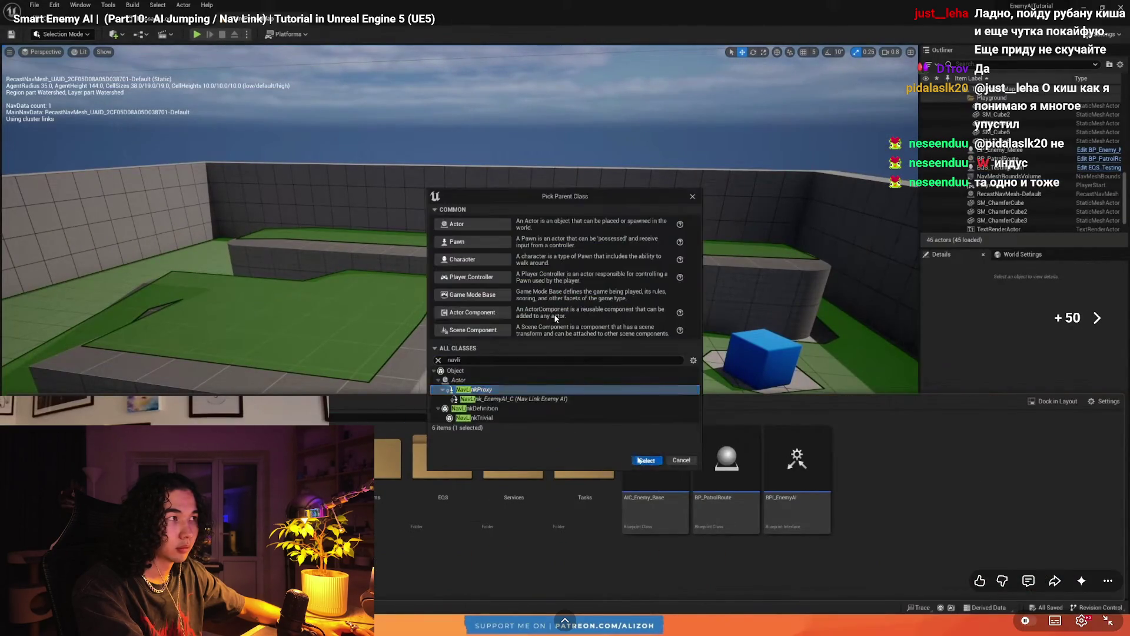
{"action": "key", "text": "Right"}
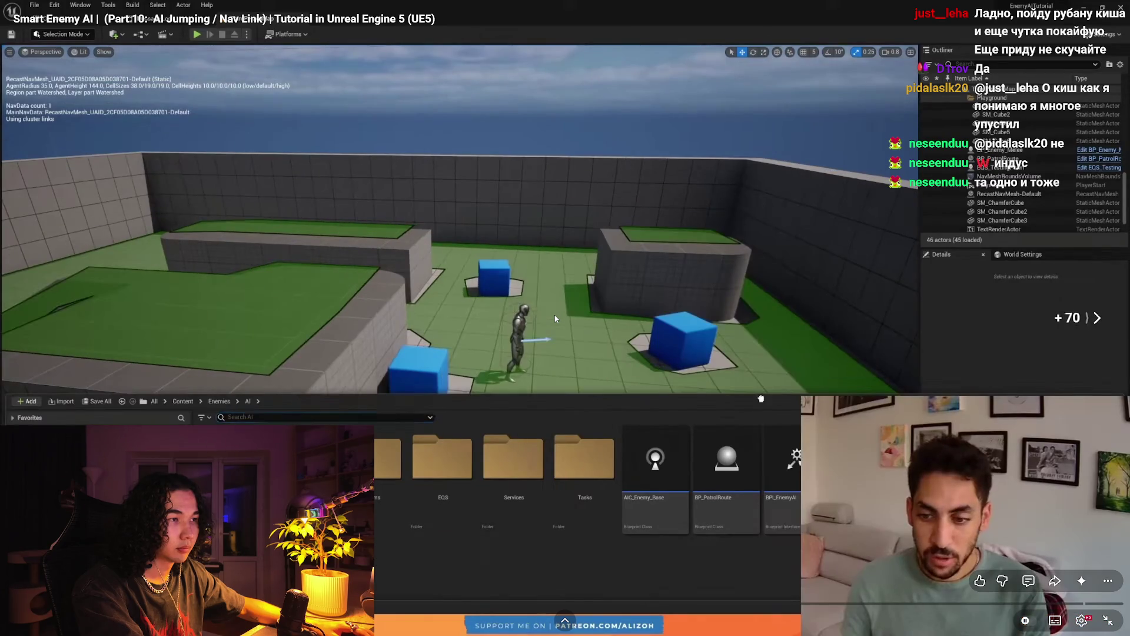
{"action": "key", "text": "Right"}
{"action": "key", "text": "Right"}
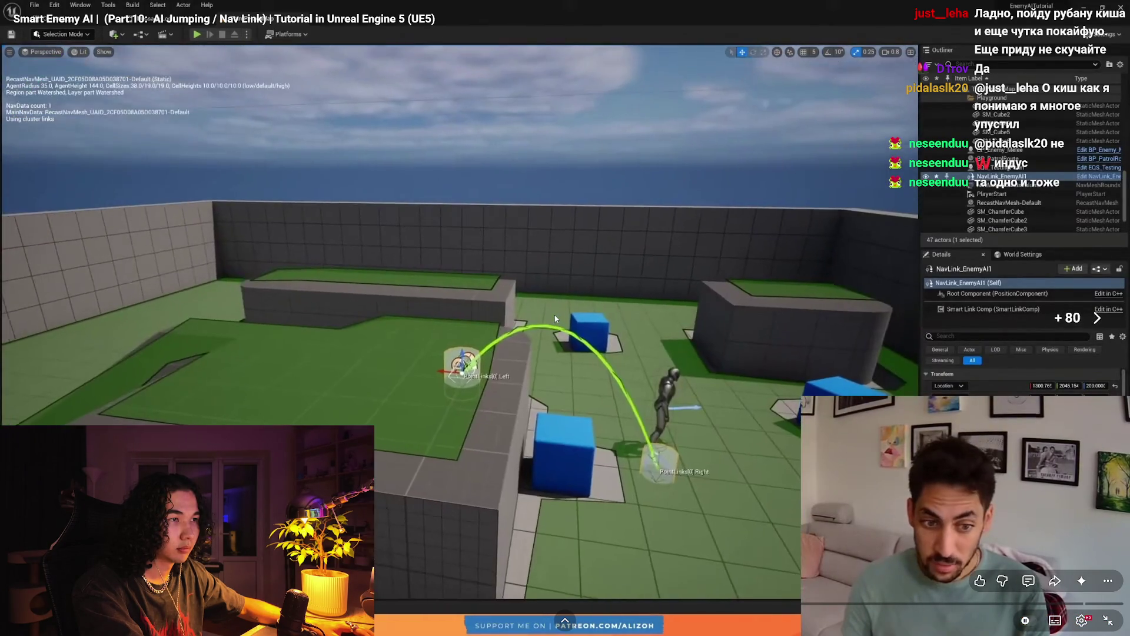
{"action": "key", "text": "Right"}
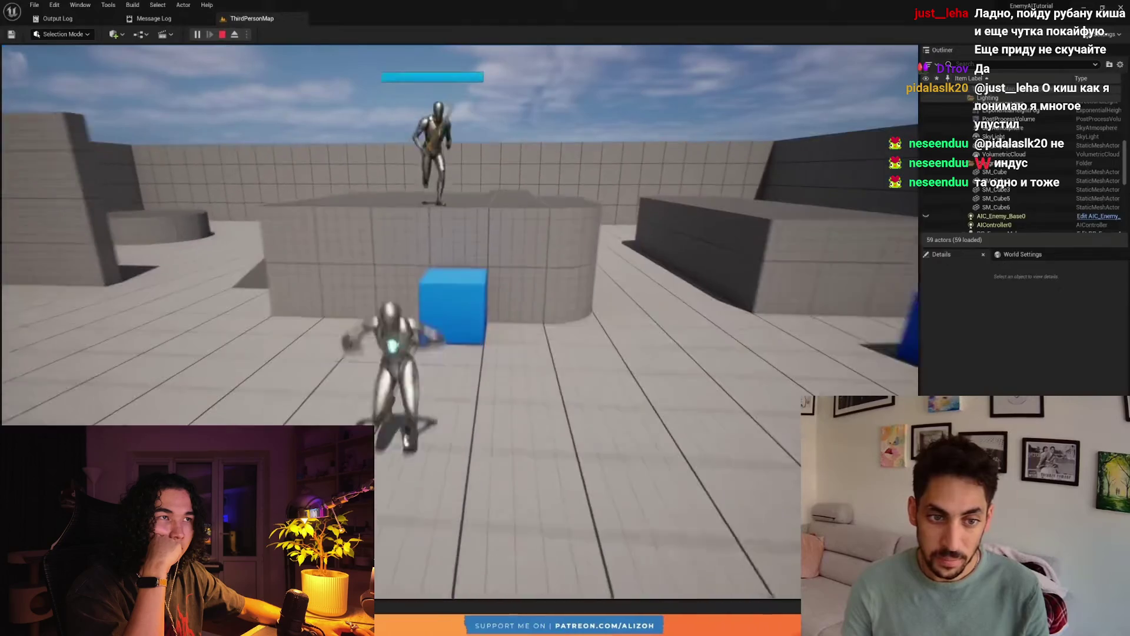
Step: Stop at the NavLinkProxy setup, leave fullscreen, and return to the Unreal editor
{"action": "mouse_move", "coordinate": [701, 434]}
{"action": "left_click", "coordinate": [1000, 306]}
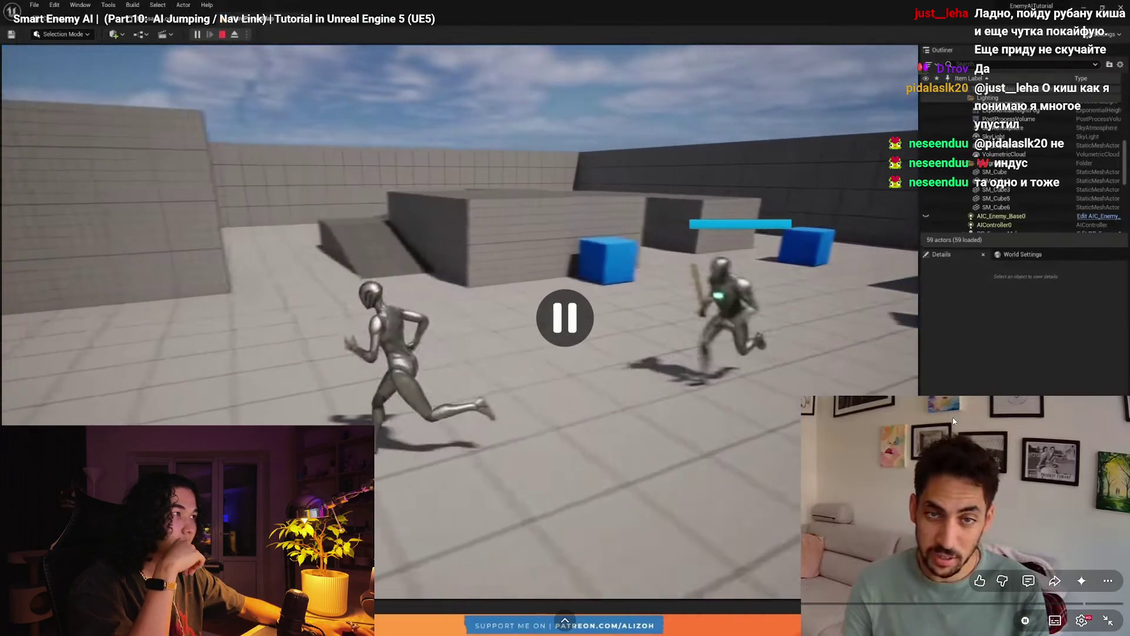
{"action": "key", "text": "Left"}
{"action": "key", "text": "Left"}
{"action": "key", "text": "Left"}
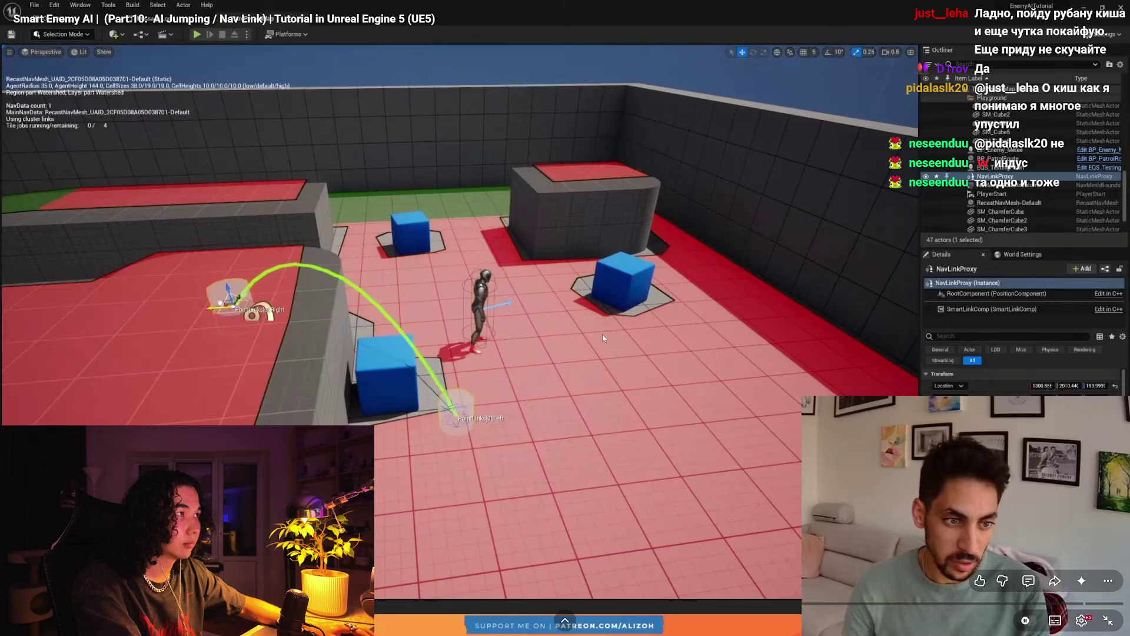
{"action": "double_click", "coordinate": [602, 334]}
{"action": "left_click", "coordinate": [23, 305]}
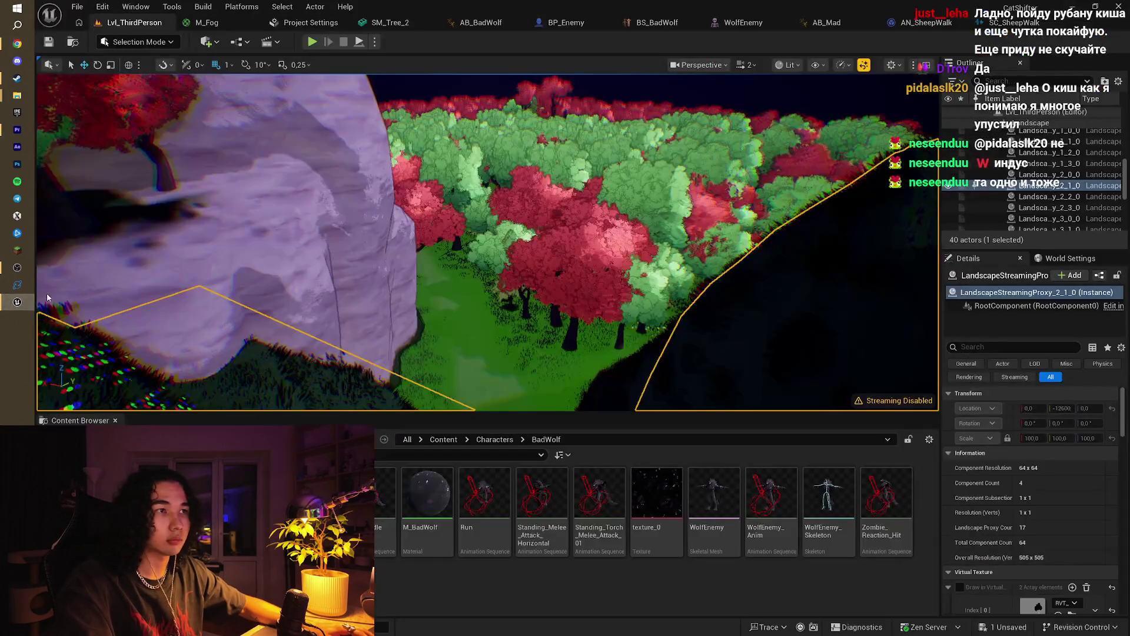
Step: Place a Nav Link Proxy in the level via the Quick Add search 'nav'
{"action": "left_click_drag", "start_coordinate": [488, 241], "coordinate": [530, 229]}
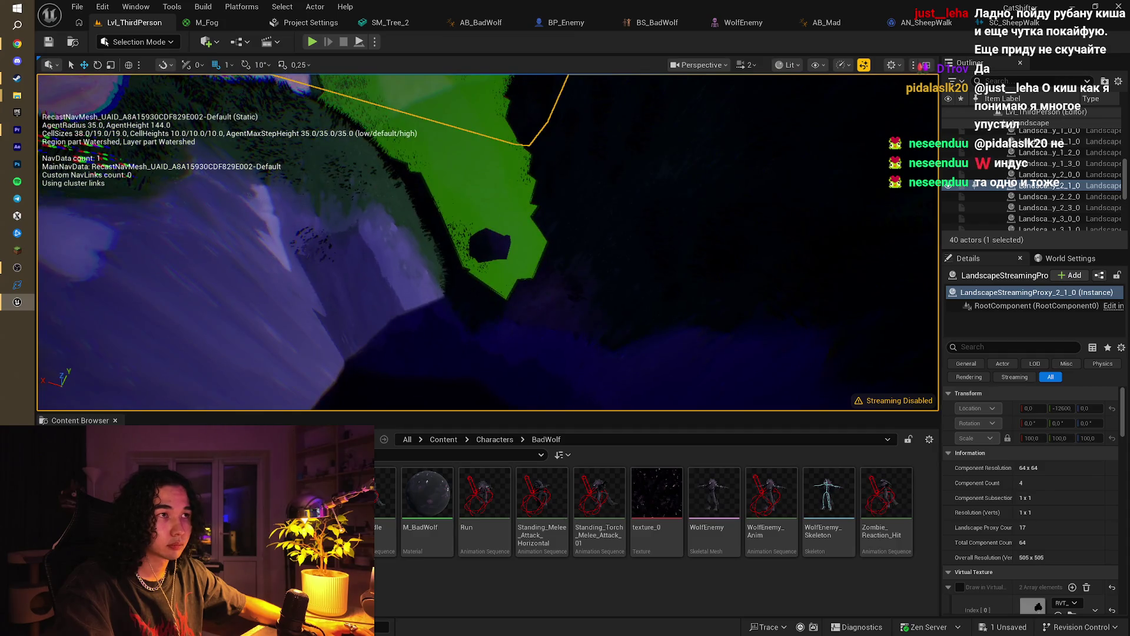
{"action": "left_click", "coordinate": [270, 41]}
{"action": "left_click", "coordinate": [207, 42]}
{"action": "left_click", "coordinate": [207, 42]}
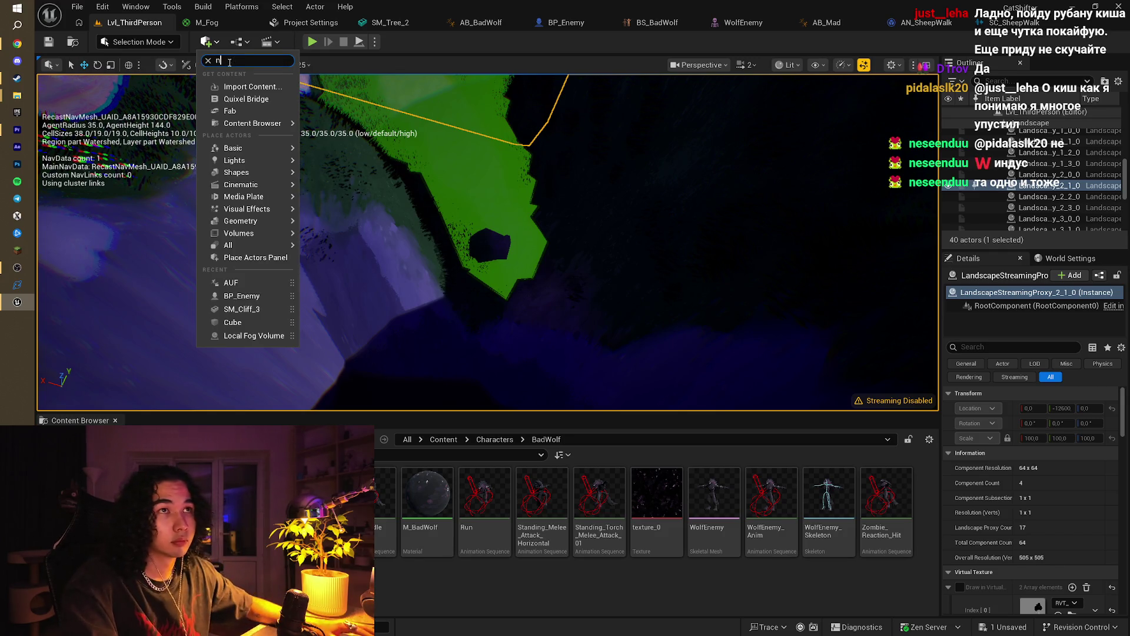
{"action": "type", "text": "as"}
{"action": "key", "text": "BackSpace"}
{"action": "type", "text": "v"}
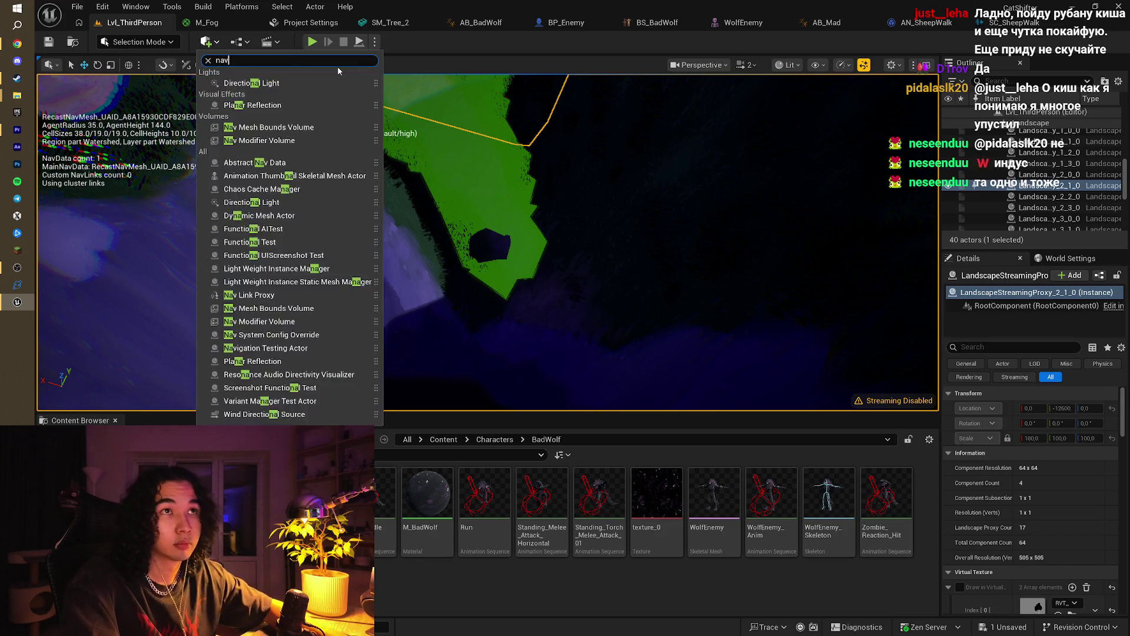
{"action": "left_click", "coordinate": [269, 132]}
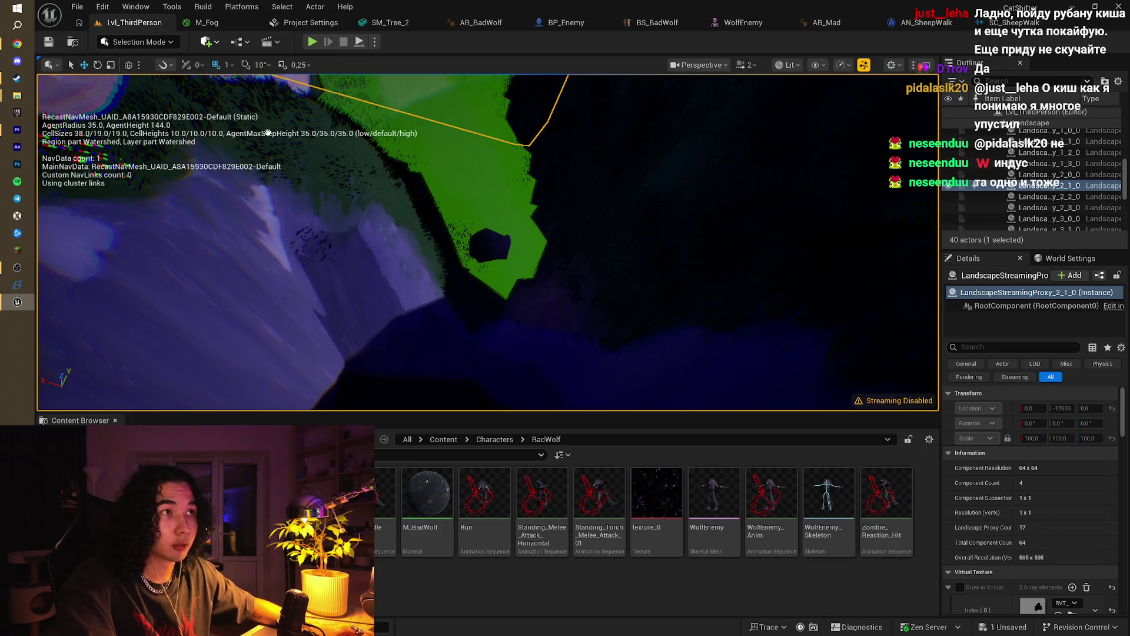
Step: Fly the camera over the navmesh terrain and focus the first NavMeshBoundsVolume
{"action": "scroll", "coordinate": [1036, 200], "scroll_direction": "down", "scroll_amount": 5}
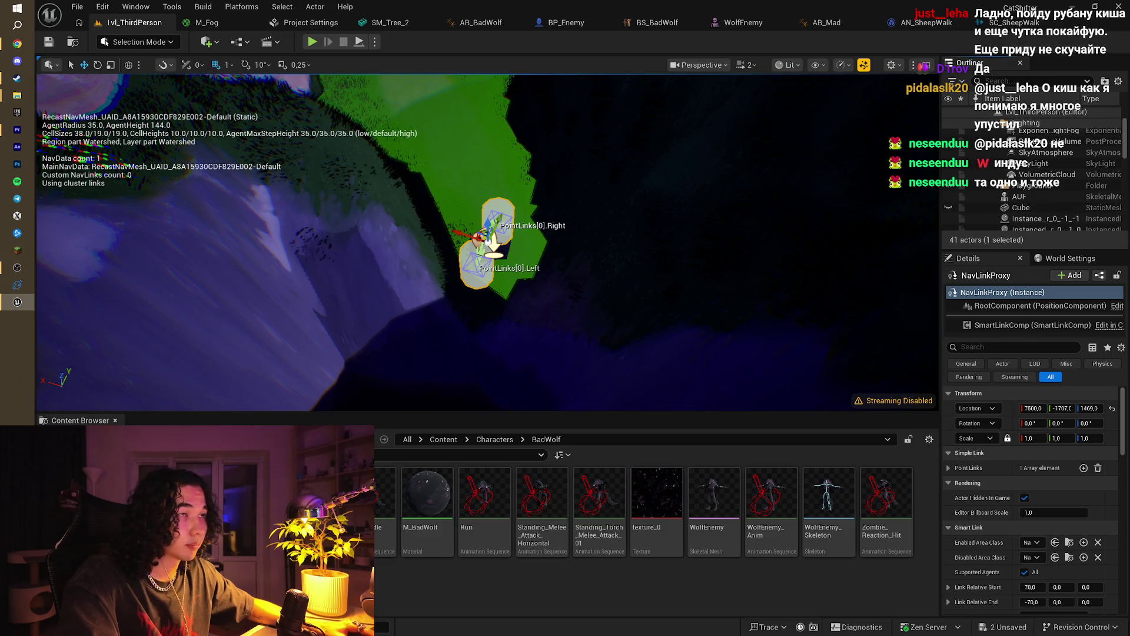
{"action": "mouse_move", "coordinate": [492, 242]}
{"action": "left_mouse_down"}
{"action": "mouse_move", "coordinate": [518, 253]}
{"action": "mouse_move", "coordinate": [495, 244]}
{"action": "mouse_move", "coordinate": [447, 259]}
{"action": "mouse_move", "coordinate": [471, 265]}
{"action": "left_mouse_up"}
{"action": "left_click", "coordinate": [436, 263]}
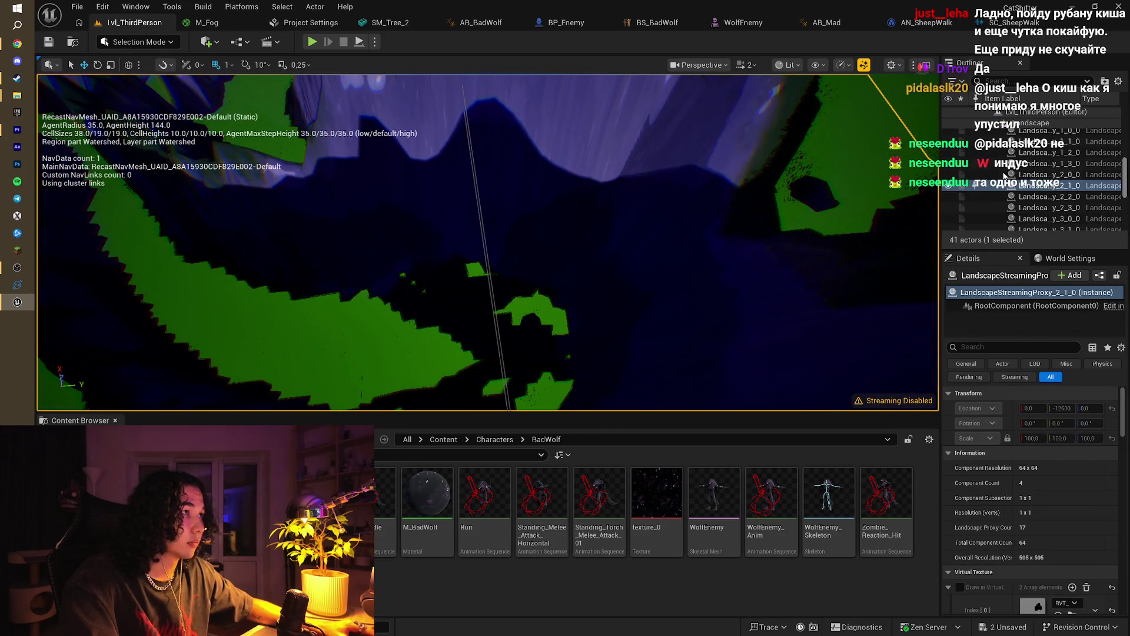
{"action": "scroll", "coordinate": [994, 168], "scroll_direction": "down", "scroll_amount": 5}
{"action": "scroll", "coordinate": [1076, 183], "scroll_direction": "up", "scroll_amount": 3}
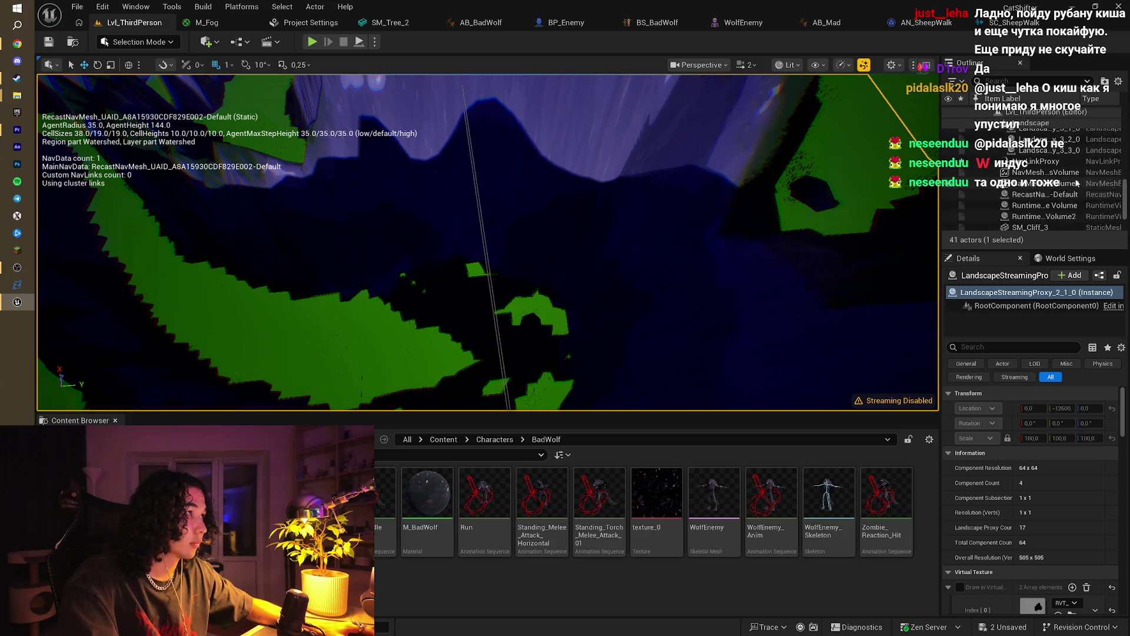
{"action": "double_click", "coordinate": [1045, 172]}
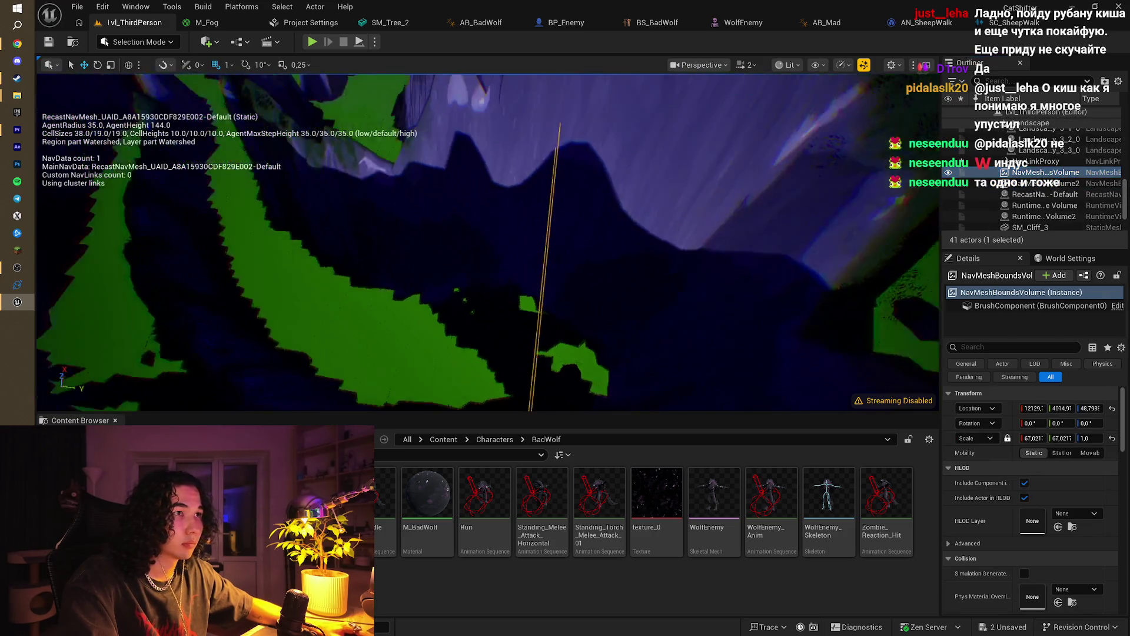
Step: Nudge NavMeshBoundsVolume2 slightly on Z so the navmesh rebuilds, then inspect the slope
{"action": "left_click_drag", "start_coordinate": [689, 103], "coordinate": [689, 103]}
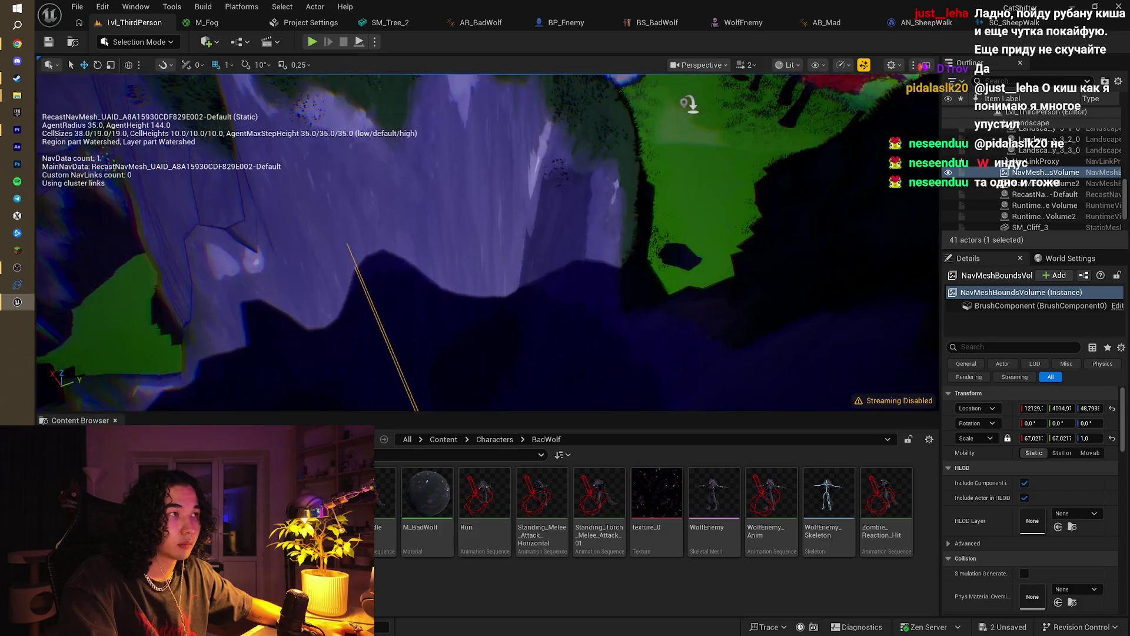
{"action": "double_click", "coordinate": [1046, 183]}
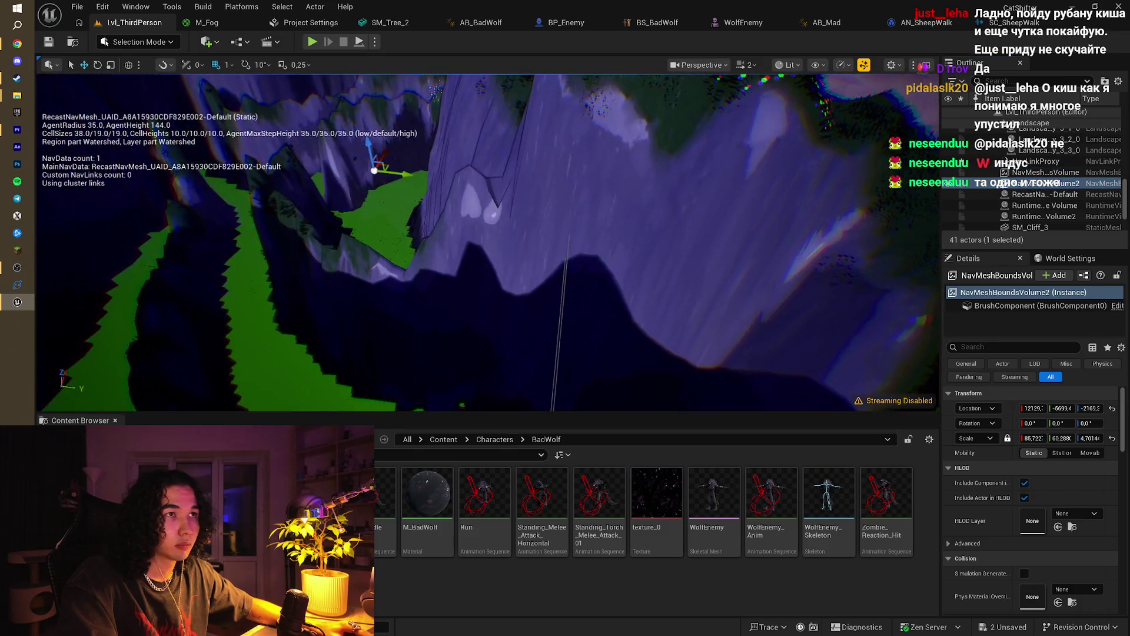
{"action": "left_click_drag", "start_coordinate": [367, 147], "coordinate": [368, 155]}
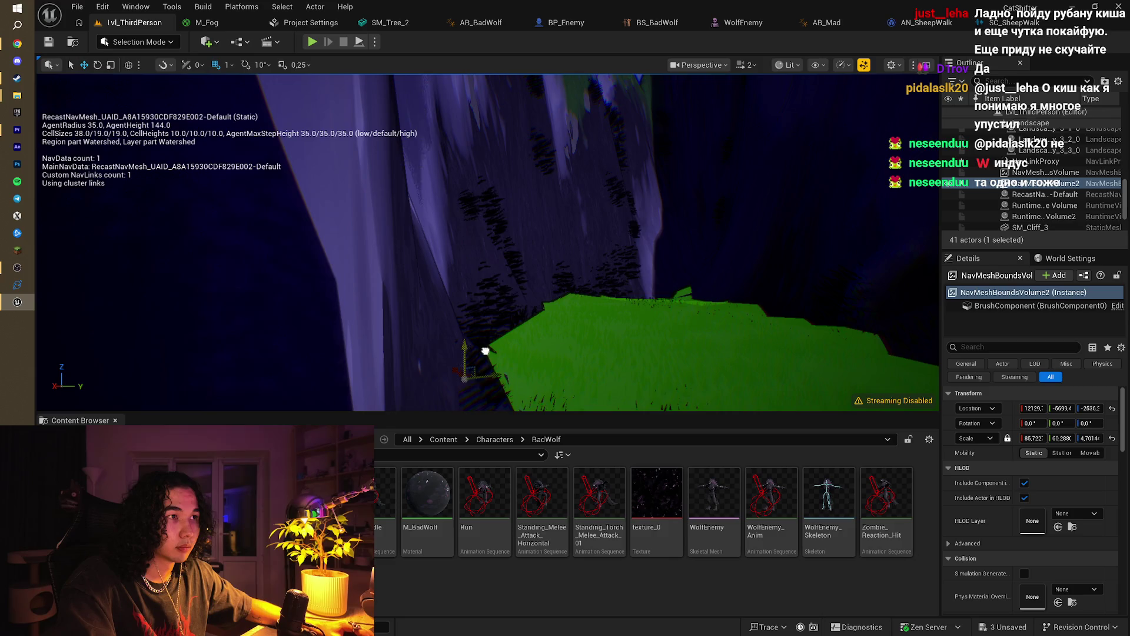
{"action": "left_click_drag", "start_coordinate": [368, 155], "coordinate": [369, 154]}
{"action": "left_click_drag", "start_coordinate": [396, 256], "coordinate": [396, 257]}
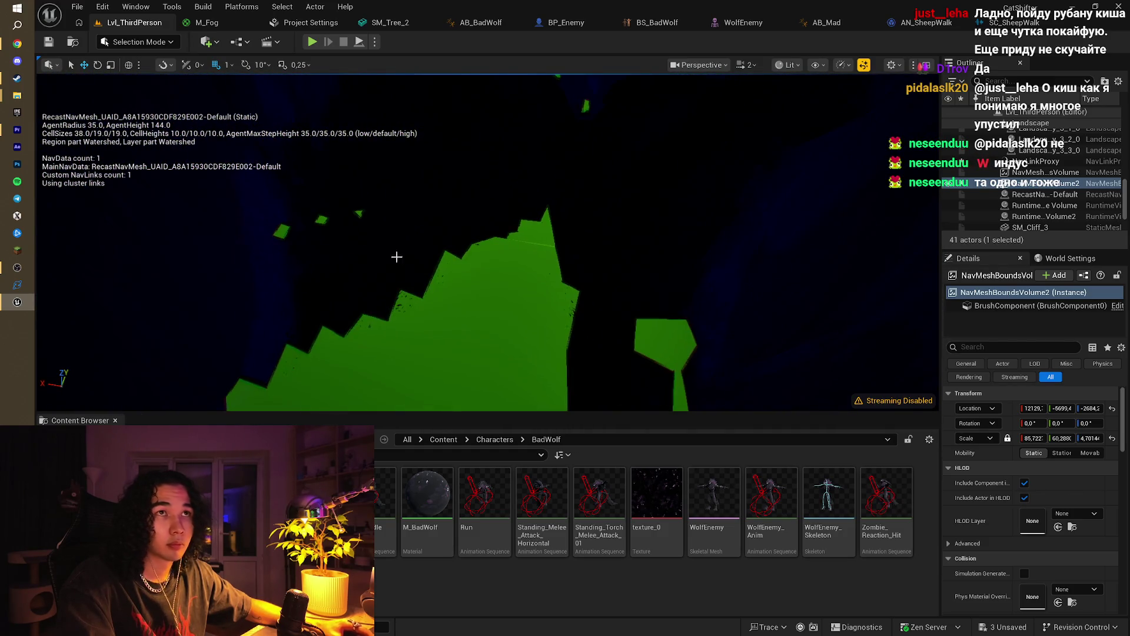
Step: Switch the editor to Landscape mode with its sculpting tools
{"action": "left_click", "coordinate": [158, 43]}
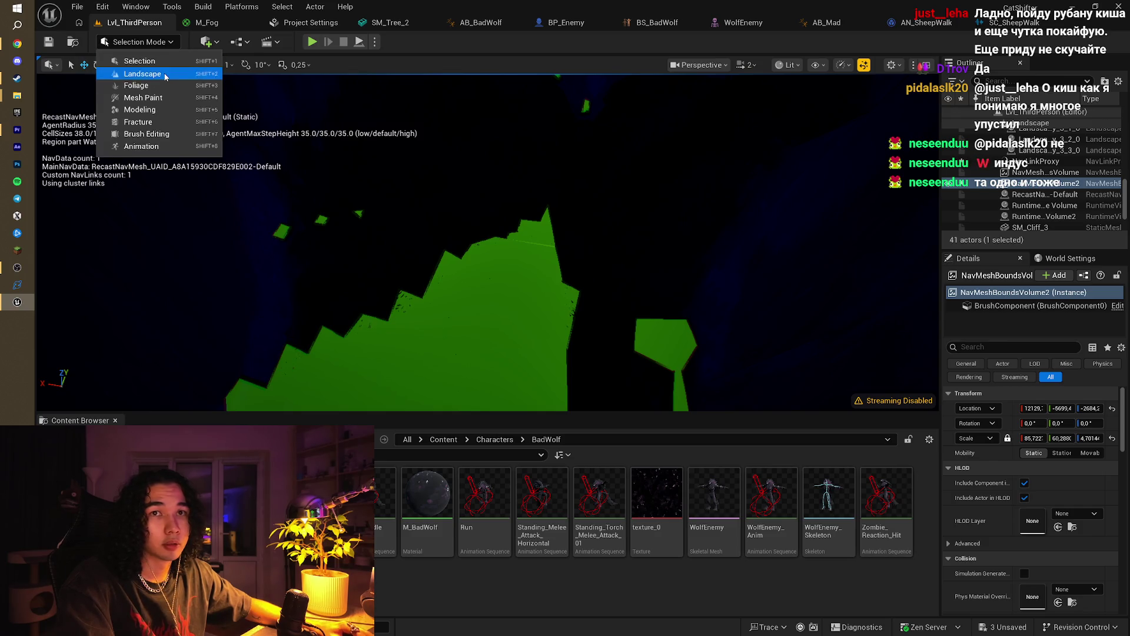
{"action": "left_click", "coordinate": [165, 76]}
{"action": "left_click", "coordinate": [155, 68]}
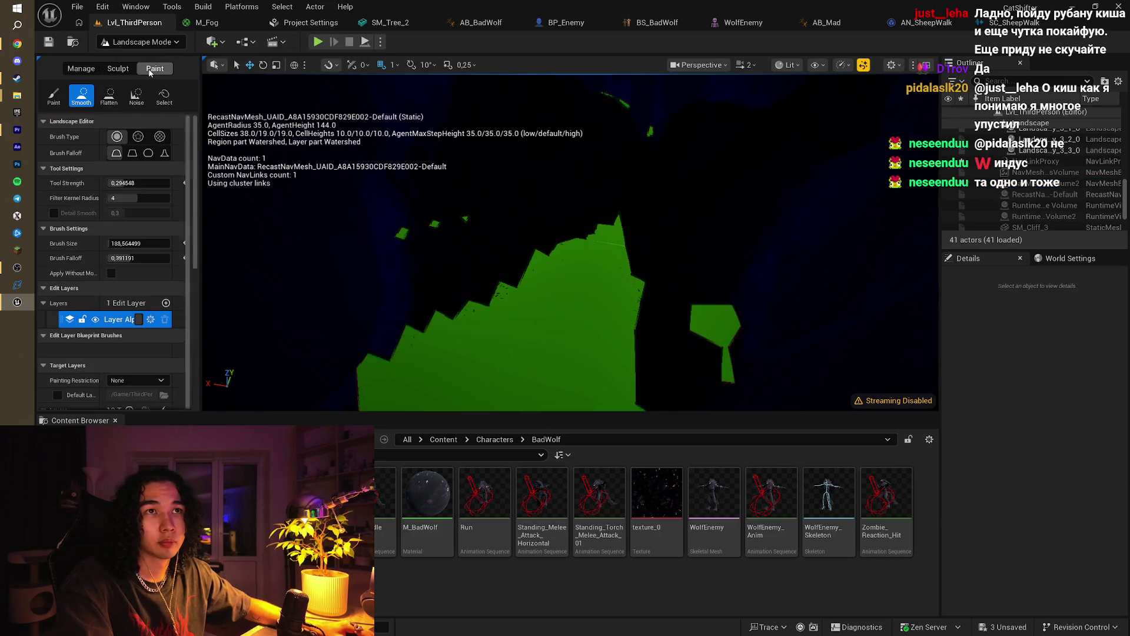
Step: Paint with the Flatten sculpt tool over the steep slope until it becomes walkable navmesh
{"action": "left_click", "coordinate": [118, 68]}
{"action": "left_click", "coordinate": [135, 99]}
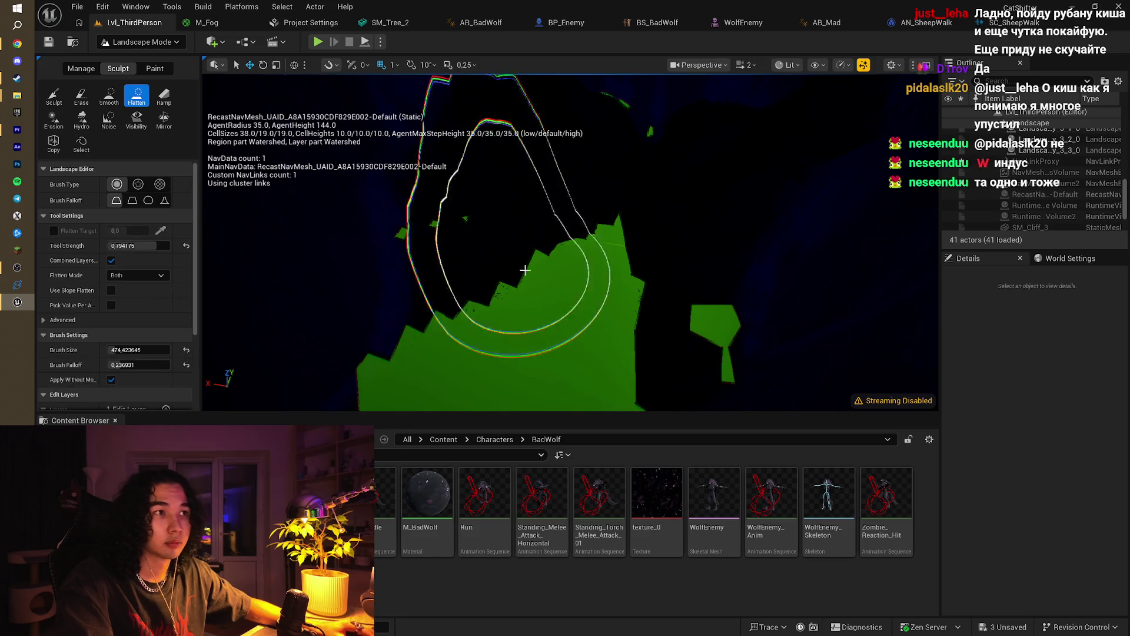
{"action": "mouse_move", "coordinate": [517, 239]}
{"action": "left_mouse_down"}
{"action": "mouse_move", "coordinate": [512, 267]}
{"action": "mouse_move", "coordinate": [605, 250]}
{"action": "mouse_move", "coordinate": [628, 232]}
{"action": "mouse_move", "coordinate": [614, 315]}
{"action": "left_mouse_up"}
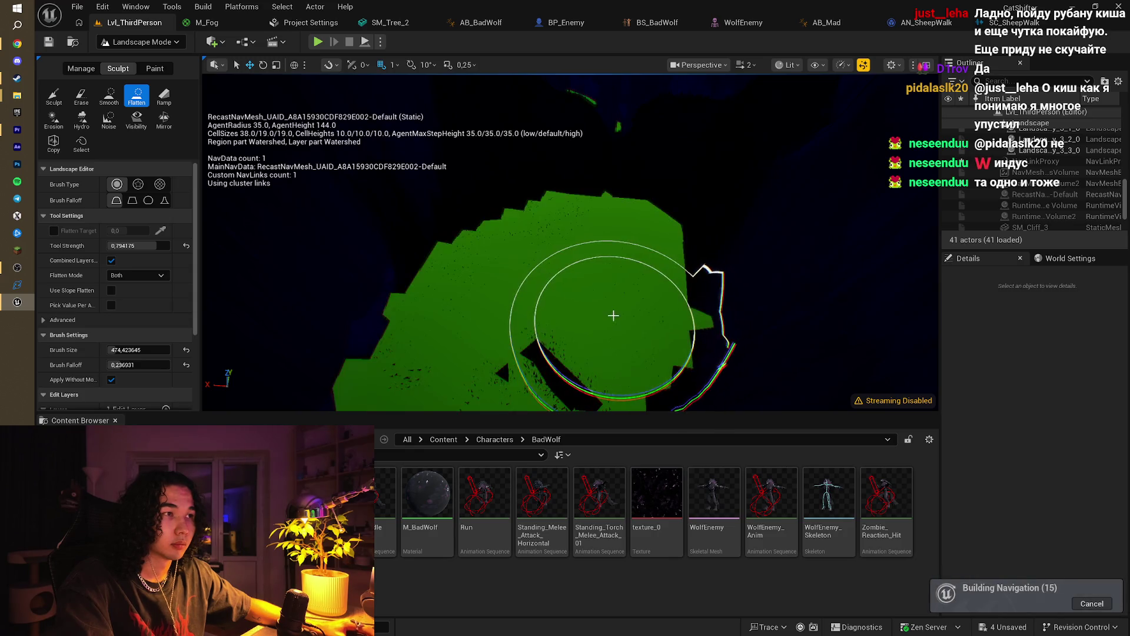
{"action": "mouse_move", "coordinate": [547, 362]}
{"action": "left_mouse_down"}
{"action": "mouse_move", "coordinate": [492, 353]}
{"action": "mouse_move", "coordinate": [535, 126]}
{"action": "mouse_move", "coordinate": [537, 265]}
{"action": "left_mouse_up"}
{"action": "mouse_move", "coordinate": [550, 221]}
{"action": "left_mouse_down"}
{"action": "mouse_move", "coordinate": [516, 221]}
{"action": "mouse_move", "coordinate": [512, 244]}
{"action": "mouse_move", "coordinate": [643, 222]}
{"action": "mouse_move", "coordinate": [650, 270]}
{"action": "mouse_move", "coordinate": [598, 234]}
{"action": "mouse_move", "coordinate": [515, 115]}
{"action": "mouse_move", "coordinate": [505, 245]}
{"action": "mouse_move", "coordinate": [677, 207]}
{"action": "mouse_move", "coordinate": [650, 187]}
{"action": "mouse_move", "coordinate": [655, 271]}
{"action": "mouse_move", "coordinate": [530, 290]}
{"action": "mouse_move", "coordinate": [550, 302]}
{"action": "left_mouse_up"}
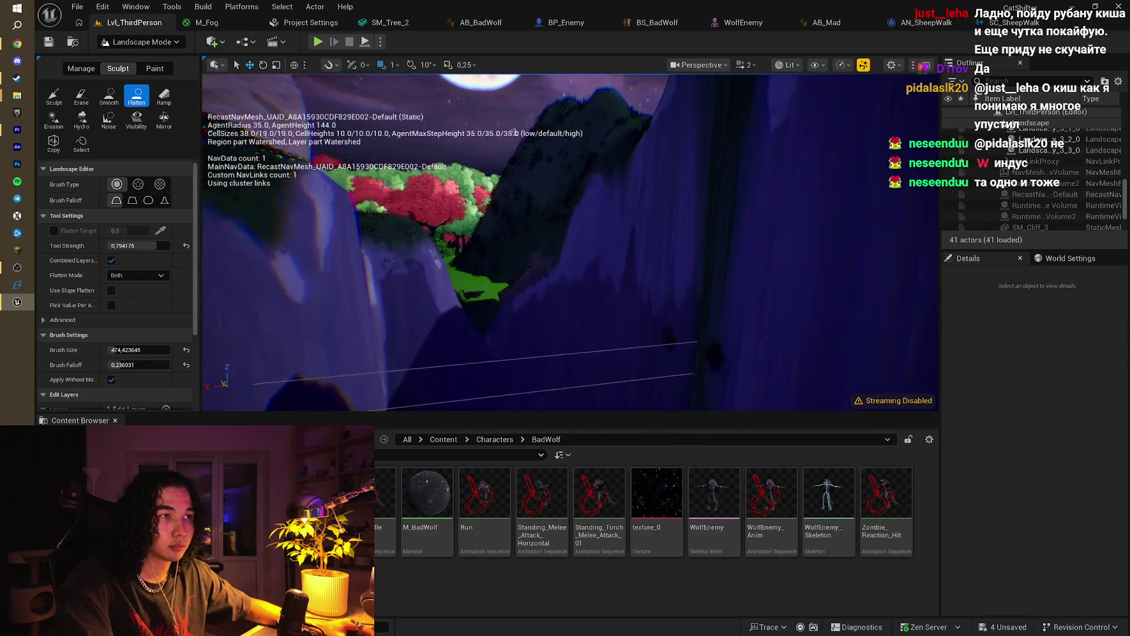
{"action": "scroll", "coordinate": [1071, 179], "scroll_direction": "down", "scroll_amount": 5}
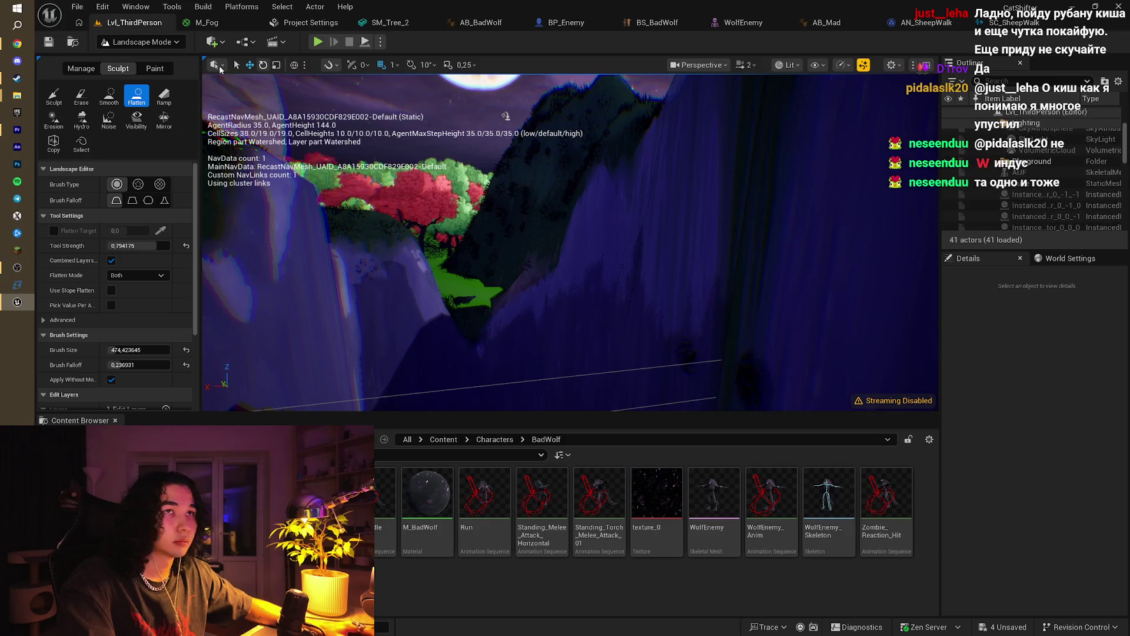
Step: Return to Selection Mode and focus the NavLinkProxy found by searching 'nav' in the Outliner
{"action": "left_click", "coordinate": [154, 47]}
{"action": "left_click", "coordinate": [139, 61]}
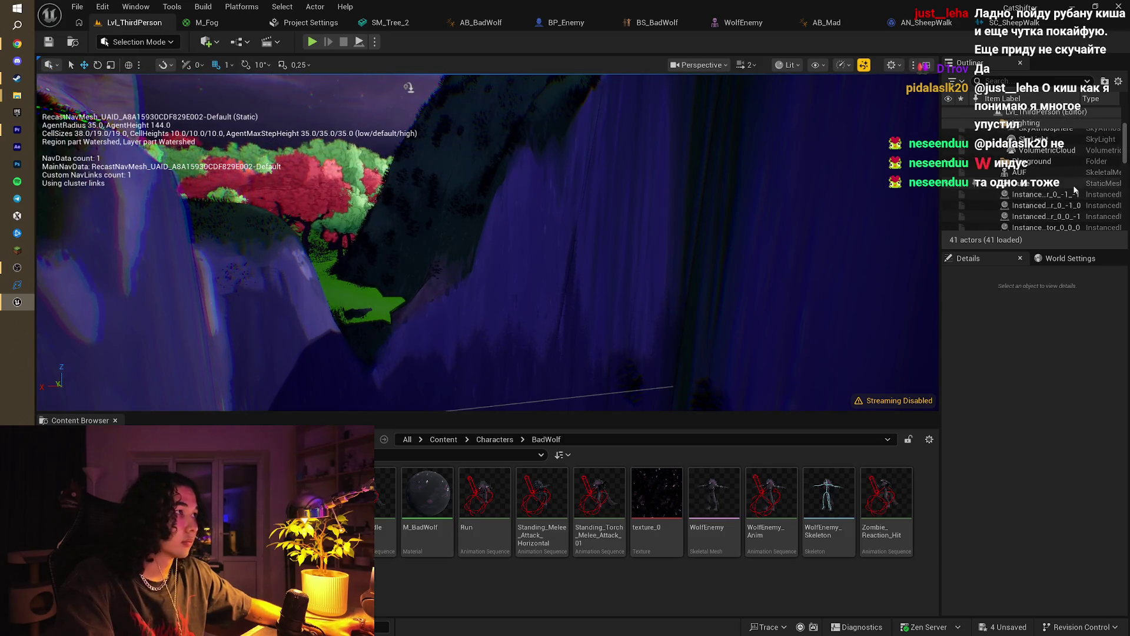
{"action": "scroll", "coordinate": [1068, 174], "scroll_direction": "up", "scroll_amount": 2}
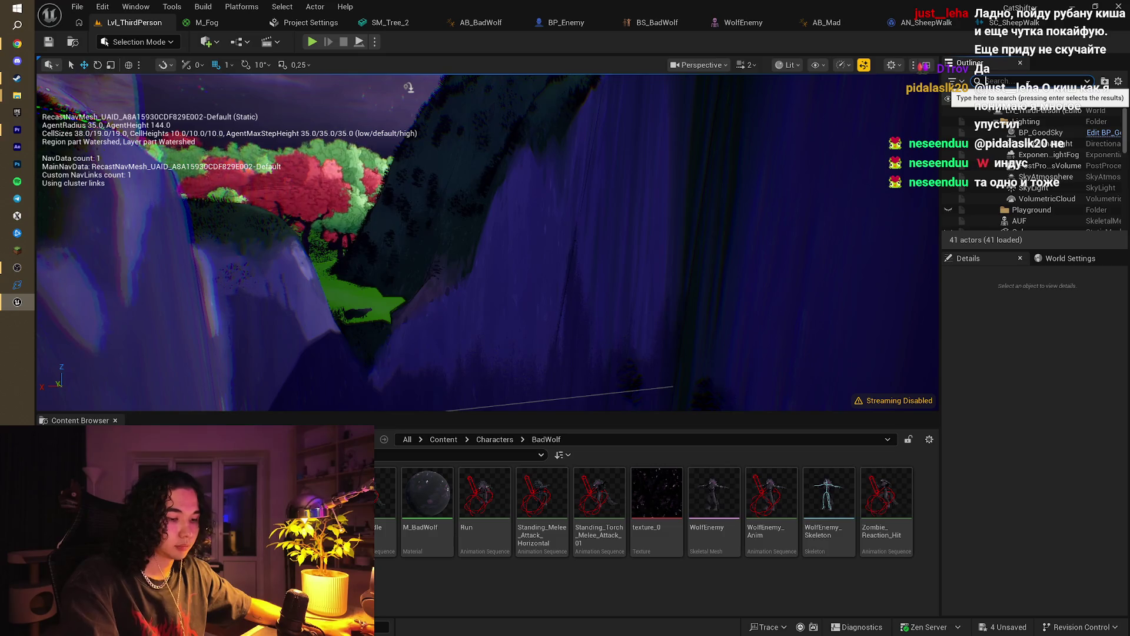
{"action": "type", "text": "nav"}
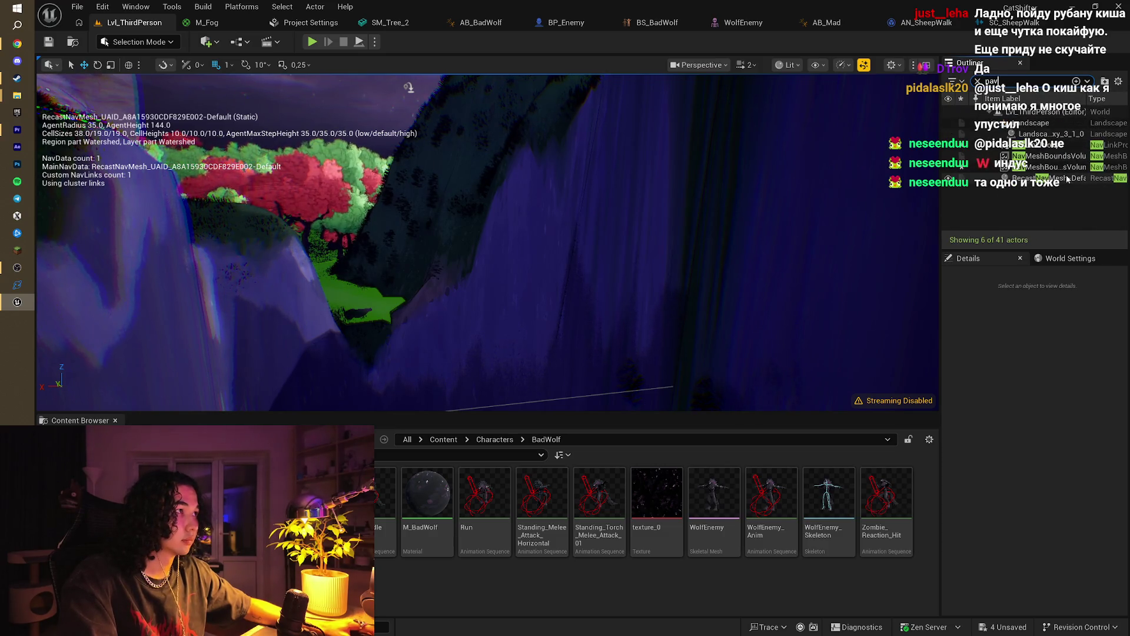
{"action": "double_click", "coordinate": [1056, 145]}
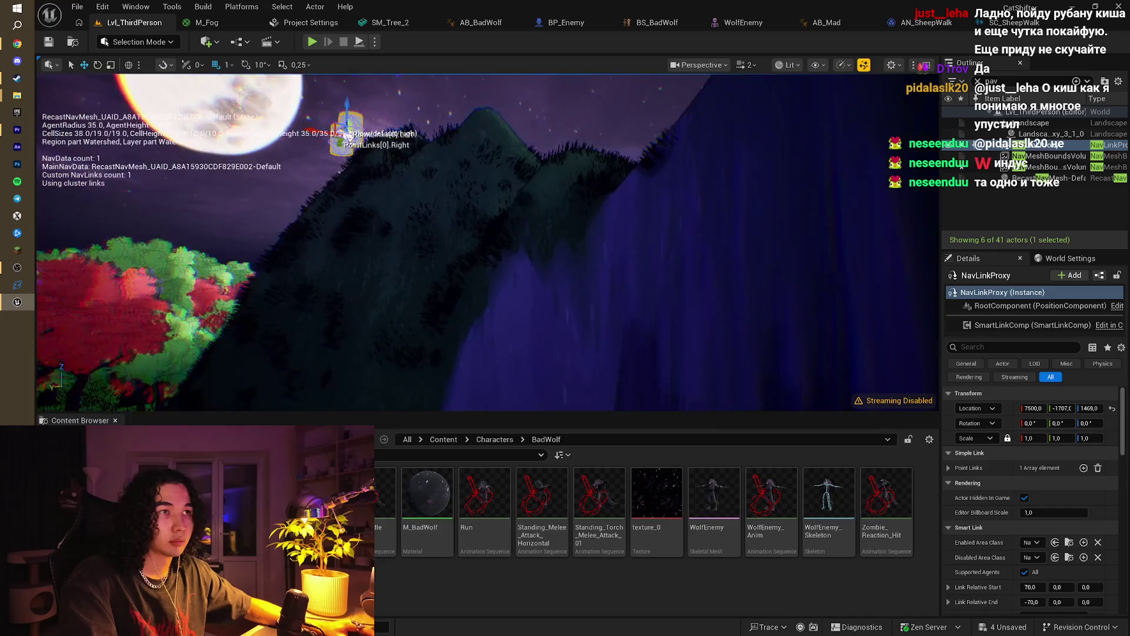
Step: Fly the camera in and tilt down onto the link's jump arc over the rocky ledge
{"action": "left_click_drag", "start_coordinate": [279, 215], "coordinate": [274, 179]}
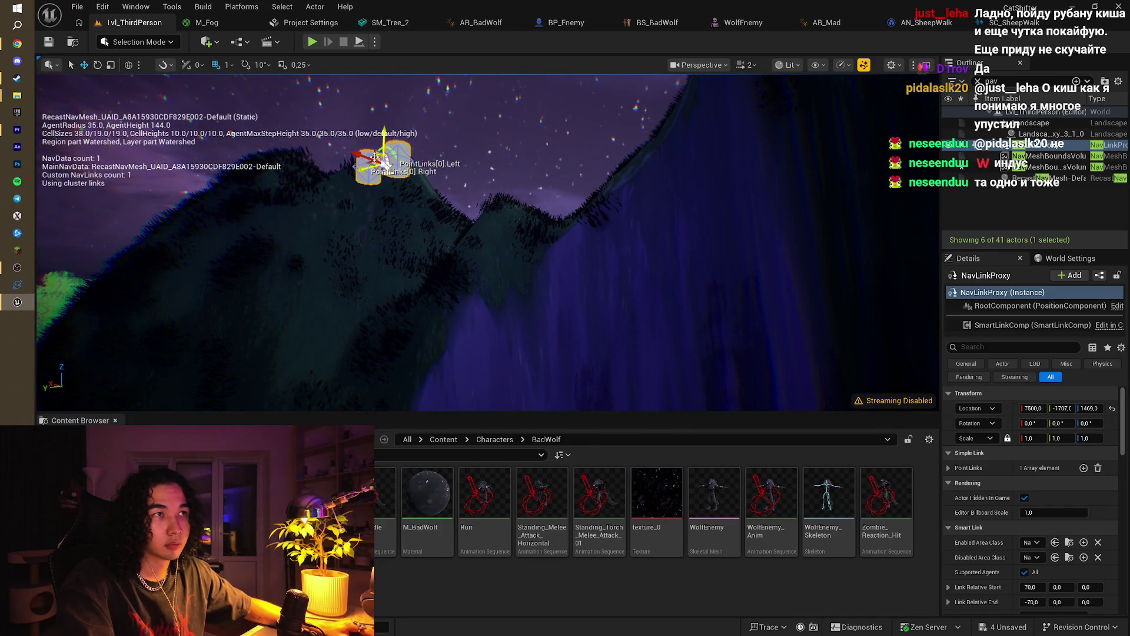
{"action": "mouse_move", "coordinate": [627, 167]}
{"action": "left_mouse_down"}
{"action": "mouse_move", "coordinate": [612, 170]}
{"action": "mouse_move", "coordinate": [635, 159]}
{"action": "mouse_move", "coordinate": [618, 176]}
{"action": "mouse_move", "coordinate": [627, 167]}
{"action": "left_mouse_up"}
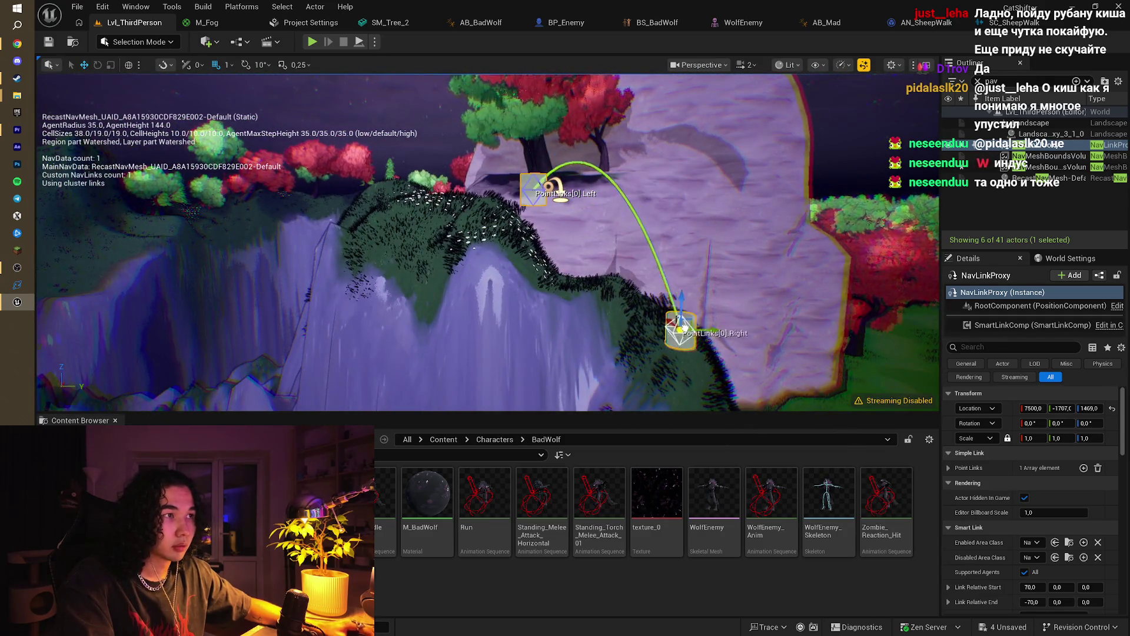
{"action": "left_click_drag", "start_coordinate": [684, 327], "coordinate": [682, 276]}
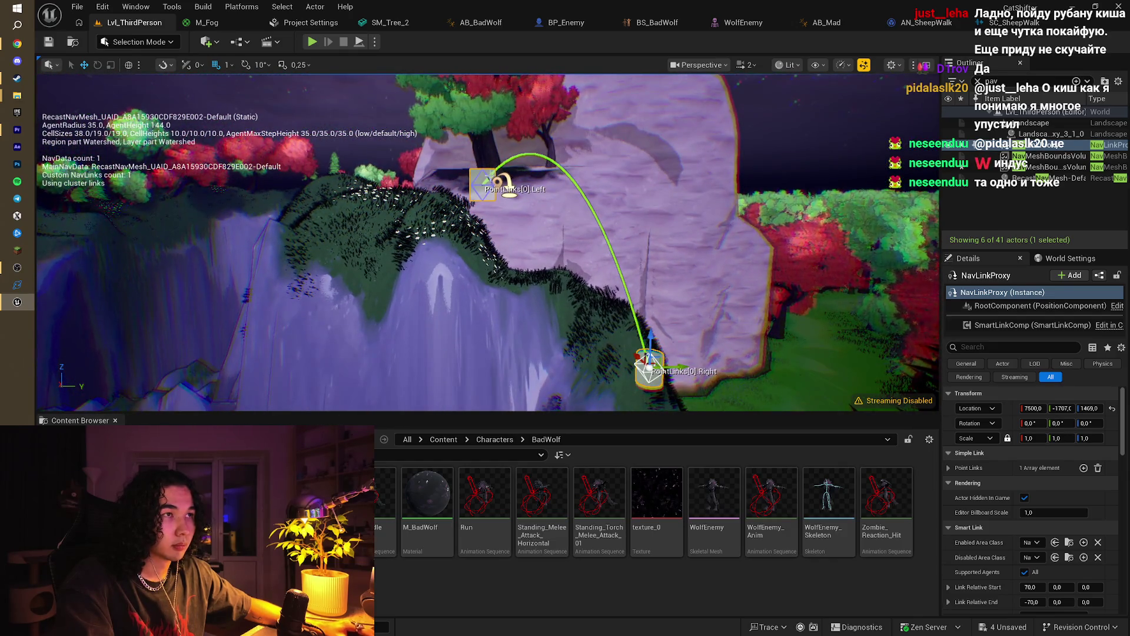
{"action": "left_click", "coordinate": [482, 185]}
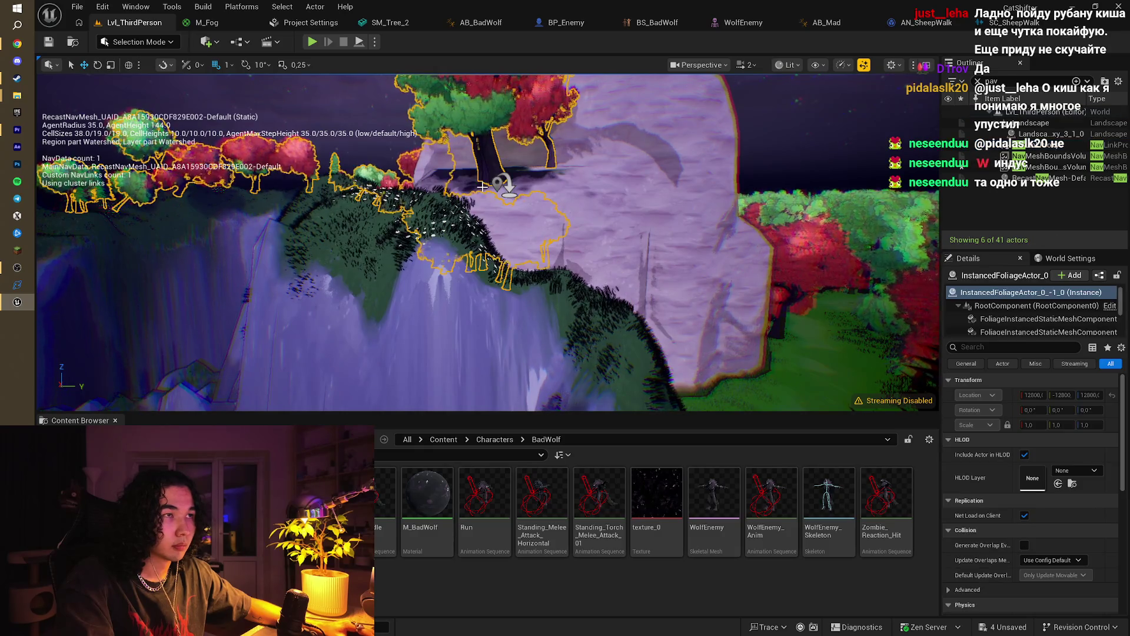
Step: Move the NavLinkProxy down-left and set its Left point on the green navmesh above the cliff
{"action": "left_click", "coordinate": [503, 187]}
{"action": "mouse_move", "coordinate": [505, 182]}
{"action": "left_mouse_down"}
{"action": "mouse_move", "coordinate": [585, 268]}
{"action": "mouse_move", "coordinate": [457, 342]}
{"action": "mouse_move", "coordinate": [353, 342]}
{"action": "mouse_move", "coordinate": [392, 162]}
{"action": "mouse_move", "coordinate": [424, 166]}
{"action": "mouse_move", "coordinate": [333, 224]}
{"action": "mouse_move", "coordinate": [244, 306]}
{"action": "mouse_move", "coordinate": [263, 228]}
{"action": "left_mouse_up"}
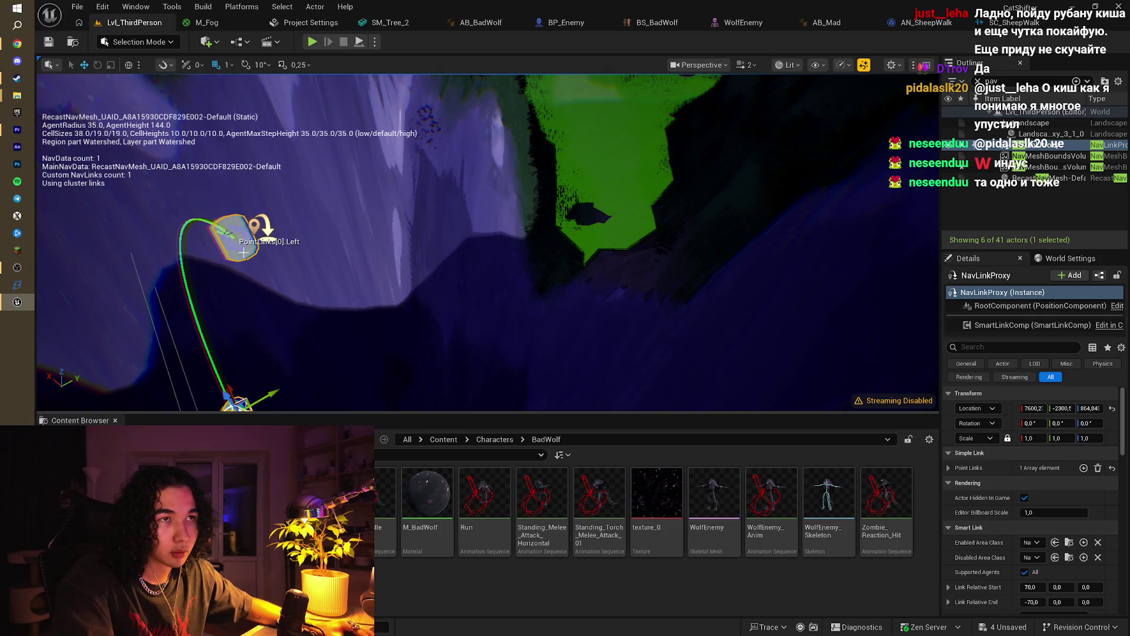
{"action": "mouse_move", "coordinate": [263, 228]}
{"action": "left_mouse_down"}
{"action": "mouse_move", "coordinate": [353, 212]}
{"action": "mouse_move", "coordinate": [569, 111]}
{"action": "mouse_move", "coordinate": [500, 236]}
{"action": "mouse_move", "coordinate": [512, 234]}
{"action": "left_mouse_up"}
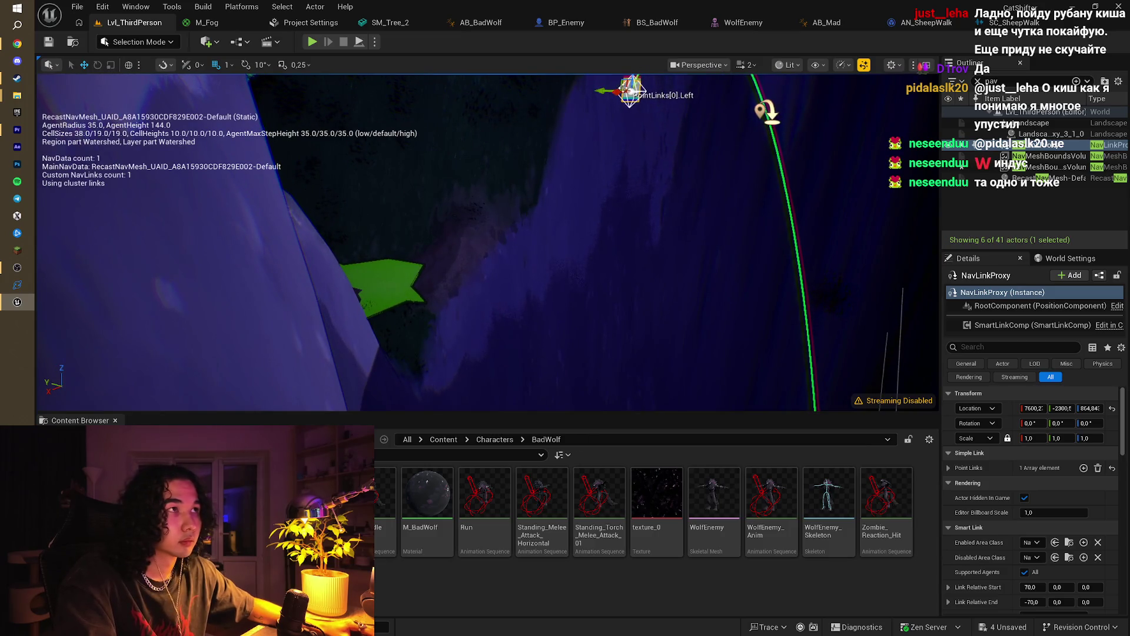
{"action": "mouse_move", "coordinate": [633, 87]}
{"action": "left_mouse_down"}
{"action": "mouse_move", "coordinate": [537, 88]}
{"action": "mouse_move", "coordinate": [361, 285]}
{"action": "mouse_move", "coordinate": [390, 282]}
{"action": "mouse_move", "coordinate": [394, 301]}
{"action": "mouse_move", "coordinate": [330, 245]}
{"action": "mouse_move", "coordinate": [530, 224]}
{"action": "mouse_move", "coordinate": [652, 229]}
{"action": "mouse_move", "coordinate": [639, 212]}
{"action": "mouse_move", "coordinate": [603, 225]}
{"action": "left_mouse_up"}
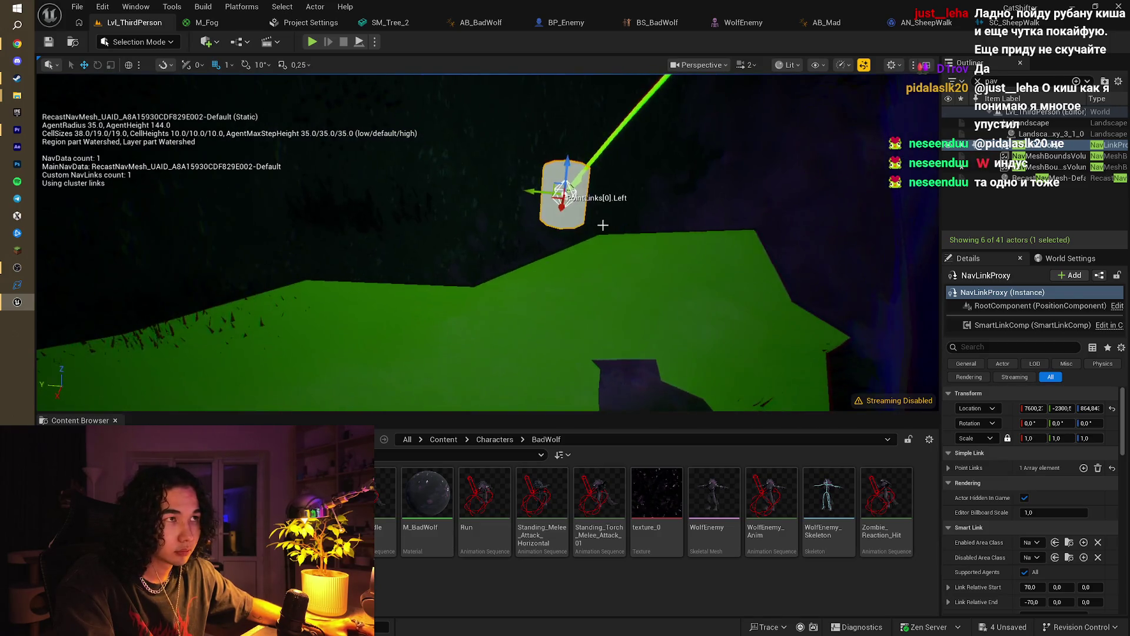
{"action": "mouse_move", "coordinate": [567, 169]}
{"action": "left_mouse_down"}
{"action": "mouse_move", "coordinate": [588, 276]}
{"action": "mouse_move", "coordinate": [617, 287]}
{"action": "left_mouse_up"}
Step: Lower the link's Right point onto the green ground below the cliff
{"action": "mouse_move", "coordinate": [220, 265]}
{"action": "left_mouse_down"}
{"action": "mouse_move", "coordinate": [177, 259]}
{"action": "mouse_move", "coordinate": [185, 267]}
{"action": "left_mouse_up"}
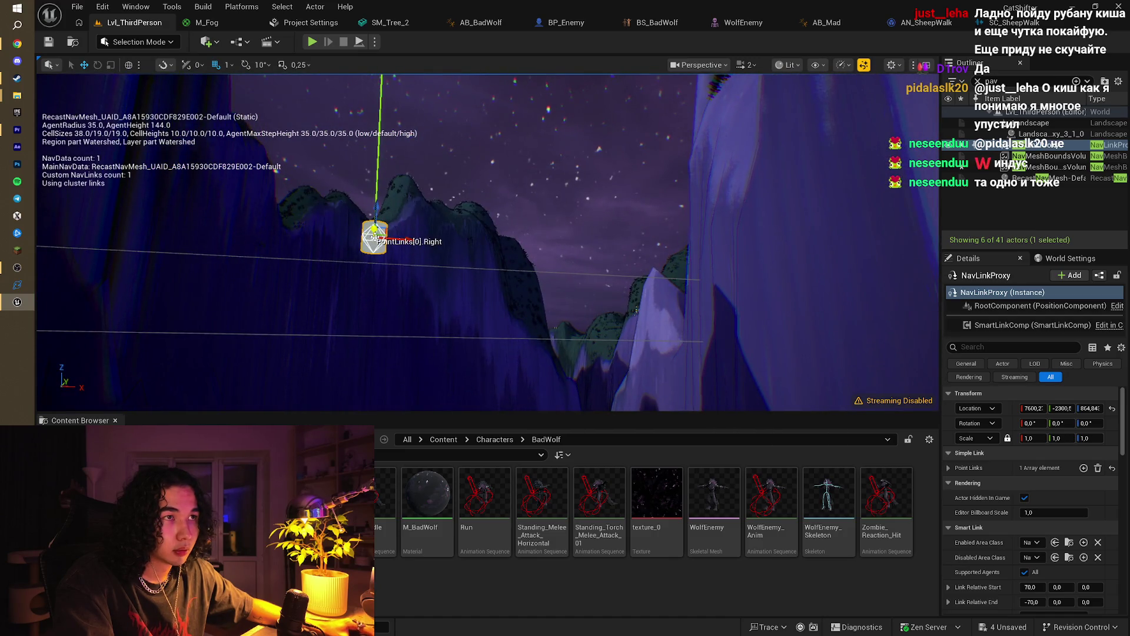
{"action": "mouse_move", "coordinate": [376, 212]}
{"action": "left_mouse_down"}
{"action": "mouse_move", "coordinate": [376, 153]}
{"action": "mouse_move", "coordinate": [404, 262]}
{"action": "mouse_move", "coordinate": [510, 202]}
{"action": "mouse_move", "coordinate": [438, 183]}
{"action": "left_mouse_up"}
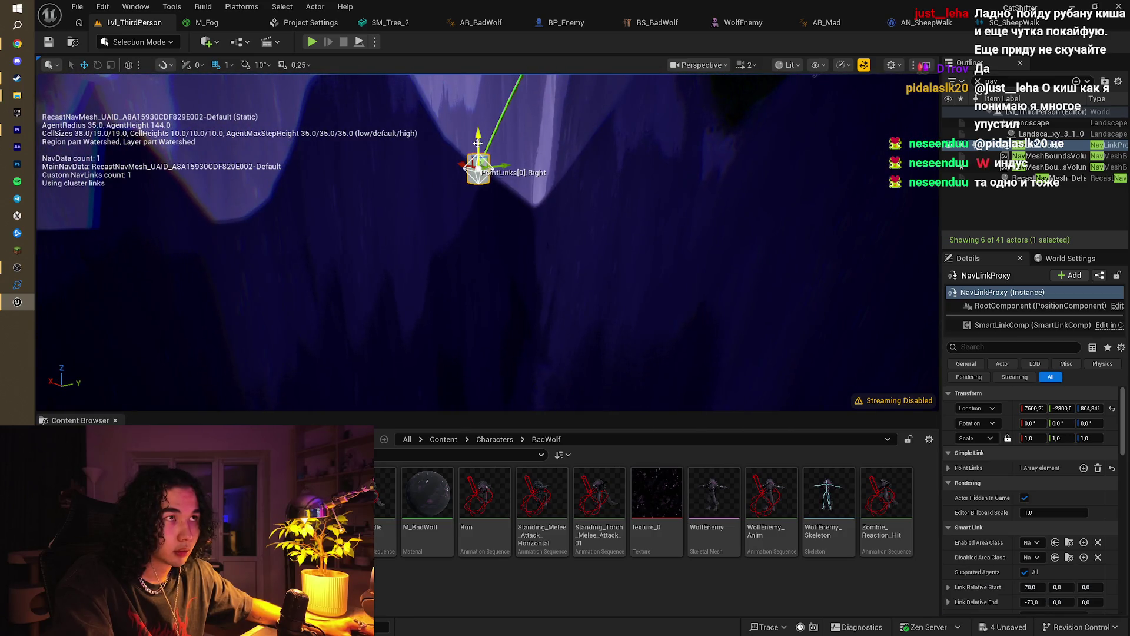
{"action": "mouse_move", "coordinate": [477, 143]}
{"action": "left_mouse_down"}
{"action": "mouse_move", "coordinate": [477, 236]}
{"action": "mouse_move", "coordinate": [457, 312]}
{"action": "mouse_move", "coordinate": [430, 88]}
{"action": "mouse_move", "coordinate": [449, 335]}
{"action": "mouse_move", "coordinate": [448, 266]}
{"action": "mouse_move", "coordinate": [542, 290]}
{"action": "mouse_move", "coordinate": [530, 340]}
{"action": "mouse_move", "coordinate": [486, 309]}
{"action": "left_mouse_up"}
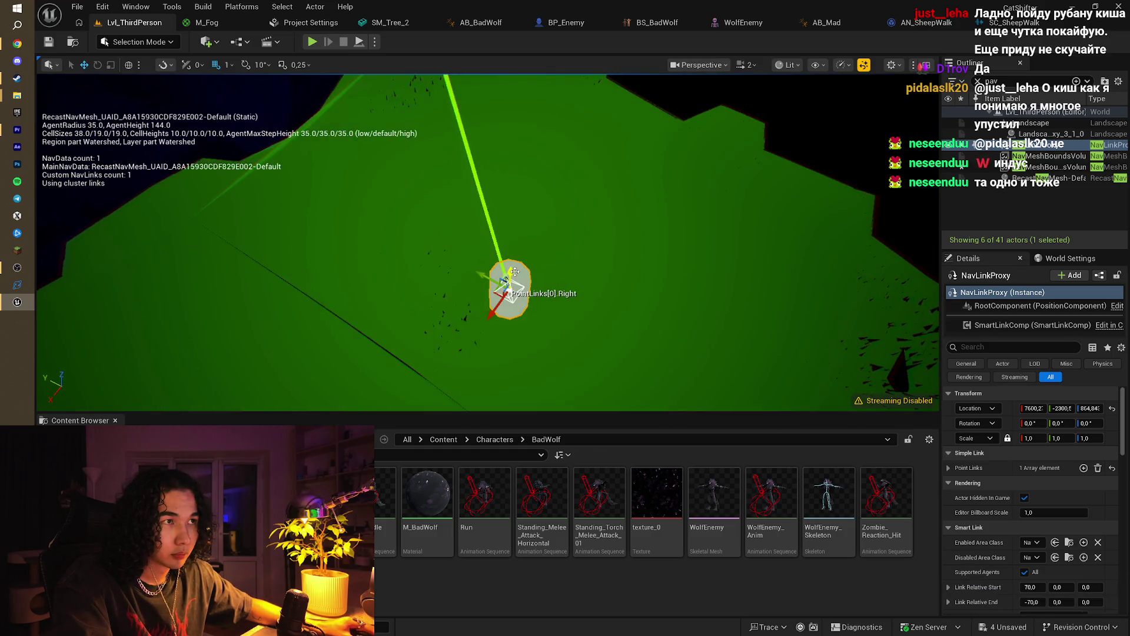
{"action": "left_click_drag", "start_coordinate": [514, 272], "coordinate": [507, 307]}
{"action": "left_click", "coordinate": [559, 22]}
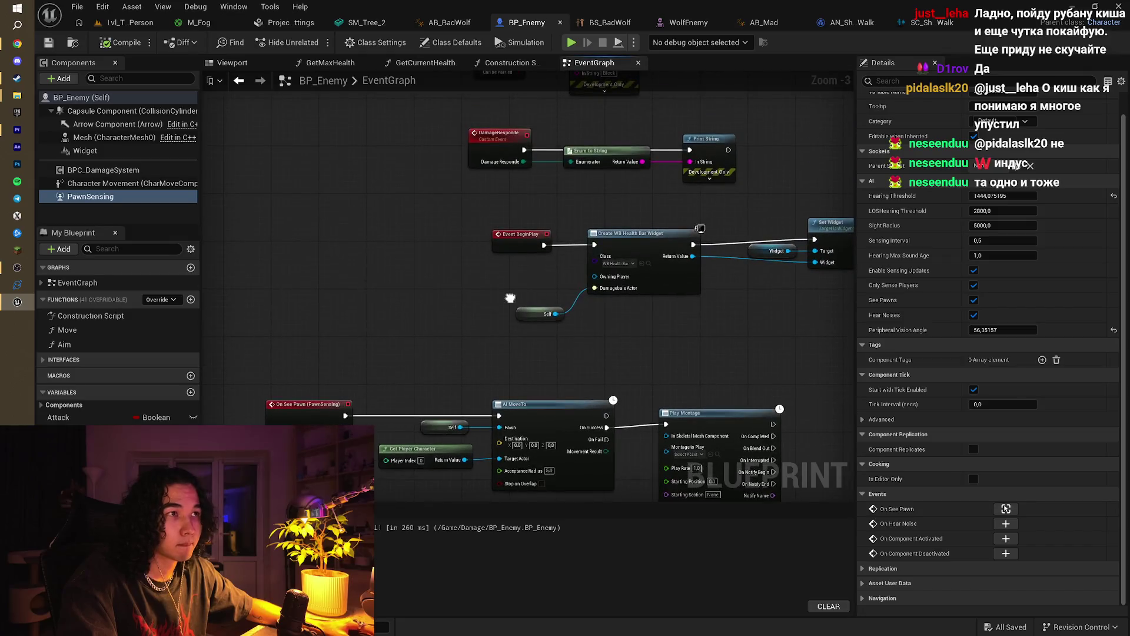
Step: Box-select the AI MoveTo and Play Montage nodes and move them beside the BeginPlay chain
{"action": "left_click_drag", "start_coordinate": [464, 253], "coordinate": [465, 186]}
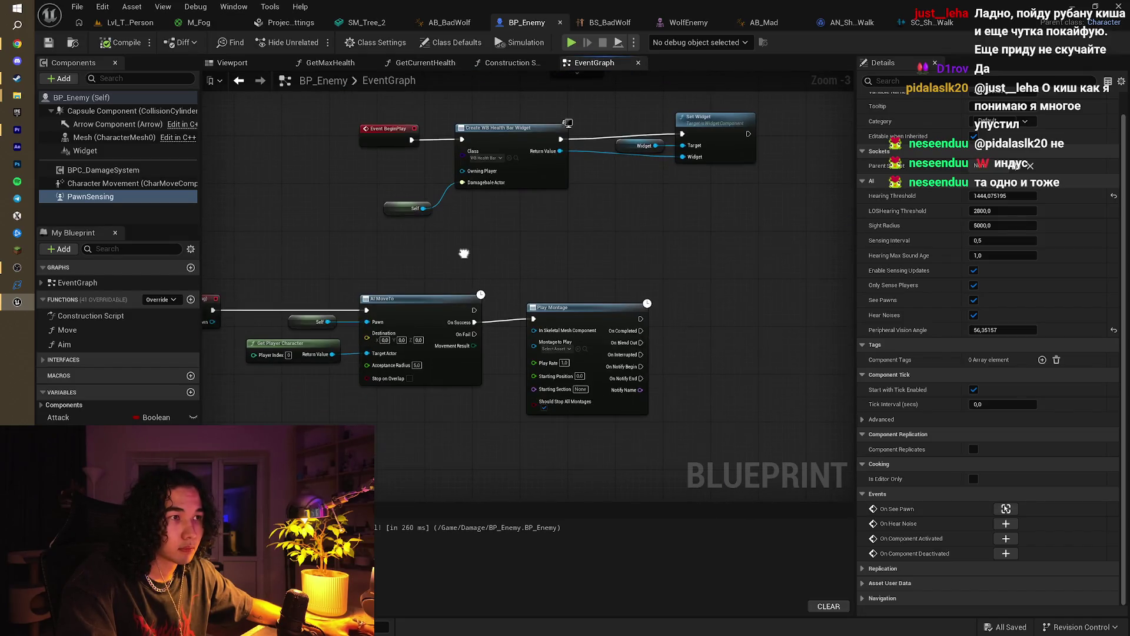
{"action": "left_click_drag", "start_coordinate": [274, 290], "coordinate": [624, 443]}
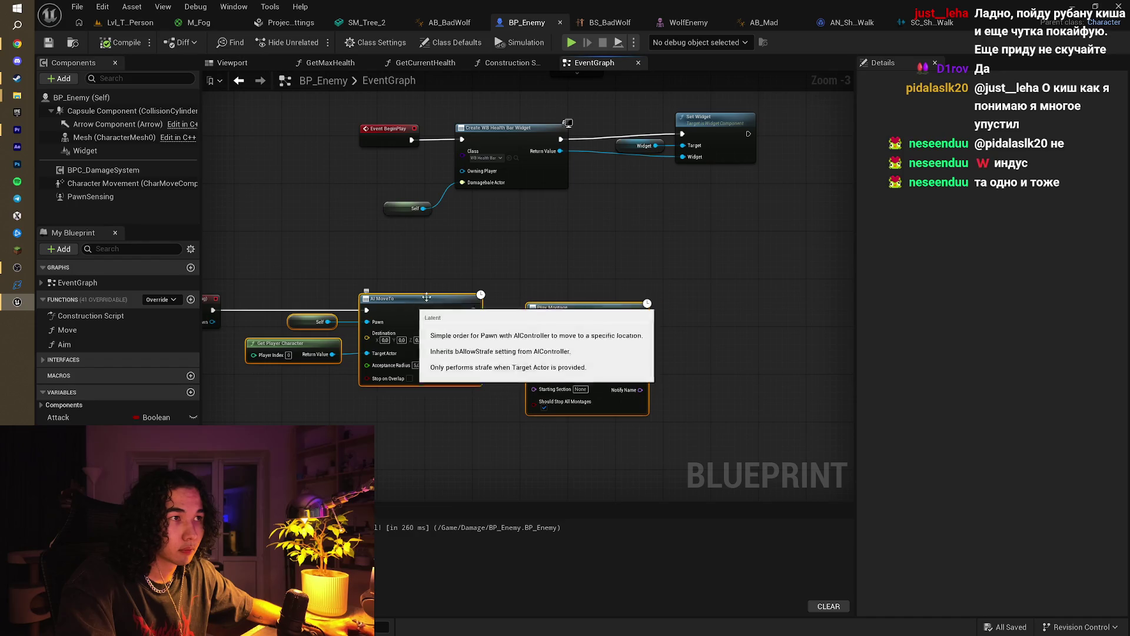
{"action": "scroll", "coordinate": [500, 262], "scroll_direction": "down", "scroll_amount": 1}
{"action": "left_click_drag", "start_coordinate": [500, 263], "coordinate": [449, 303]}
{"action": "mouse_move", "coordinate": [371, 333]}
{"action": "left_mouse_down"}
{"action": "mouse_move", "coordinate": [574, 305]}
{"action": "mouse_move", "coordinate": [718, 246]}
{"action": "left_mouse_up"}
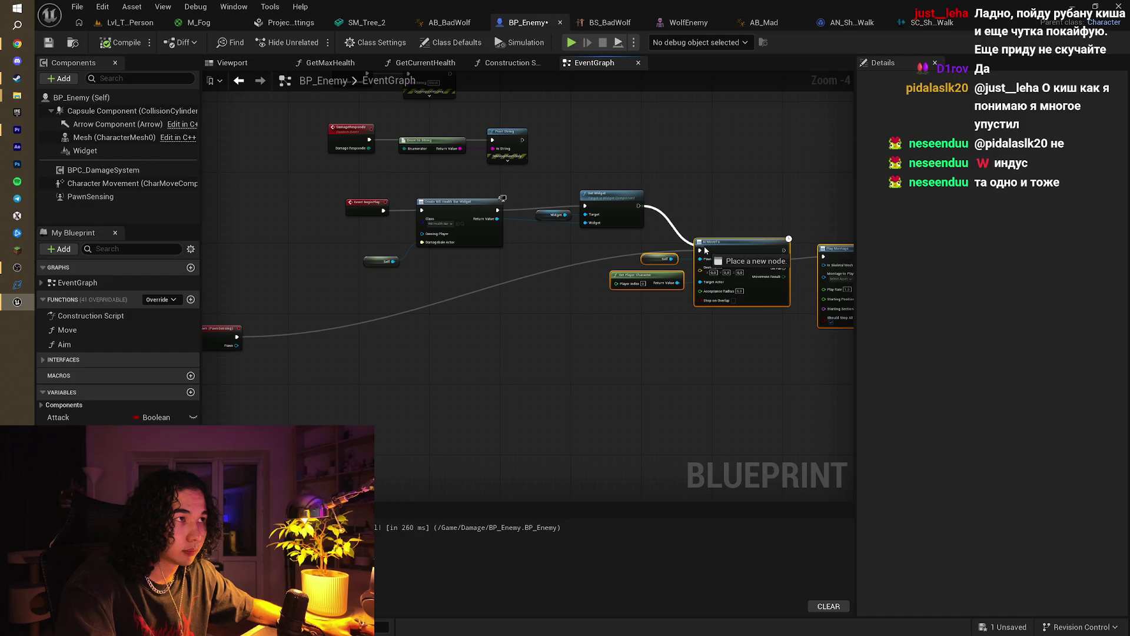
{"action": "left_click", "coordinate": [589, 208]}
Step: Chain AI MoveTo after the Set Widget node and launch a Standalone game preview
{"action": "left_click_drag", "start_coordinate": [733, 178], "coordinate": [589, 208]}
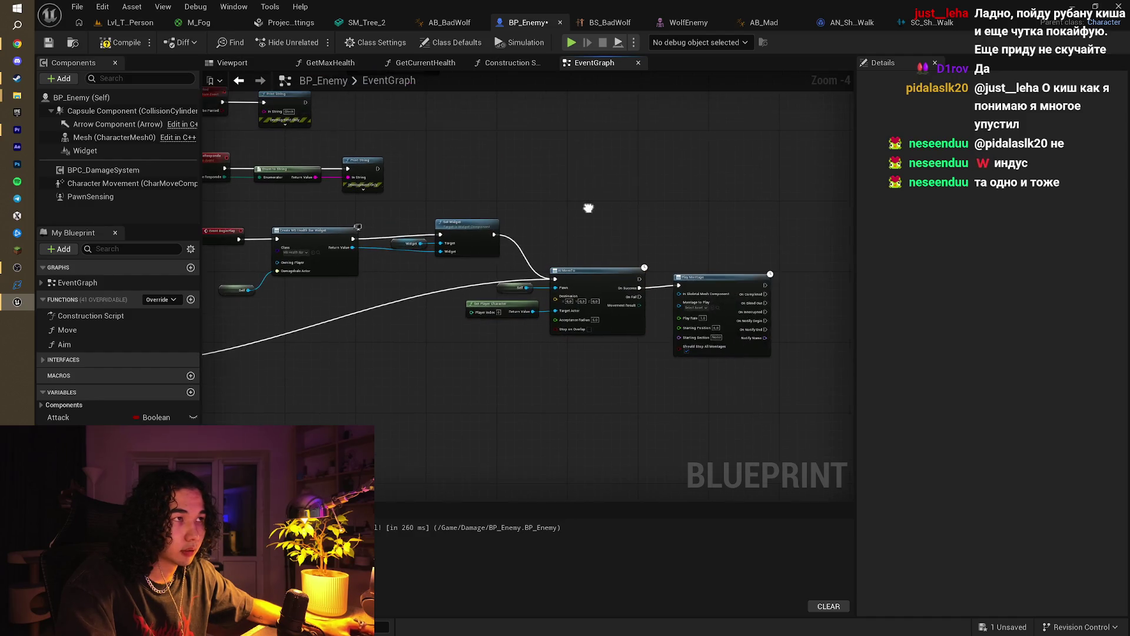
{"action": "left_click_drag", "start_coordinate": [422, 297], "coordinate": [422, 297]}
{"action": "key", "text": "Escape"}
{"action": "scroll", "coordinate": [603, 265], "scroll_direction": "up", "scroll_amount": 3}
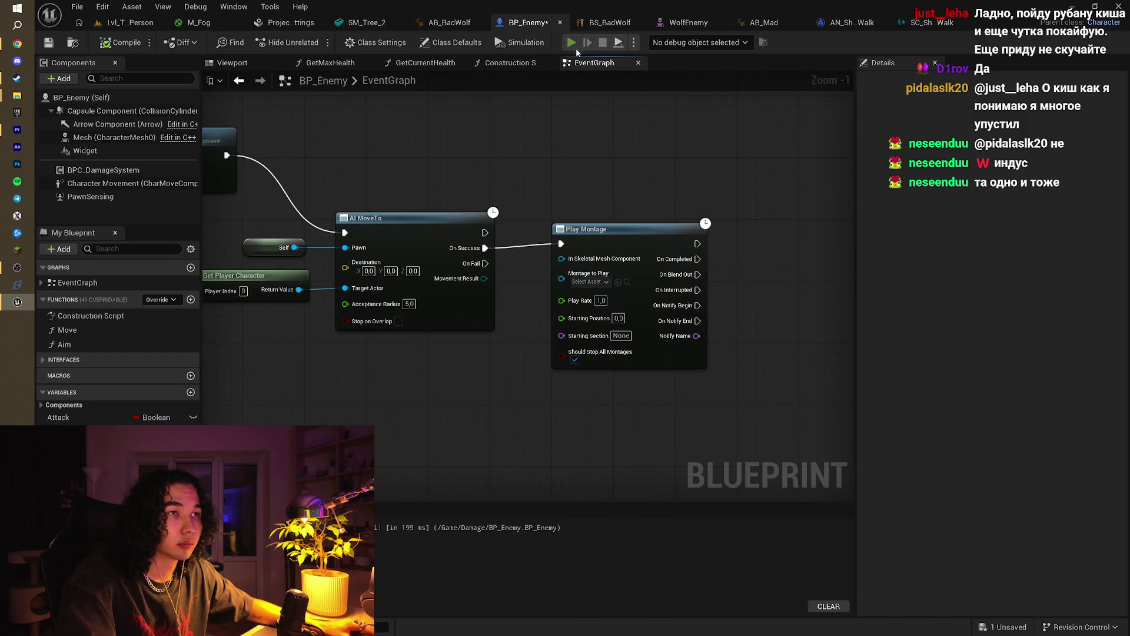
{"action": "left_click", "coordinate": [572, 44]}
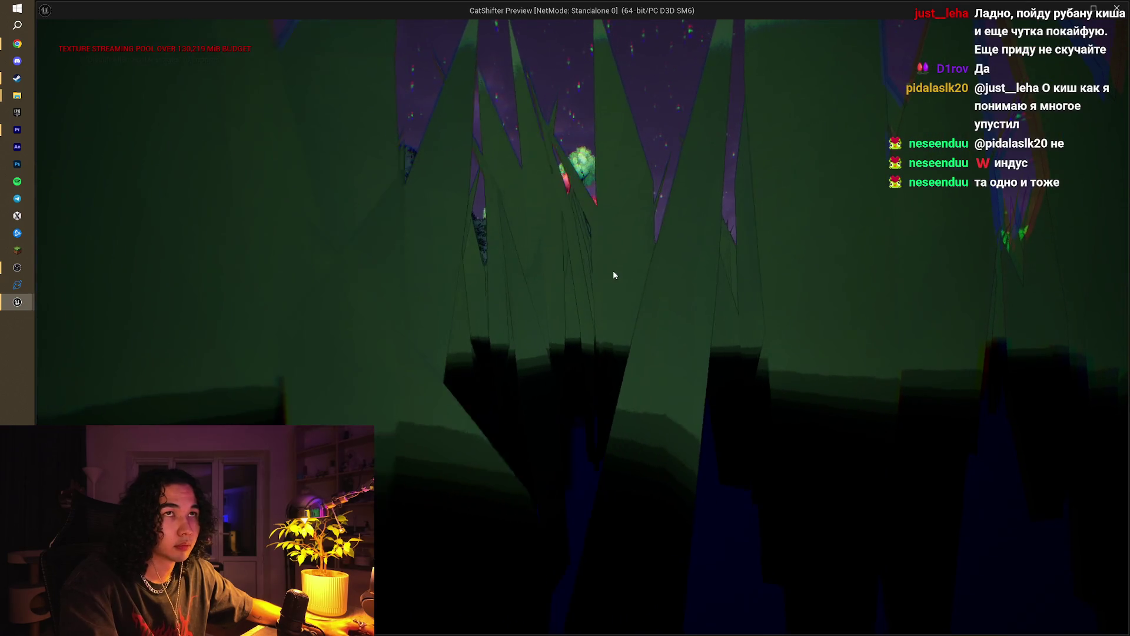
Step: Close the standalone preview and go back to the Lvl_ThirdPerson level viewport
{"action": "key", "text": "Escape"}
{"action": "left_click", "coordinate": [135, 22]}
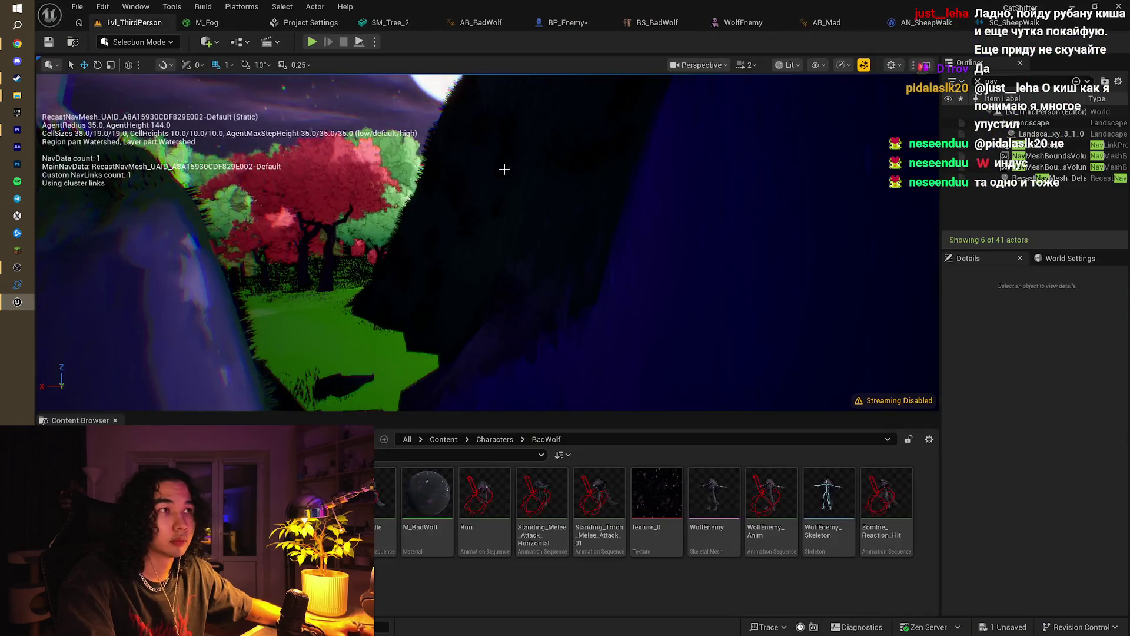
{"action": "key", "text": "w"}
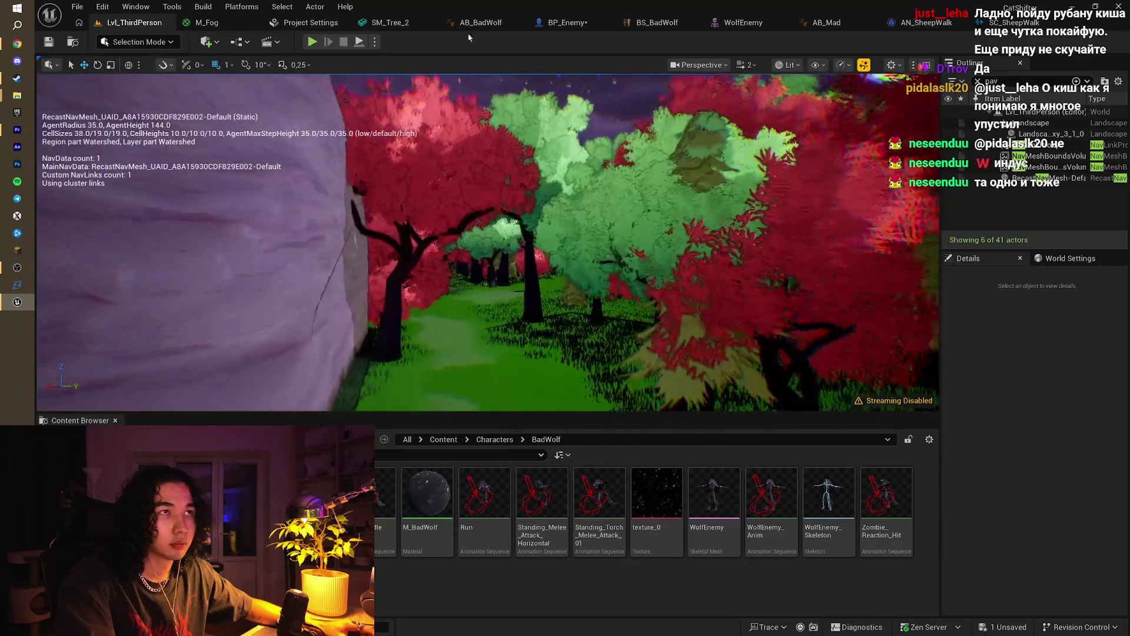
Step: Play in editor, run the sheep forward along the forest path, then stop and look toward the hills
{"action": "left_click", "coordinate": [313, 42]}
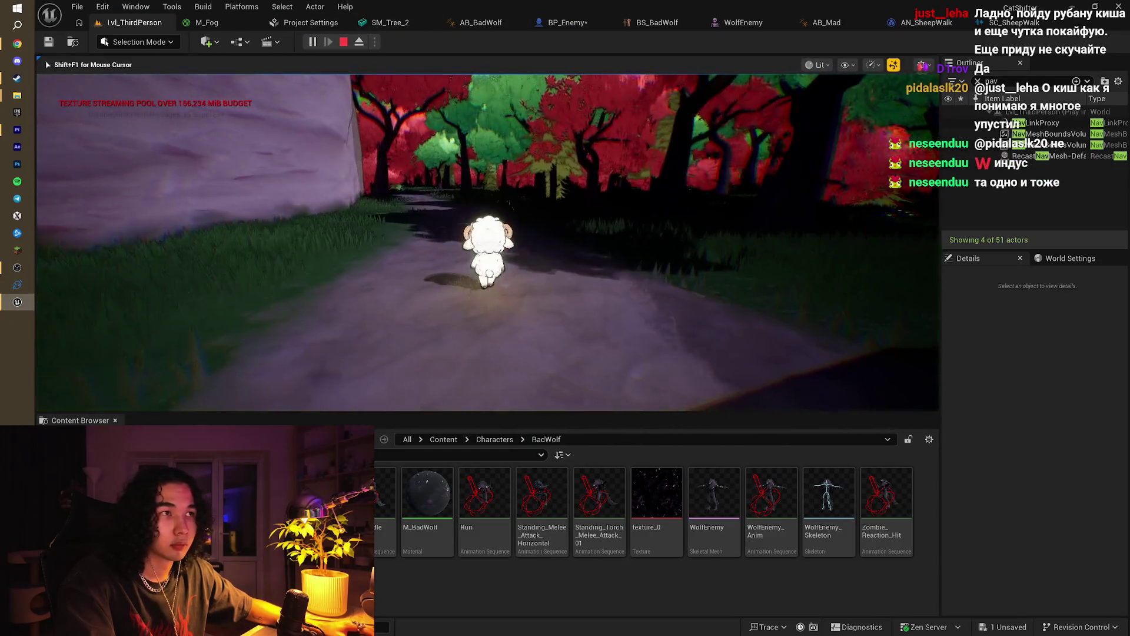
{"action": "key", "text": "w"}
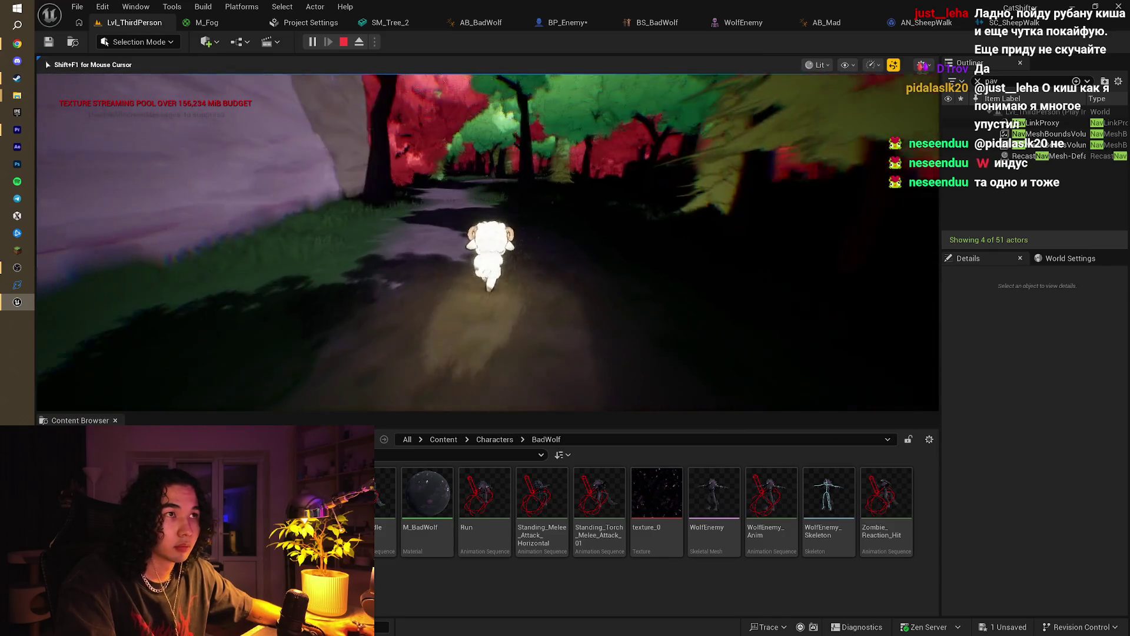
{"action": "key", "text": "w"}
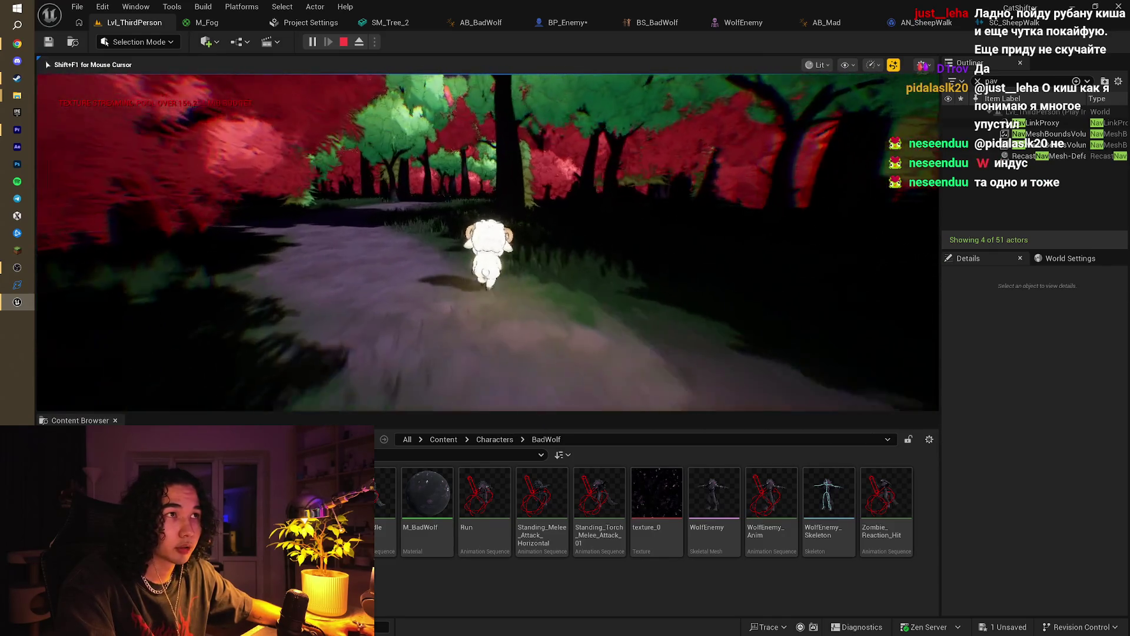
{"action": "key", "text": "w"}
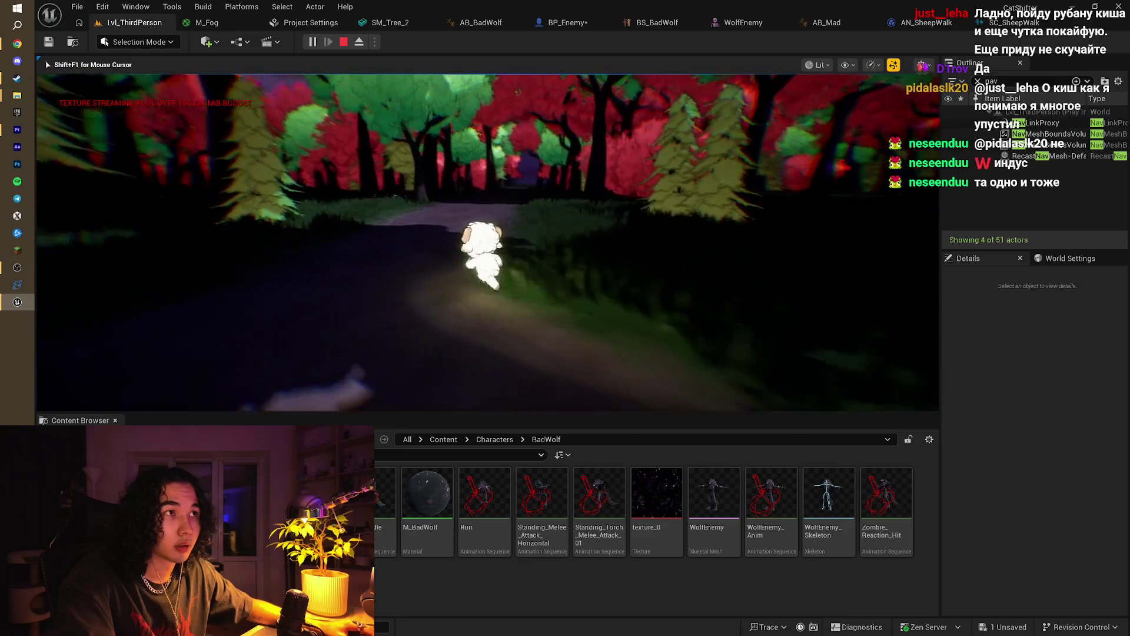
{"action": "key", "text": "w"}
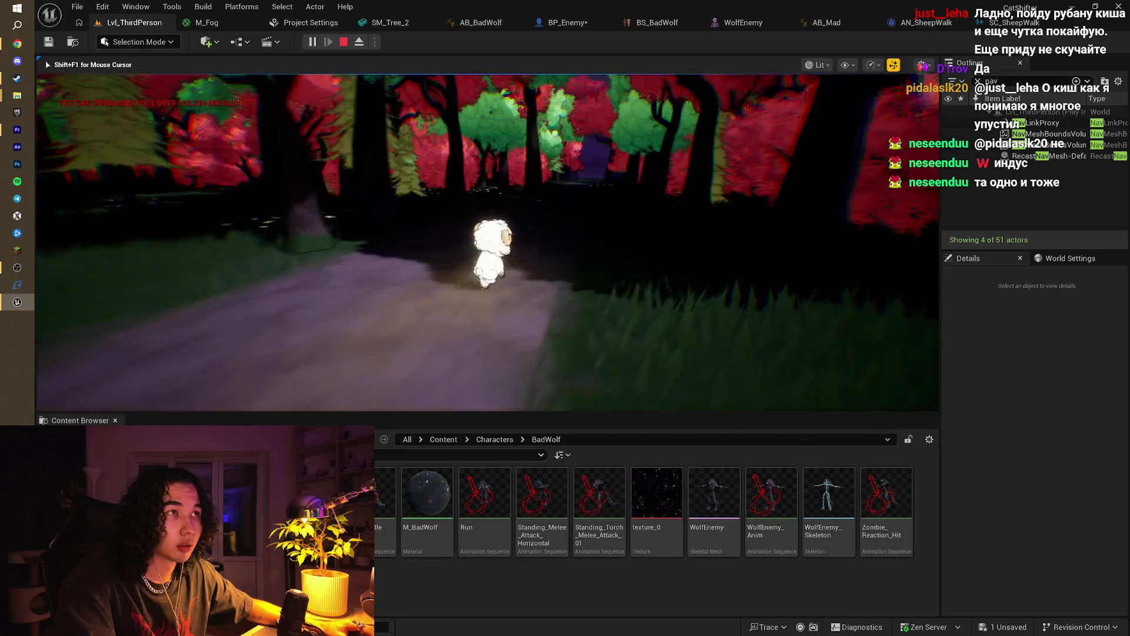
{"action": "key", "text": "Escape"}
{"action": "left_click_drag", "start_coordinate": [553, 235], "coordinate": [554, 265]}
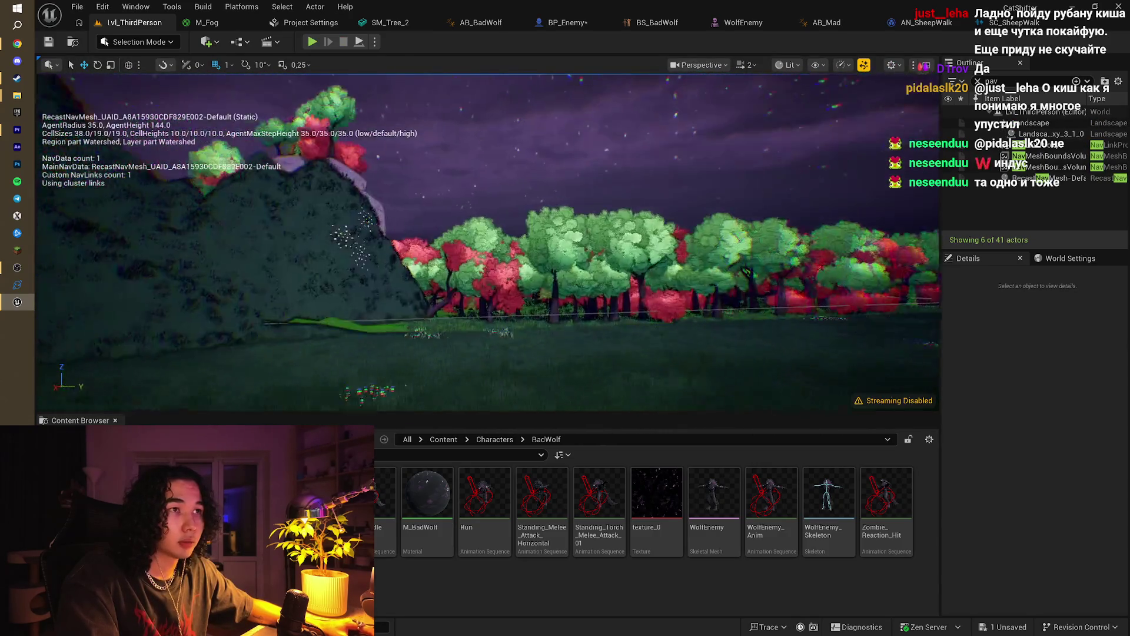
{"action": "mouse_move", "coordinate": [554, 265]}
{"action": "left_mouse_down"}
{"action": "mouse_move", "coordinate": [583, 253]}
{"action": "mouse_move", "coordinate": [594, 300]}
{"action": "mouse_move", "coordinate": [591, 269]}
{"action": "left_mouse_up"}
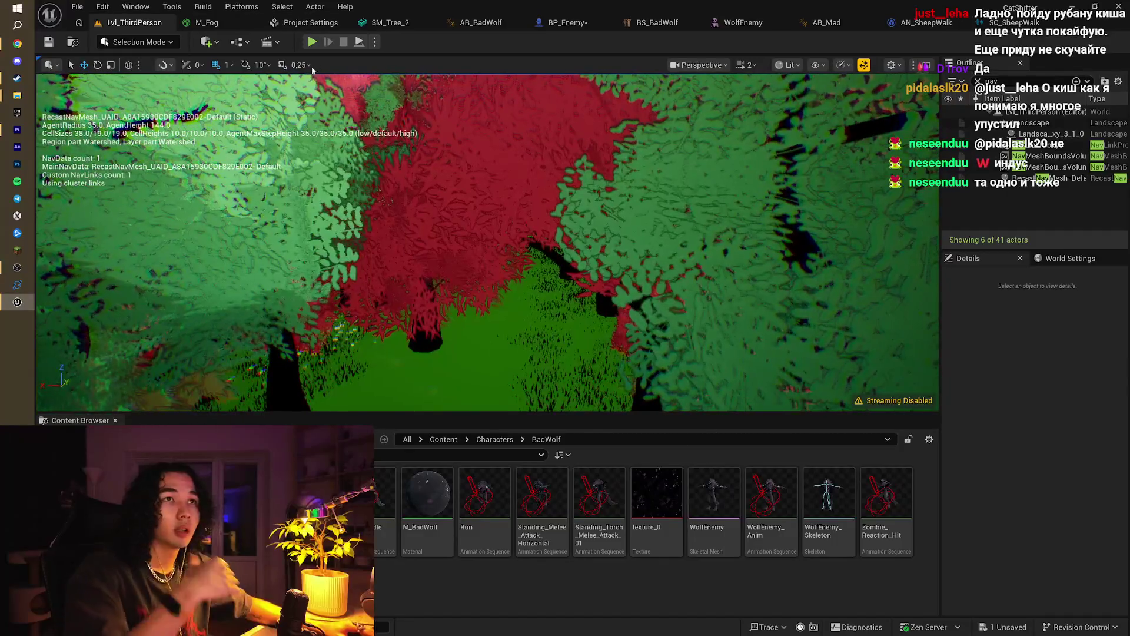
Step: Drag BP_Enemy from the Content Browser's Damage folder into the level as the wolf enemy
{"action": "left_click", "coordinate": [491, 440]}
{"action": "left_click", "coordinate": [438, 440]}
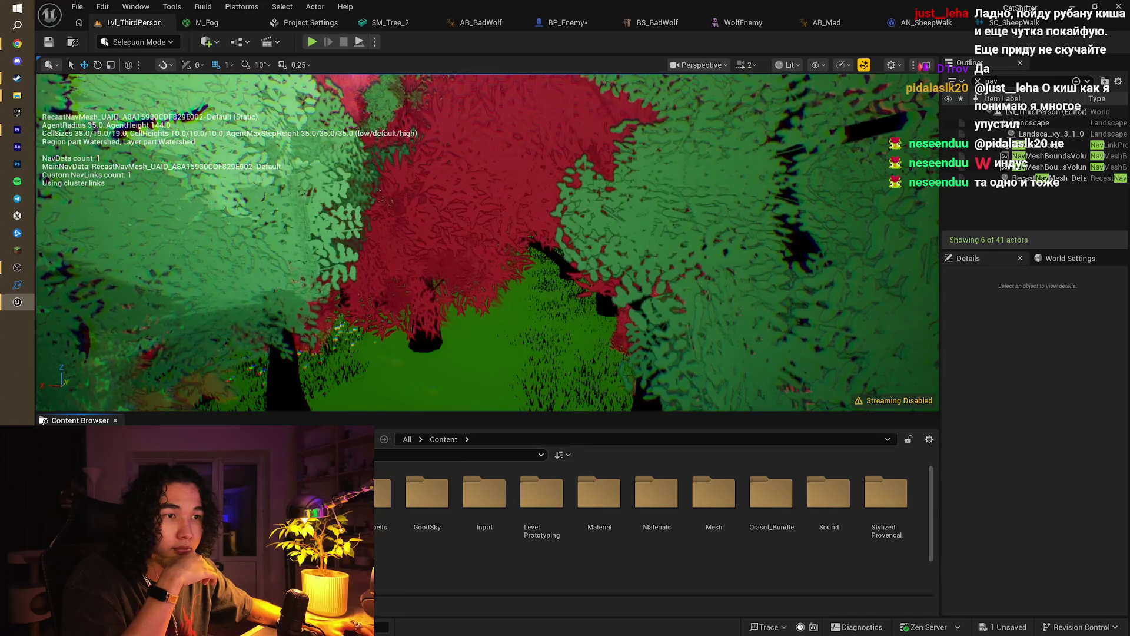
{"action": "double_click", "coordinate": [412, 495]}
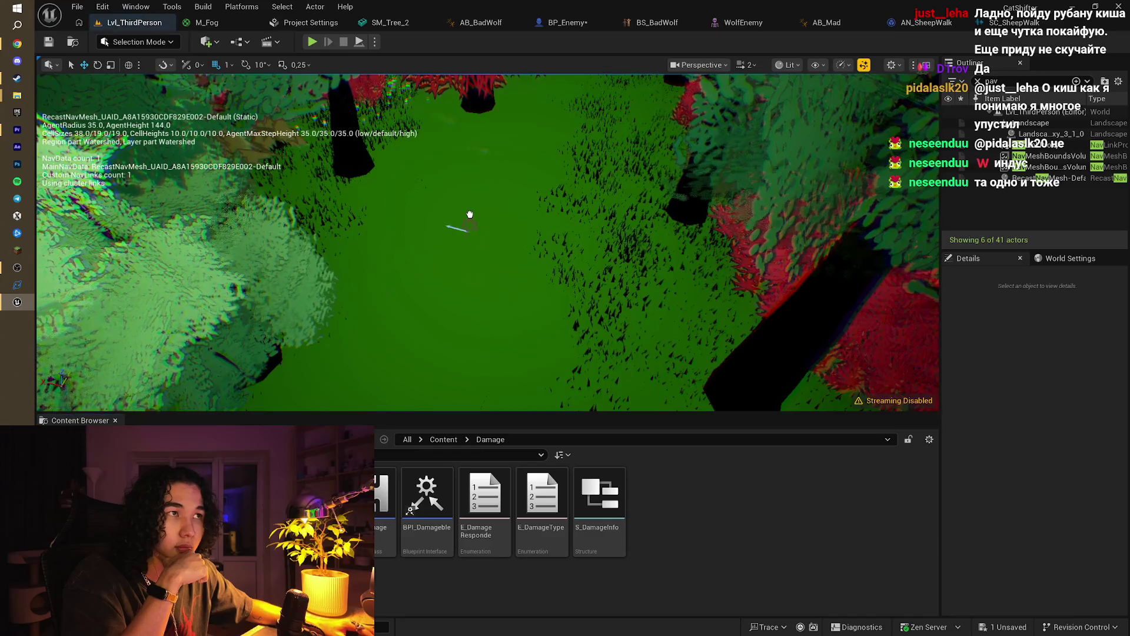
{"action": "left_click_drag", "start_coordinate": [469, 215], "coordinate": [469, 215]}
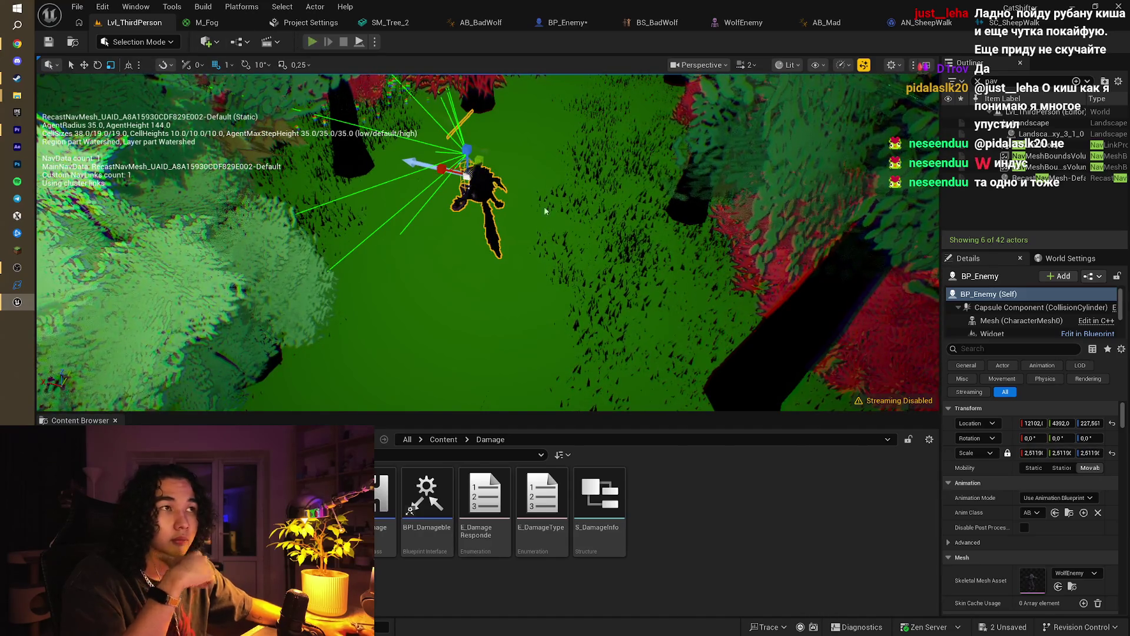
Step: Test-play the level with Alt+P, stop it, and open the BP_Enemy blueprint
{"action": "key", "text": "alt+p"}
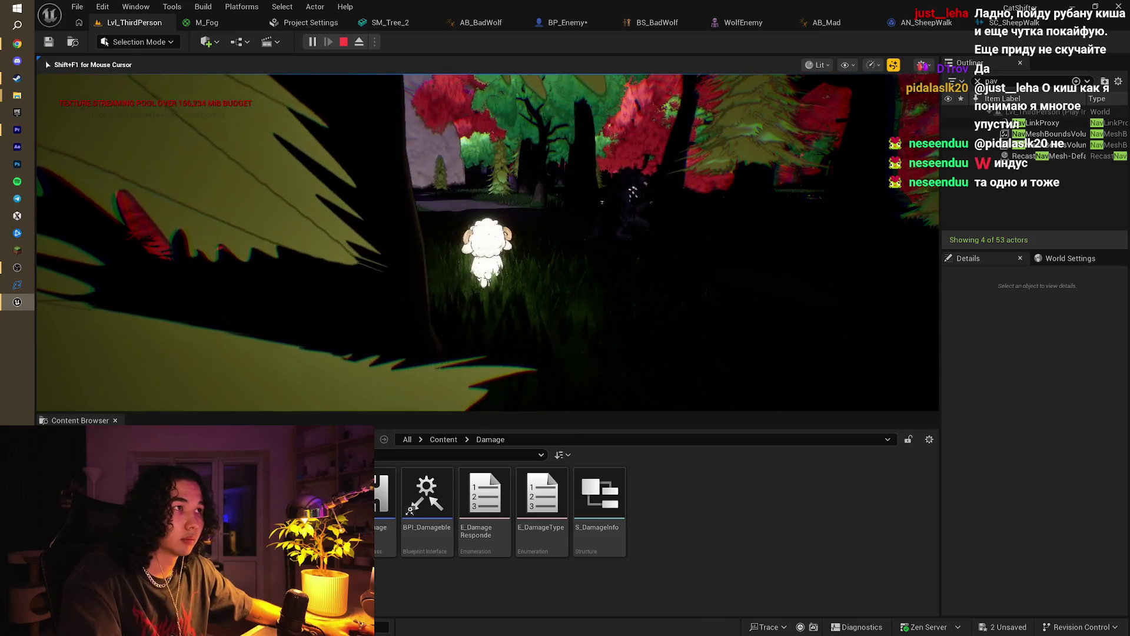
{"action": "key", "text": "Escape"}
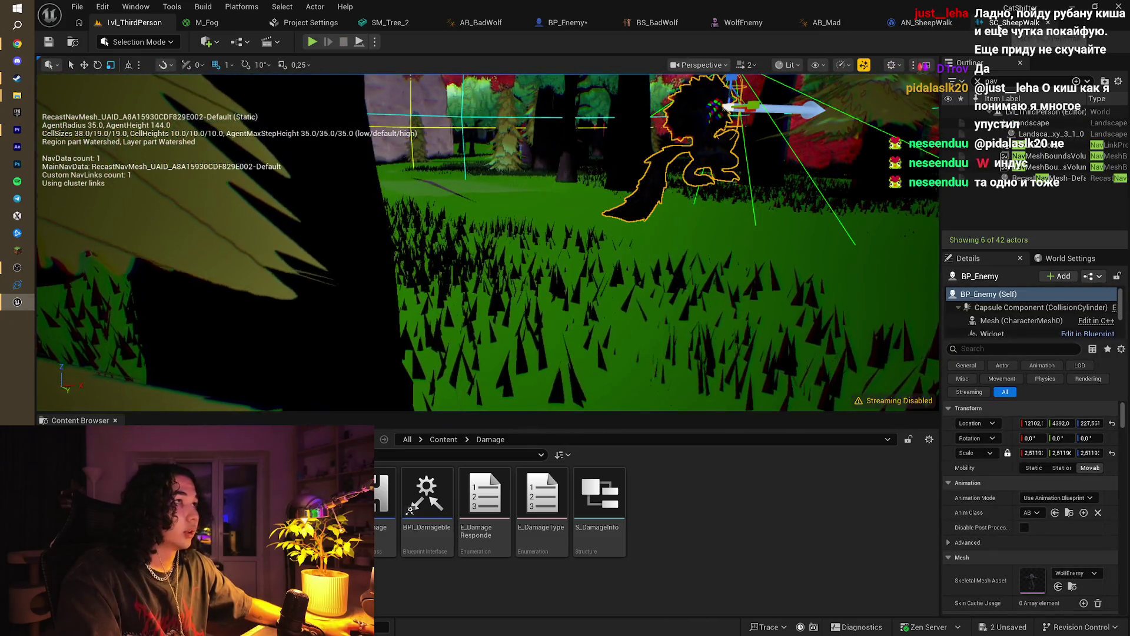
{"action": "left_click", "coordinate": [538, 23]}
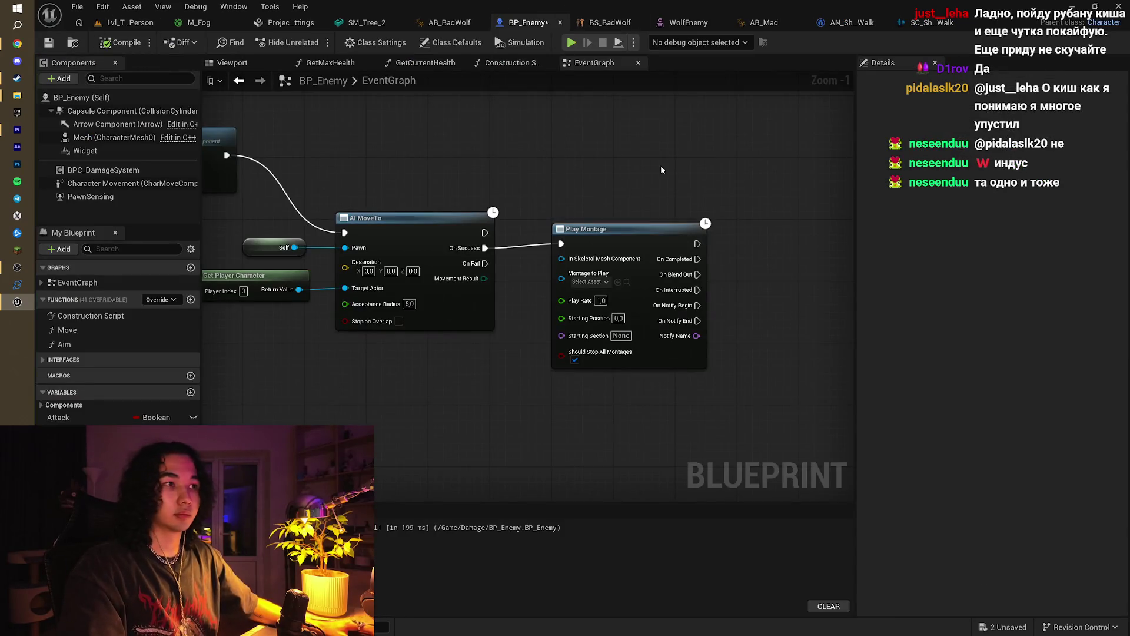
Step: Frame the BeginPlay widget setup and the AI MoveTo and Play Montage nodes in the graph
{"action": "scroll", "coordinate": [571, 190], "scroll_direction": "down", "scroll_amount": 1}
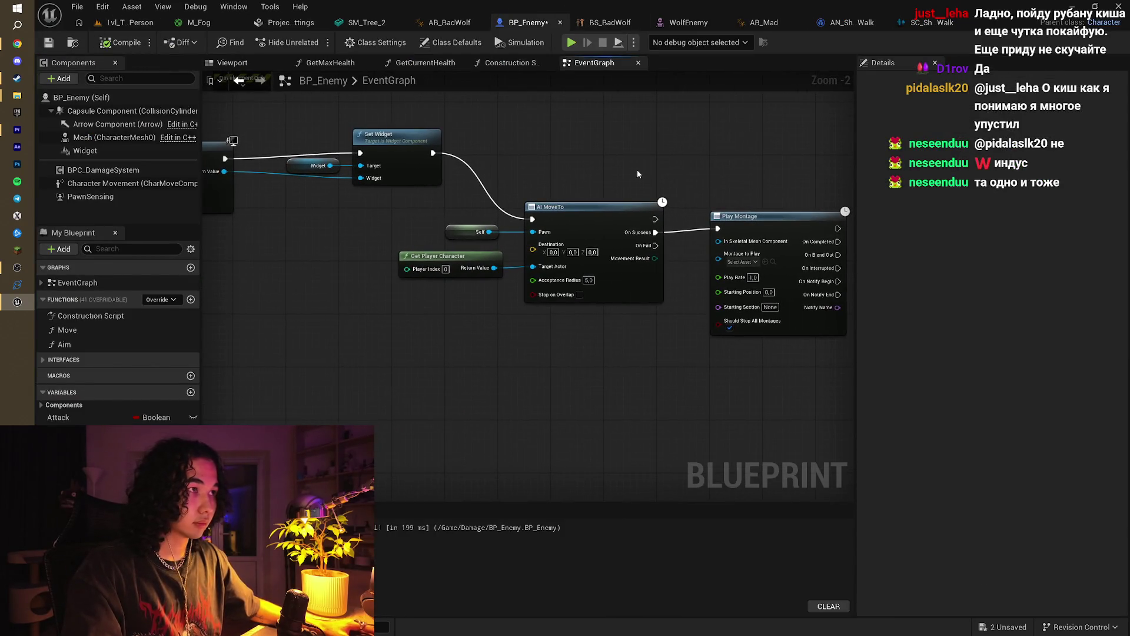
{"action": "scroll", "coordinate": [627, 168], "scroll_direction": "down", "scroll_amount": 1}
{"action": "mouse_move", "coordinate": [628, 168]}
{"action": "left_mouse_down"}
{"action": "mouse_move", "coordinate": [603, 197]}
{"action": "mouse_move", "coordinate": [702, 201]}
{"action": "mouse_move", "coordinate": [654, 196]}
{"action": "left_mouse_up"}
{"action": "left_click_drag", "start_coordinate": [541, 179], "coordinate": [500, 133]}
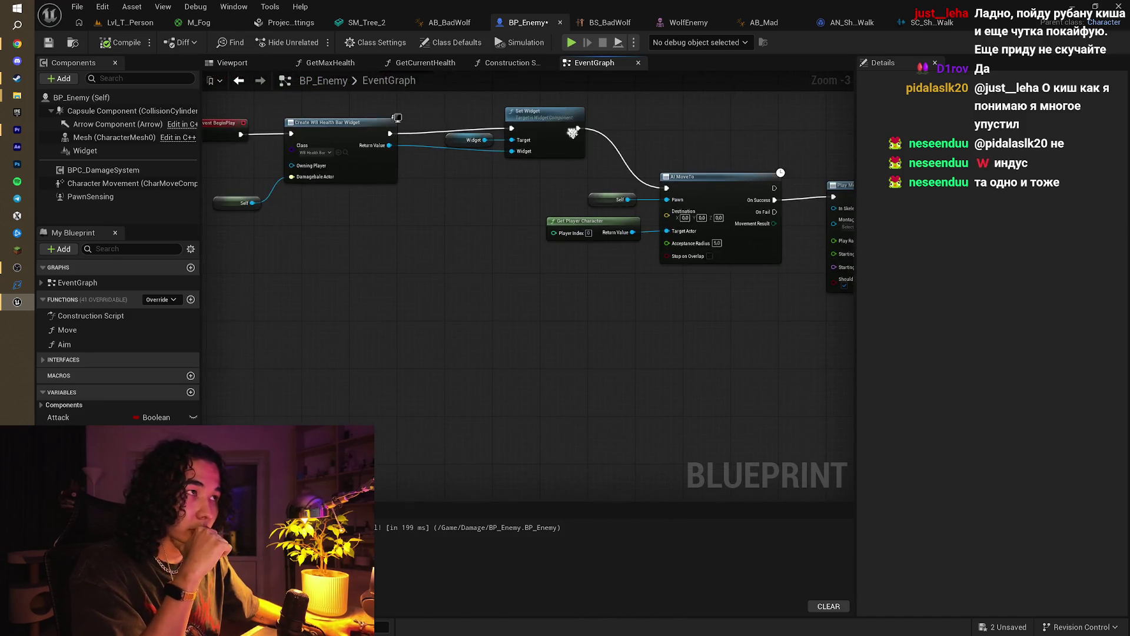
{"action": "scroll", "coordinate": [589, 160], "scroll_direction": "down", "scroll_amount": 1}
{"action": "scroll", "coordinate": [672, 271], "scroll_direction": "down", "scroll_amount": 1}
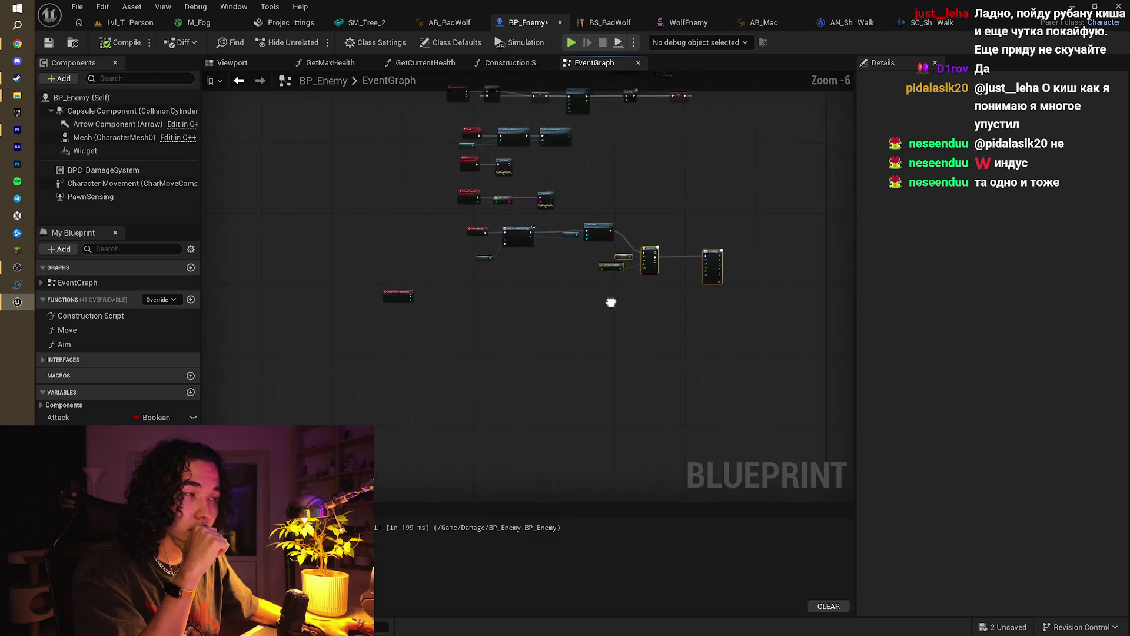
{"action": "scroll", "coordinate": [620, 235], "scroll_direction": "up", "scroll_amount": 1}
{"action": "mouse_move", "coordinate": [620, 235]}
{"action": "left_mouse_down"}
{"action": "mouse_move", "coordinate": [494, 300]}
{"action": "mouse_move", "coordinate": [388, 329]}
{"action": "mouse_move", "coordinate": [606, 244]}
{"action": "left_mouse_up"}
{"action": "scroll", "coordinate": [388, 329], "scroll_direction": "up", "scroll_amount": 1}
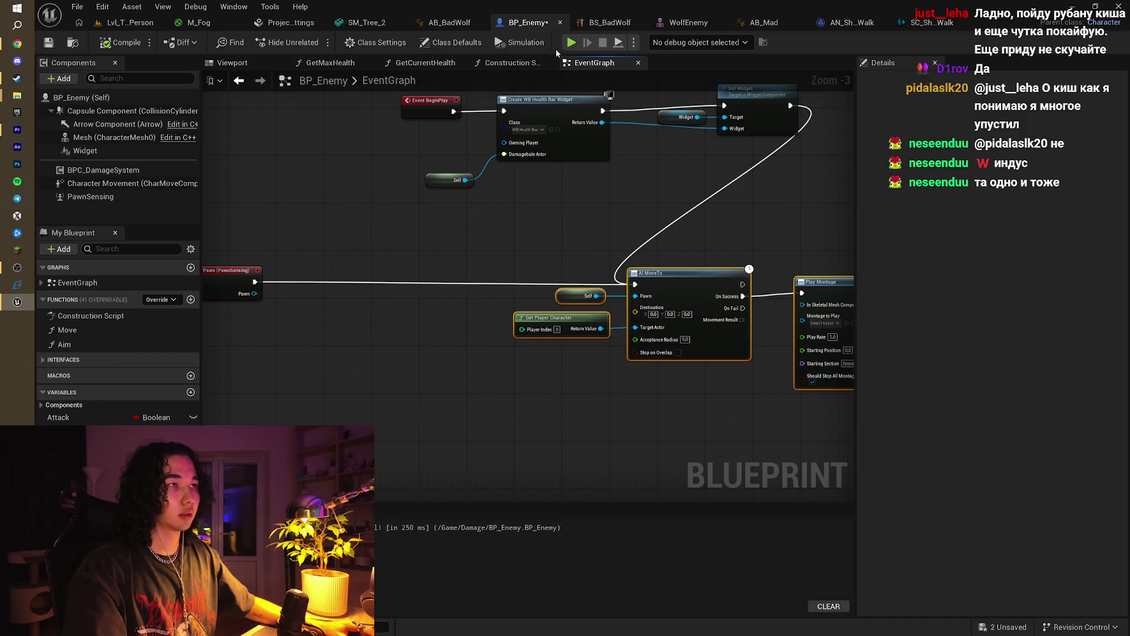
Step: Add an Event Tick node driving AI MoveTo, then return to the forest level
{"action": "right_click", "coordinate": [395, 286]}
{"action": "left_click_drag", "start_coordinate": [300, 351], "coordinate": [426, 274]}
{"action": "right_click", "coordinate": [422, 280]}
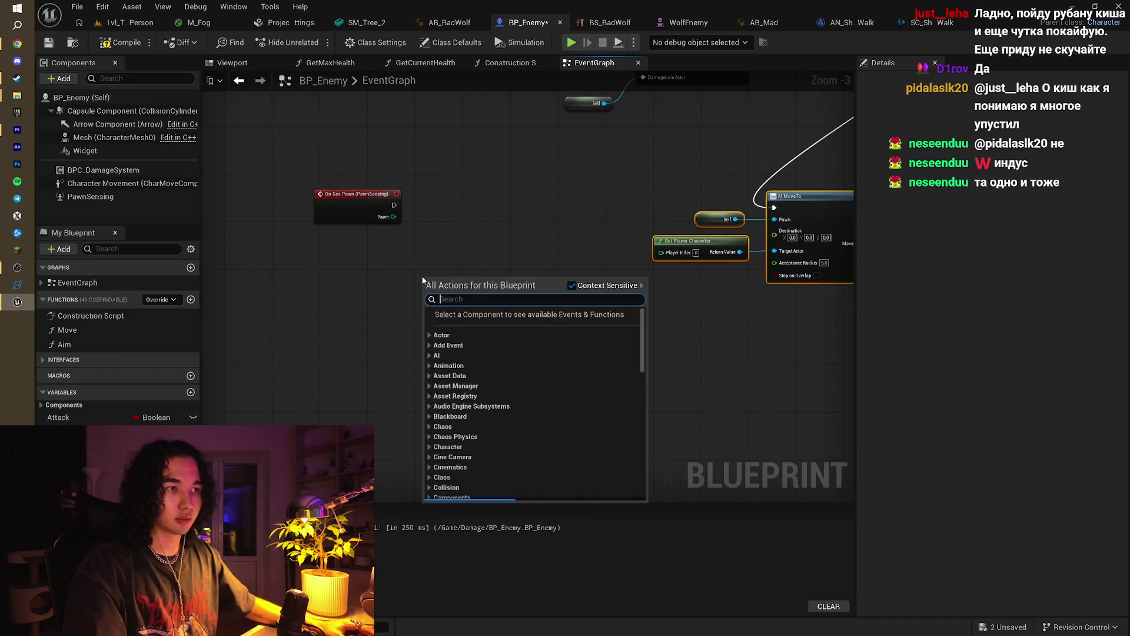
{"action": "type", "text": "event"}
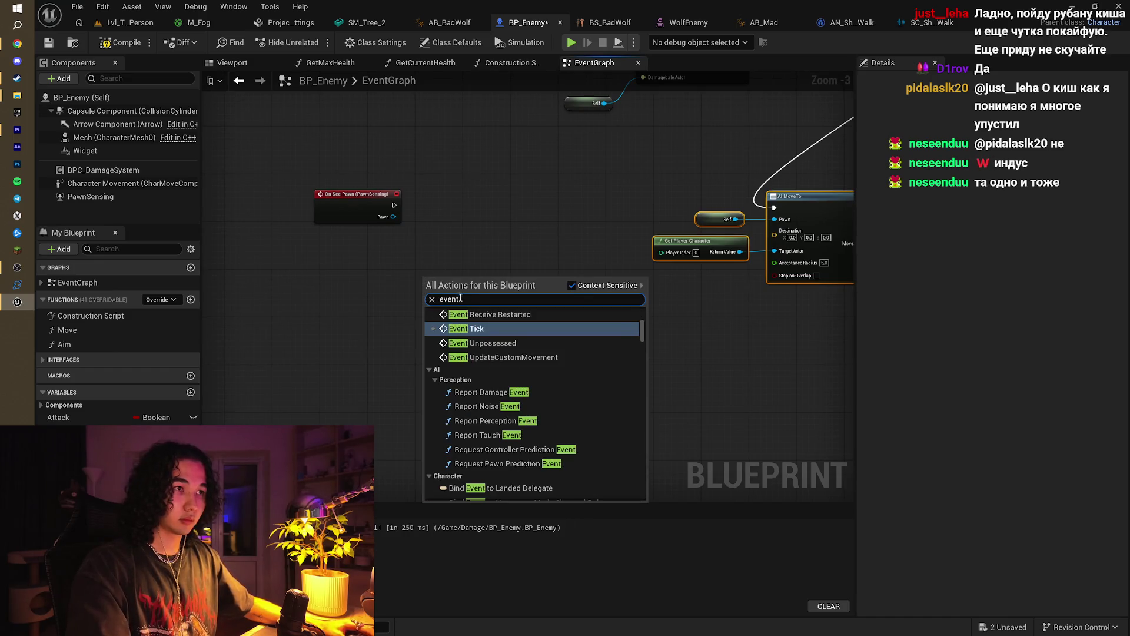
{"action": "key", "text": "Escape"}
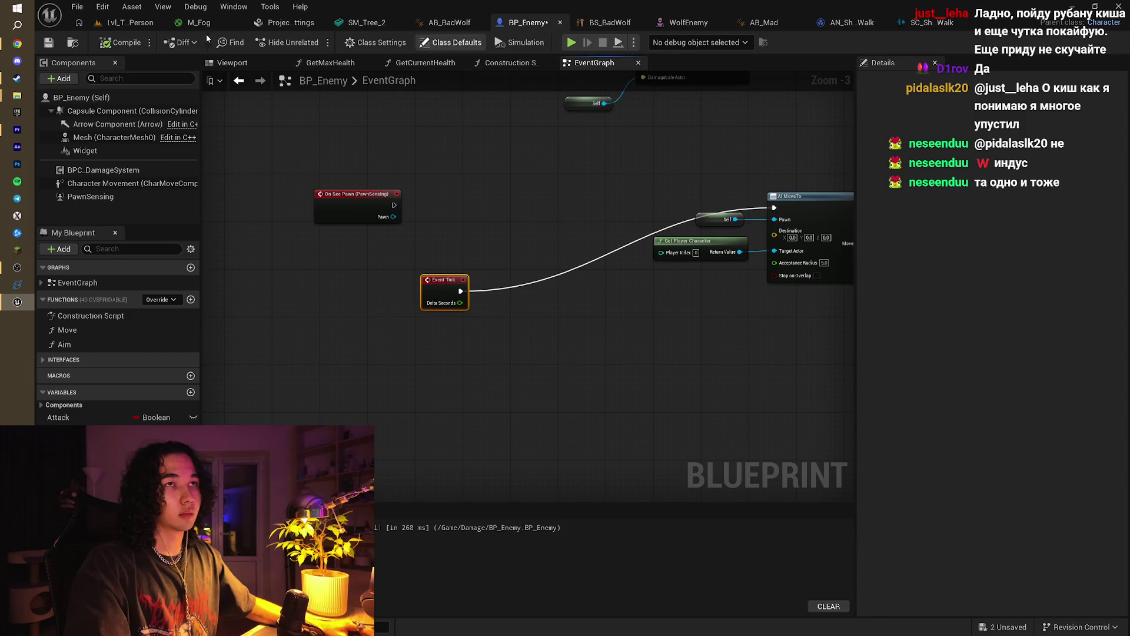
{"action": "left_click", "coordinate": [130, 22]}
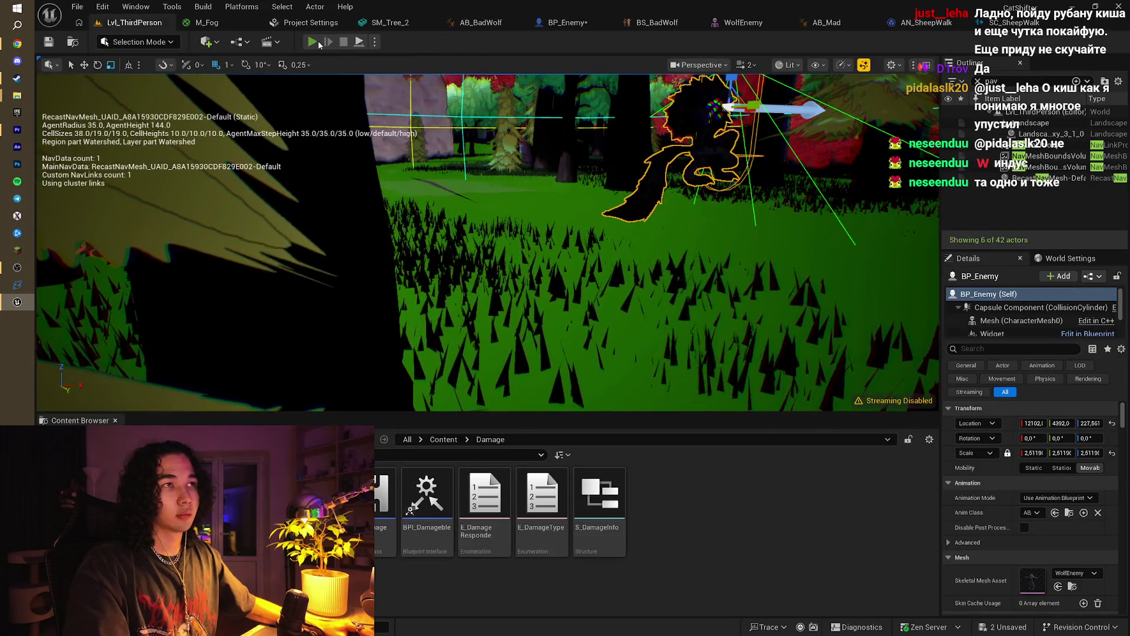
{"action": "left_click", "coordinate": [313, 41]}
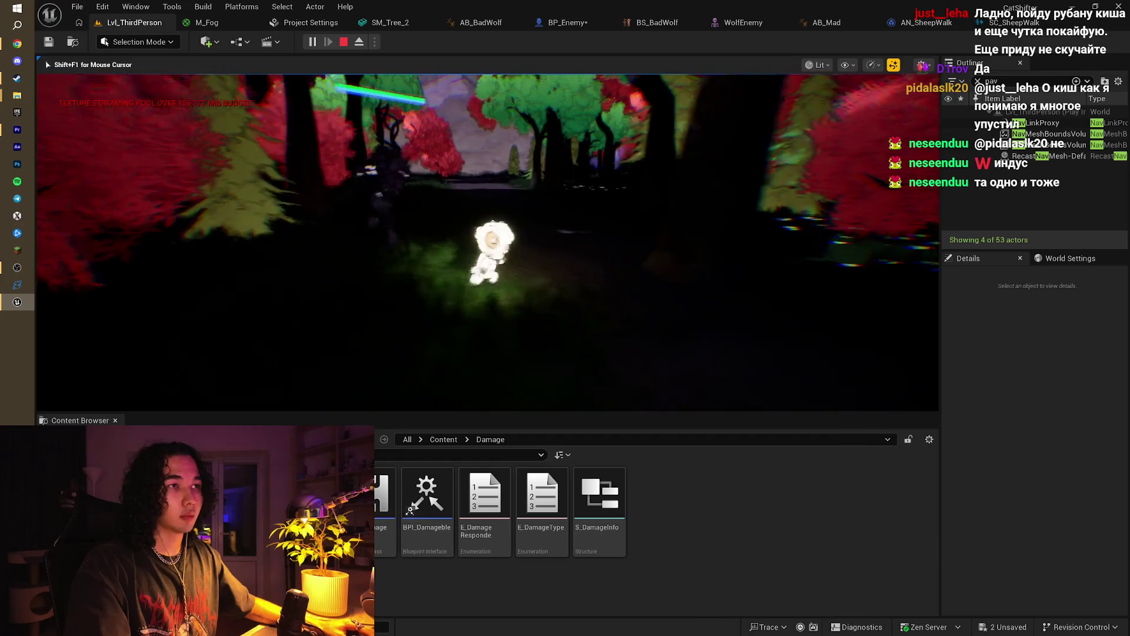
{"action": "key", "text": "w"}
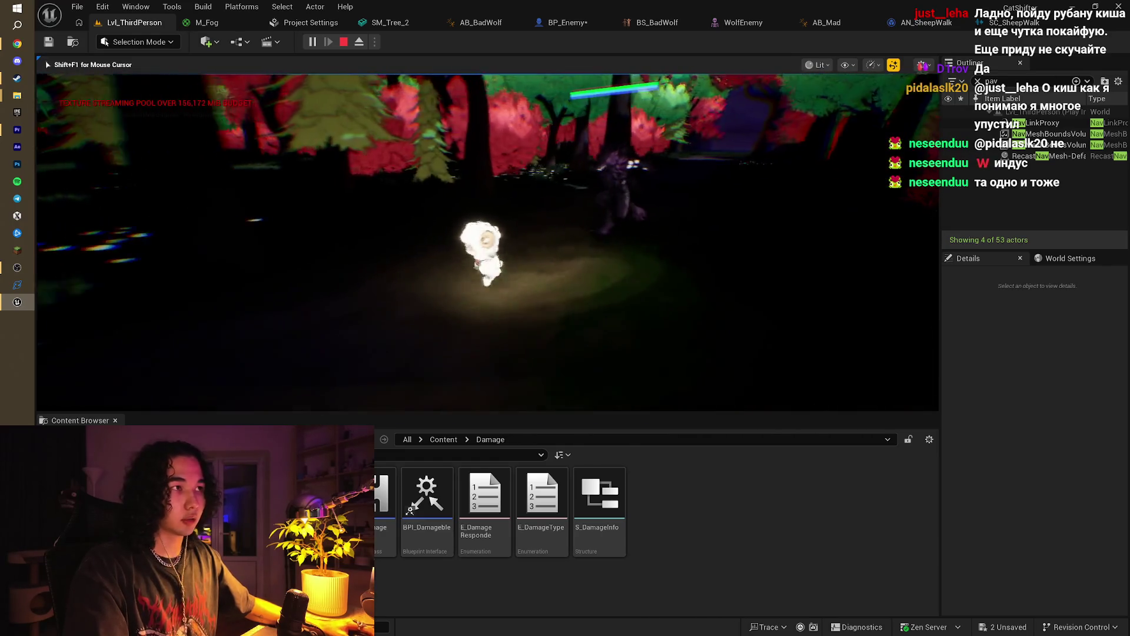
{"action": "key", "text": "w"}
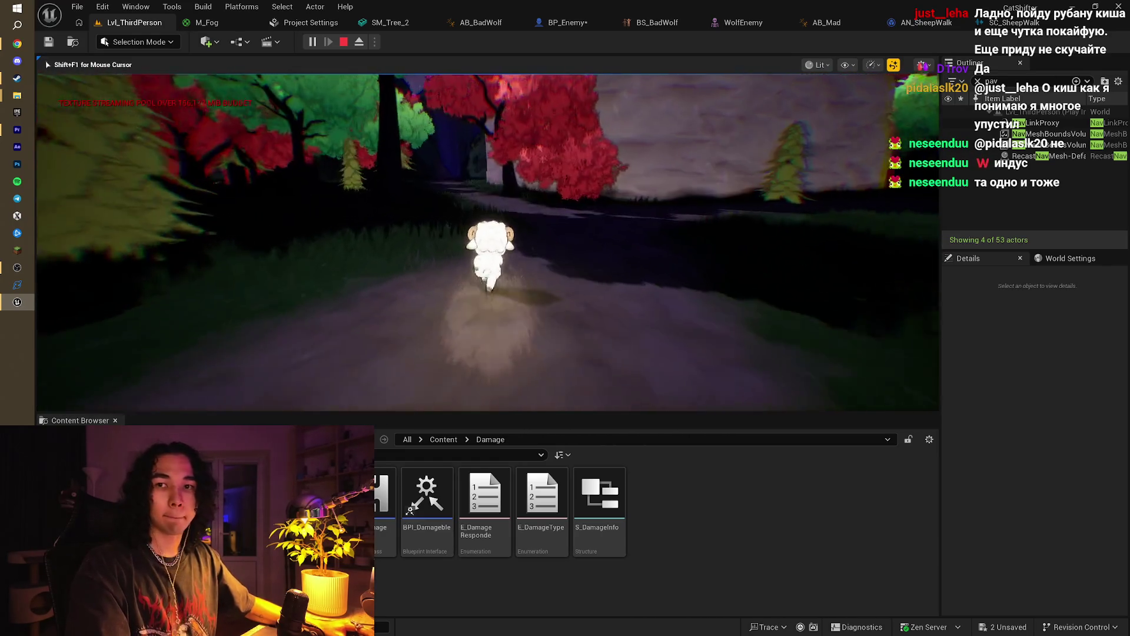
{"action": "key", "text": "w"}
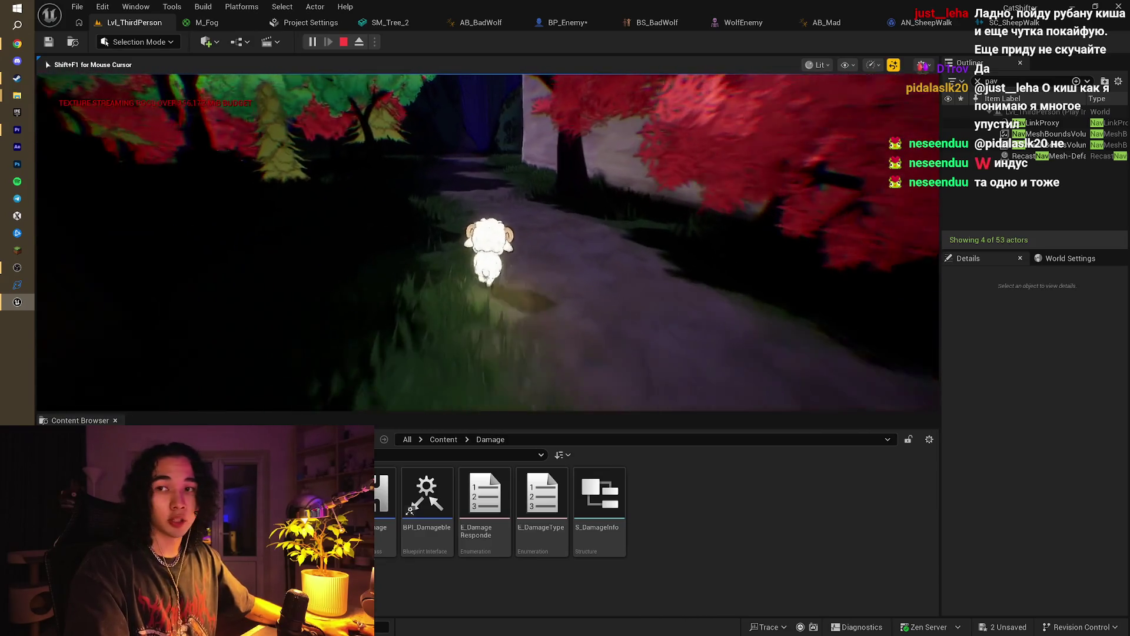
{"action": "key", "text": "w"}
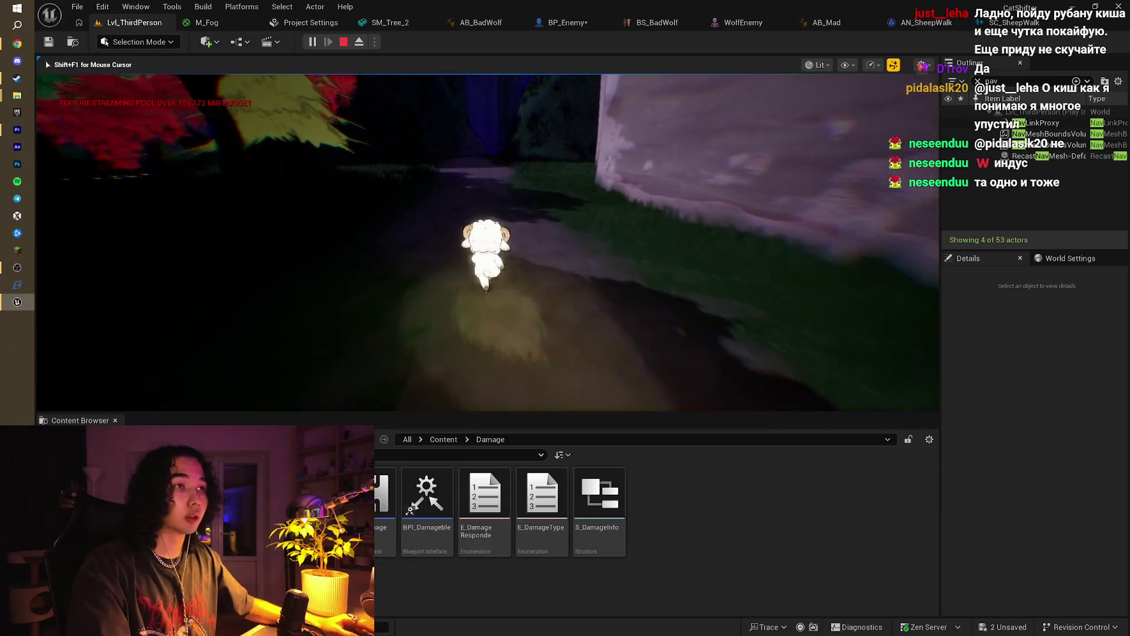
{"action": "key", "text": "w"}
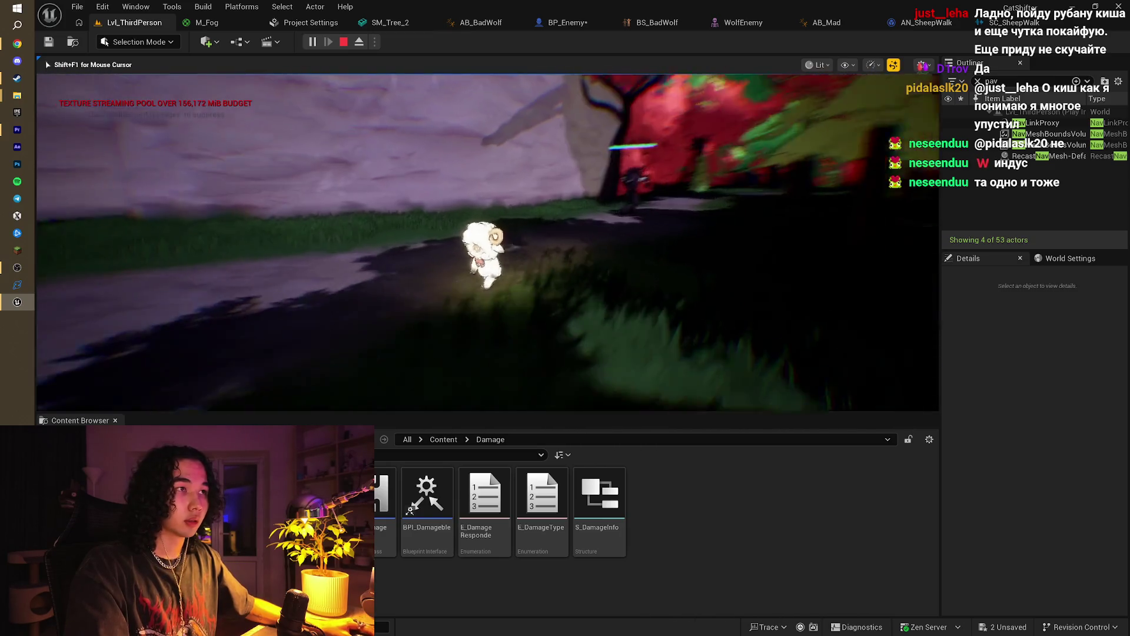
{"action": "key", "text": "w"}
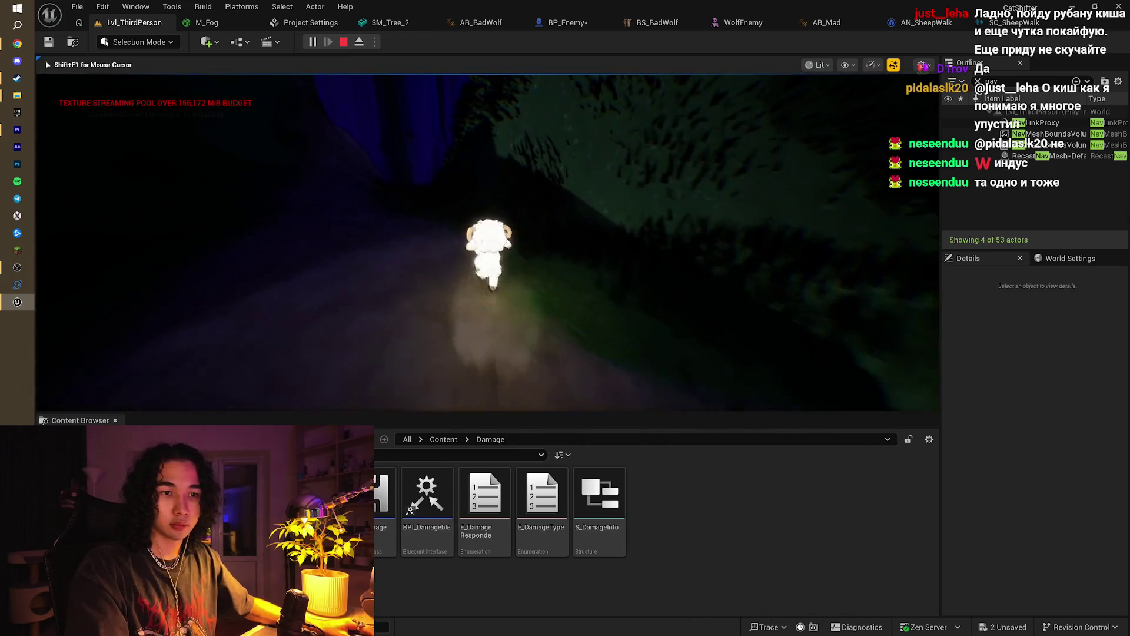
{"action": "key", "text": "s"}
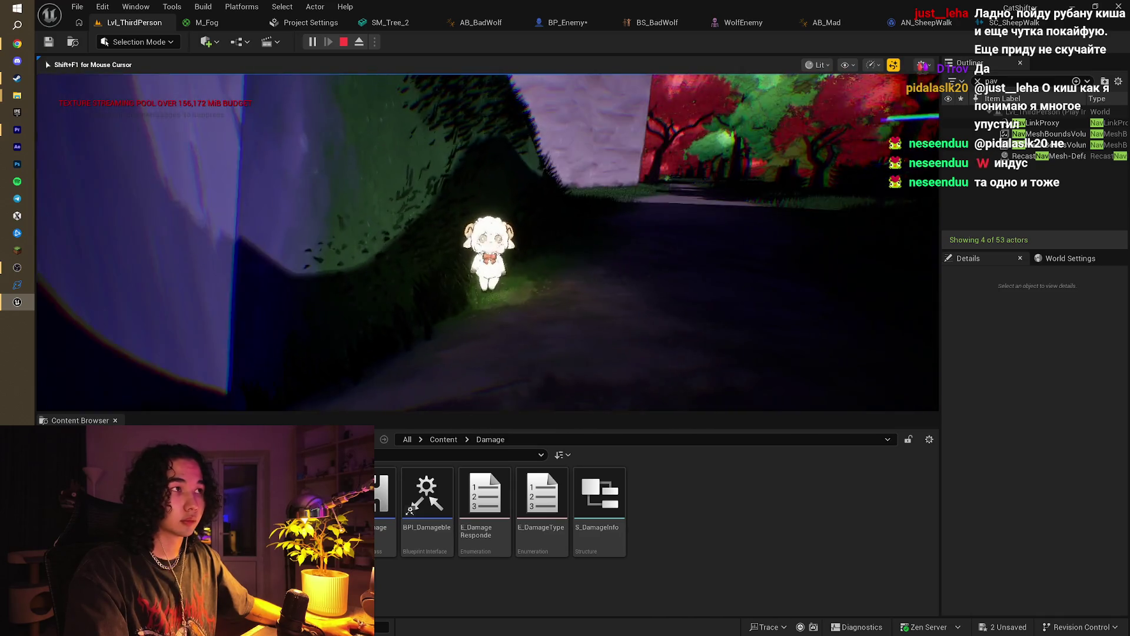
{"action": "key", "text": "w"}
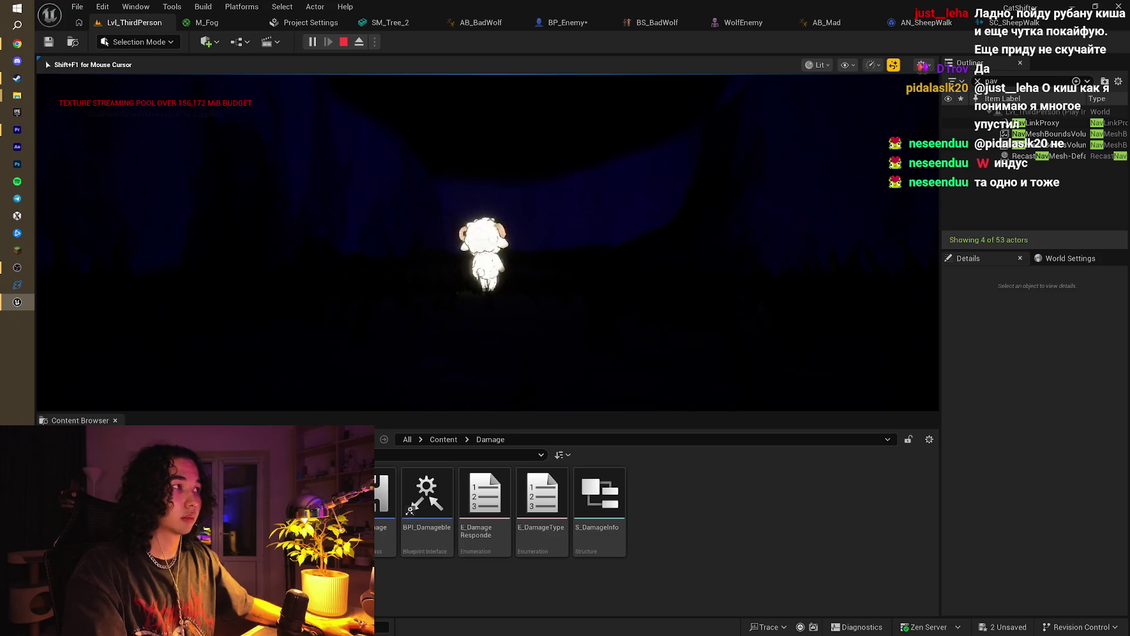
{"action": "key", "text": "Escape"}
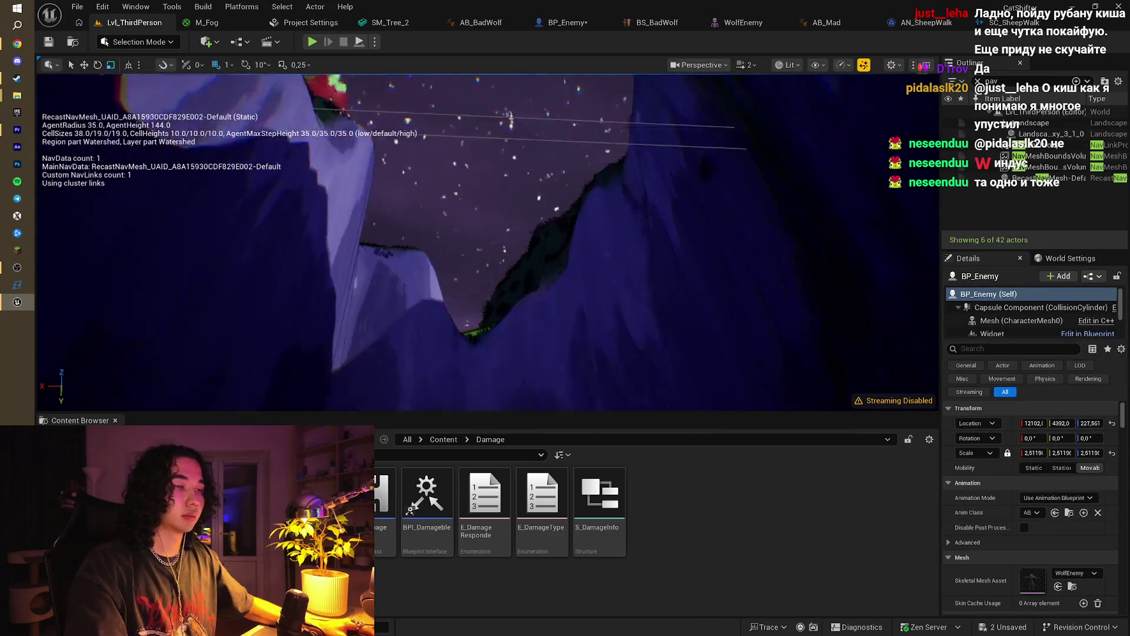
Step: Select the NavLinkProxy and orbit around its jump arc over the landscape before switching to the tutorial
{"action": "key", "text": "f"}
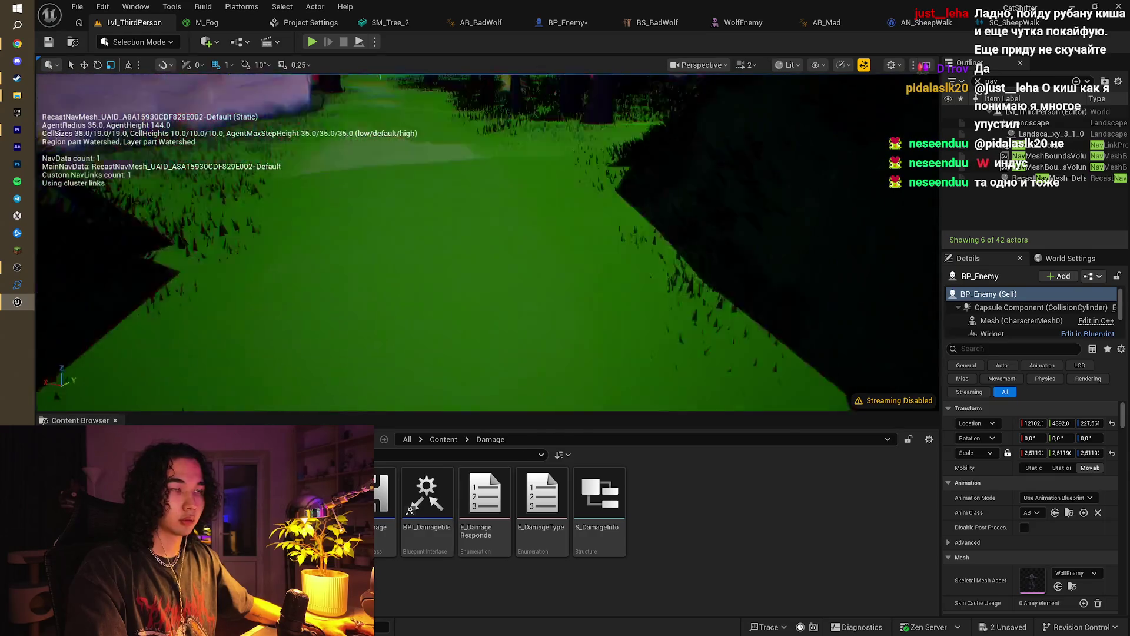
{"action": "left_click", "coordinate": [448, 285]}
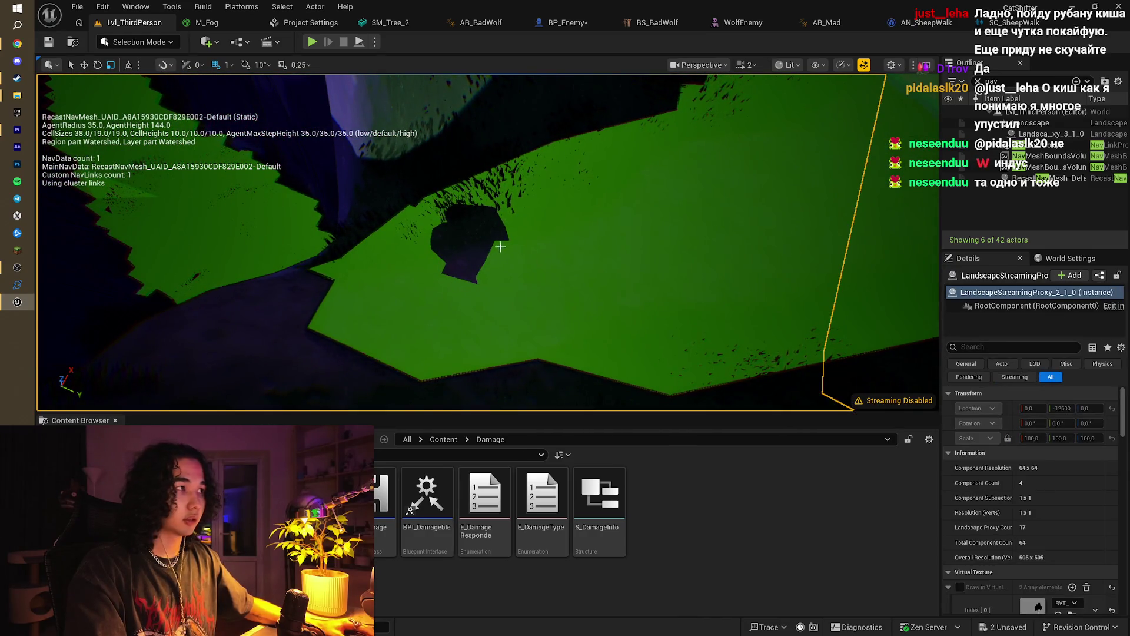
{"action": "left_click", "coordinate": [1070, 145]}
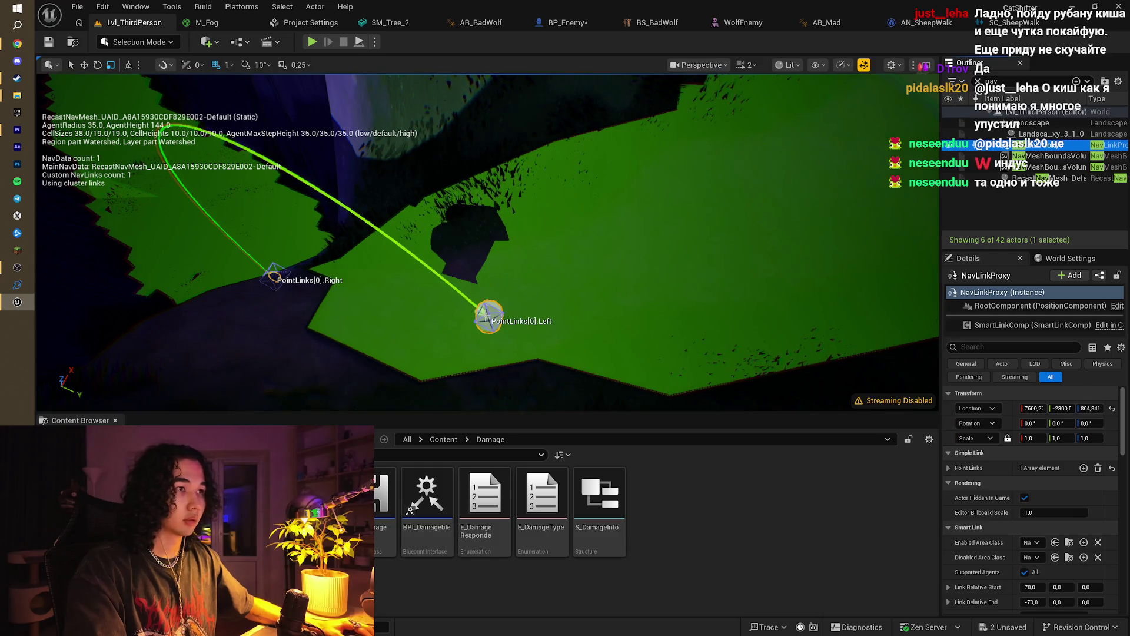
{"action": "left_click_drag", "start_coordinate": [774, 269], "coordinate": [729, 265]}
{"action": "left_click_drag", "start_coordinate": [566, 314], "coordinate": [579, 315]}
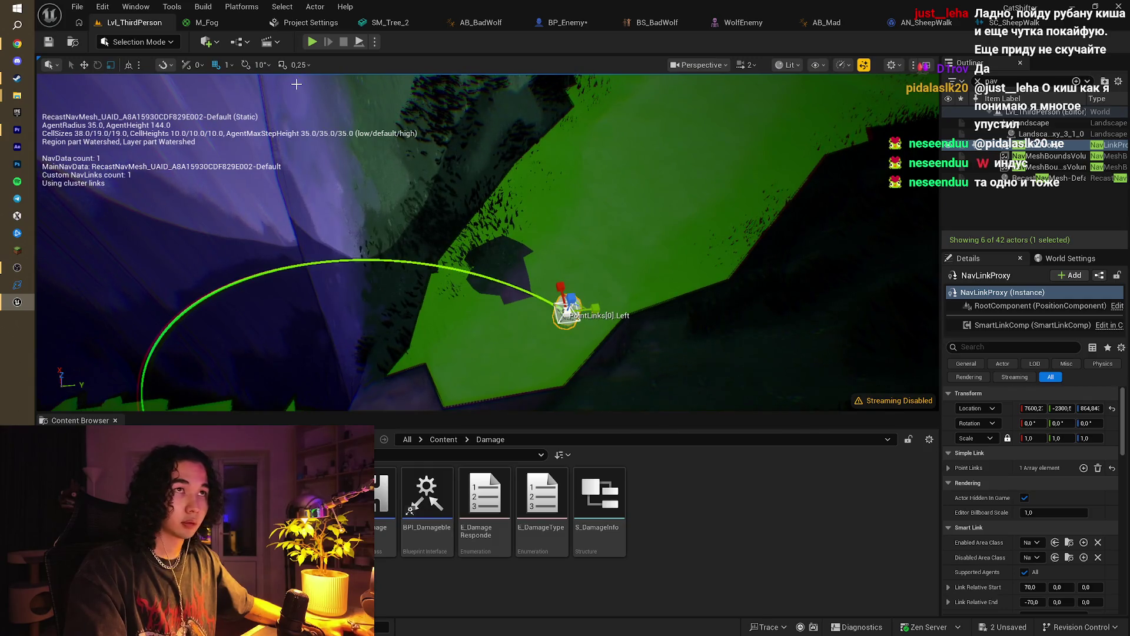
{"action": "key", "text": "alt+Tab"}
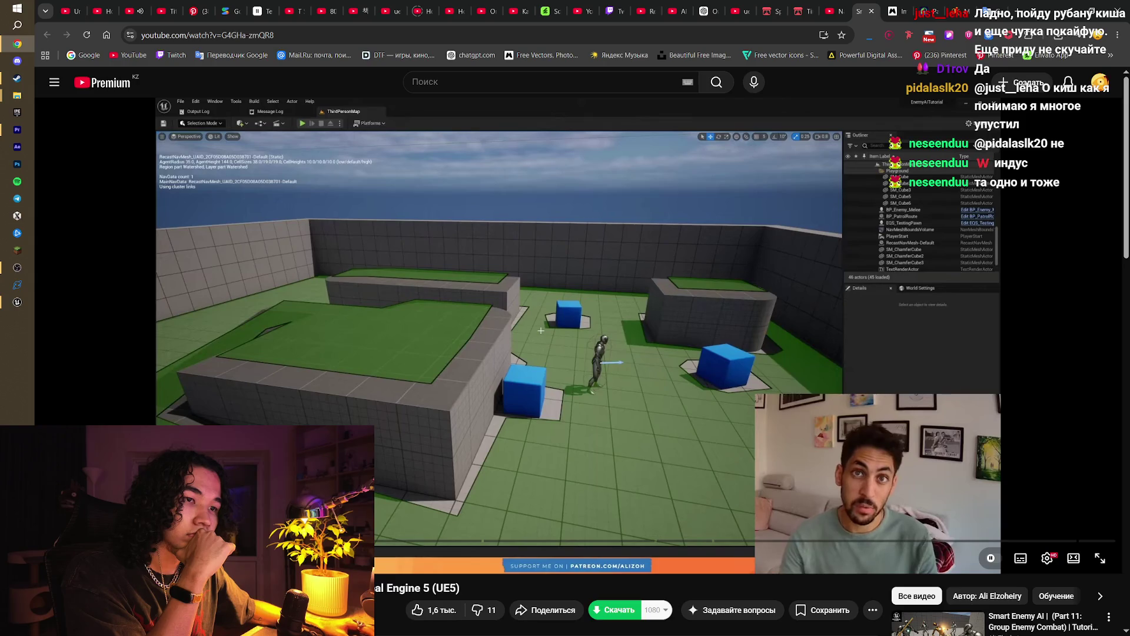
Step: Skip the tutorial ahead through its enemy nav-link jumping section, pause it, and go back to Unreal
{"action": "left_click", "coordinate": [221, 540]}
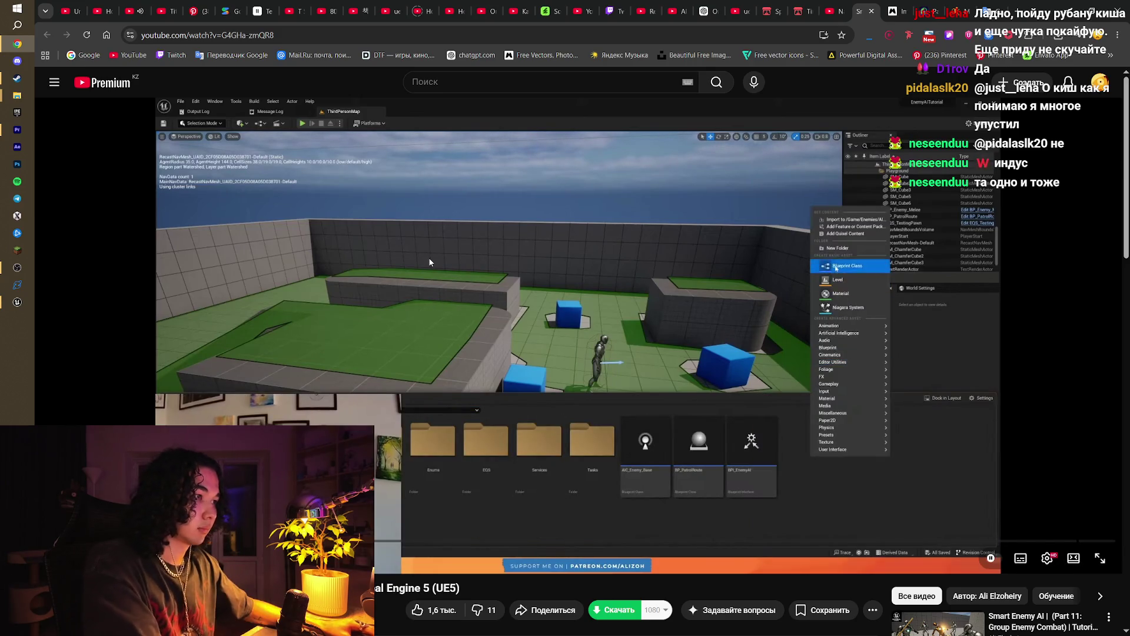
{"action": "left_click", "coordinate": [624, 305]}
{"action": "left_click", "coordinate": [615, 292]}
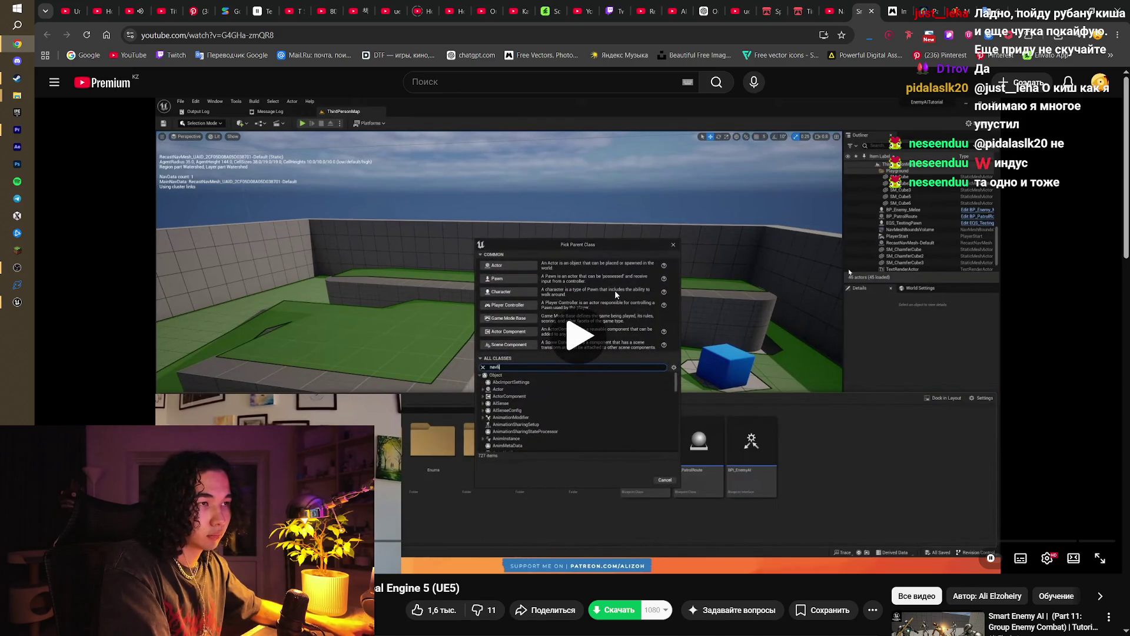
{"action": "key", "text": "Right"}
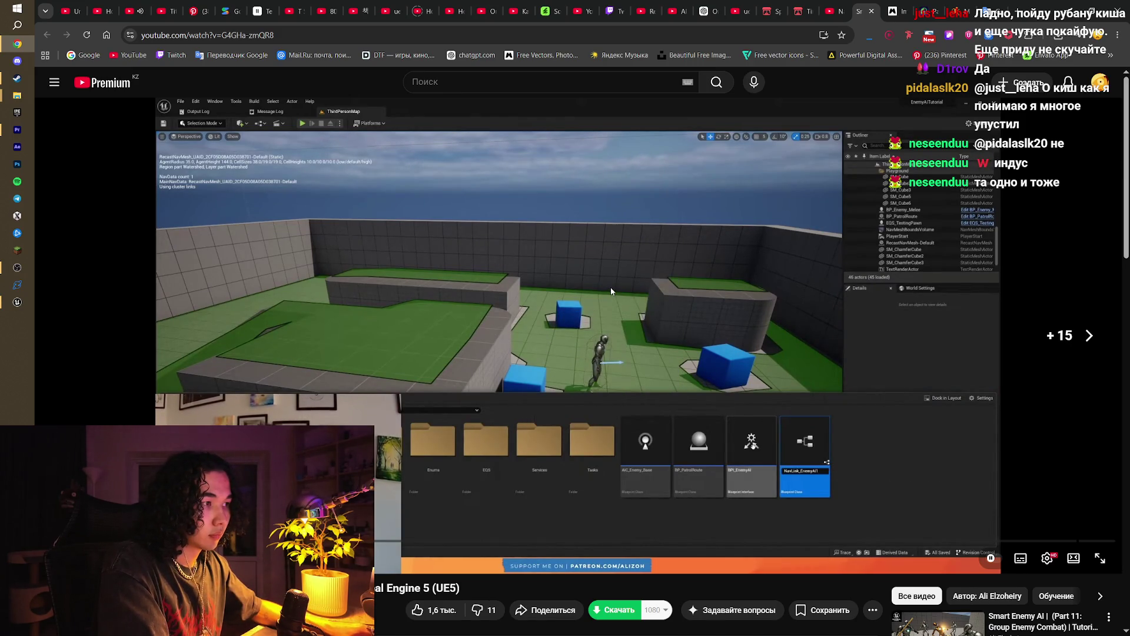
{"action": "key", "text": "Right"}
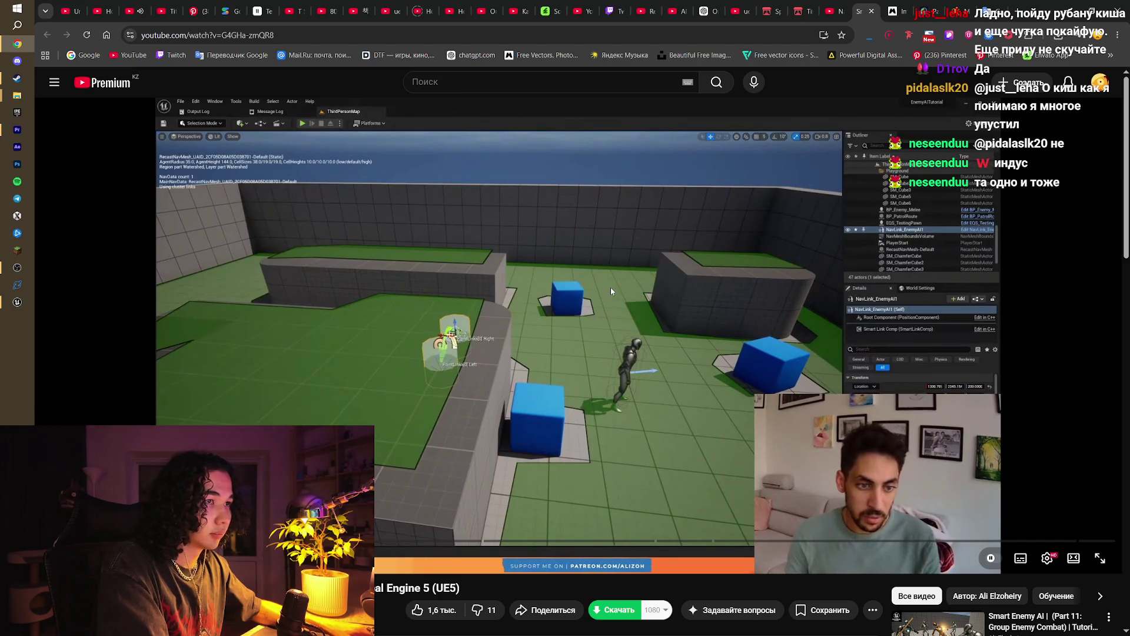
{"action": "key", "text": "Right"}
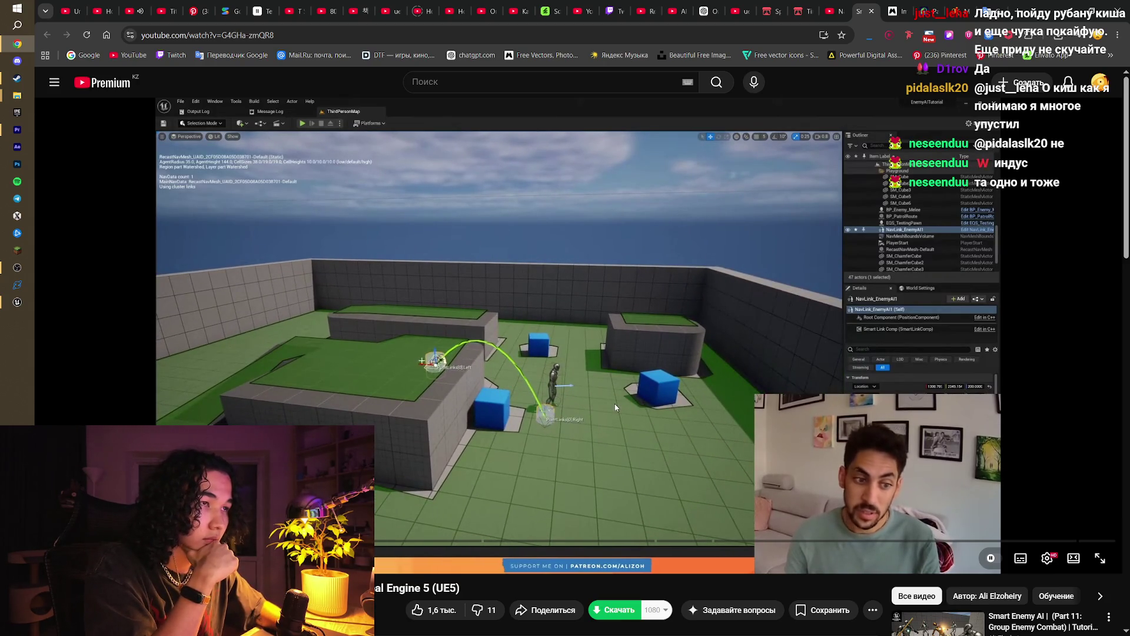
{"action": "key", "text": "l"}
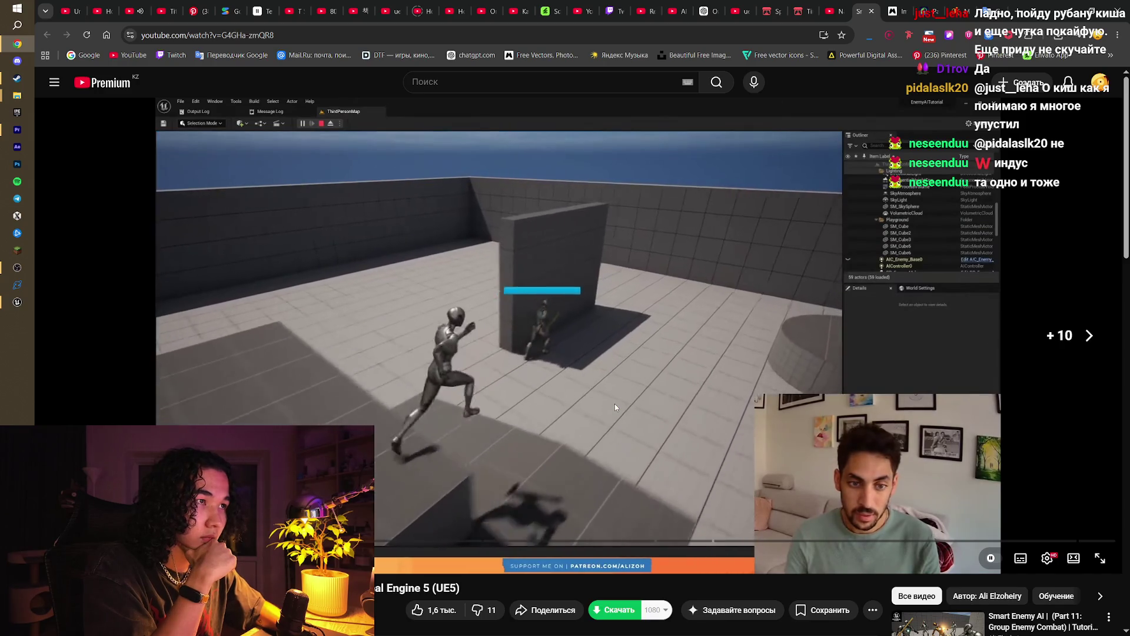
{"action": "key", "text": "Right"}
{"action": "key", "text": "Right"}
{"action": "key", "text": "Right"}
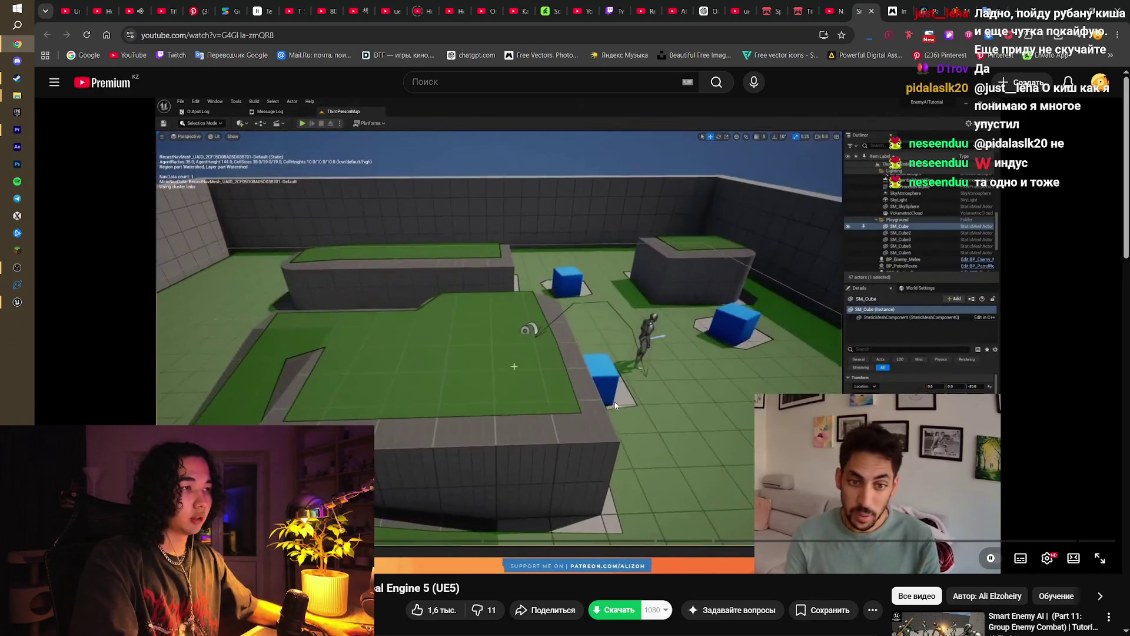
{"action": "left_click", "coordinate": [600, 335]}
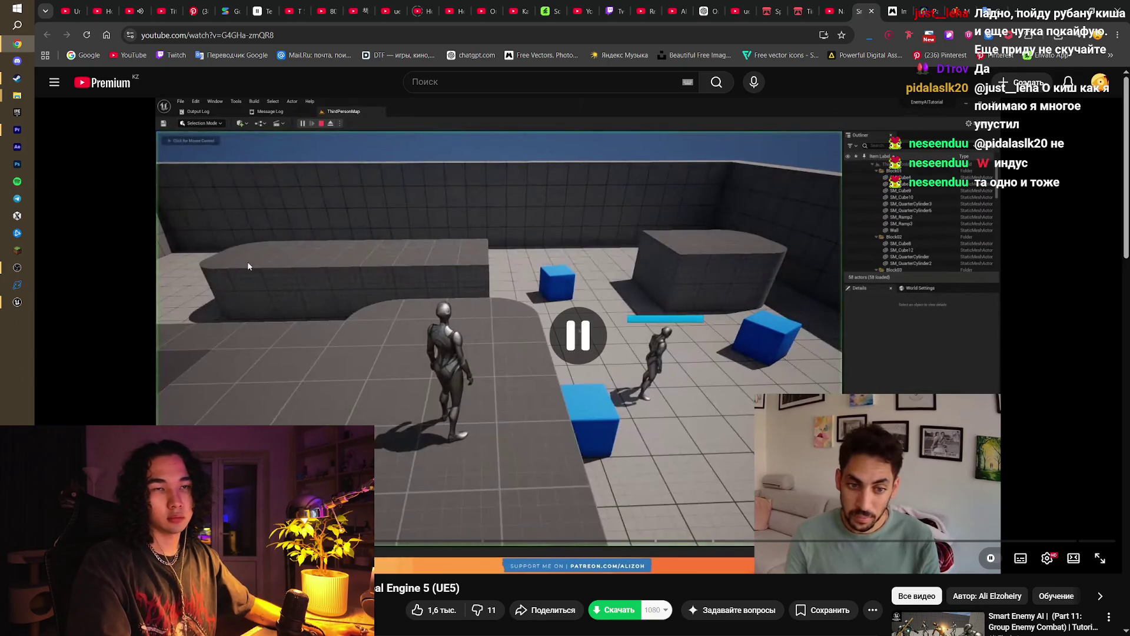
{"action": "left_click", "coordinate": [17, 302]}
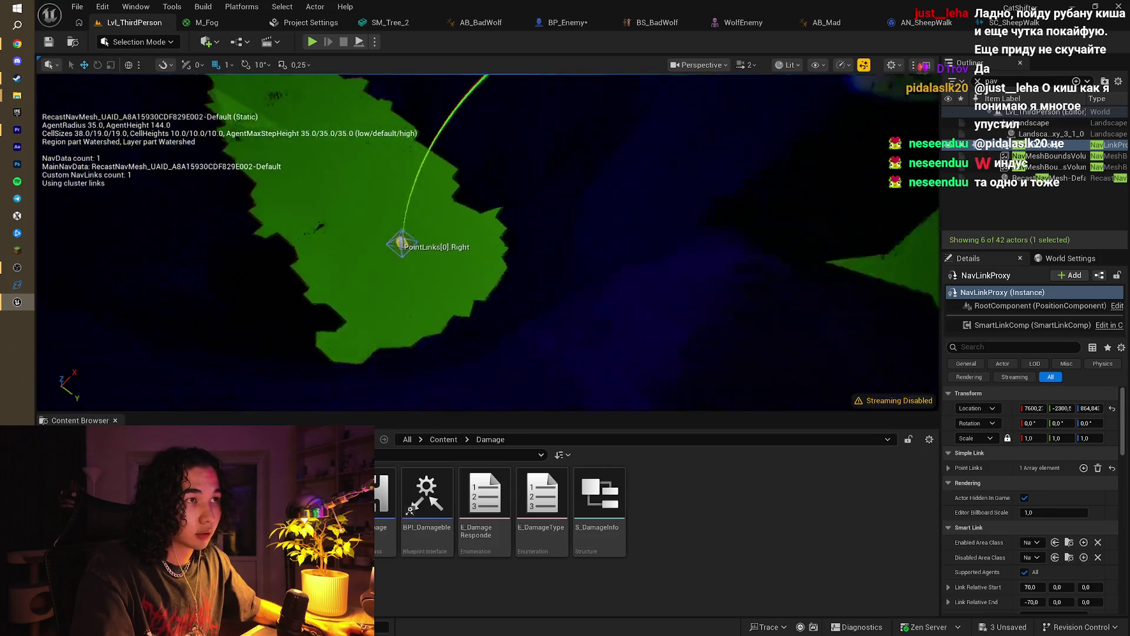
{"action": "scroll", "coordinate": [488, 241], "scroll_direction": "up", "scroll_amount": 5}
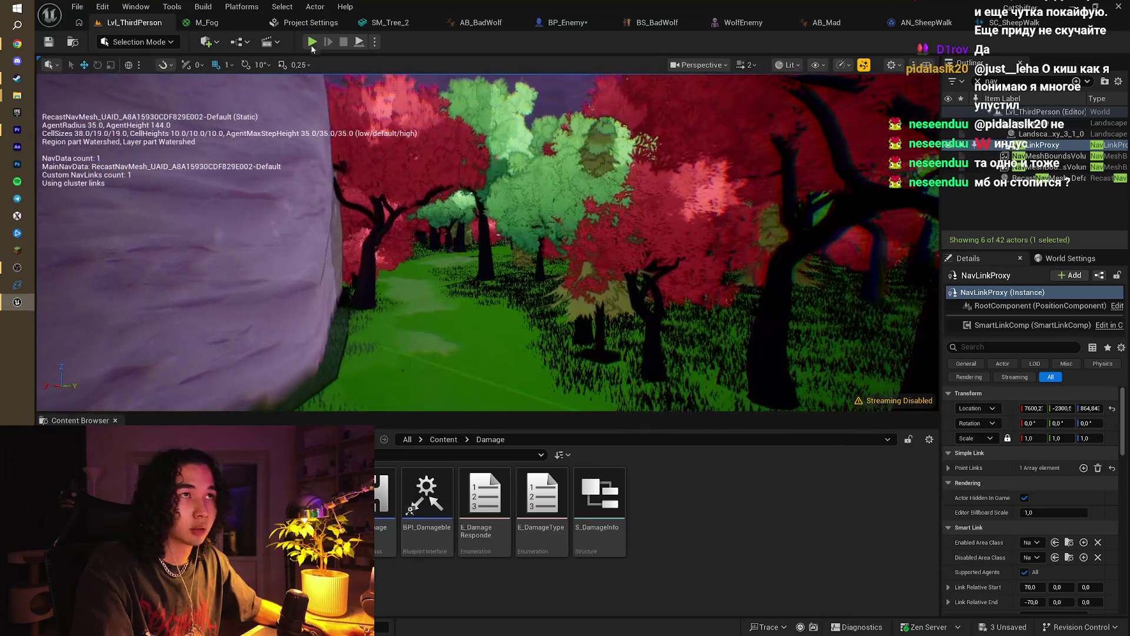
{"action": "left_click", "coordinate": [311, 41]}
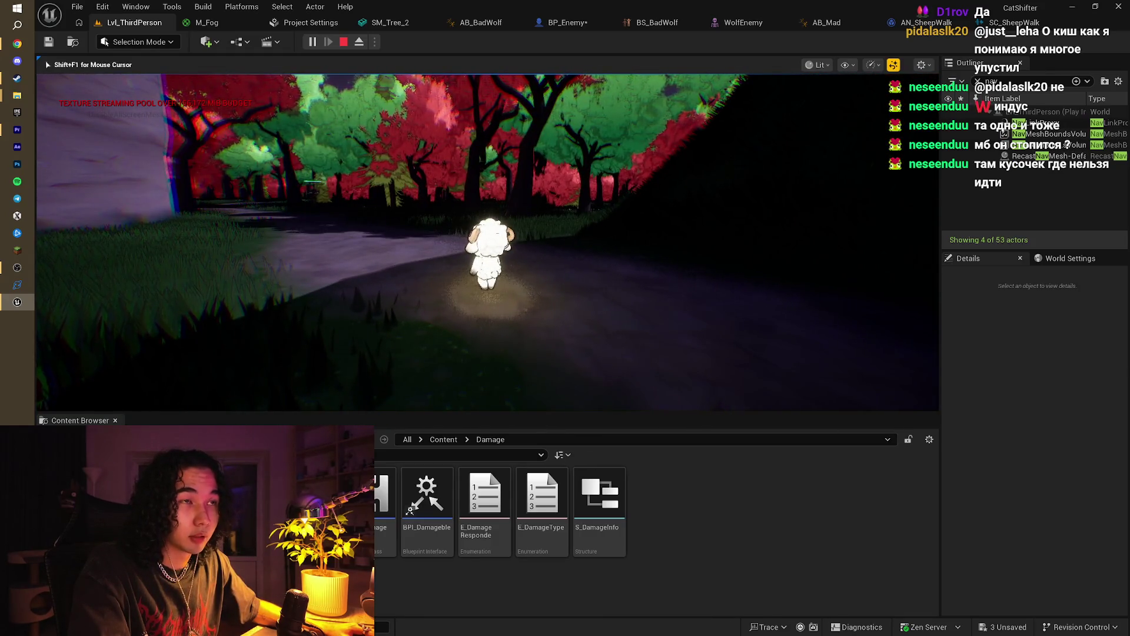
{"action": "key", "text": "w"}
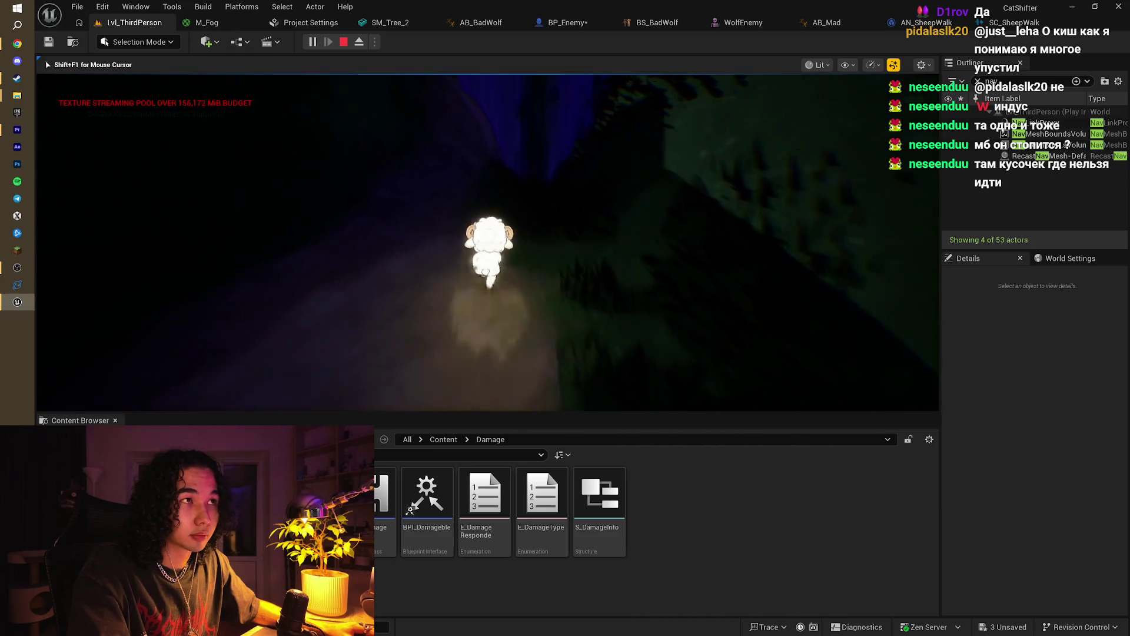
{"action": "key", "text": "s"}
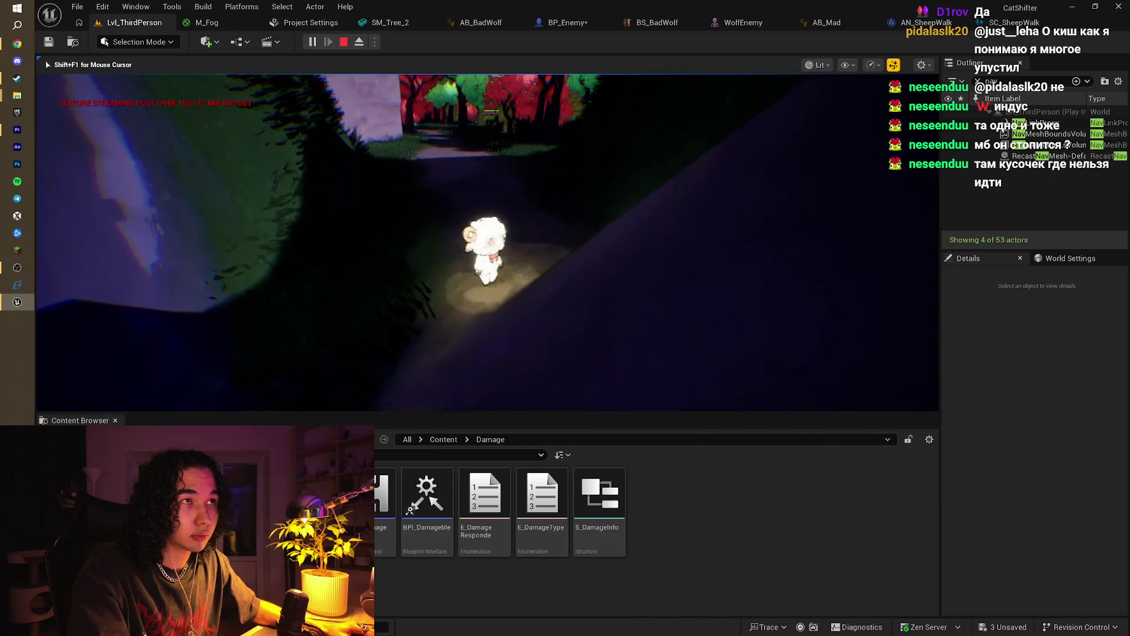
{"action": "key", "text": "s"}
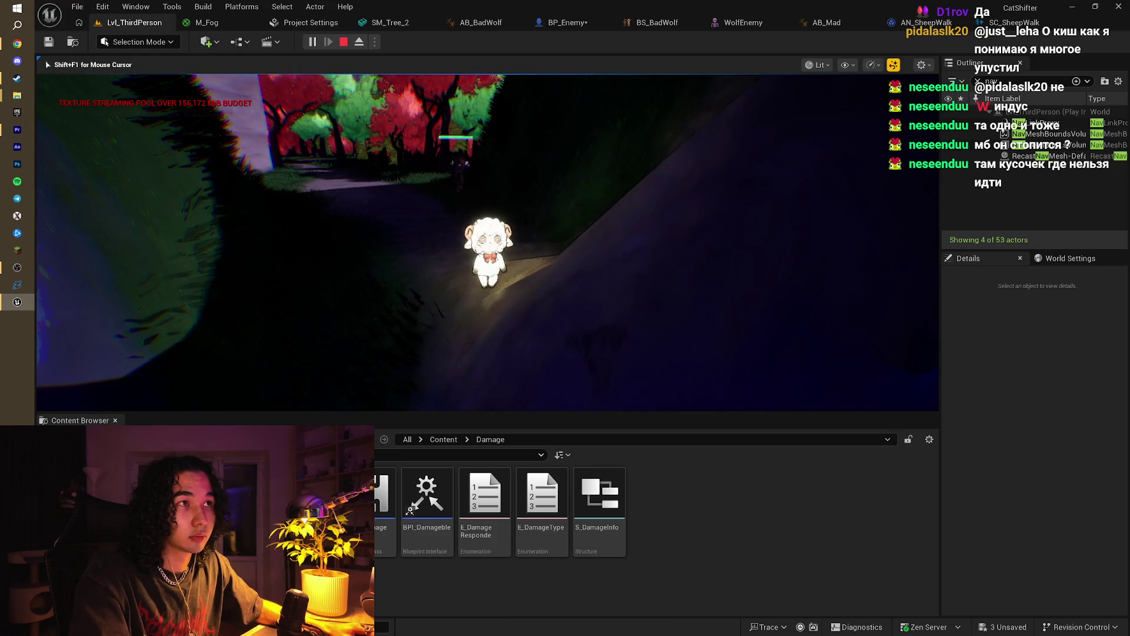
{"action": "key", "text": "s"}
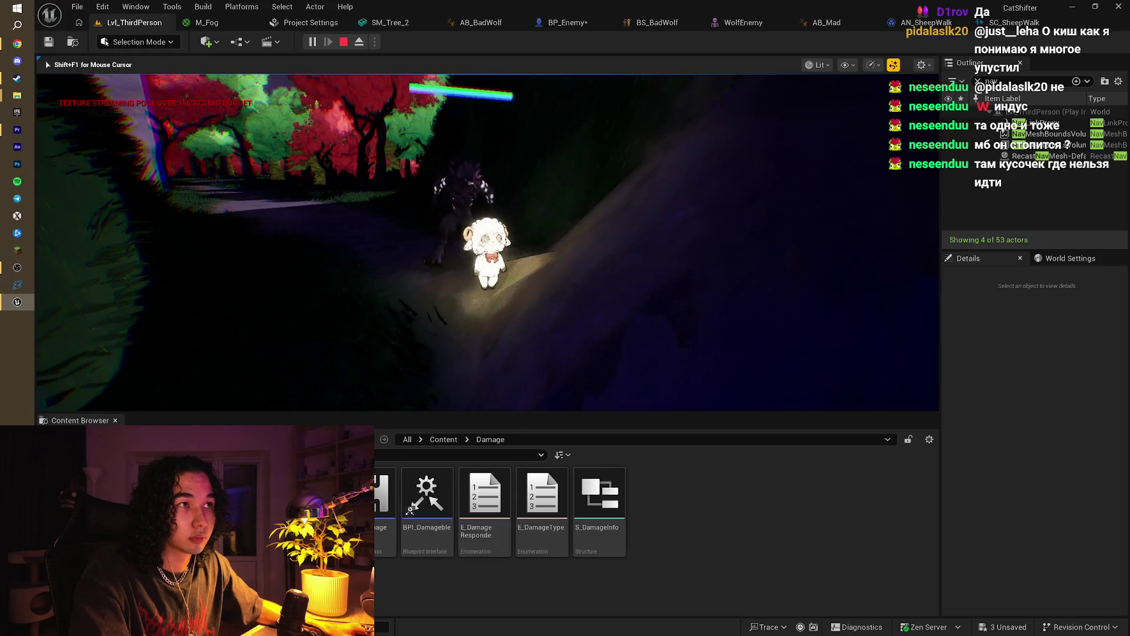
{"action": "key", "text": "s"}
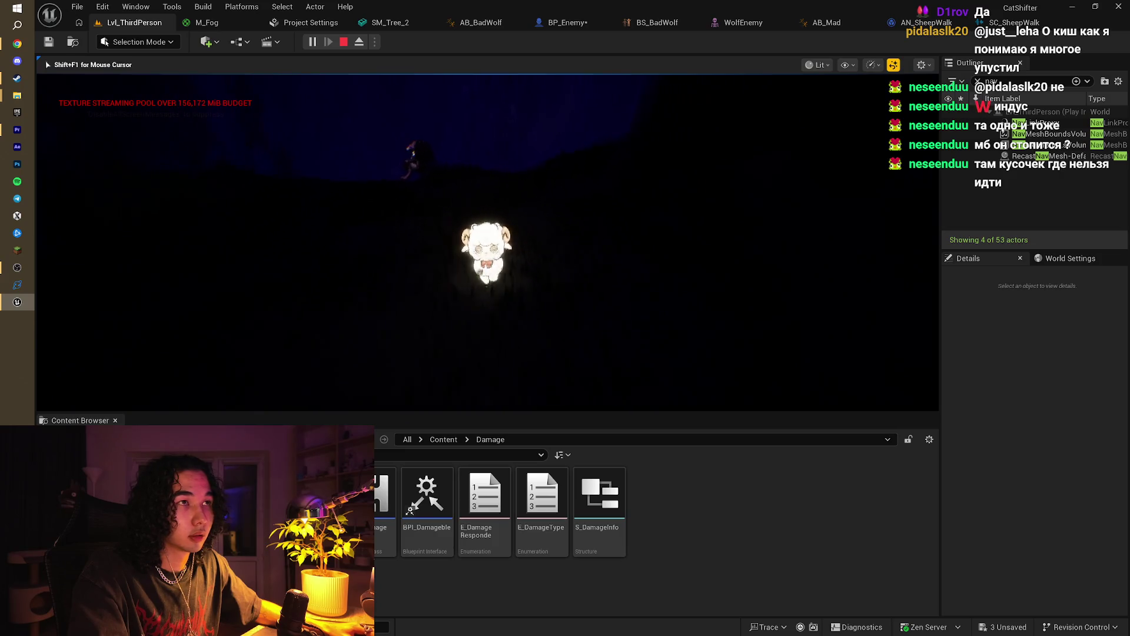
{"action": "key", "text": "Escape"}
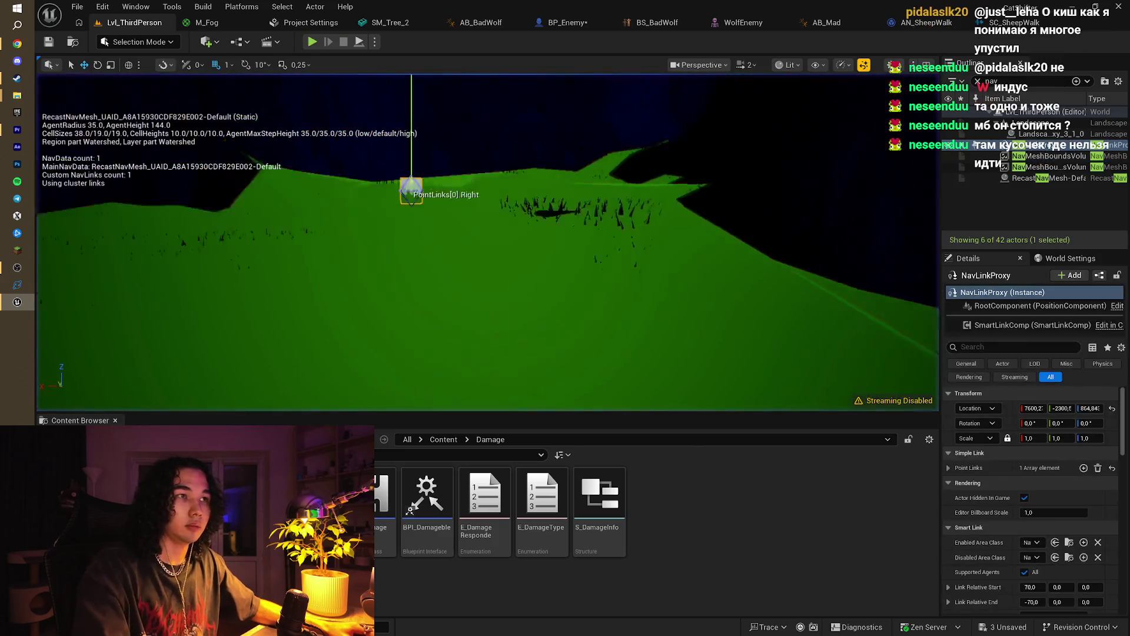
Step: Frame both nav link endpoints and switch to Landscape sculpting mode
{"action": "key", "text": "f"}
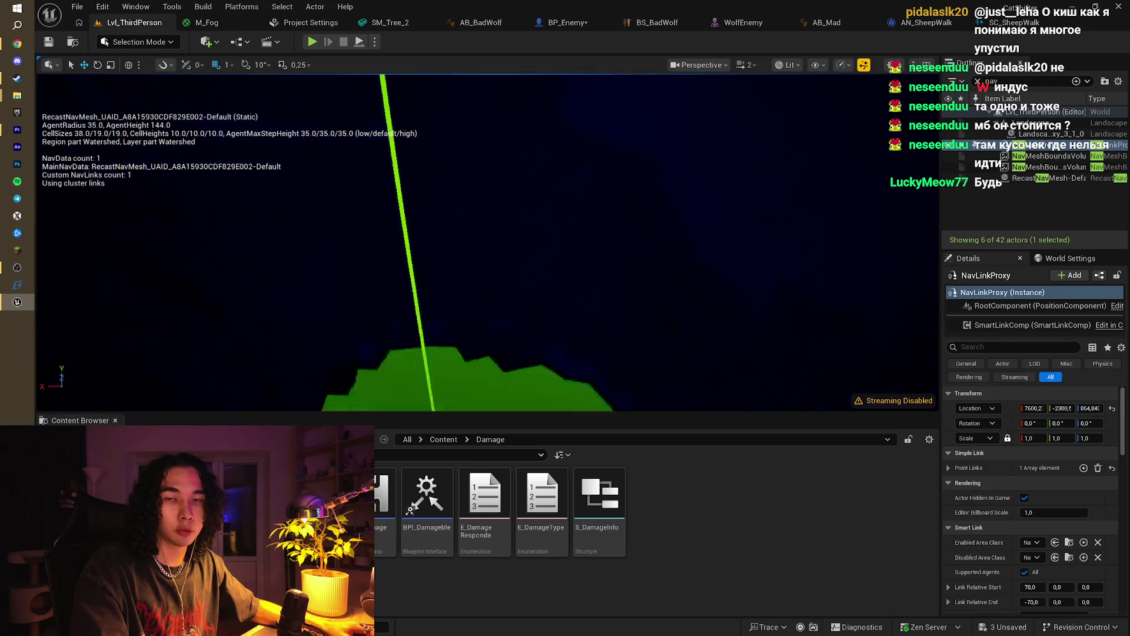
{"action": "key", "text": "f"}
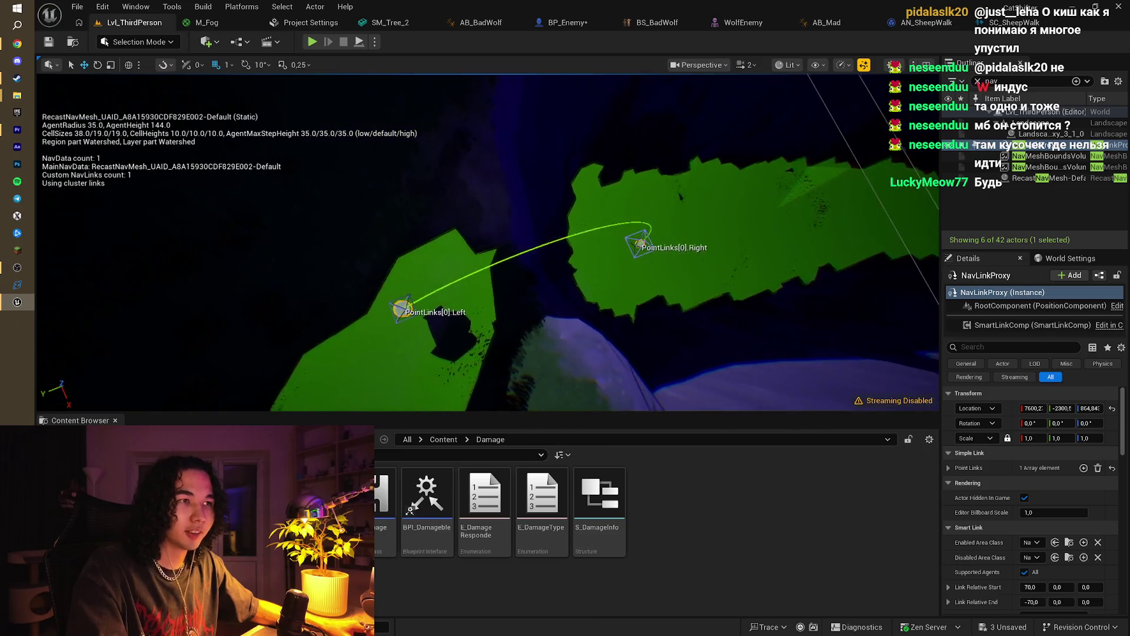
{"action": "left_click", "coordinate": [151, 43]}
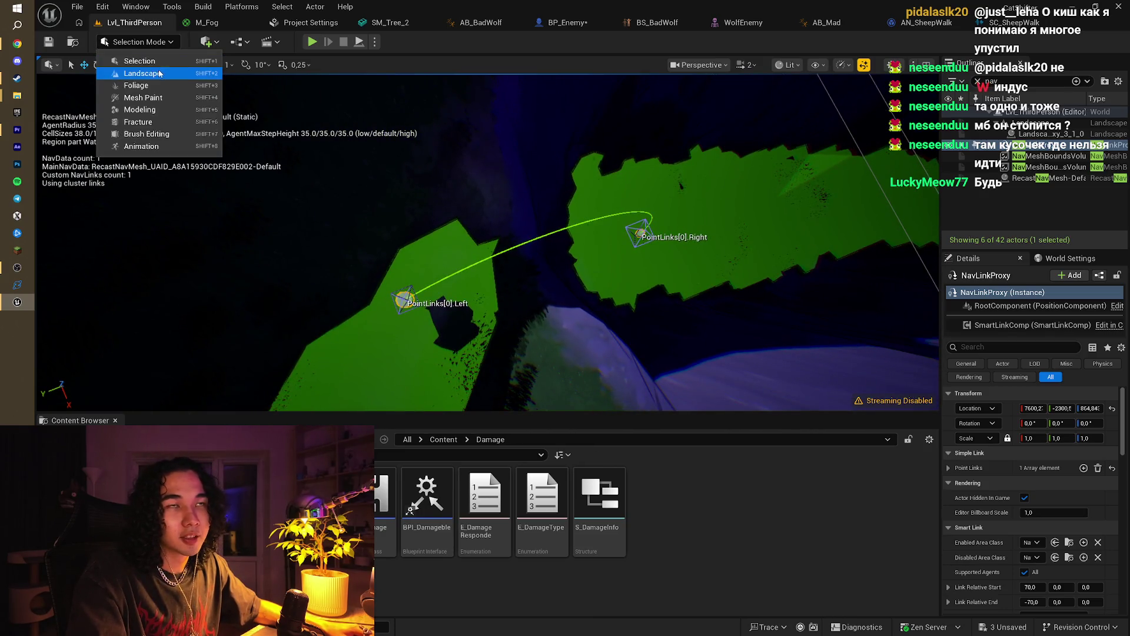
{"action": "left_click", "coordinate": [159, 73]}
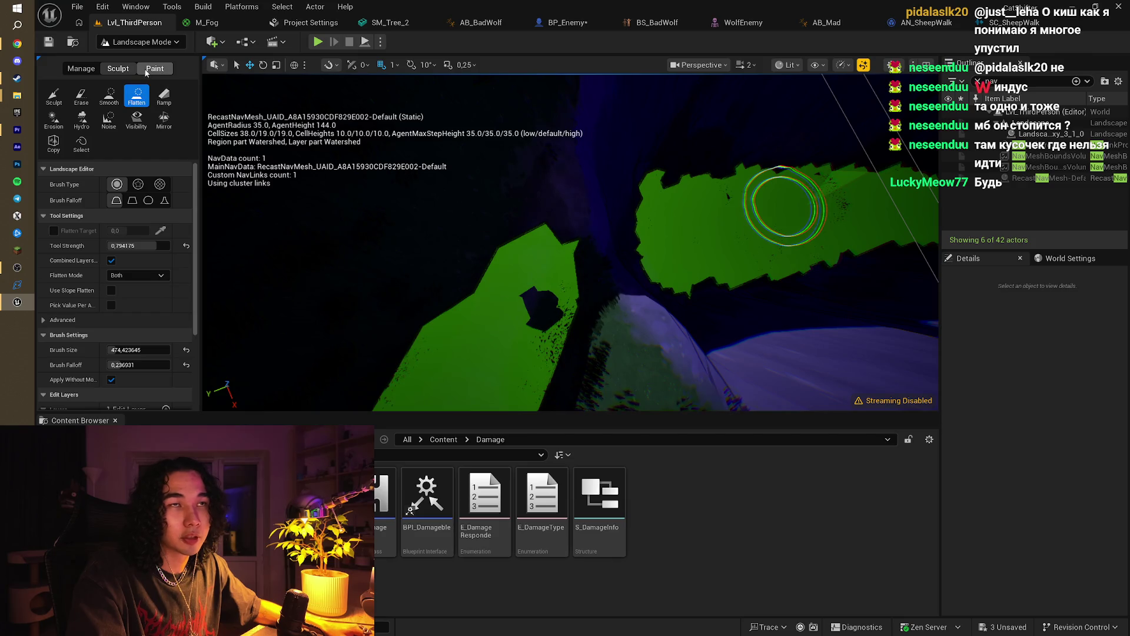
Step: Flatten the terrain over the navmesh hole near the link's Right point
{"action": "mouse_move", "coordinate": [539, 267]}
{"action": "left_mouse_down"}
{"action": "mouse_move", "coordinate": [506, 326]}
{"action": "mouse_move", "coordinate": [545, 302]}
{"action": "left_mouse_up"}
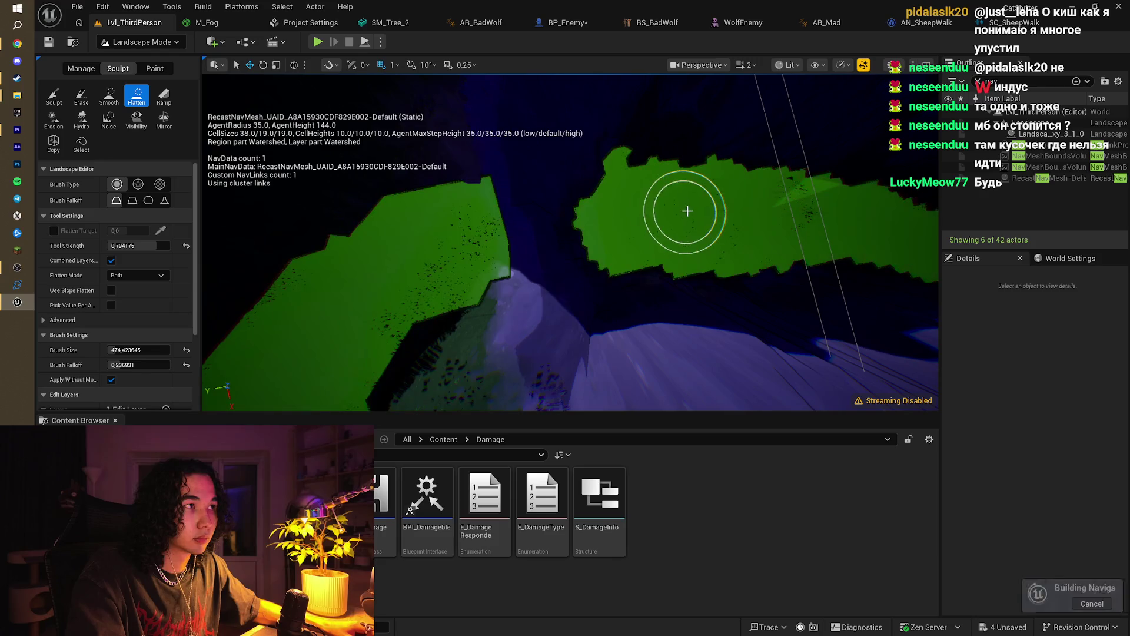
{"action": "scroll", "coordinate": [696, 202], "scroll_direction": "up", "scroll_amount": 3}
{"action": "scroll", "coordinate": [570, 241], "scroll_direction": "up", "scroll_amount": 3}
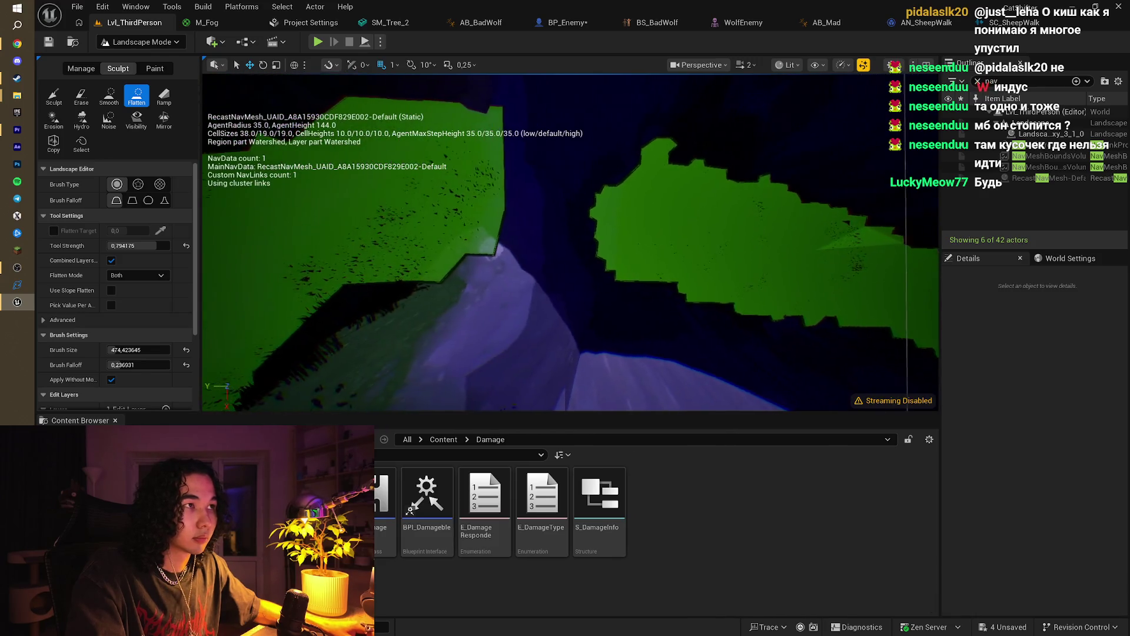
{"action": "left_click", "coordinate": [134, 43]}
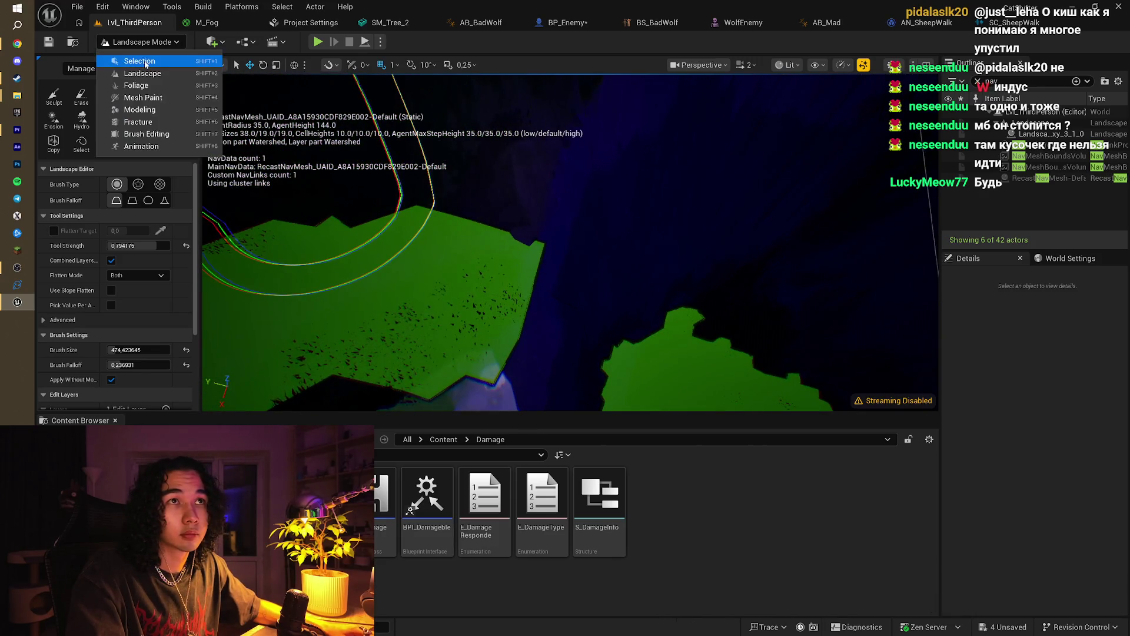
Step: In Selection Mode, drag the NavLinkProxy's Left point onto the navmesh and start a playtest
{"action": "left_click", "coordinate": [137, 56]}
{"action": "scroll", "coordinate": [429, 232], "scroll_direction": "up", "scroll_amount": 3}
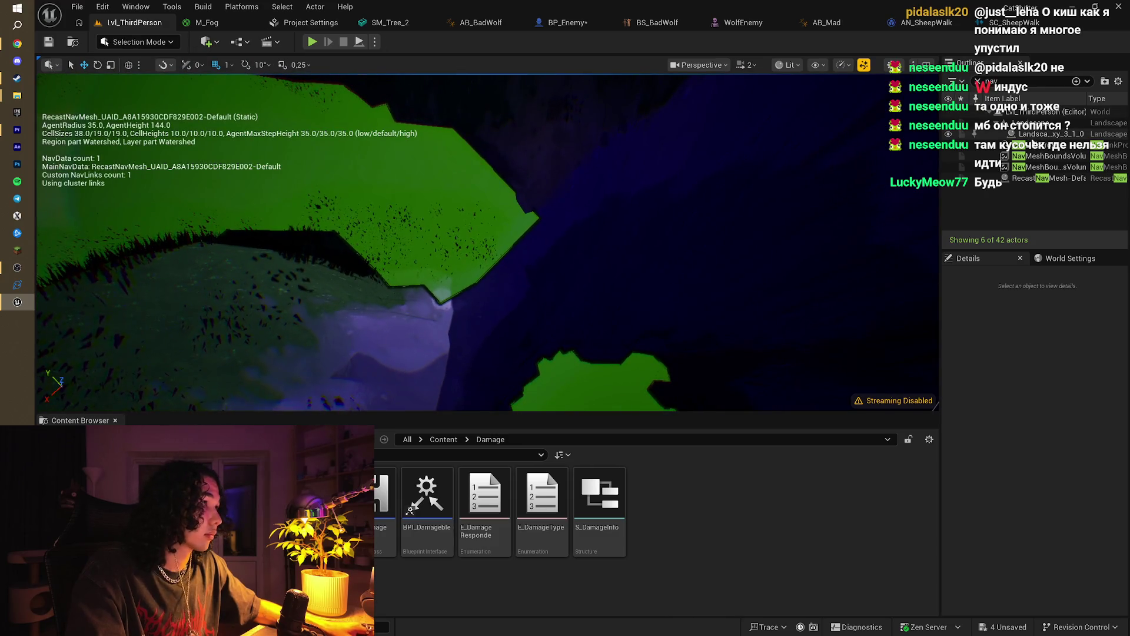
{"action": "double_click", "coordinate": [1030, 145]}
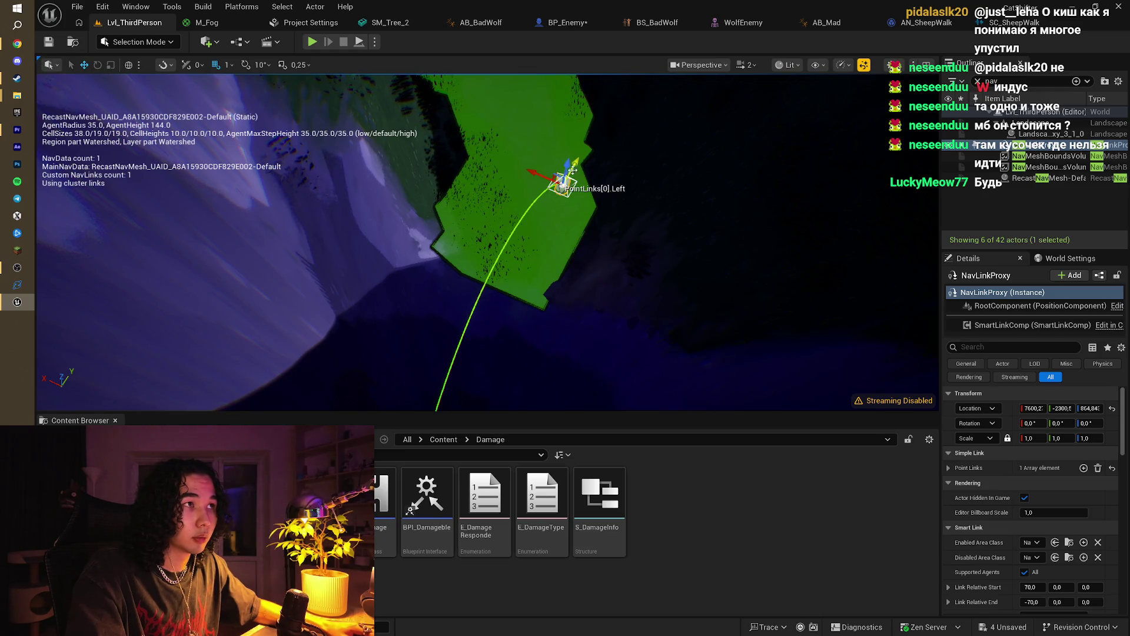
{"action": "left_click_drag", "start_coordinate": [573, 170], "coordinate": [523, 223]}
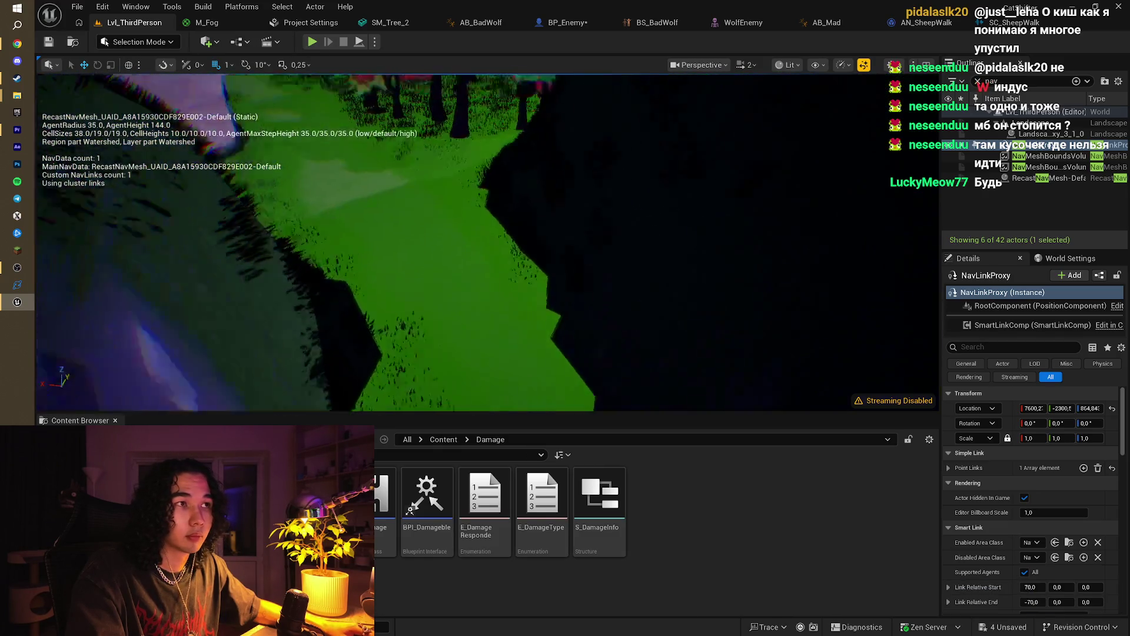
{"action": "left_click", "coordinate": [312, 42]}
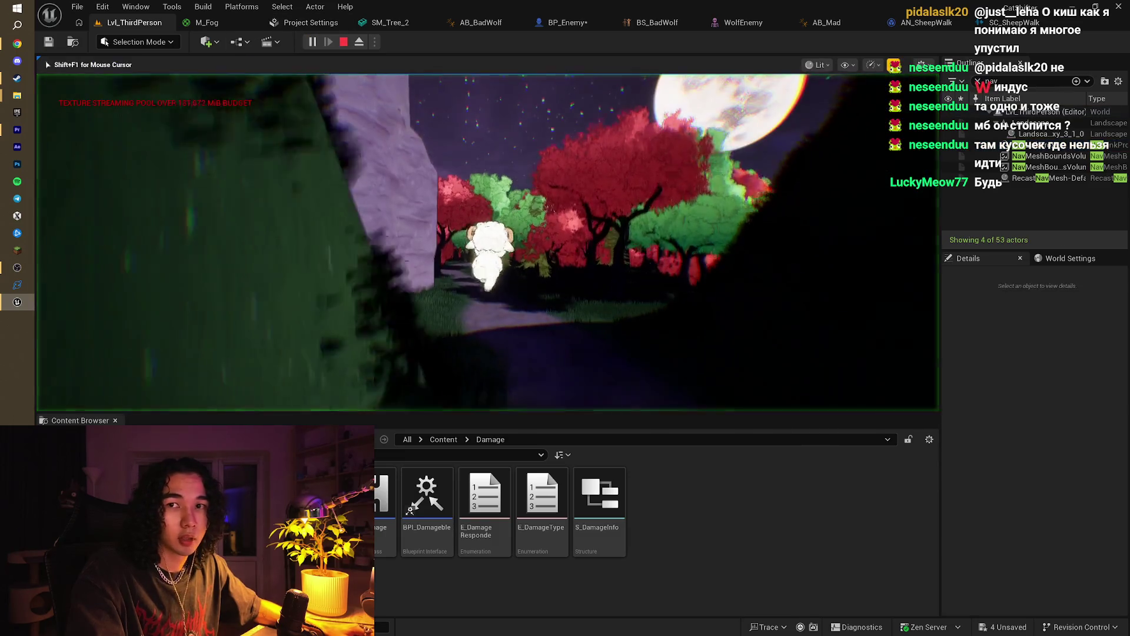
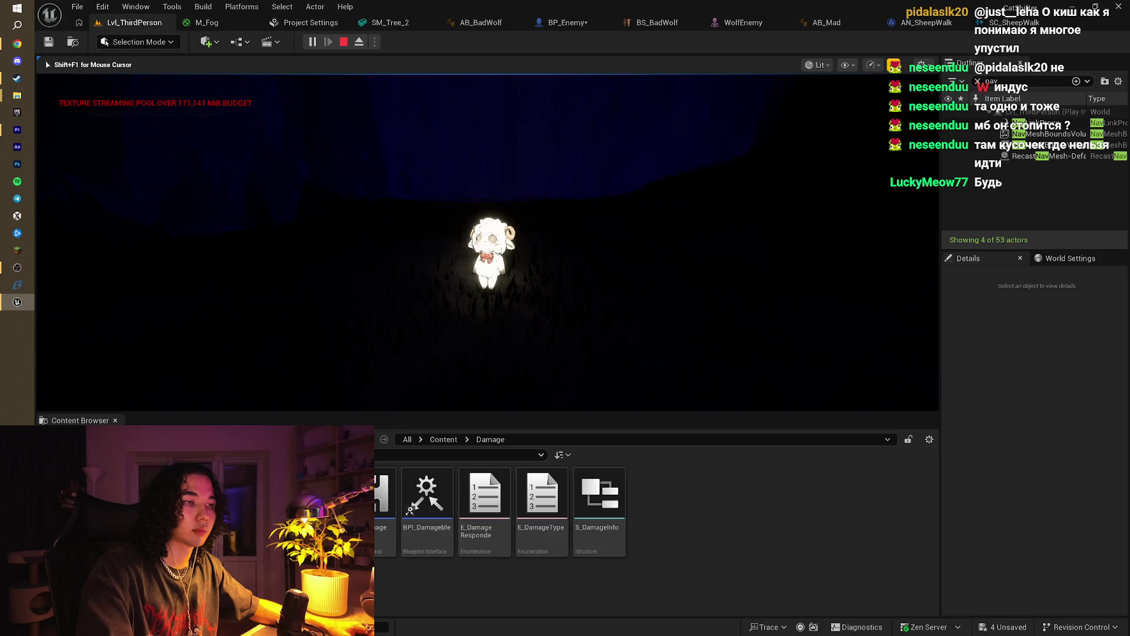
Step: End the Play In Editor session of Lvl_ThirdPerson with Escape
{"action": "key", "text": "Escape"}
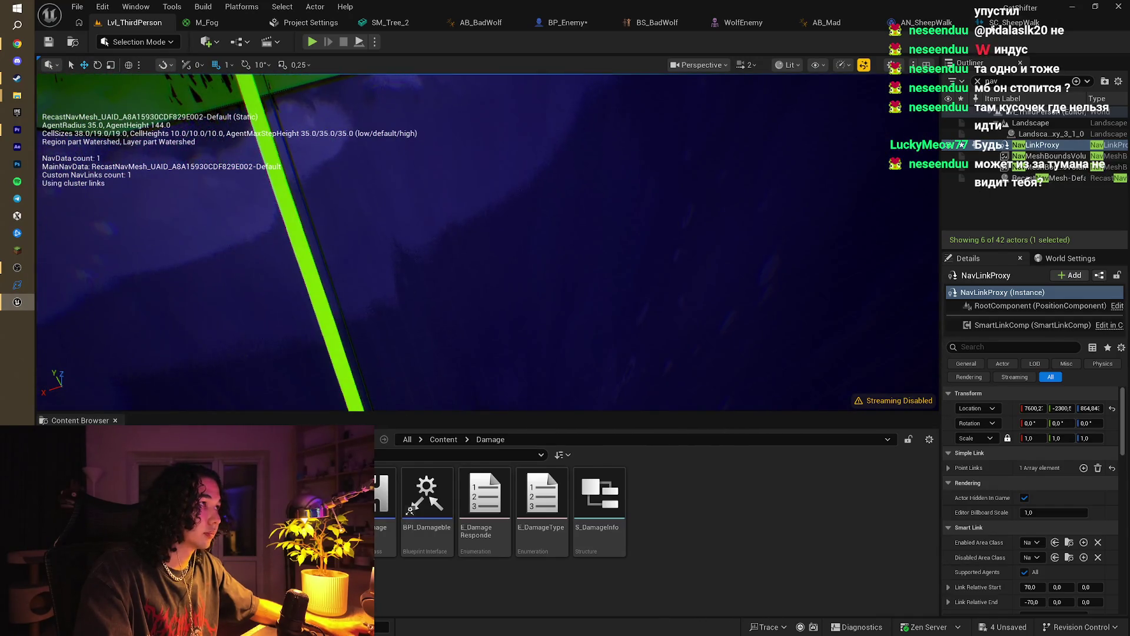
Step: Focus the M_Fog Cube from the unfiltered Outliner and turn off its Rendering Visible setting
{"action": "left_click", "coordinate": [977, 81]}
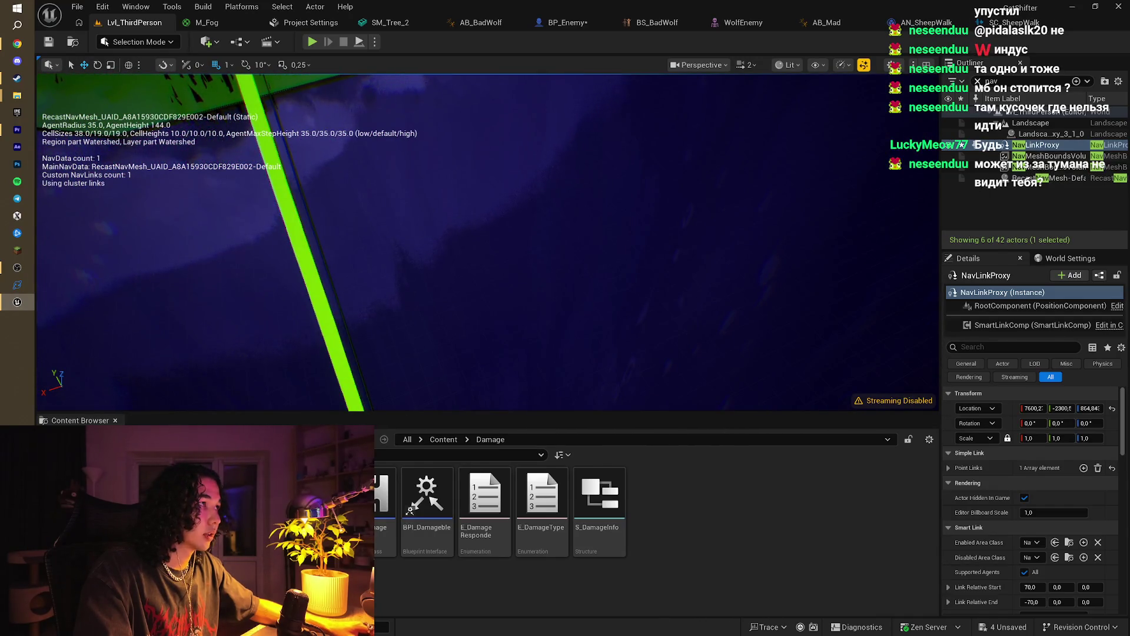
{"action": "scroll", "coordinate": [1036, 176], "scroll_direction": "down", "scroll_amount": 5}
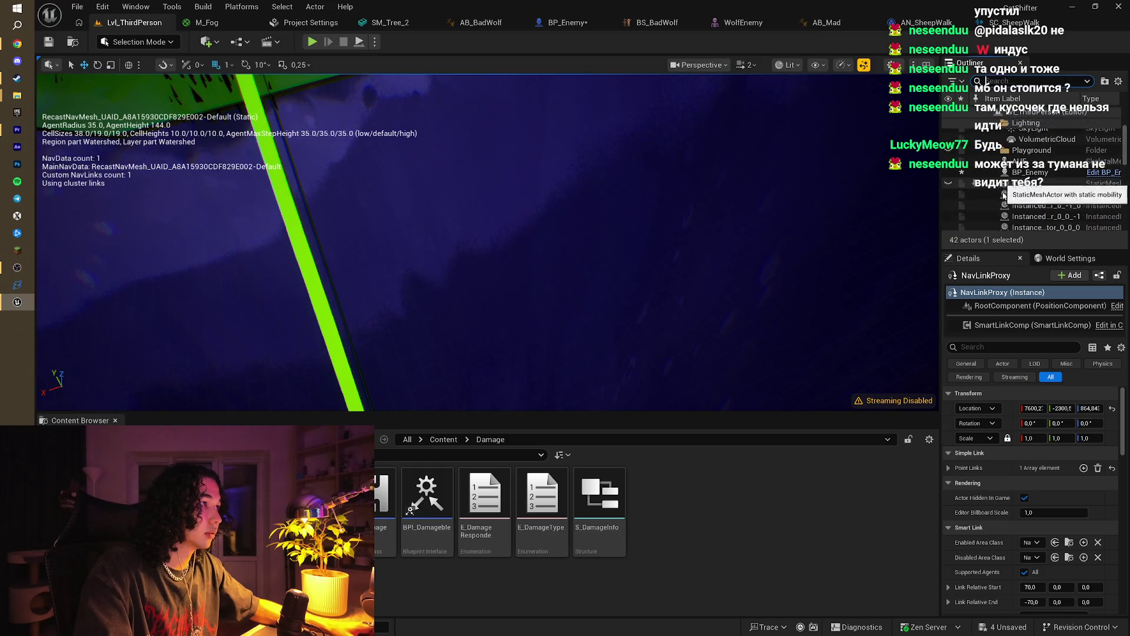
{"action": "double_click", "coordinate": [989, 183]}
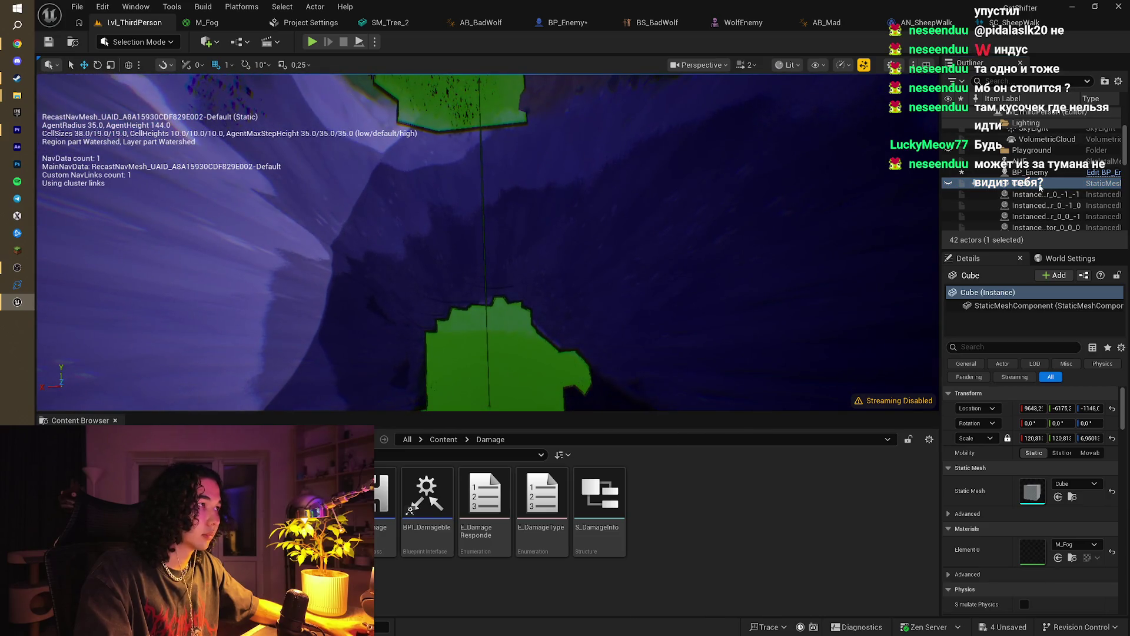
{"action": "scroll", "coordinate": [1057, 518], "scroll_direction": "down", "scroll_amount": 5}
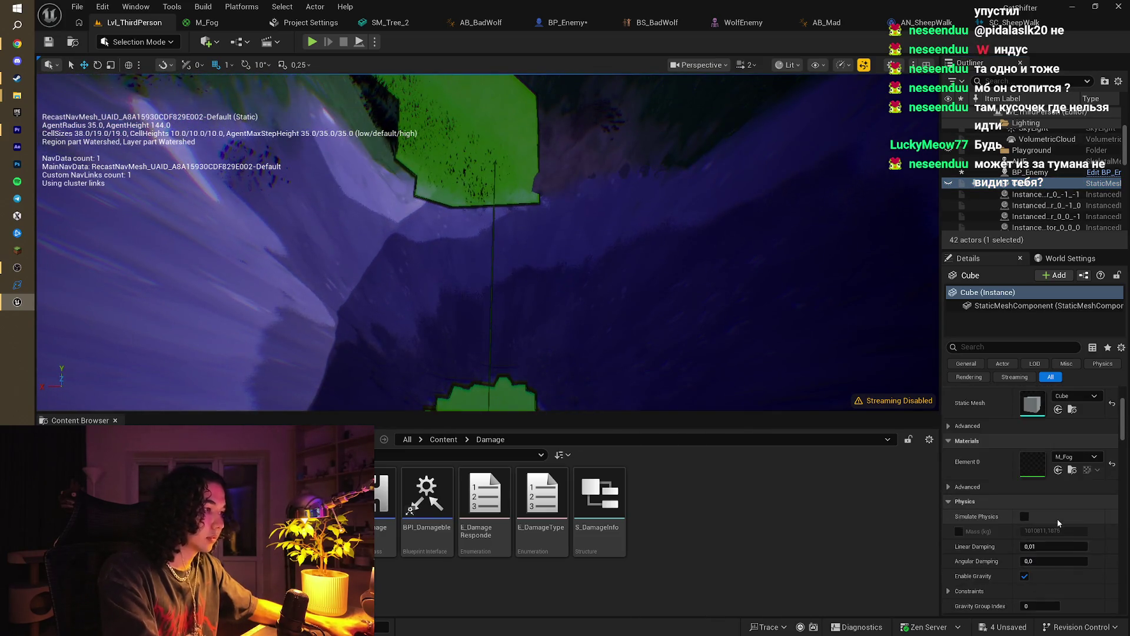
{"action": "scroll", "coordinate": [1054, 528], "scroll_direction": "down", "scroll_amount": 6}
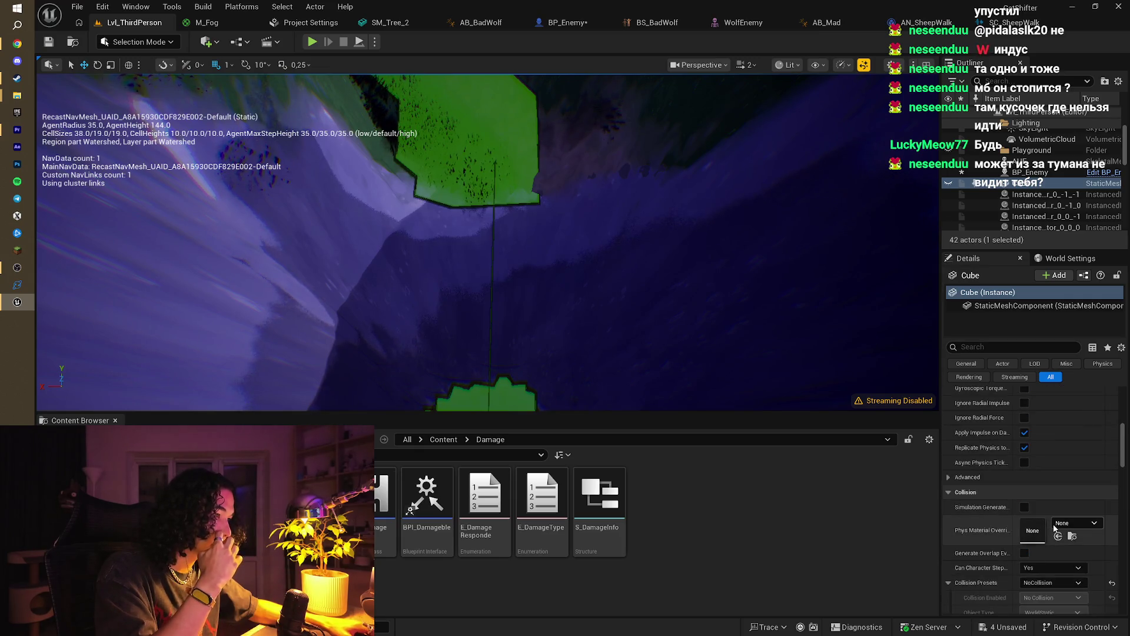
{"action": "scroll", "coordinate": [1054, 529], "scroll_direction": "down", "scroll_amount": 10}
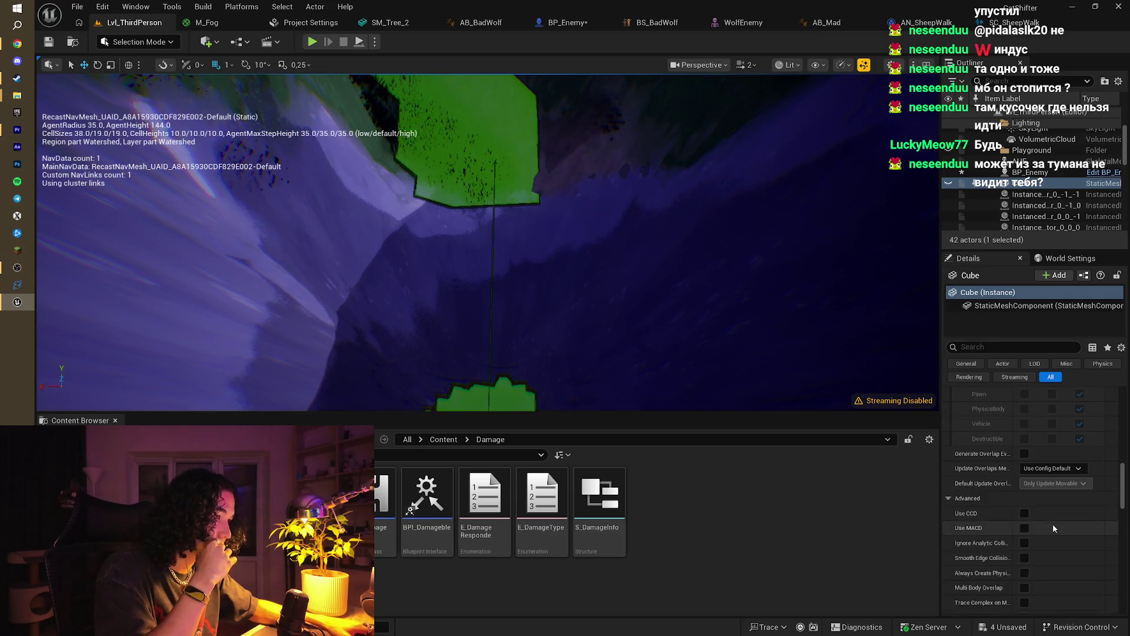
{"action": "scroll", "coordinate": [1053, 524], "scroll_direction": "down", "scroll_amount": 5}
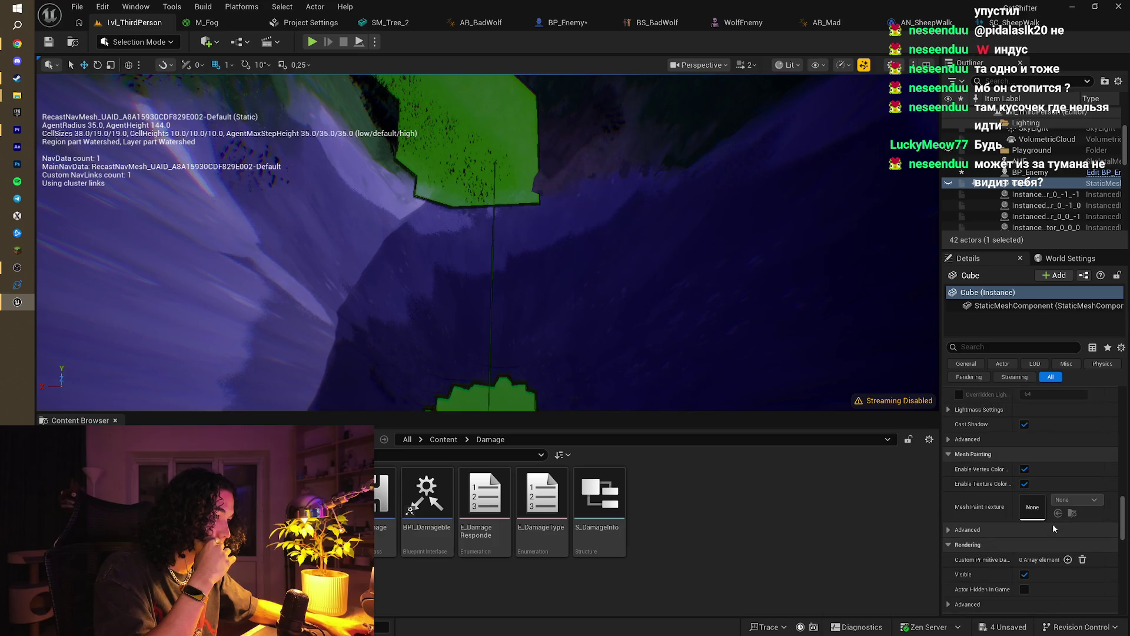
{"action": "scroll", "coordinate": [1053, 526], "scroll_direction": "down", "scroll_amount": 2}
{"action": "left_click_drag", "start_coordinate": [530, 235], "coordinate": [519, 133]}
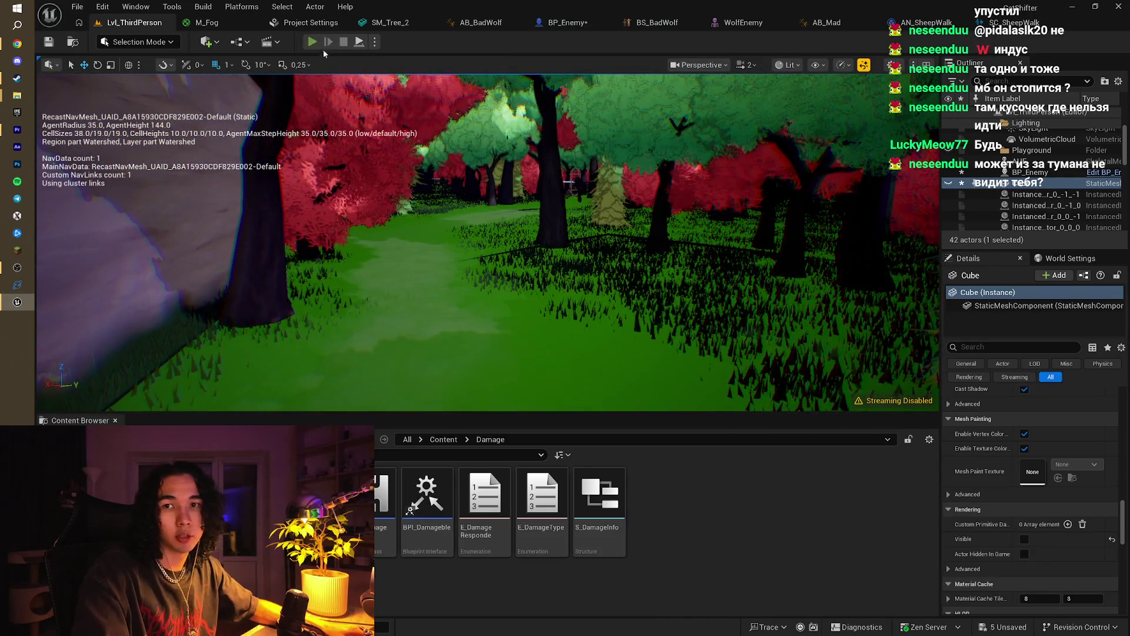
{"action": "left_click", "coordinate": [313, 42]}
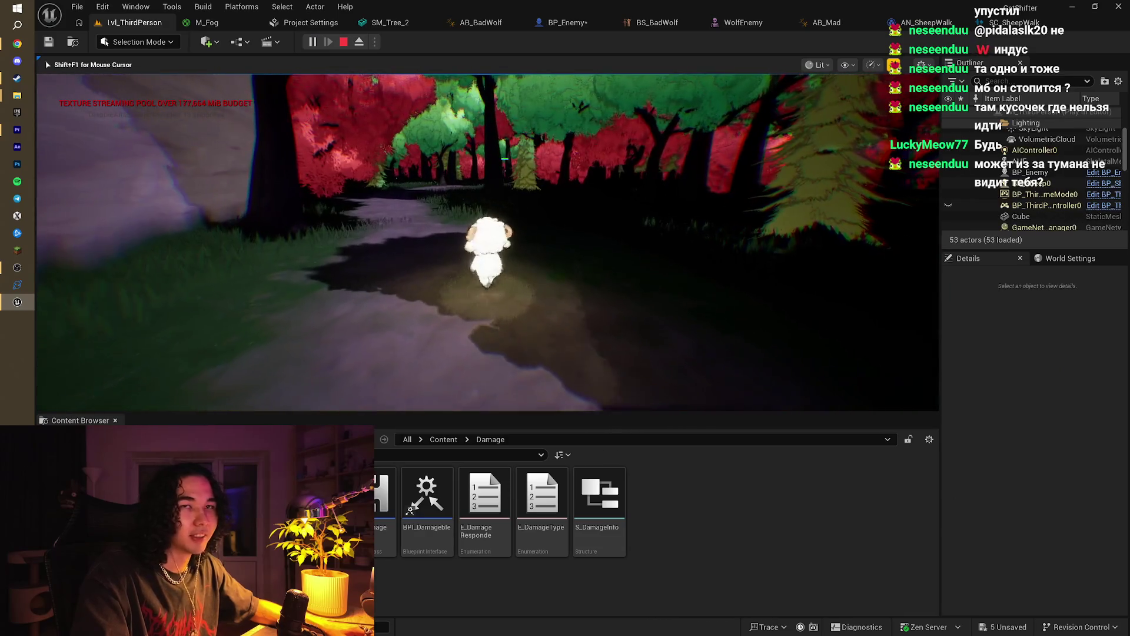
{"action": "key", "text": "w"}
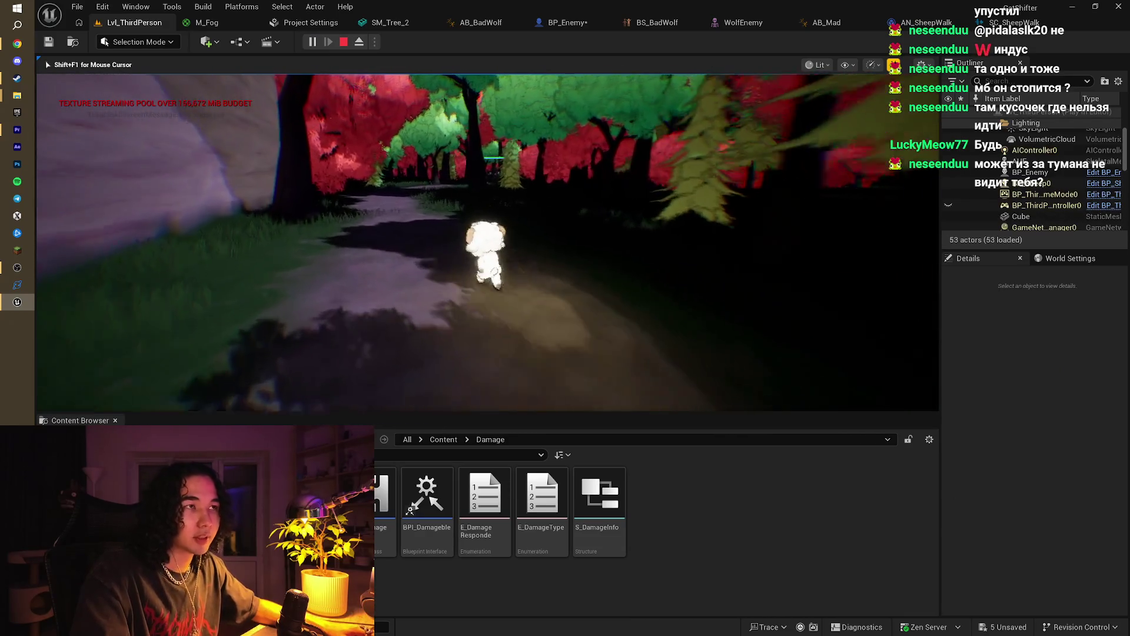
{"action": "key", "text": "s"}
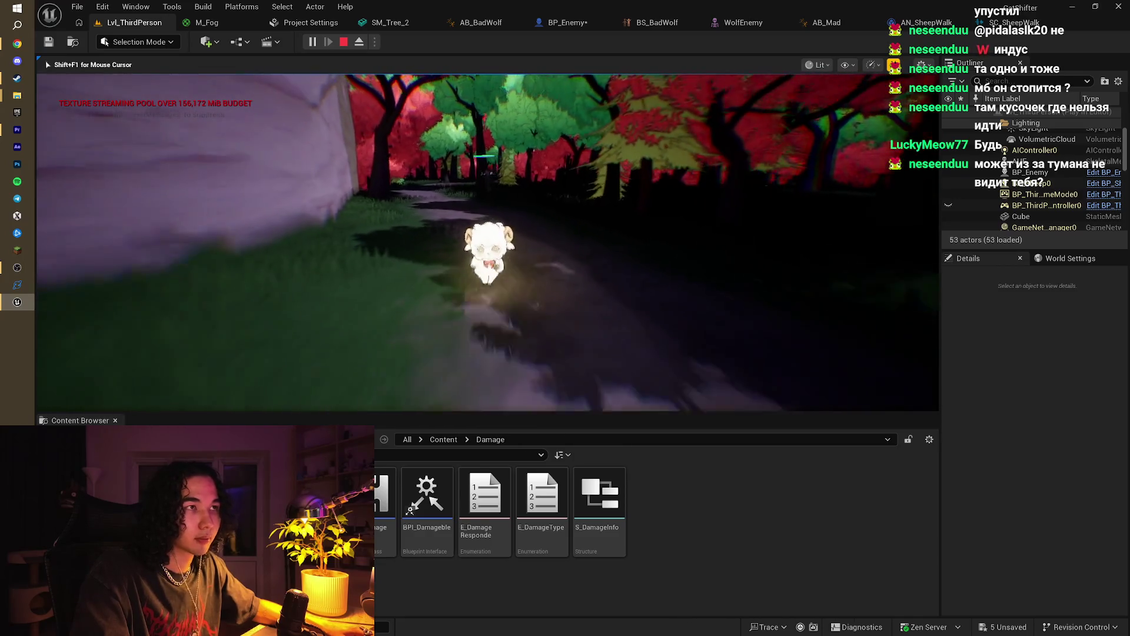
{"action": "key", "text": "w"}
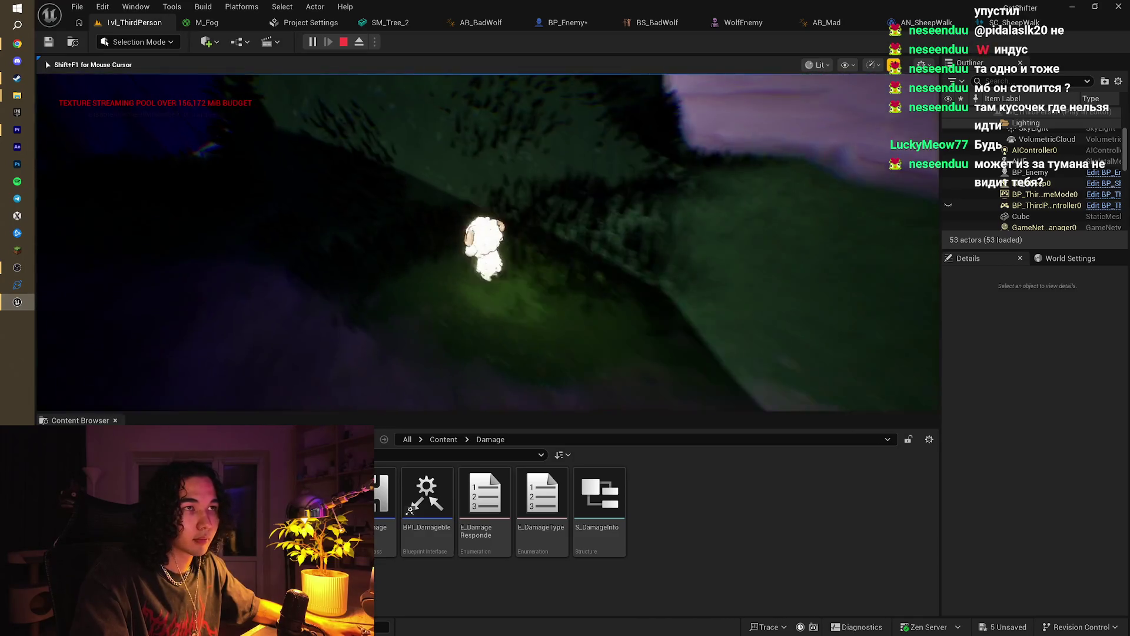
{"action": "key", "text": "s"}
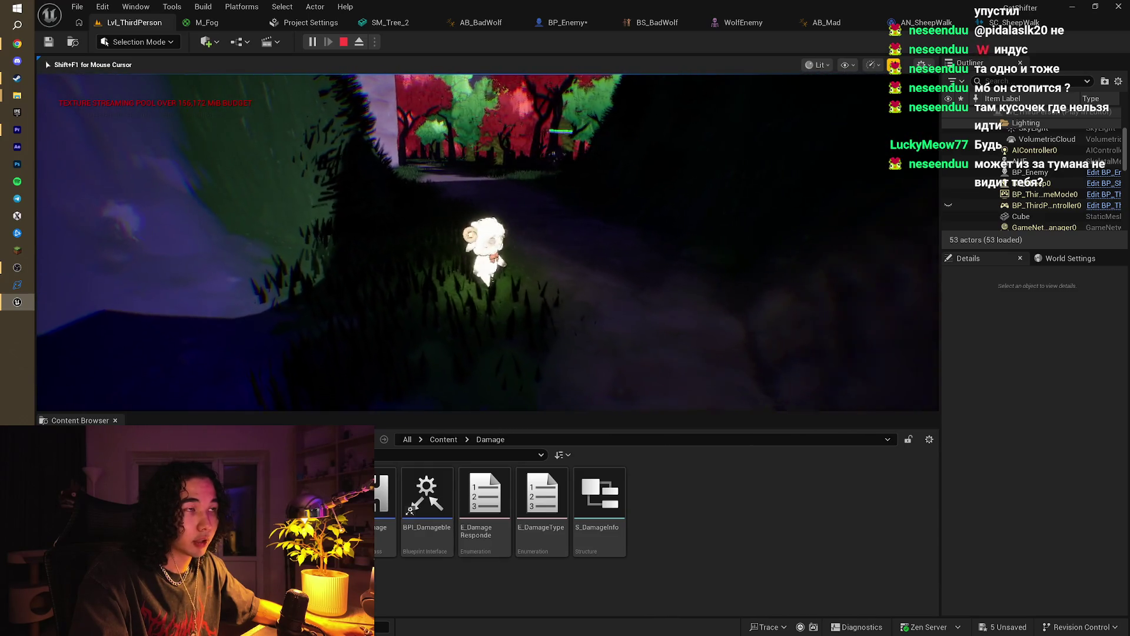
{"action": "key", "text": "s"}
{"action": "key", "text": "s"}
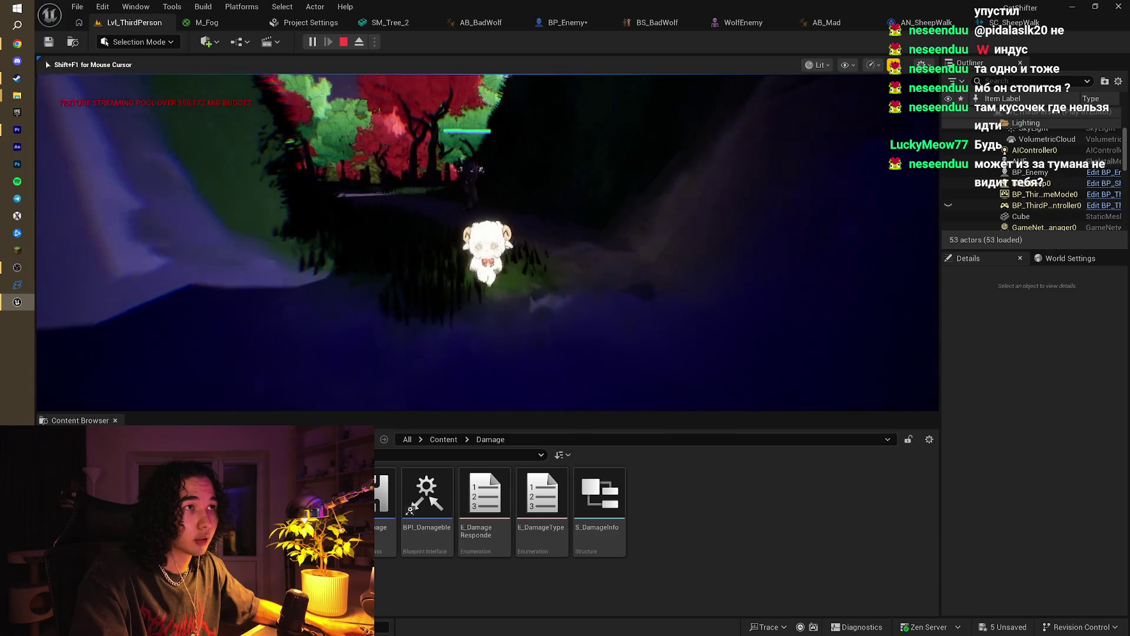
{"action": "key", "text": "s"}
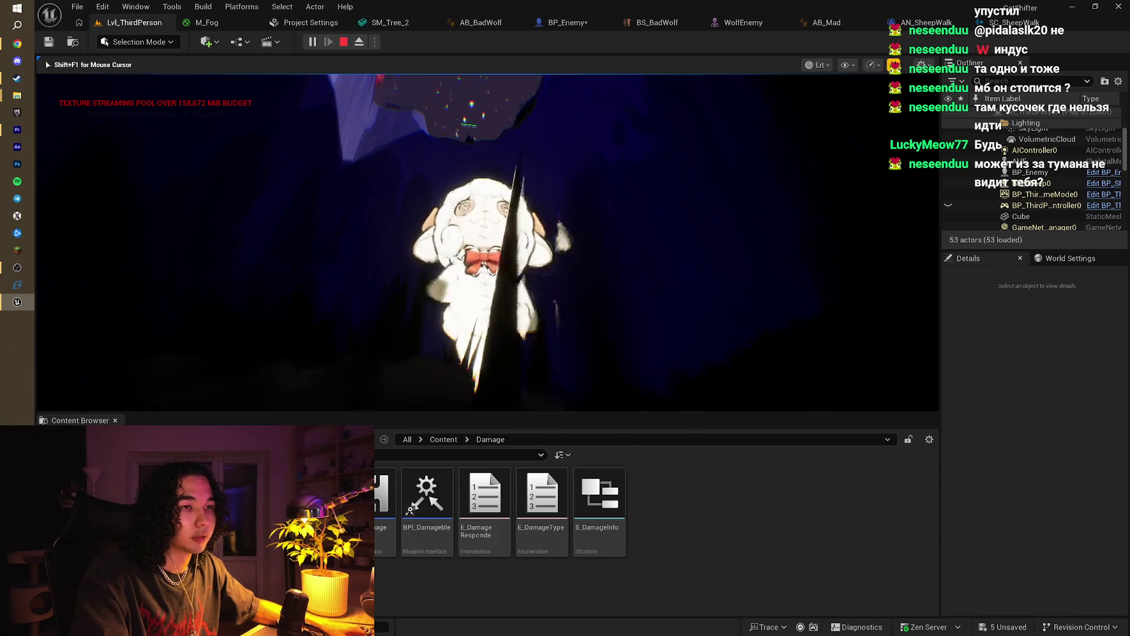
{"action": "key", "text": "Escape"}
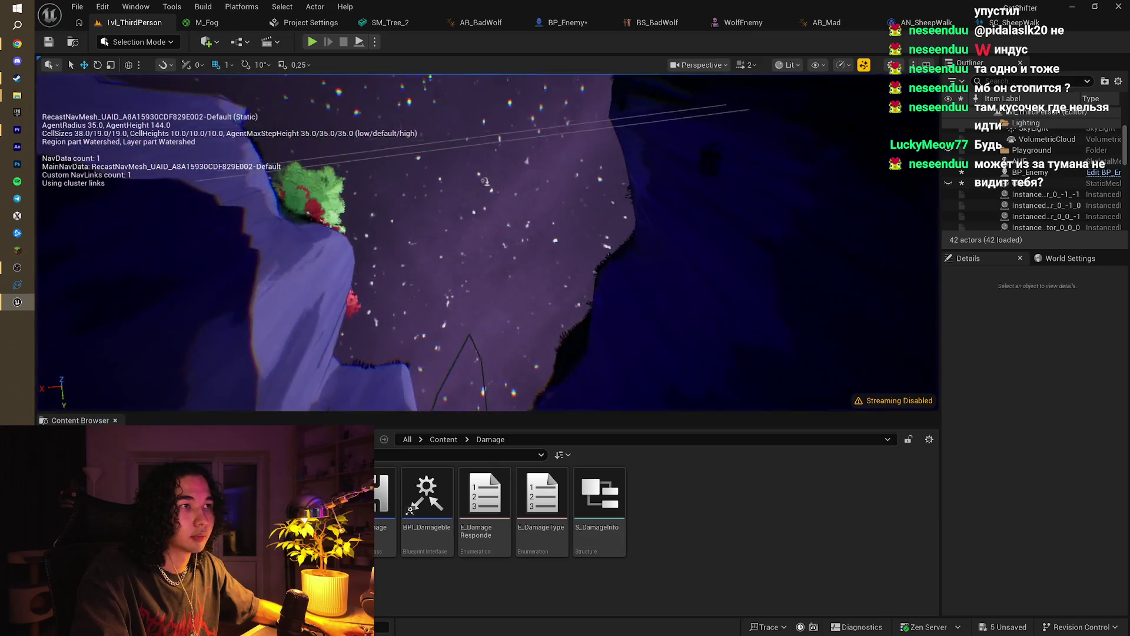
Step: Search the Outliner for 'nav' and focus the NavLinkProxy in the viewport
{"action": "mouse_move", "coordinate": [462, 215]}
{"action": "left_mouse_down"}
{"action": "mouse_move", "coordinate": [467, 227]}
{"action": "mouse_move", "coordinate": [462, 215]}
{"action": "left_mouse_up"}
{"action": "mouse_move", "coordinate": [432, 333]}
{"action": "left_mouse_down"}
{"action": "mouse_move", "coordinate": [432, 347]}
{"action": "mouse_move", "coordinate": [431, 318]}
{"action": "mouse_move", "coordinate": [471, 283]}
{"action": "mouse_move", "coordinate": [592, 218]}
{"action": "left_mouse_up"}
{"action": "left_click", "coordinate": [432, 348]}
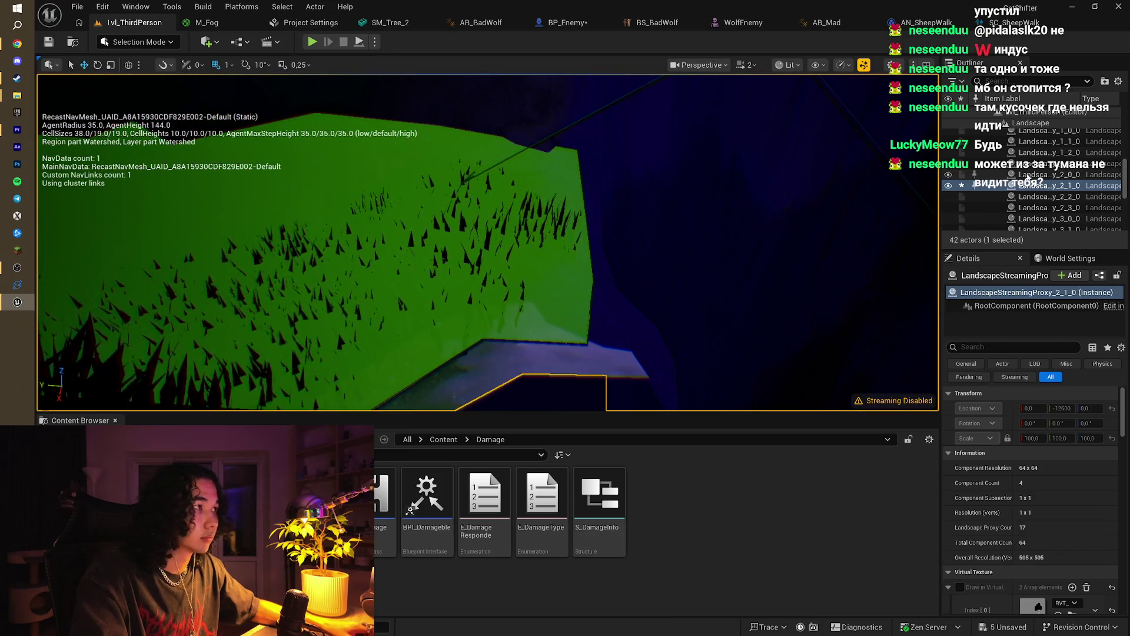
{"action": "scroll", "coordinate": [1030, 170], "scroll_direction": "down", "scroll_amount": 5}
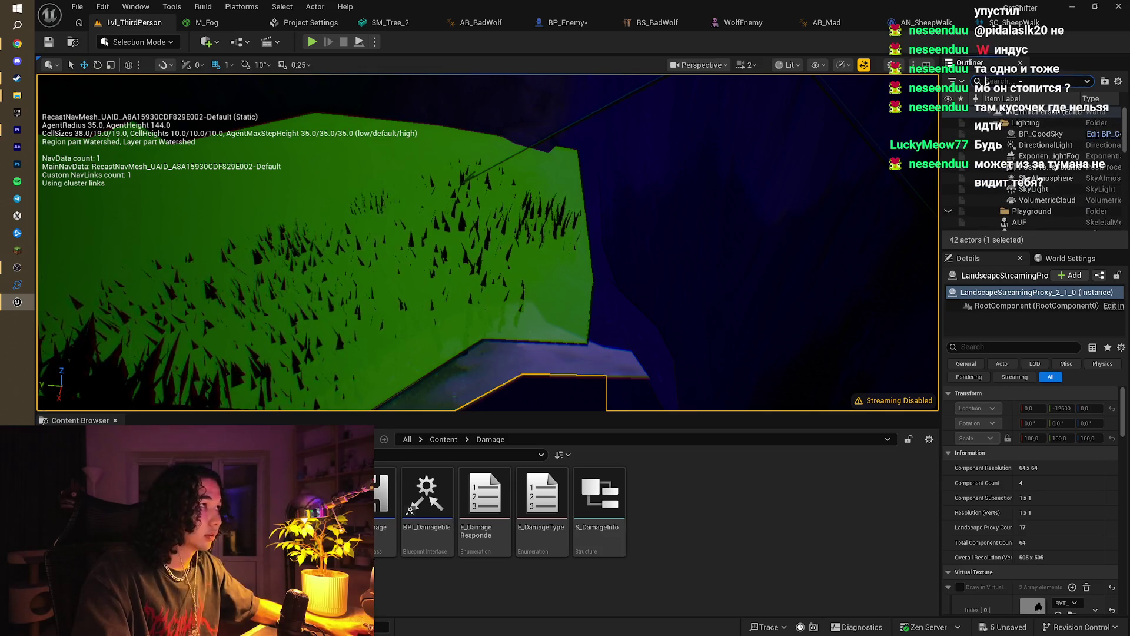
{"action": "left_click", "coordinate": [1020, 83]}
{"action": "type", "text": "nav"}
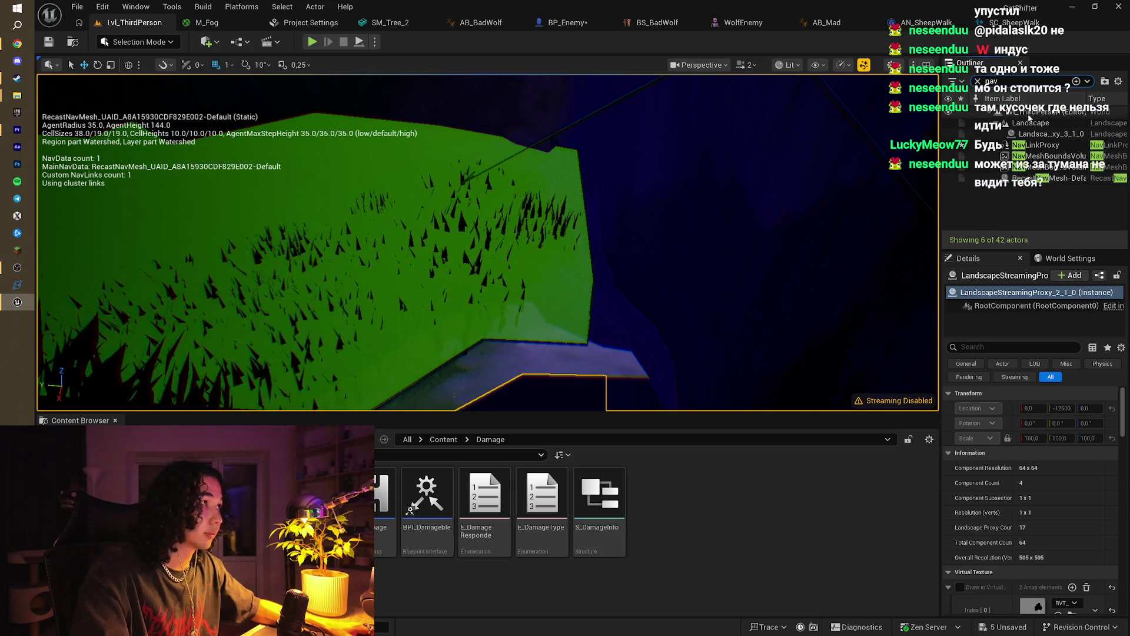
{"action": "double_click", "coordinate": [1041, 145]}
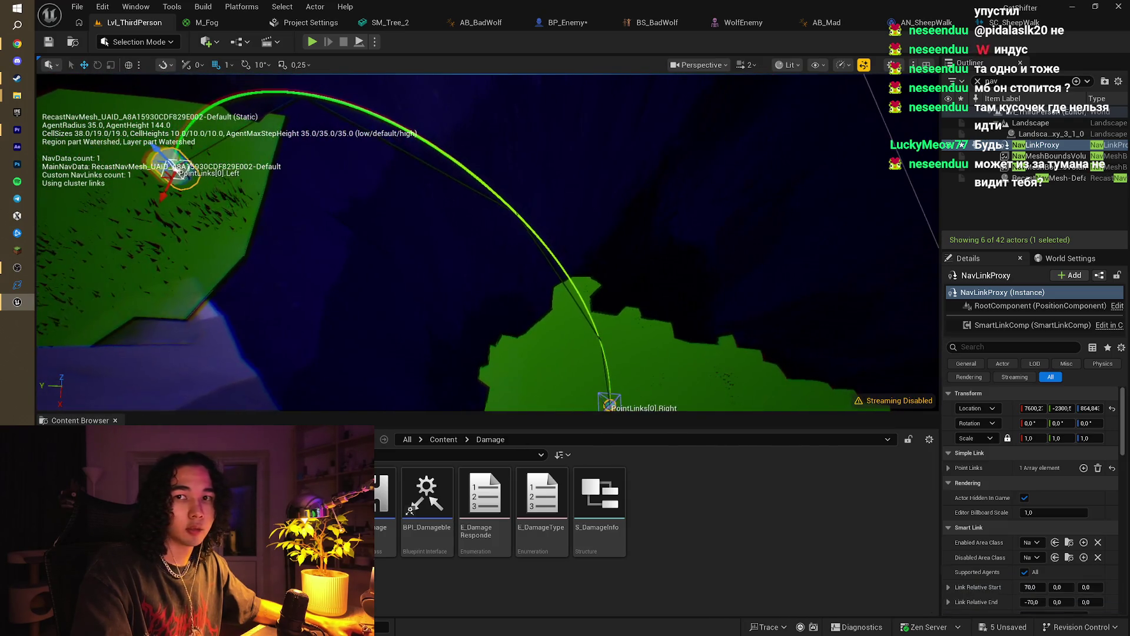
Step: Move the NavLinkProxy's Left end onto lower ground and its Right end upward
{"action": "mouse_move", "coordinate": [274, 164]}
{"action": "left_mouse_down"}
{"action": "mouse_move", "coordinate": [550, 184]}
{"action": "mouse_move", "coordinate": [548, 242]}
{"action": "left_mouse_up"}
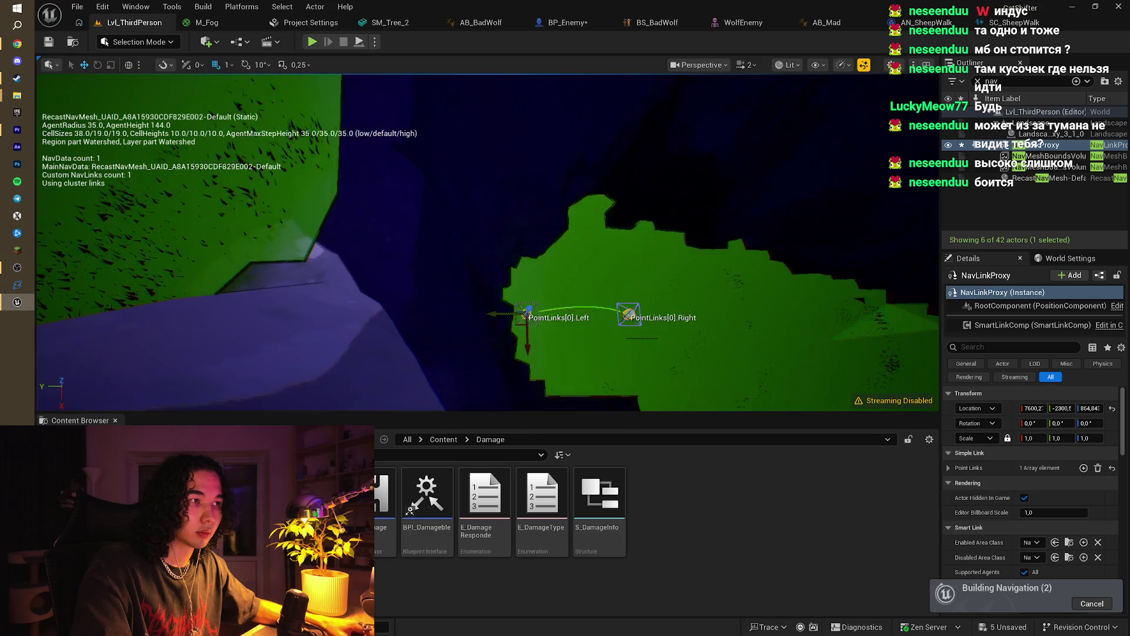
{"action": "mouse_move", "coordinate": [631, 315]}
{"action": "left_mouse_down"}
{"action": "mouse_move", "coordinate": [765, 238]}
{"action": "mouse_move", "coordinate": [441, 235]}
{"action": "left_mouse_up"}
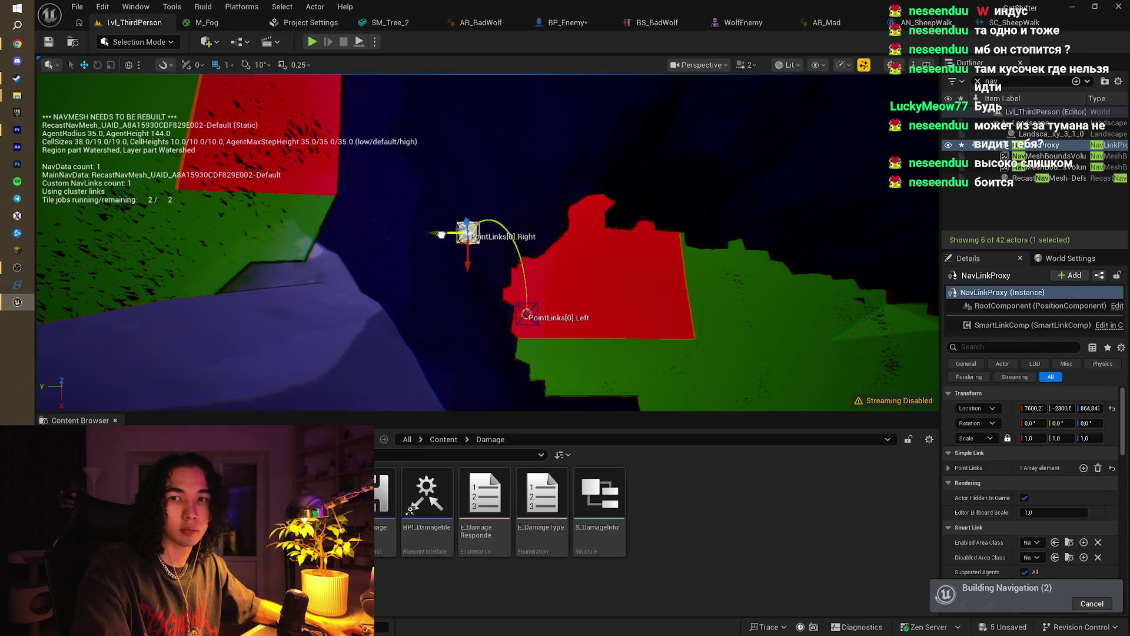
{"action": "left_click_drag", "start_coordinate": [279, 218], "coordinate": [221, 94]}
{"action": "key", "text": "f"}
Step: Orbit the view to frame both nav link end points, then start a playtest
{"action": "scroll", "coordinate": [488, 241], "scroll_direction": "up", "scroll_amount": 5}
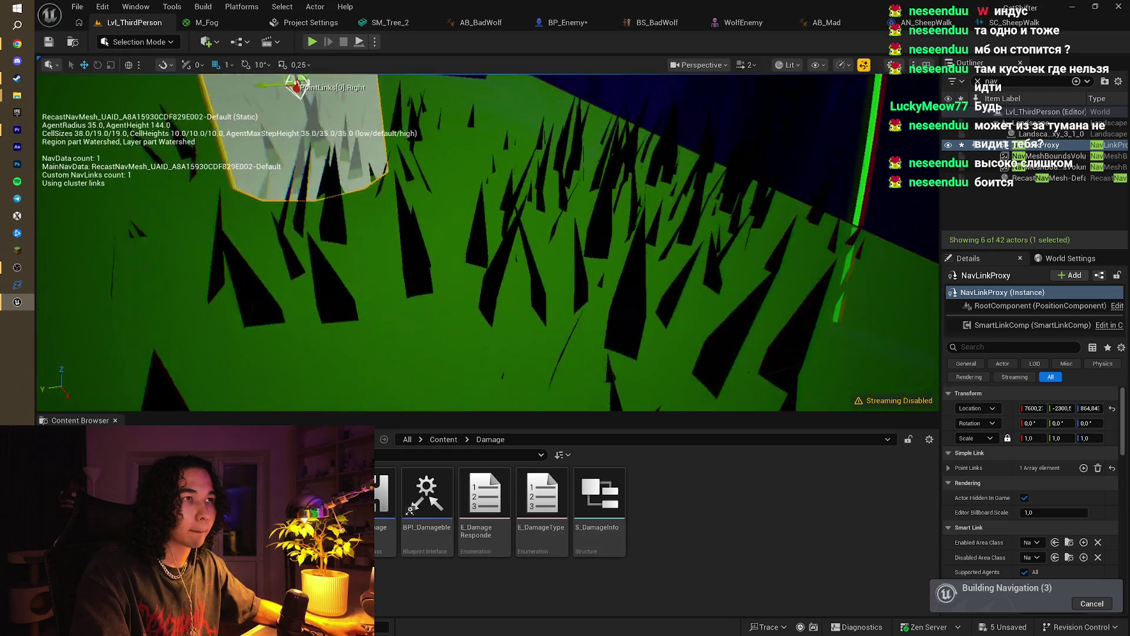
{"action": "mouse_move", "coordinate": [207, 195]}
{"action": "left_mouse_down"}
{"action": "mouse_move", "coordinate": [207, 176]}
{"action": "mouse_move", "coordinate": [117, 177]}
{"action": "mouse_move", "coordinate": [235, 177]}
{"action": "mouse_move", "coordinate": [207, 196]}
{"action": "mouse_move", "coordinate": [536, 234]}
{"action": "mouse_move", "coordinate": [498, 178]}
{"action": "left_mouse_up"}
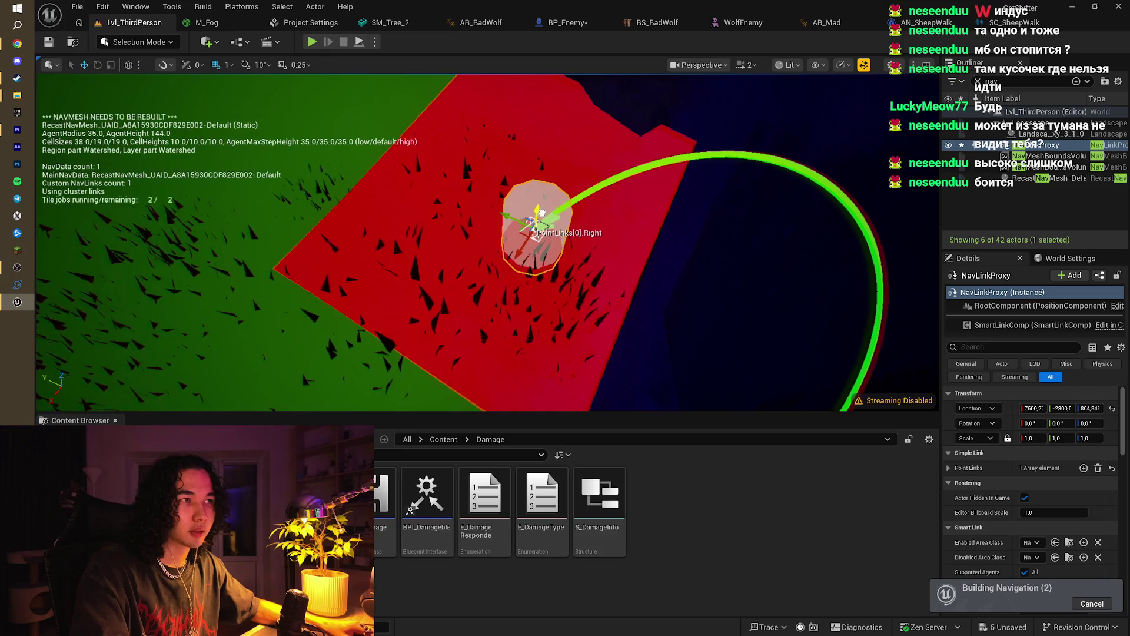
{"action": "left_click_drag", "start_coordinate": [540, 190], "coordinate": [412, 118]}
{"action": "left_click_drag", "start_coordinate": [534, 243], "coordinate": [506, 272]}
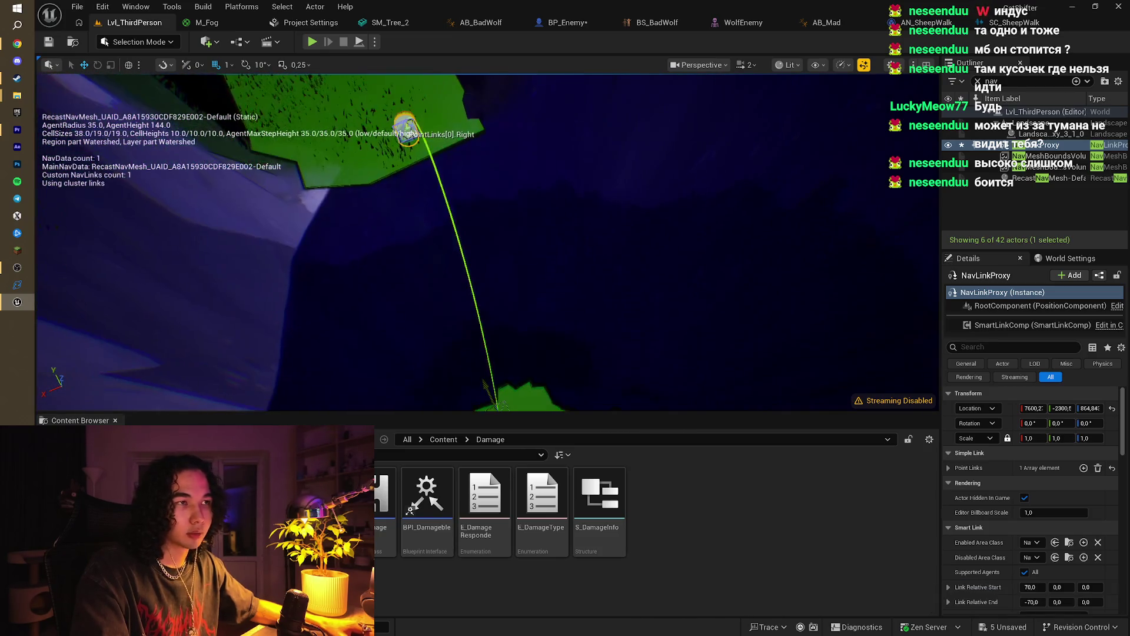
{"action": "left_click_drag", "start_coordinate": [412, 235], "coordinate": [412, 235]}
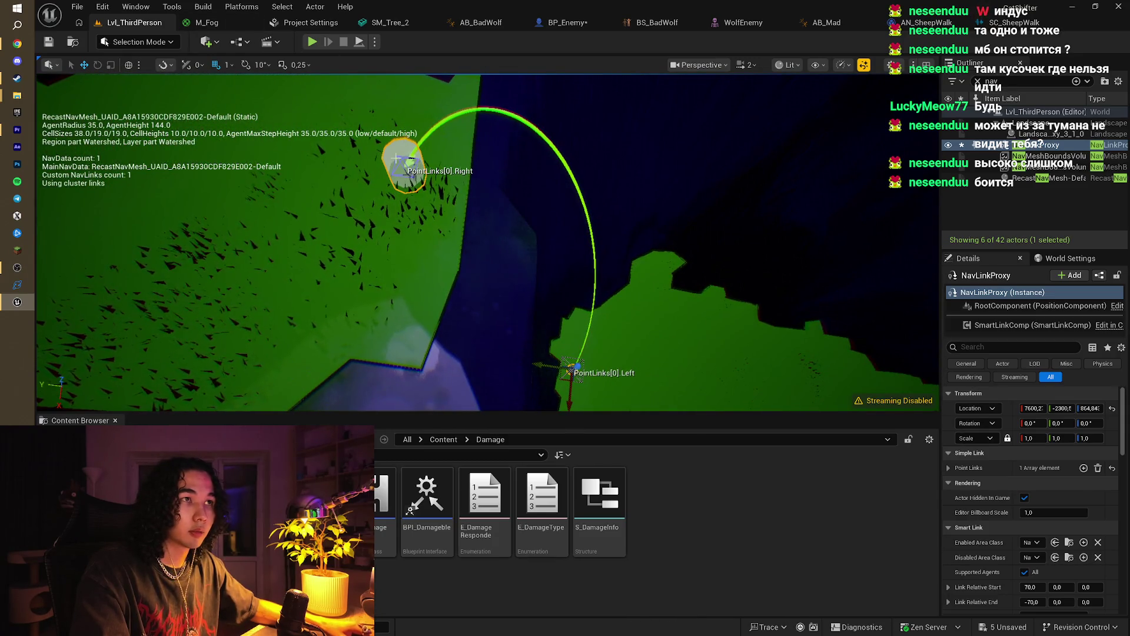
{"action": "left_click_drag", "start_coordinate": [602, 239], "coordinate": [602, 239]}
{"action": "scroll", "coordinate": [1054, 526], "scroll_direction": "down", "scroll_amount": 1}
{"action": "scroll", "coordinate": [1053, 526], "scroll_direction": "down", "scroll_amount": 8}
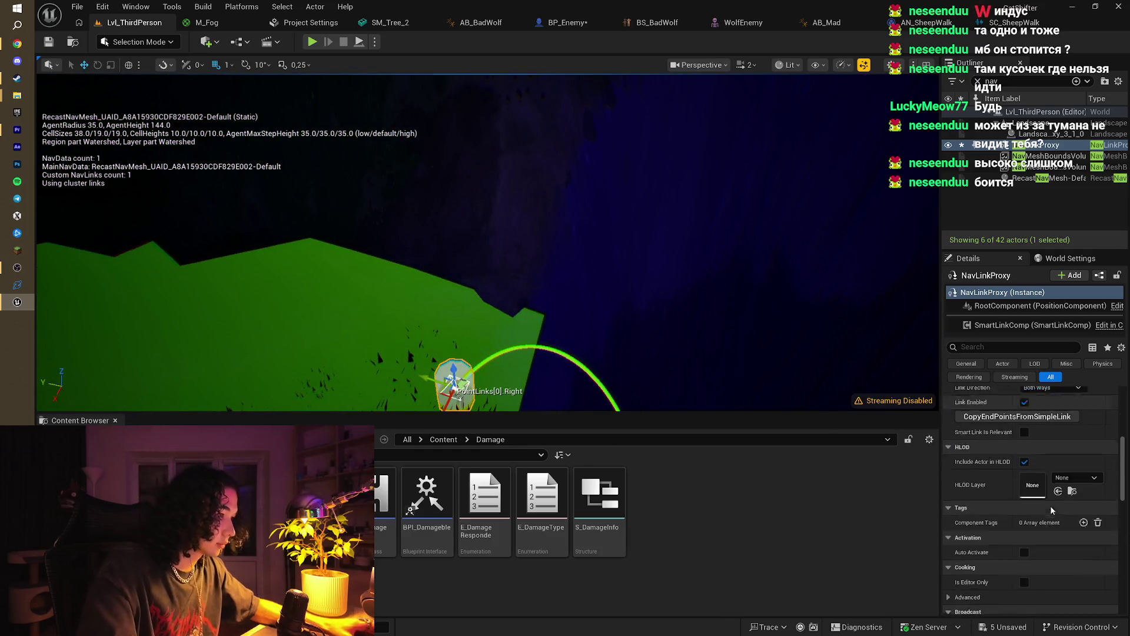
{"action": "scroll", "coordinate": [1054, 499], "scroll_direction": "up", "scroll_amount": 10}
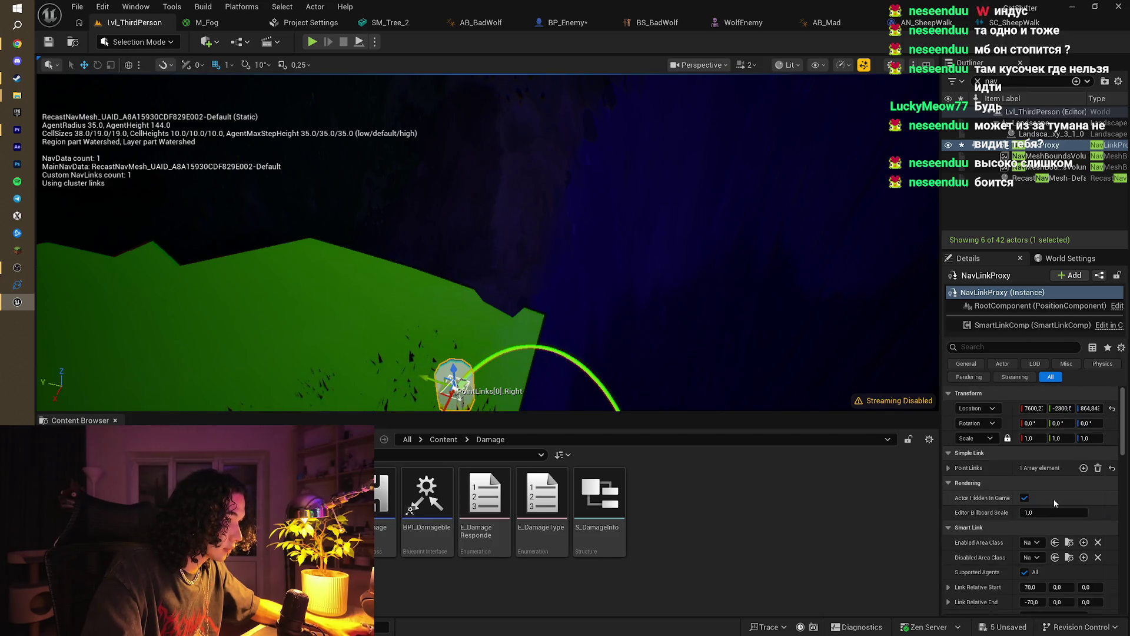
{"action": "scroll", "coordinate": [1054, 499], "scroll_direction": "down", "scroll_amount": 8}
{"action": "scroll", "coordinate": [1064, 538], "scroll_direction": "down", "scroll_amount": 3}
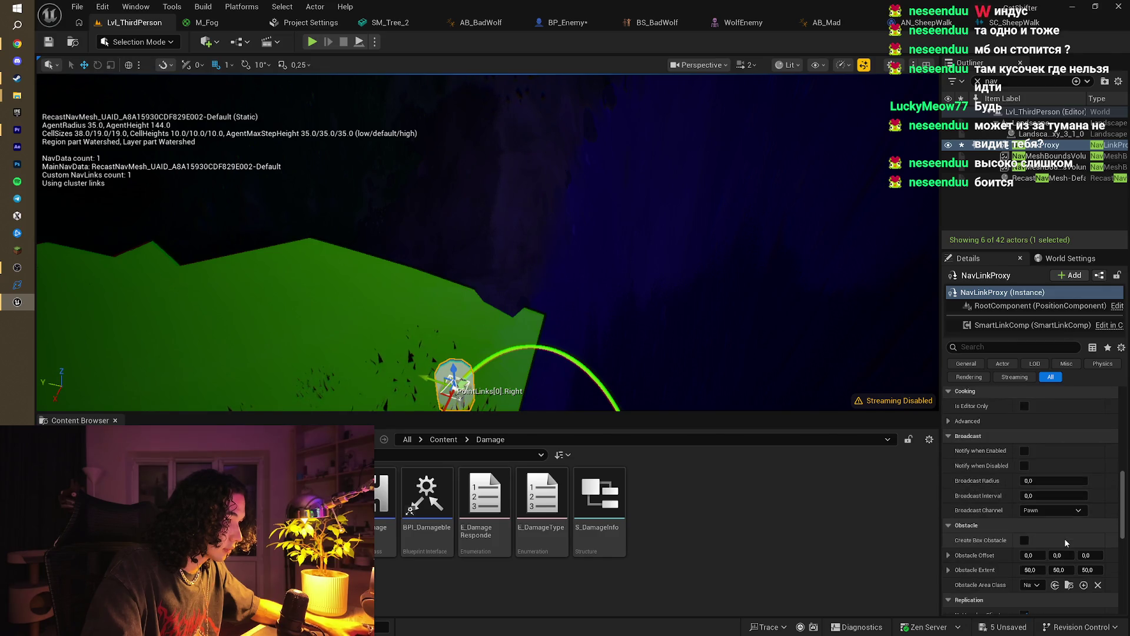
{"action": "left_click", "coordinate": [313, 41]}
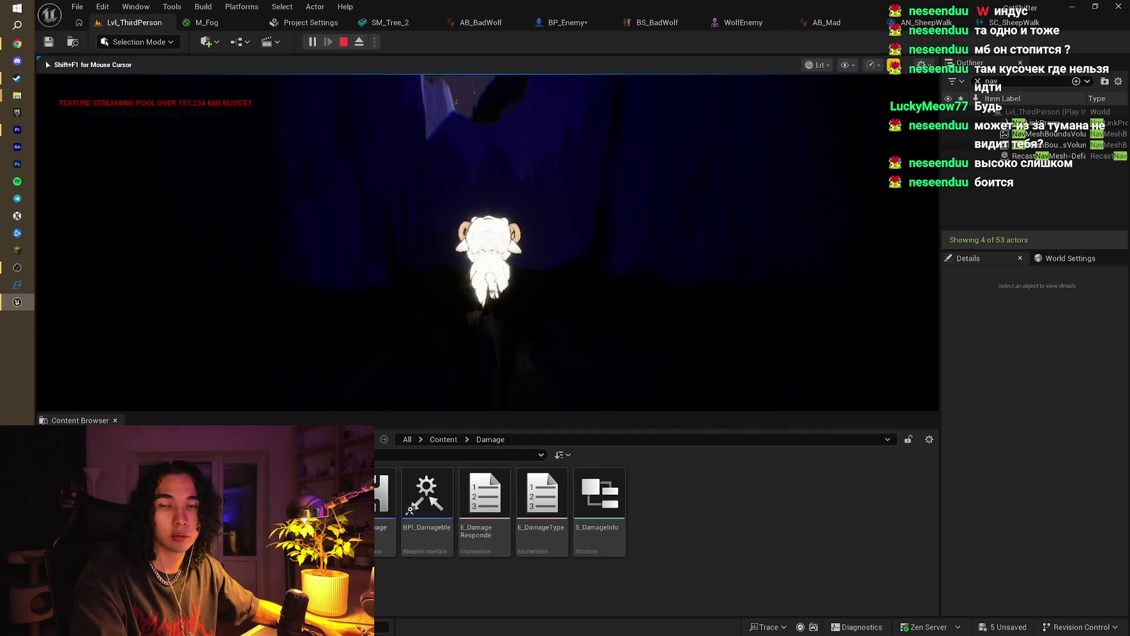
Step: Stop the sheep playtest and return to the level editor
{"action": "key", "text": "Escape"}
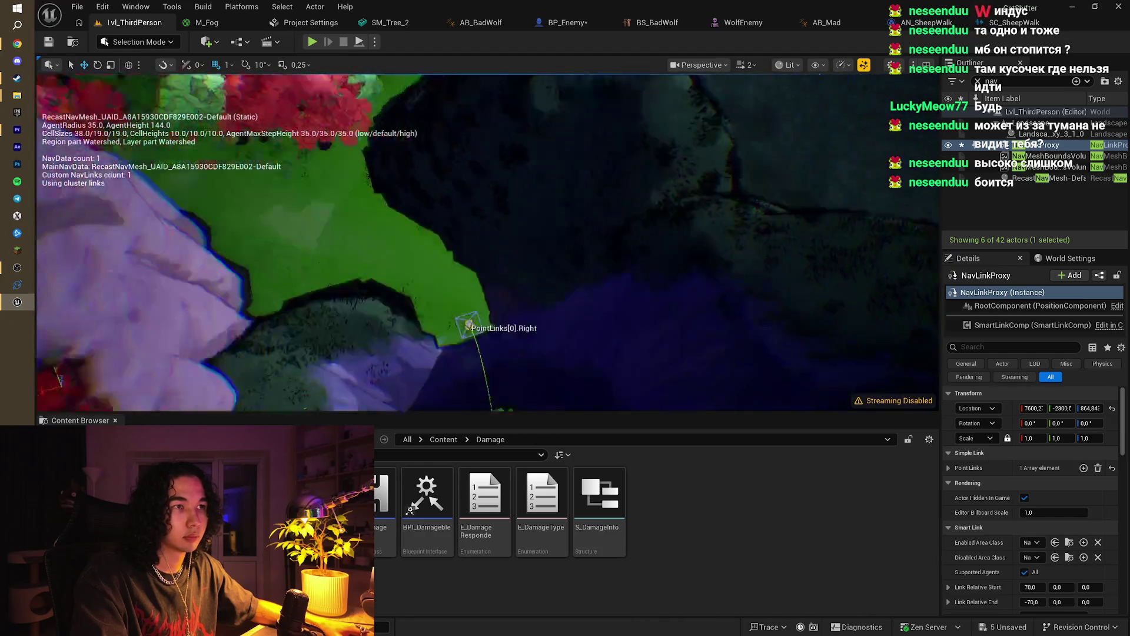
Step: Show the SmartLinkComp settings and watch part of the YouTube AI tutorial for reference
{"action": "scroll", "coordinate": [487, 241], "scroll_direction": "down", "scroll_amount": 10}
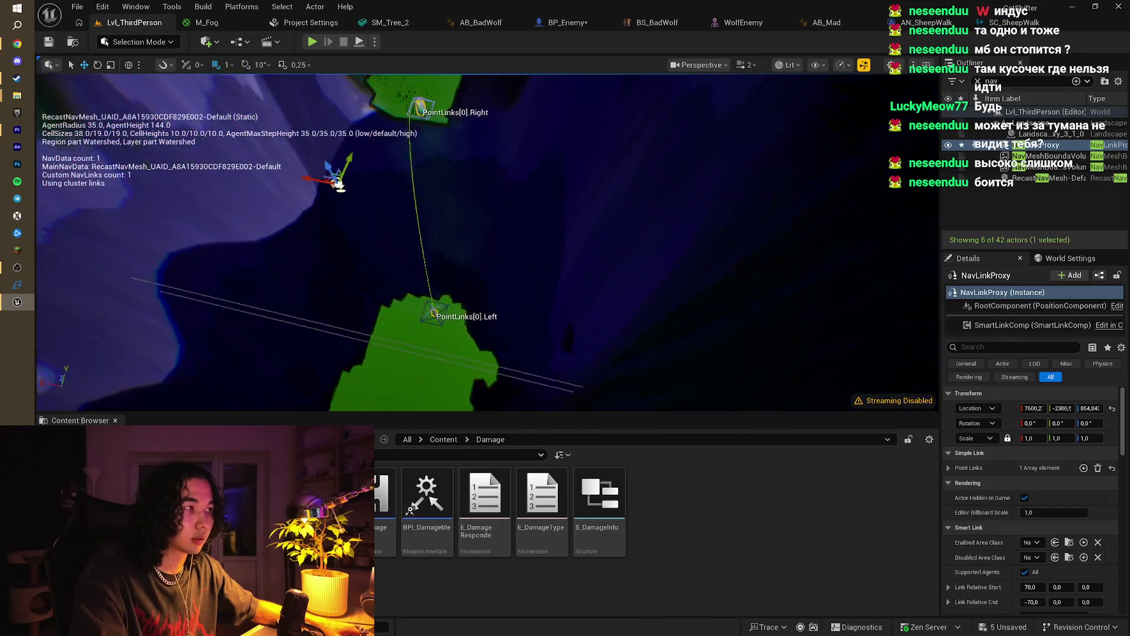
{"action": "left_click", "coordinate": [1024, 324]}
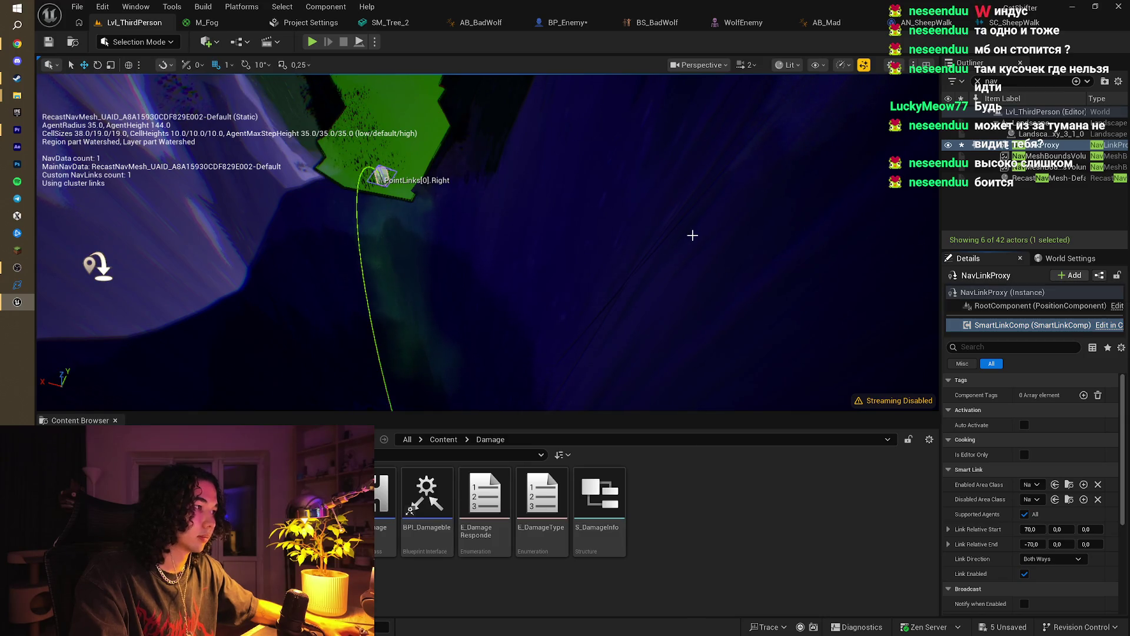
{"action": "key", "text": "alt+Tab"}
{"action": "left_click", "coordinate": [639, 296]}
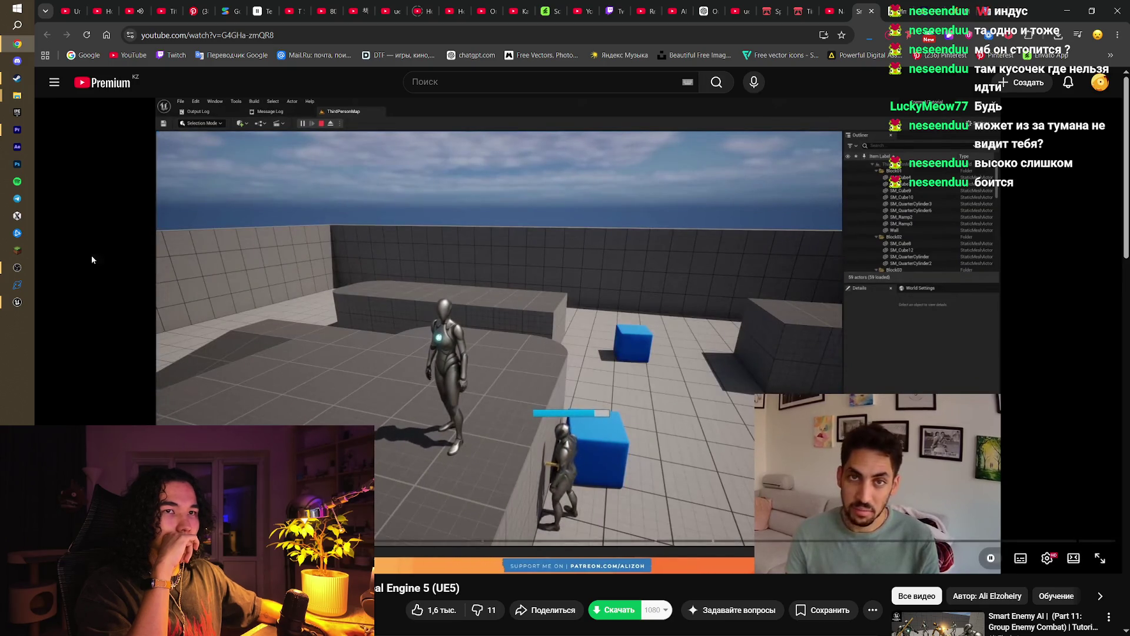
{"action": "left_click", "coordinate": [16, 302]}
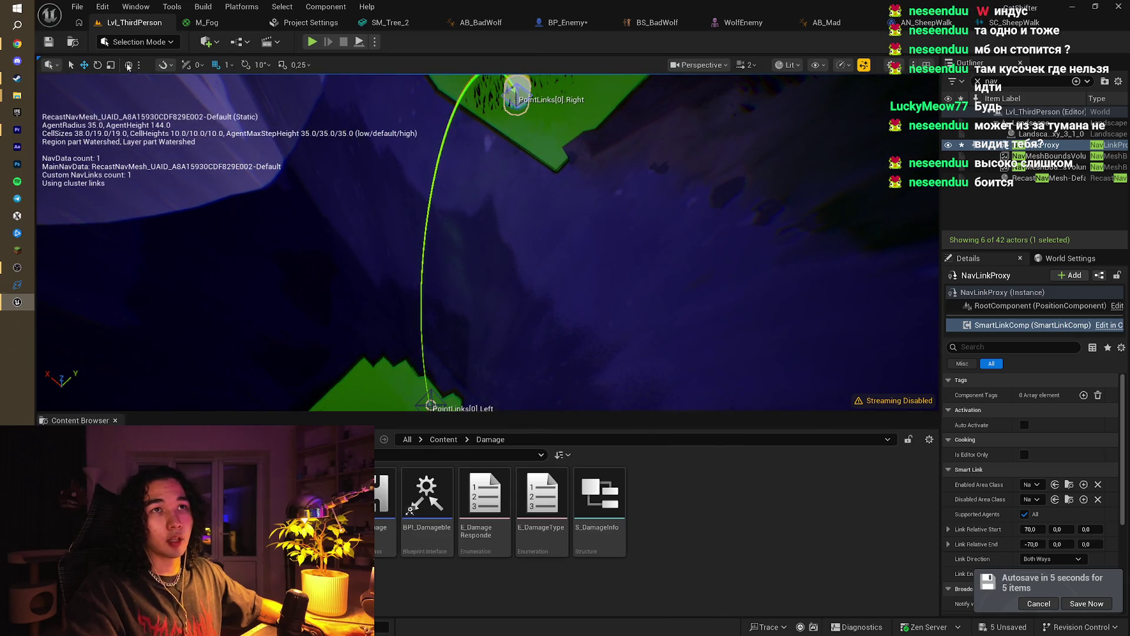
{"action": "left_click", "coordinate": [216, 41]}
Step: Add a cube, drop it to the floor with End, and lower it below the ledge
{"action": "mouse_move", "coordinate": [262, 167]}
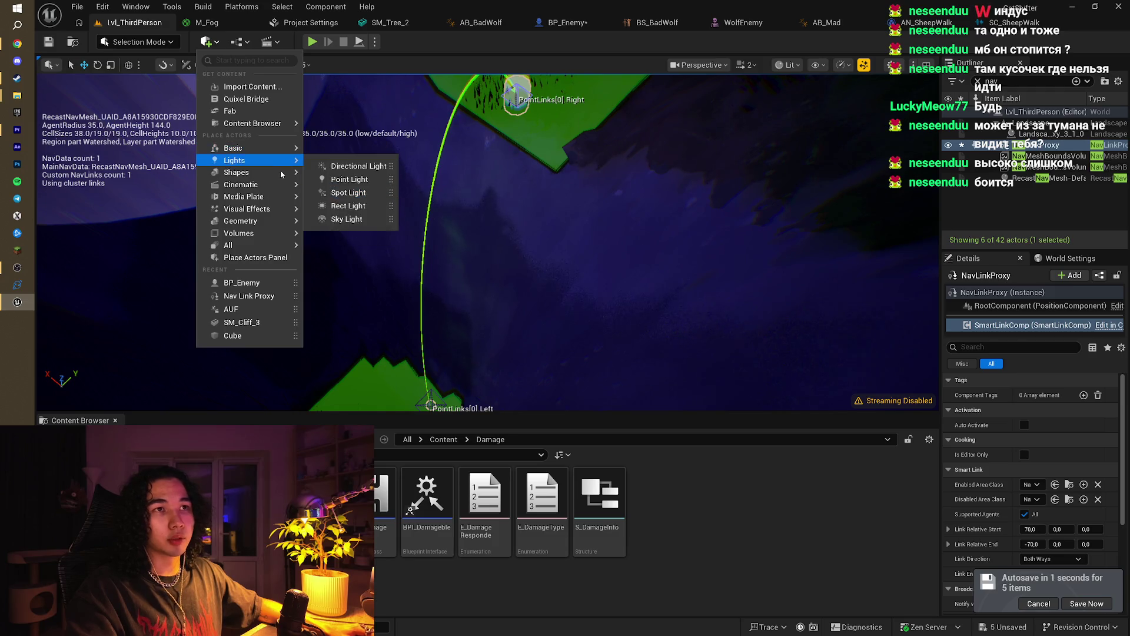
{"action": "left_click", "coordinate": [340, 178]}
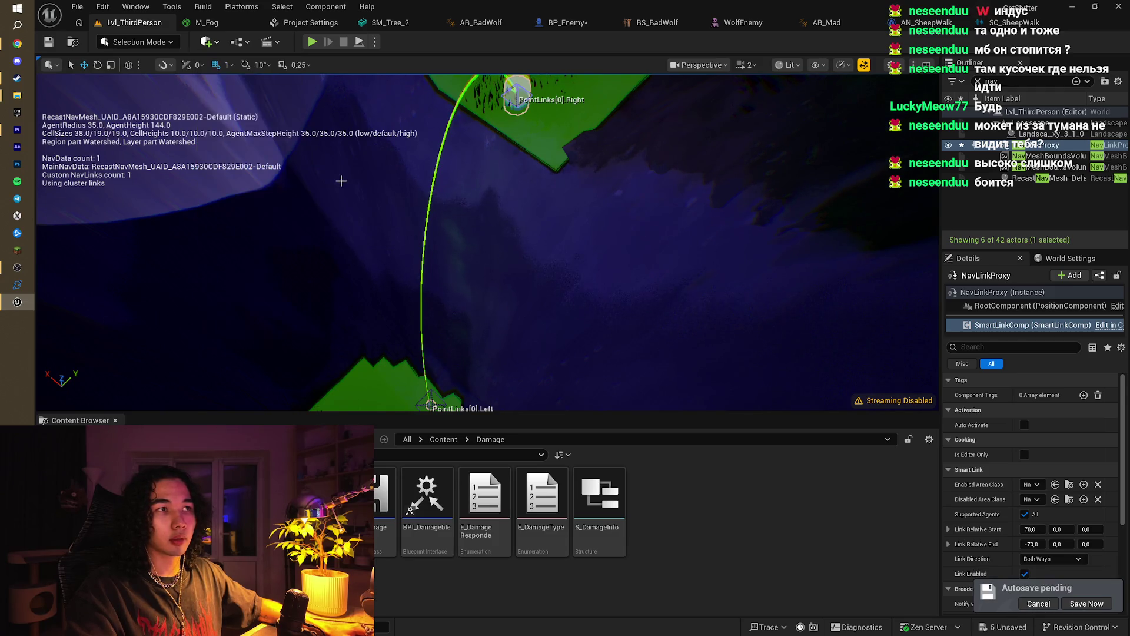
{"action": "key", "text": "End"}
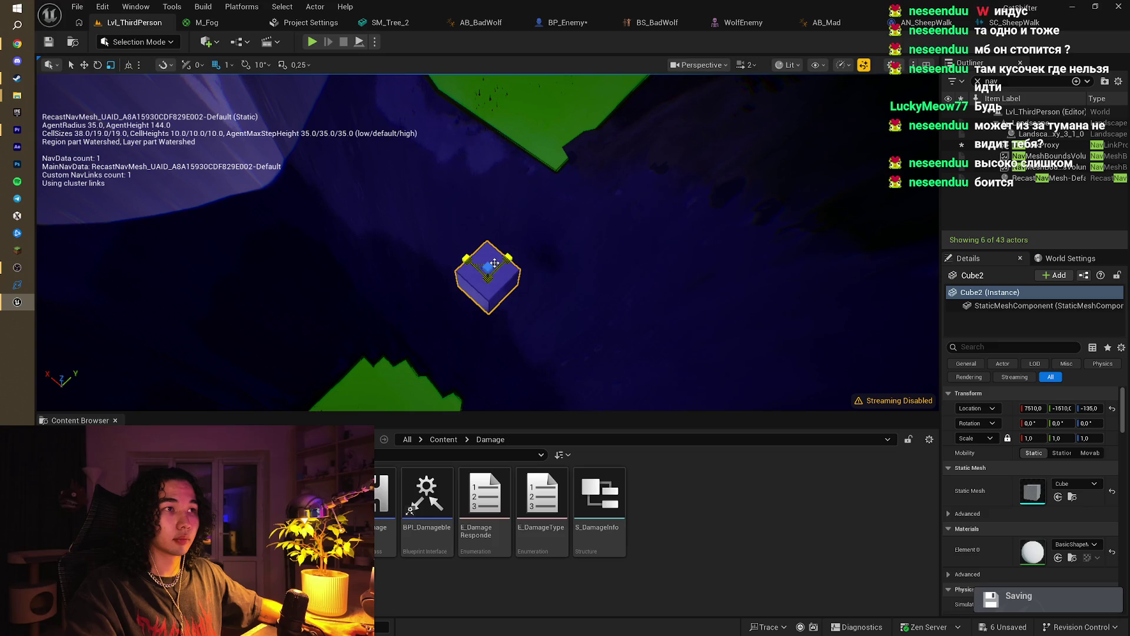
{"action": "mouse_move", "coordinate": [495, 263]}
{"action": "left_mouse_down"}
{"action": "mouse_move", "coordinate": [511, 226]}
{"action": "mouse_move", "coordinate": [500, 247]}
{"action": "left_mouse_up"}
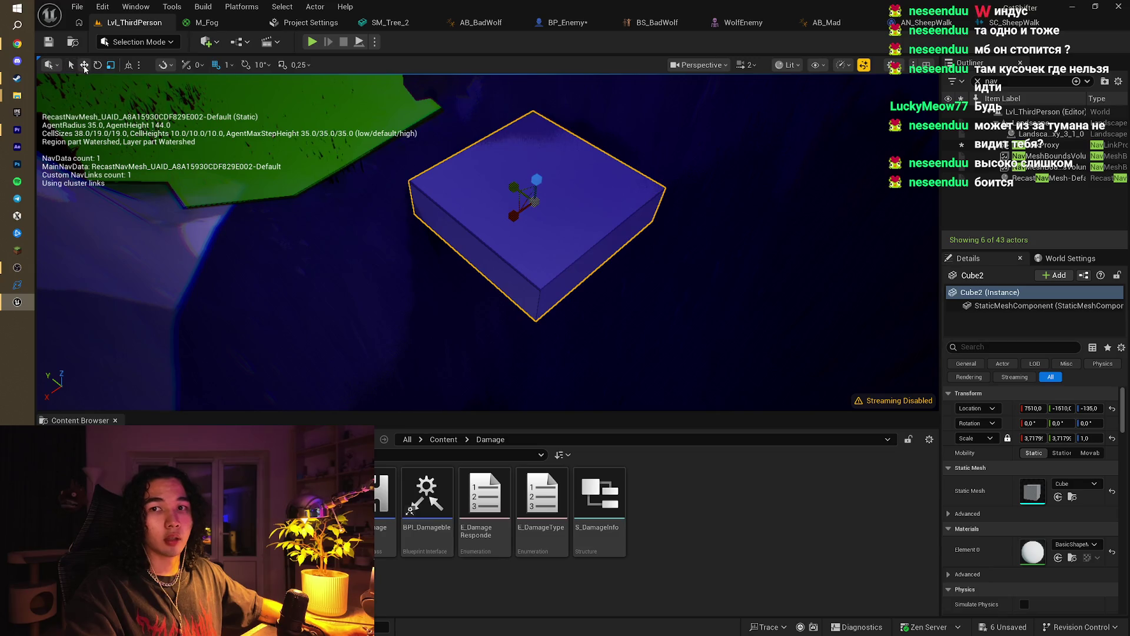
{"action": "mouse_move", "coordinate": [537, 177]}
{"action": "left_mouse_down"}
{"action": "mouse_move", "coordinate": [525, 299]}
{"action": "mouse_move", "coordinate": [474, 280]}
{"action": "mouse_move", "coordinate": [458, 303]}
{"action": "mouse_move", "coordinate": [441, 301]}
{"action": "left_mouse_up"}
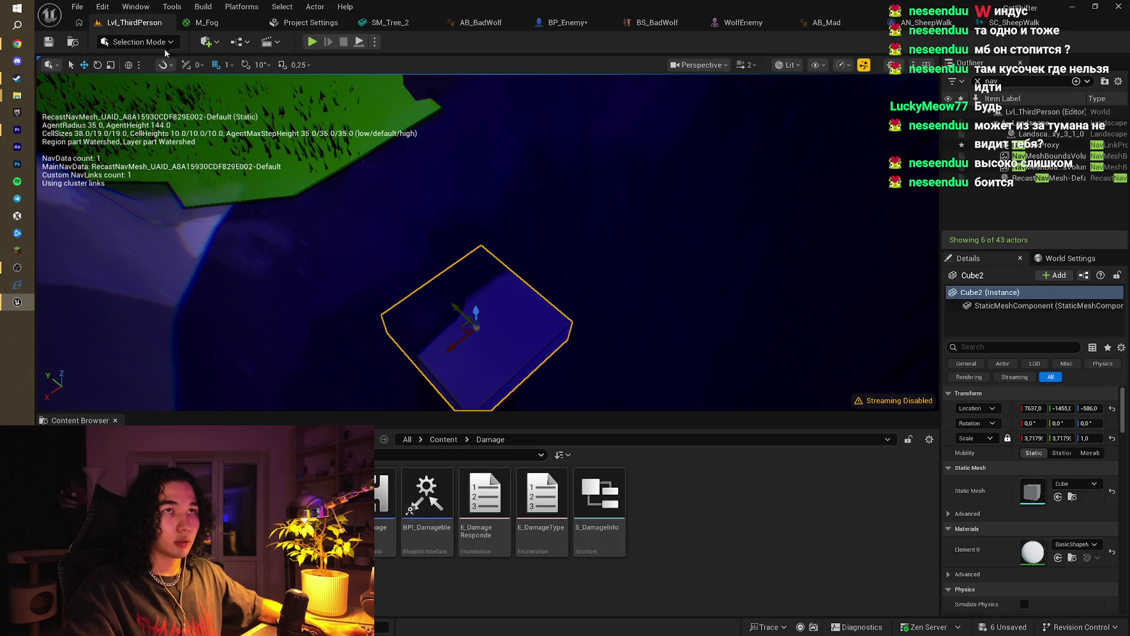
Step: Add a NavMeshBoundsVolume, lower it around the cube and widen it along X
{"action": "left_click", "coordinate": [219, 42]}
{"action": "type", "text": "av"}
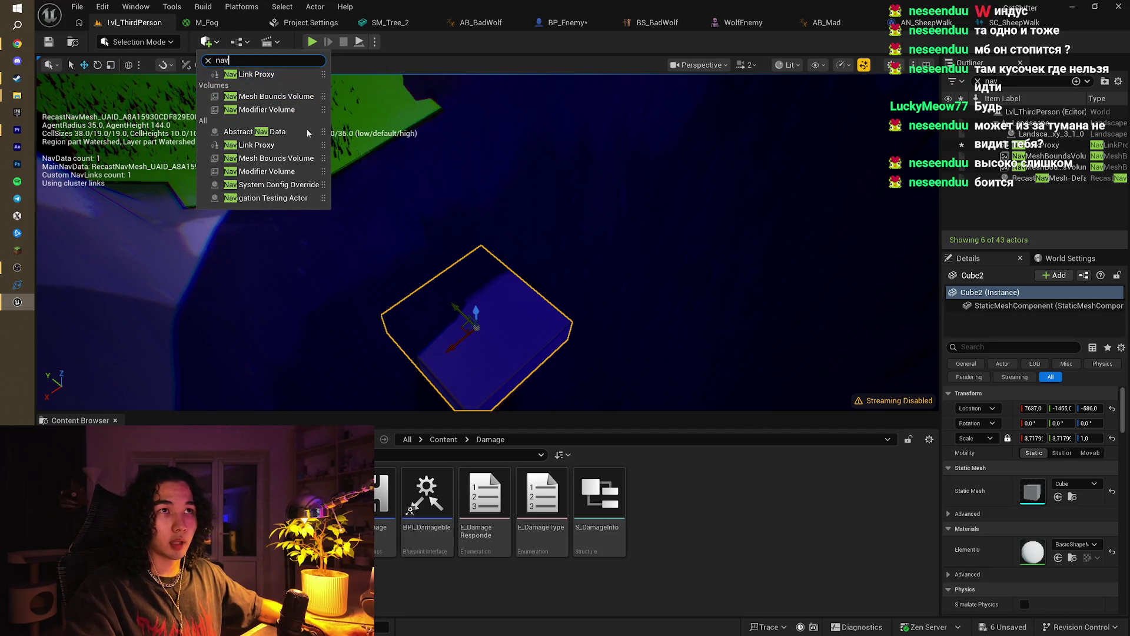
{"action": "left_click", "coordinate": [310, 97]}
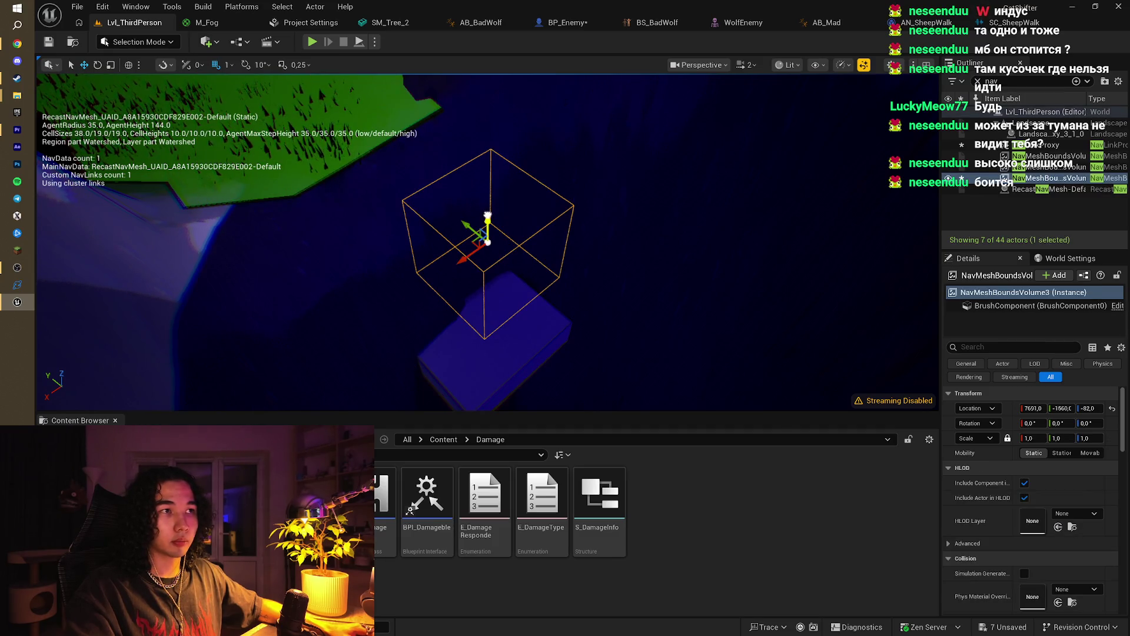
{"action": "left_click_drag", "start_coordinate": [487, 215], "coordinate": [502, 320]}
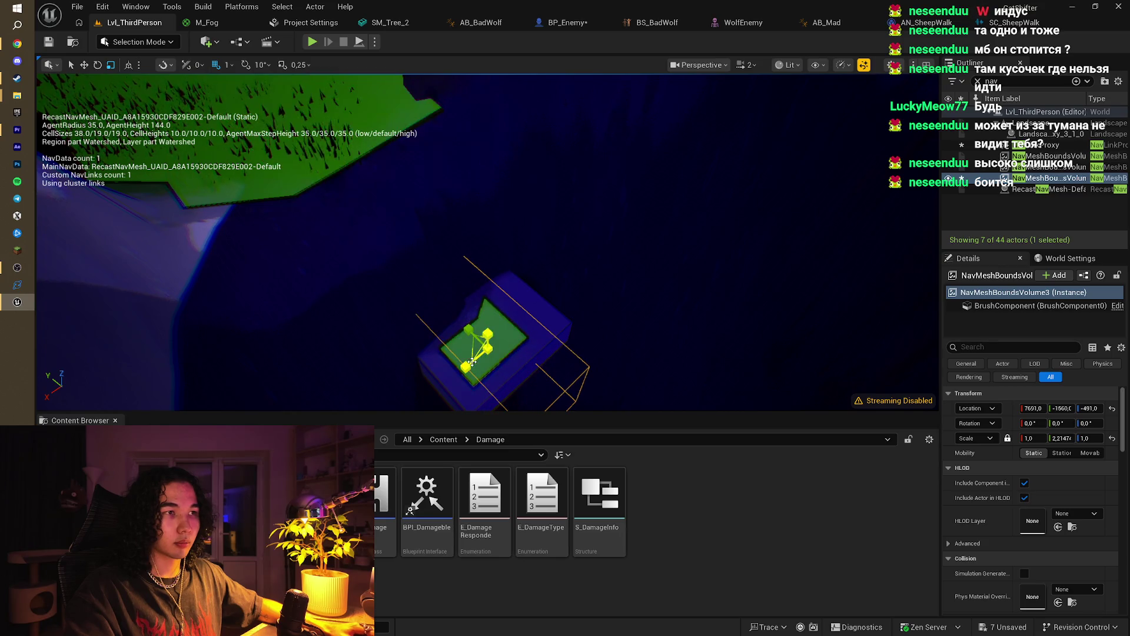
{"action": "left_click_drag", "start_coordinate": [498, 344], "coordinate": [530, 324]}
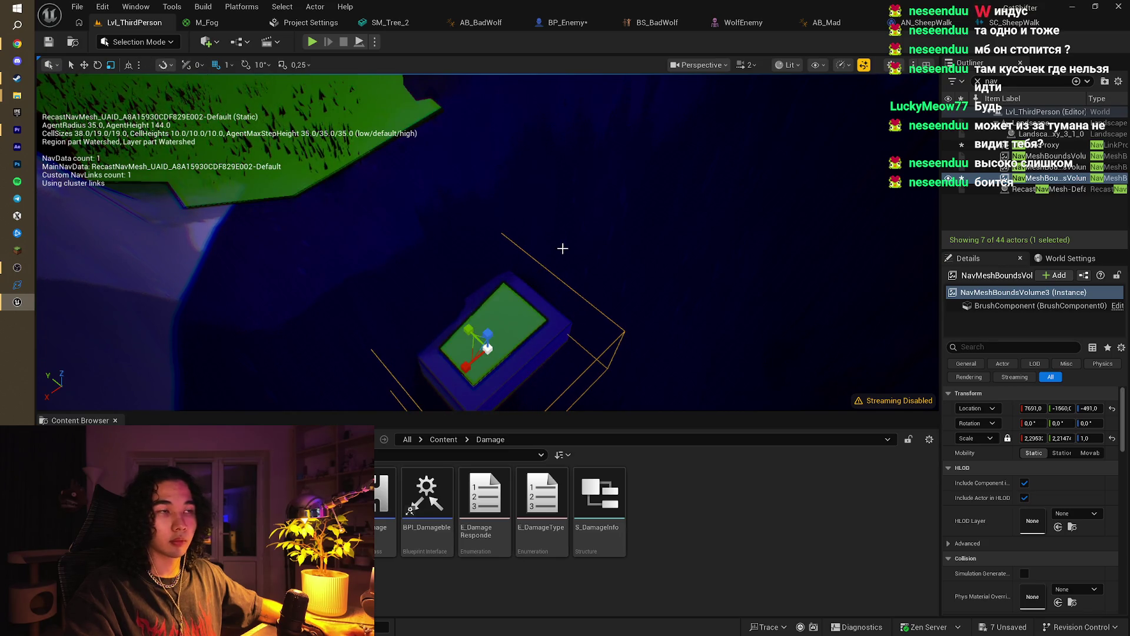
{"action": "left_click_drag", "start_coordinate": [562, 249], "coordinate": [556, 282]}
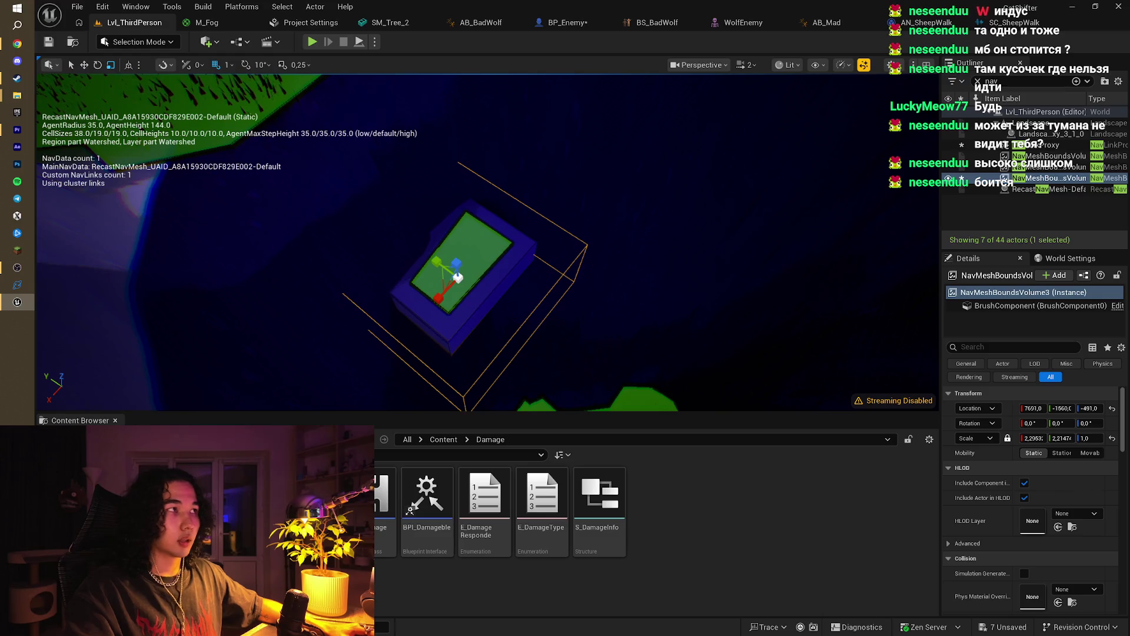
{"action": "double_click", "coordinate": [1038, 146]}
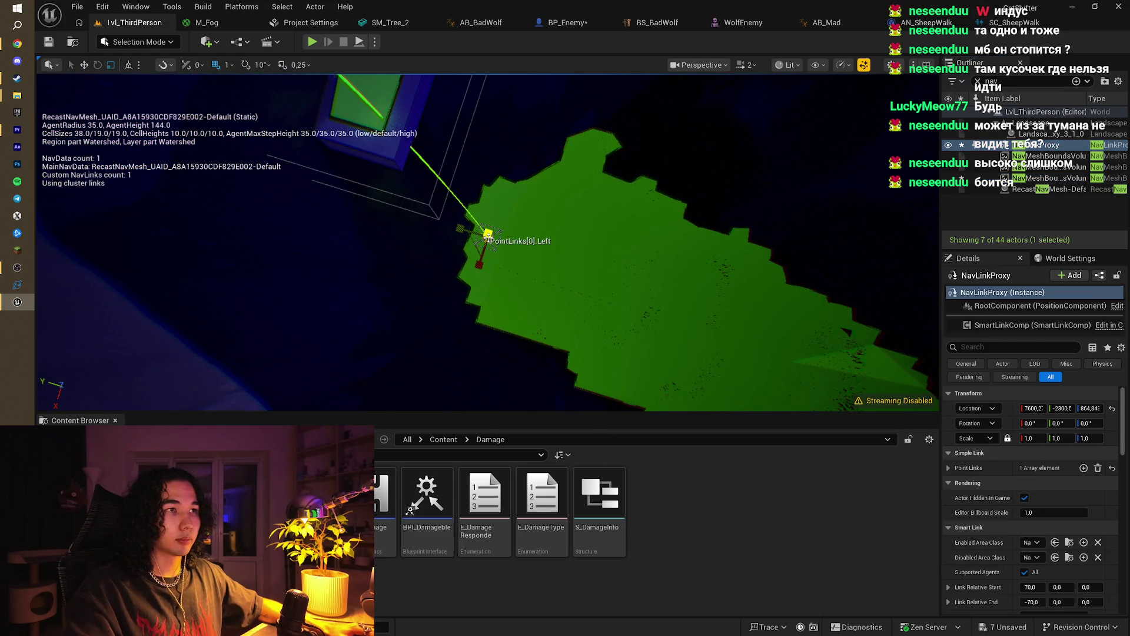
Step: Drag the NavLinkProxy's Left point onto the new platform, then start a playtest
{"action": "left_click", "coordinate": [489, 234]}
{"action": "mouse_move", "coordinate": [489, 234]}
{"action": "left_mouse_down"}
{"action": "mouse_move", "coordinate": [484, 140]}
{"action": "mouse_move", "coordinate": [468, 214]}
{"action": "left_mouse_up"}
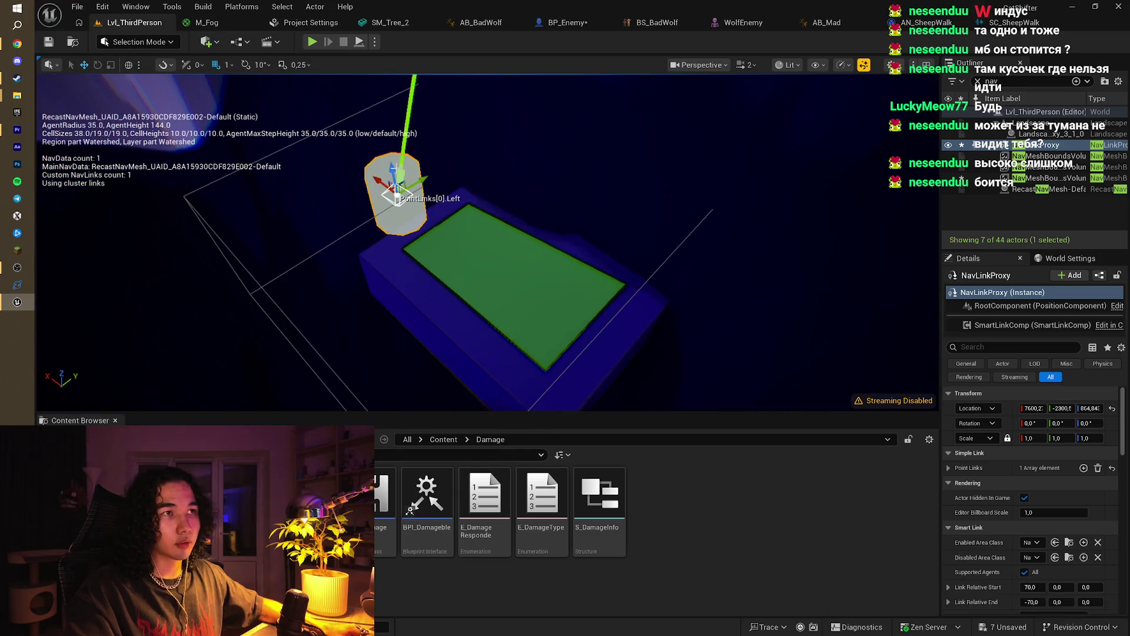
{"action": "mouse_move", "coordinate": [392, 167]}
{"action": "left_mouse_down"}
{"action": "mouse_move", "coordinate": [415, 272]}
{"action": "mouse_move", "coordinate": [441, 280]}
{"action": "mouse_move", "coordinate": [447, 259]}
{"action": "mouse_move", "coordinate": [482, 235]}
{"action": "mouse_move", "coordinate": [559, 275]}
{"action": "mouse_move", "coordinate": [530, 253]}
{"action": "left_mouse_up"}
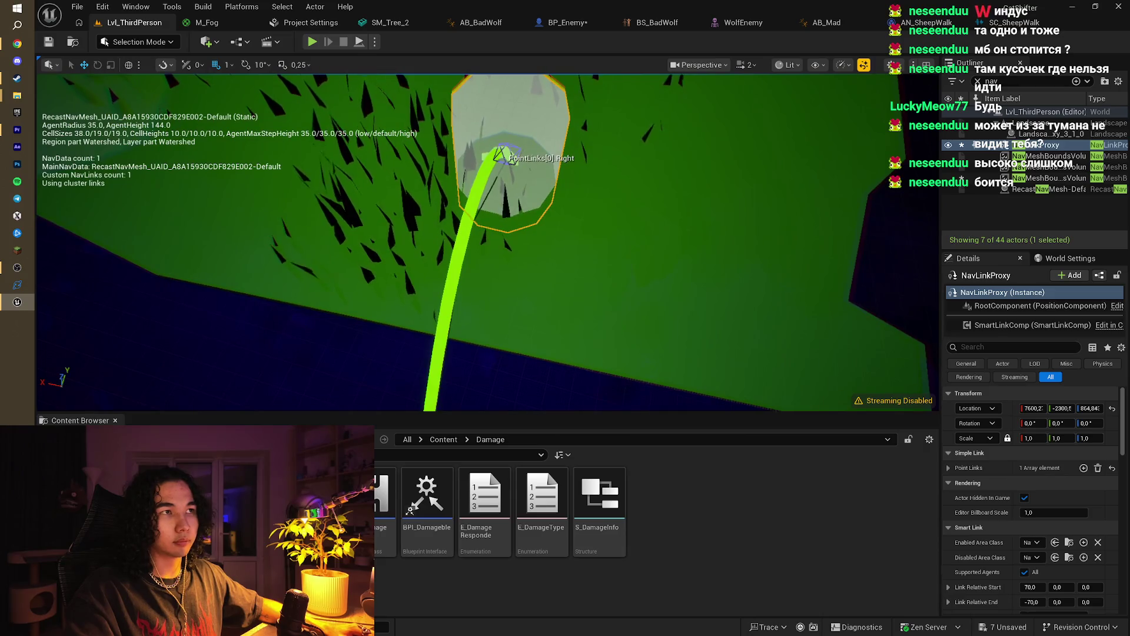
{"action": "left_click_drag", "start_coordinate": [511, 159], "coordinate": [382, 147]}
{"action": "left_click", "coordinate": [311, 41]}
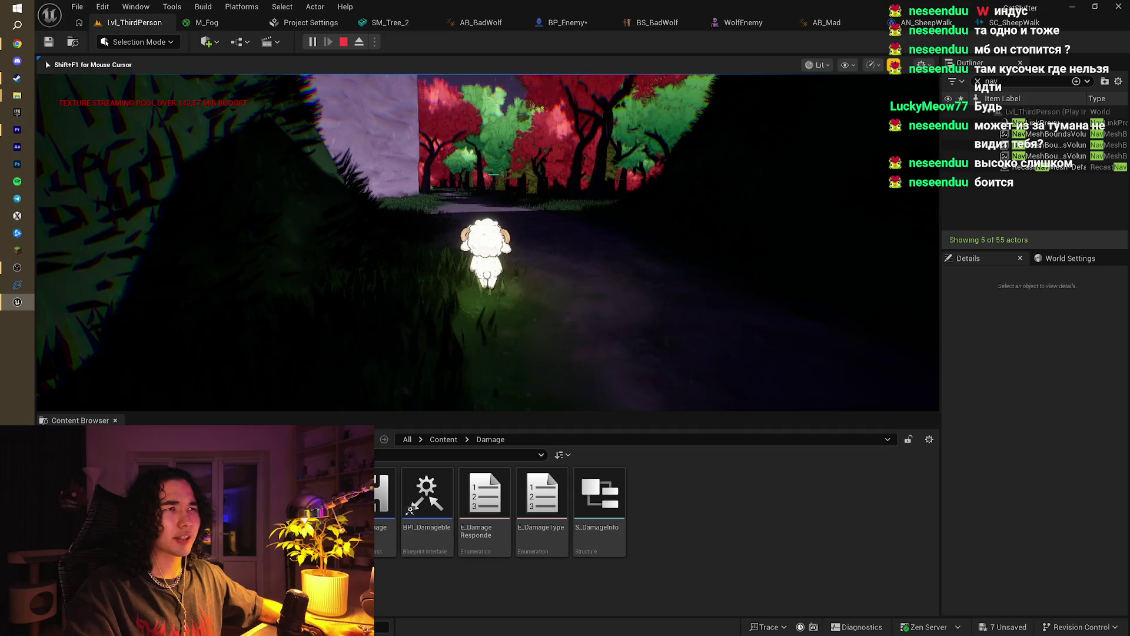
Step: Walk the sheep back down the path onto the platform ledge, then stop the playtest
{"action": "key", "text": "s"}
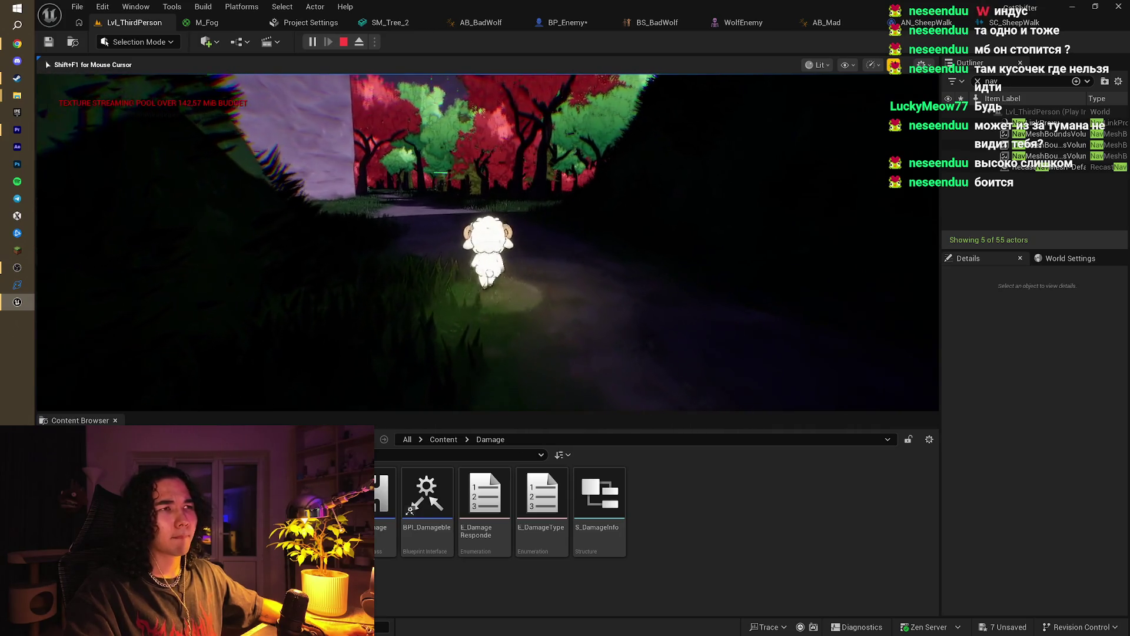
{"action": "key", "text": "d"}
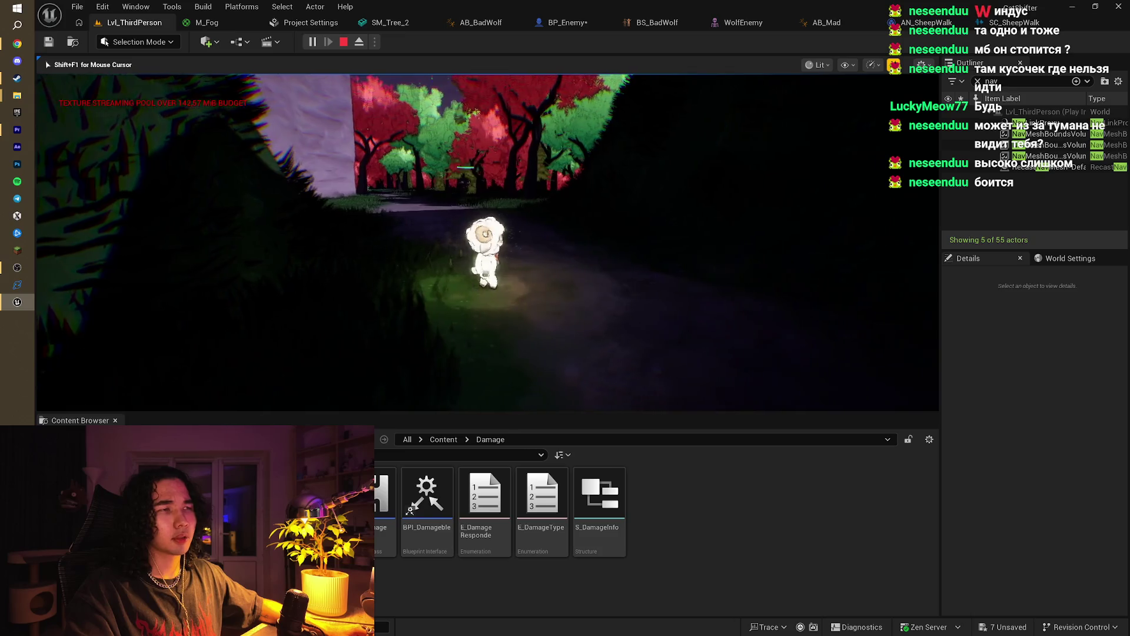
{"action": "key", "text": "s"}
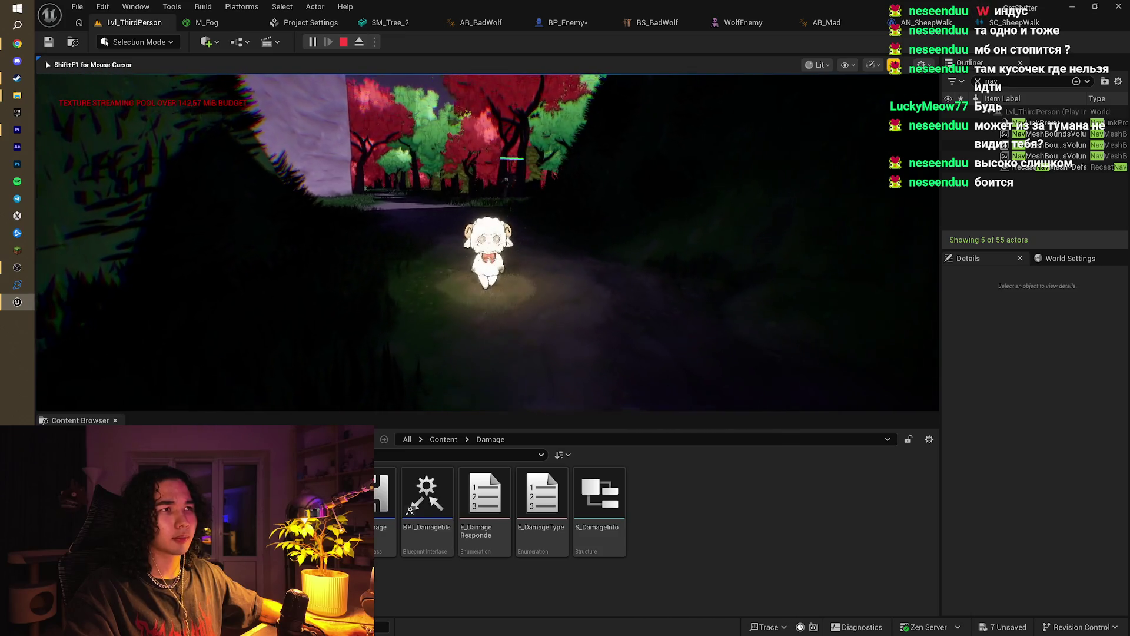
{"action": "key", "text": "s"}
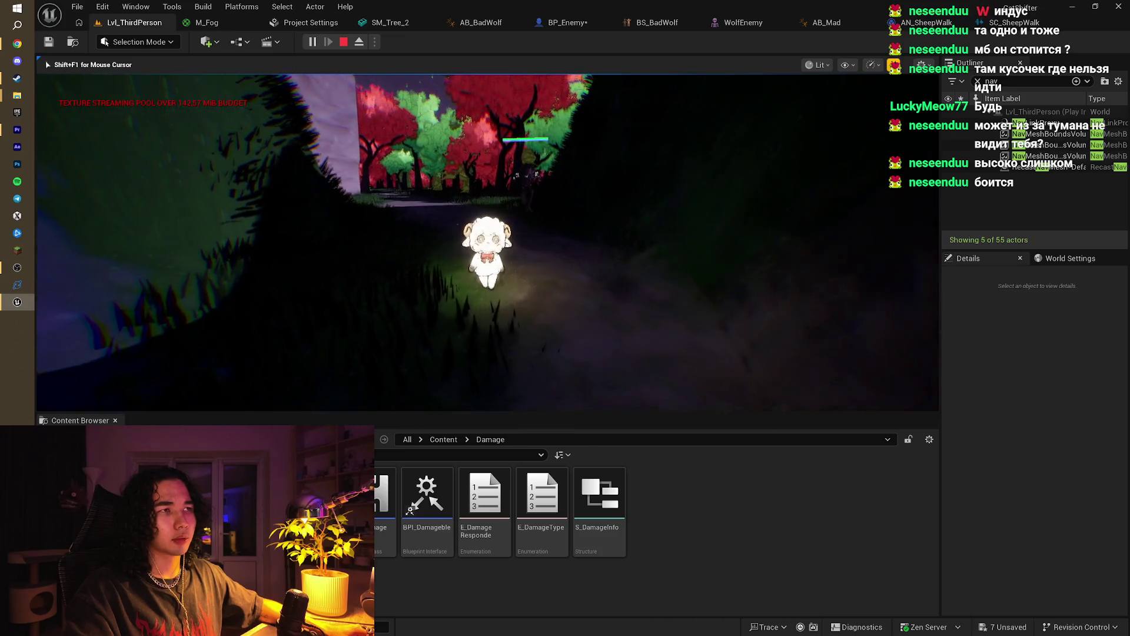
{"action": "key", "text": "w"}
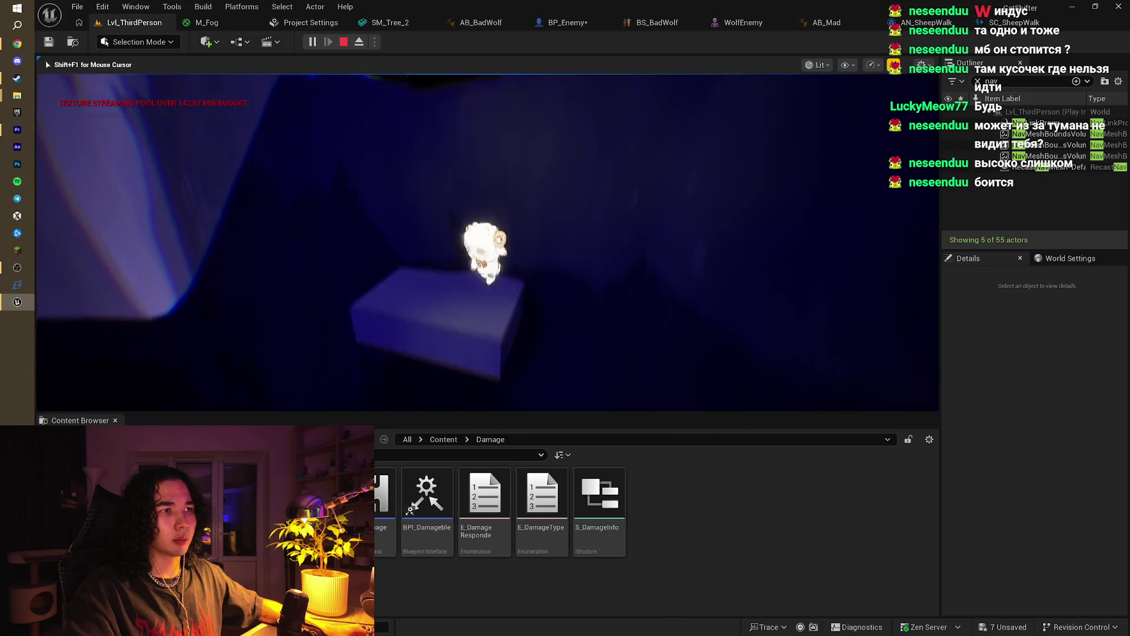
{"action": "key", "text": "Escape"}
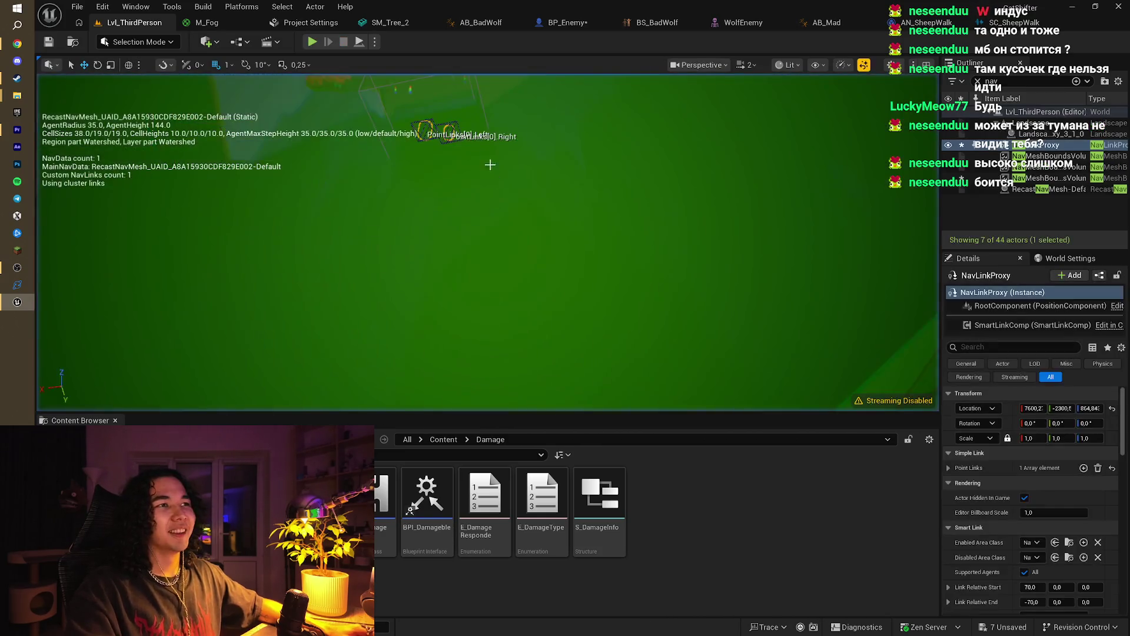
{"action": "left_click_drag", "start_coordinate": [489, 242], "coordinate": [488, 241]}
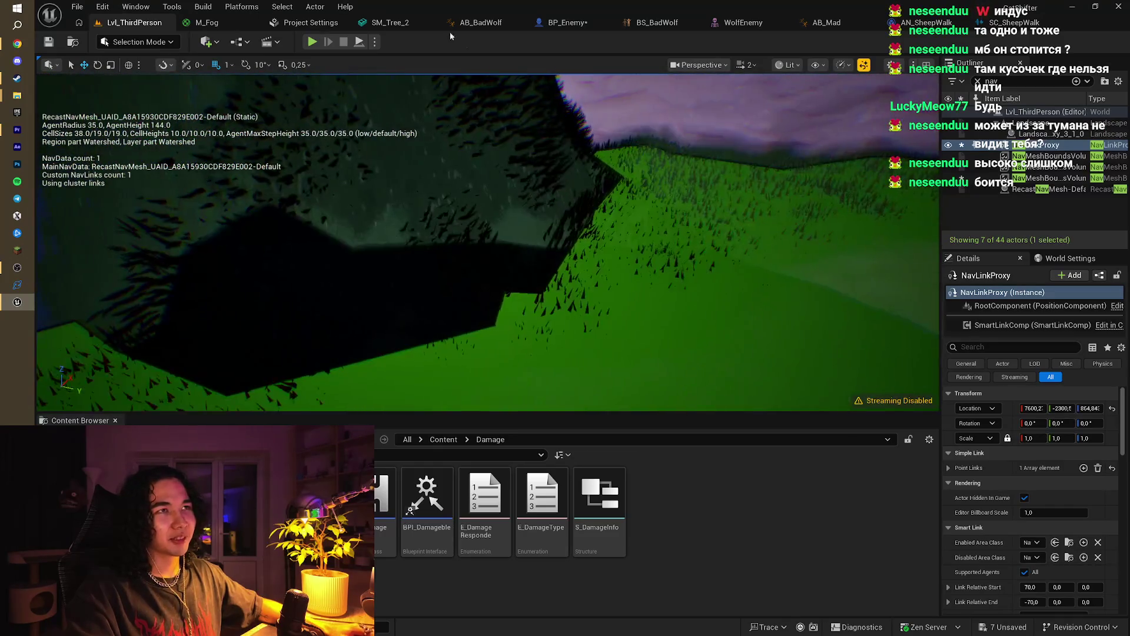
Step: Run a second playtest with Alt+P, running the sheep along the path, then stop it
{"action": "key", "text": "alt+p"}
{"action": "key", "text": "w"}
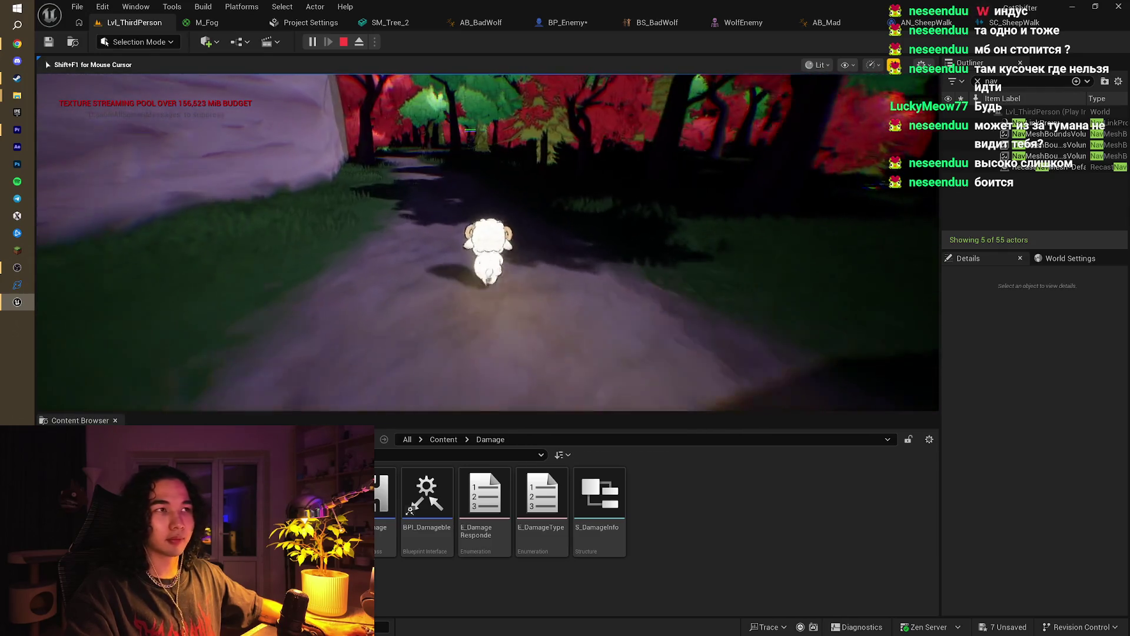
{"action": "key", "text": "s"}
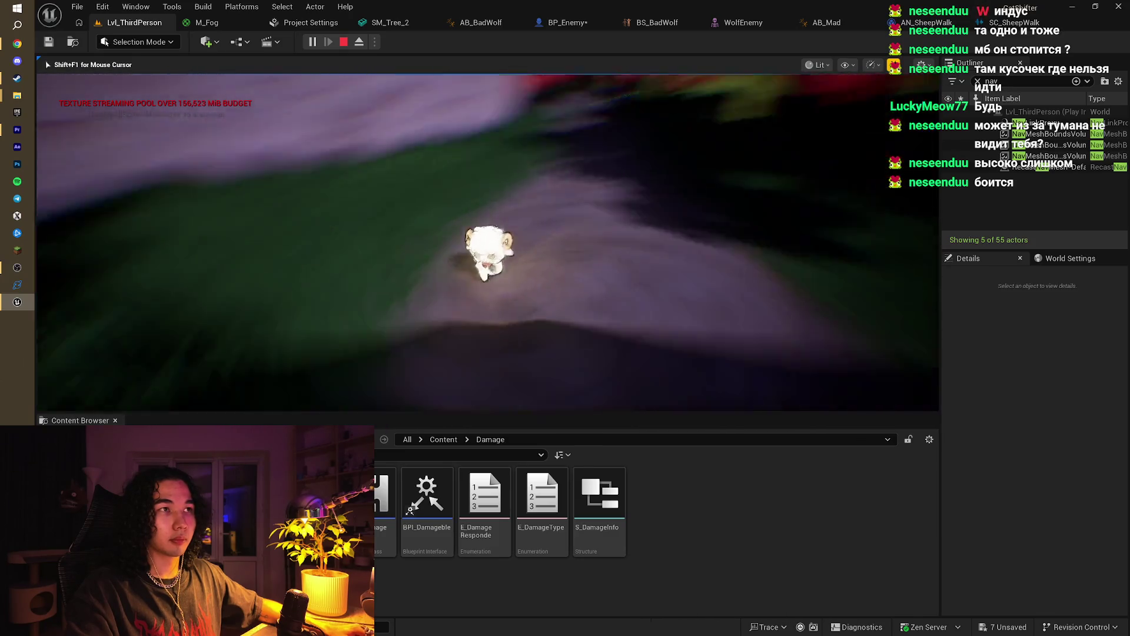
{"action": "key", "text": "w"}
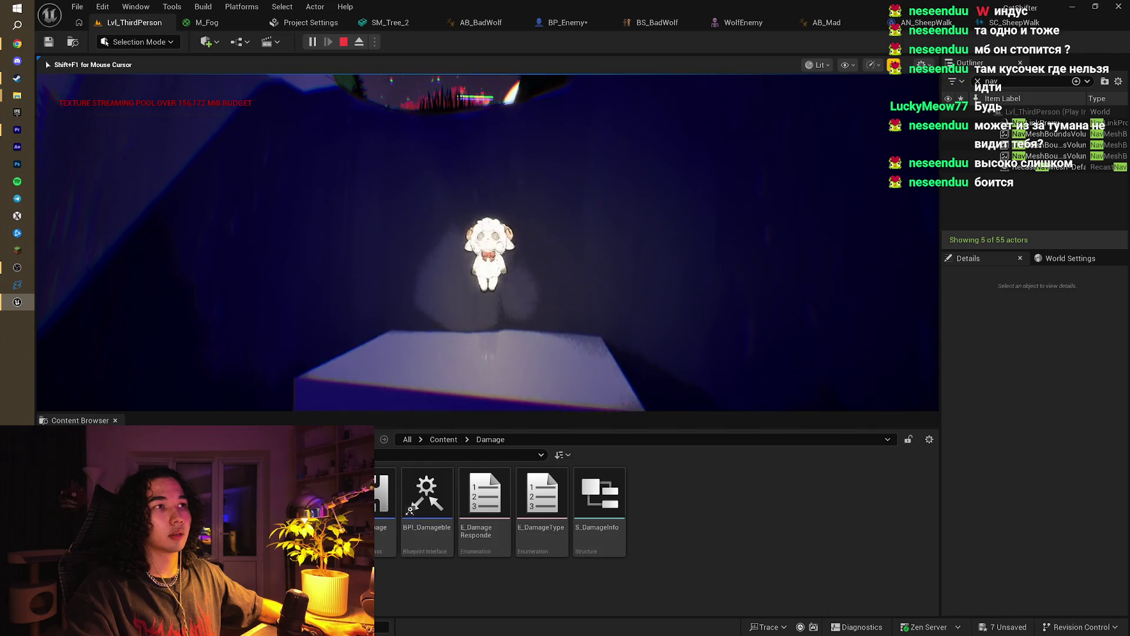
{"action": "key", "text": "Escape"}
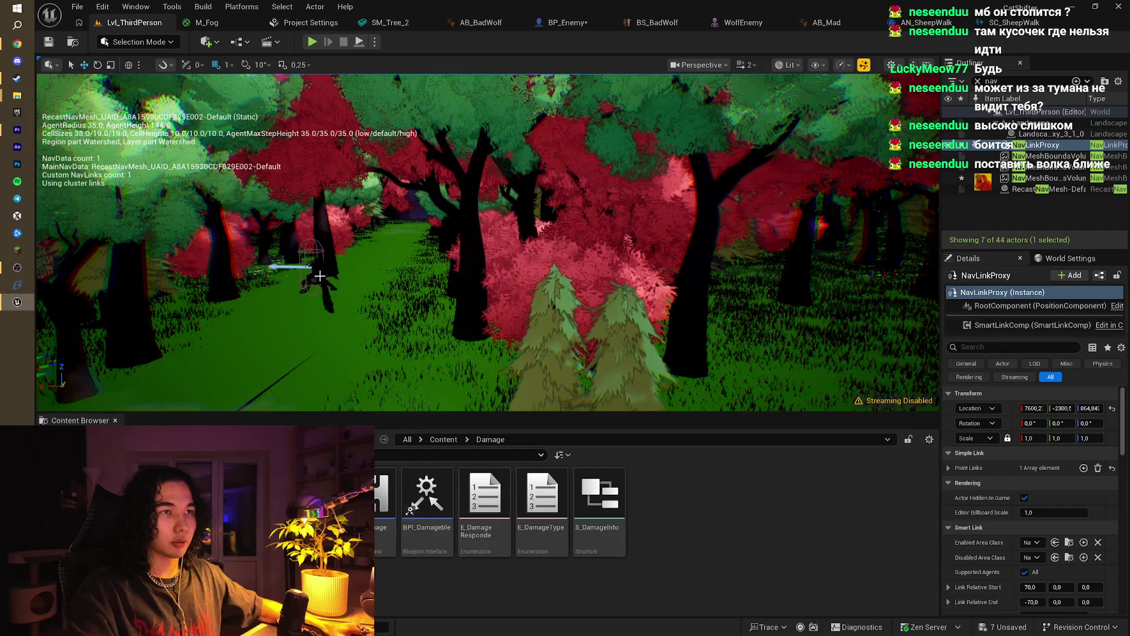
Step: Move the BP_Enemy wolf to Y -28 beside the rock and open the BS_BadWolf blend space
{"action": "left_click", "coordinate": [319, 275]}
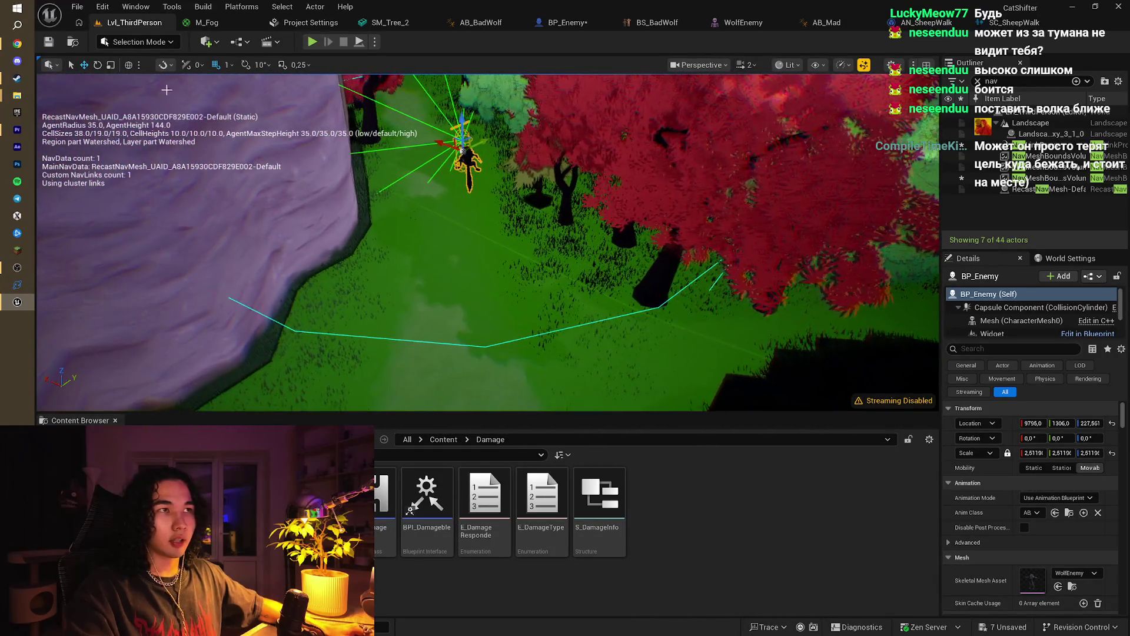
{"action": "mouse_move", "coordinate": [470, 142]}
{"action": "left_mouse_down"}
{"action": "mouse_move", "coordinate": [401, 158]}
{"action": "mouse_move", "coordinate": [398, 182]}
{"action": "mouse_move", "coordinate": [416, 227]}
{"action": "mouse_move", "coordinate": [500, 285]}
{"action": "left_mouse_up"}
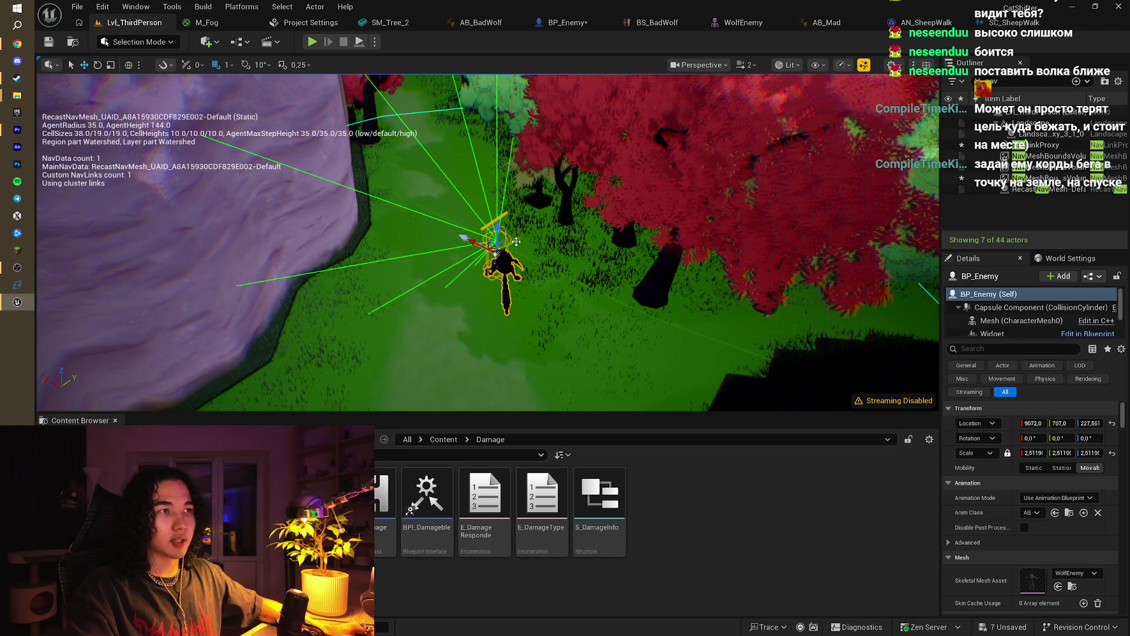
{"action": "mouse_move", "coordinate": [515, 242]}
{"action": "left_mouse_down"}
{"action": "mouse_move", "coordinate": [497, 272]}
{"action": "mouse_move", "coordinate": [416, 306]}
{"action": "mouse_move", "coordinate": [648, 377]}
{"action": "mouse_move", "coordinate": [765, 392]}
{"action": "left_mouse_up"}
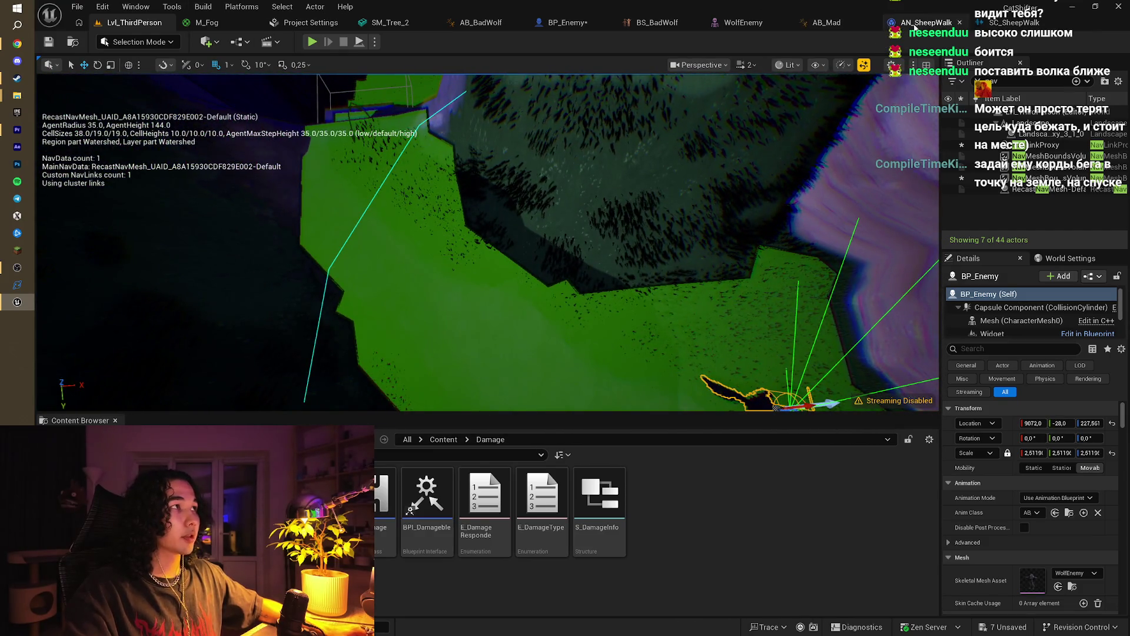
{"action": "left_click", "coordinate": [656, 22]}
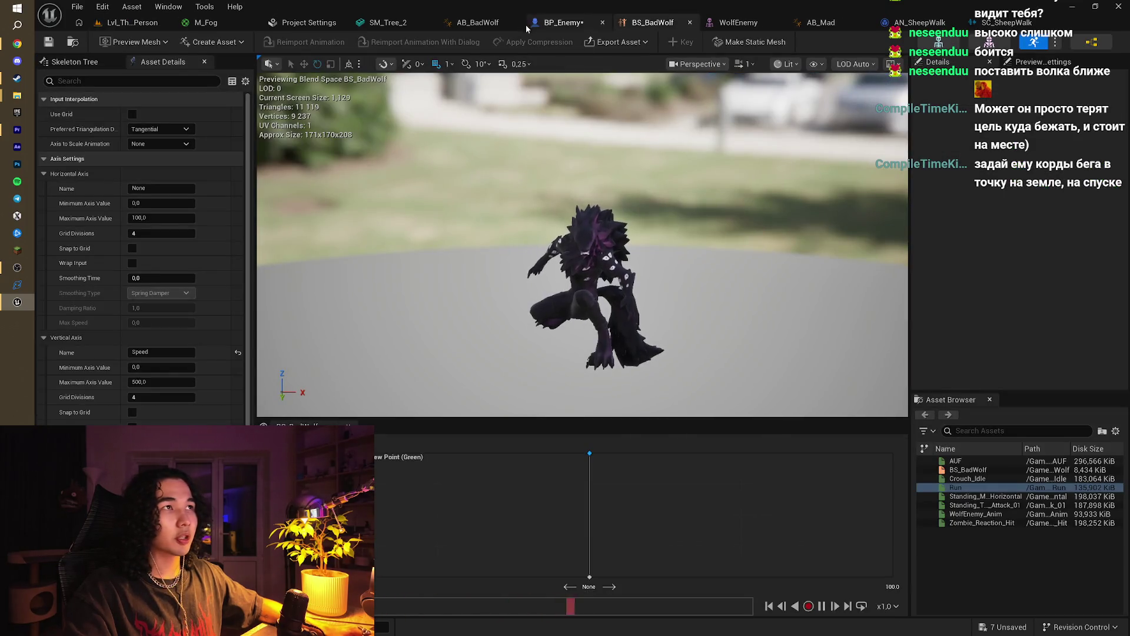
Step: Pan and zoom BP_Enemy's EventGraph to frame the Event Tick and movement nodes
{"action": "left_click", "coordinate": [562, 23]}
{"action": "mouse_move", "coordinate": [461, 207]}
{"action": "left_mouse_down"}
{"action": "mouse_move", "coordinate": [515, 273]}
{"action": "mouse_move", "coordinate": [565, 230]}
{"action": "mouse_move", "coordinate": [283, 323]}
{"action": "mouse_move", "coordinate": [426, 229]}
{"action": "mouse_move", "coordinate": [387, 220]}
{"action": "mouse_move", "coordinate": [432, 220]}
{"action": "mouse_move", "coordinate": [492, 179]}
{"action": "left_mouse_up"}
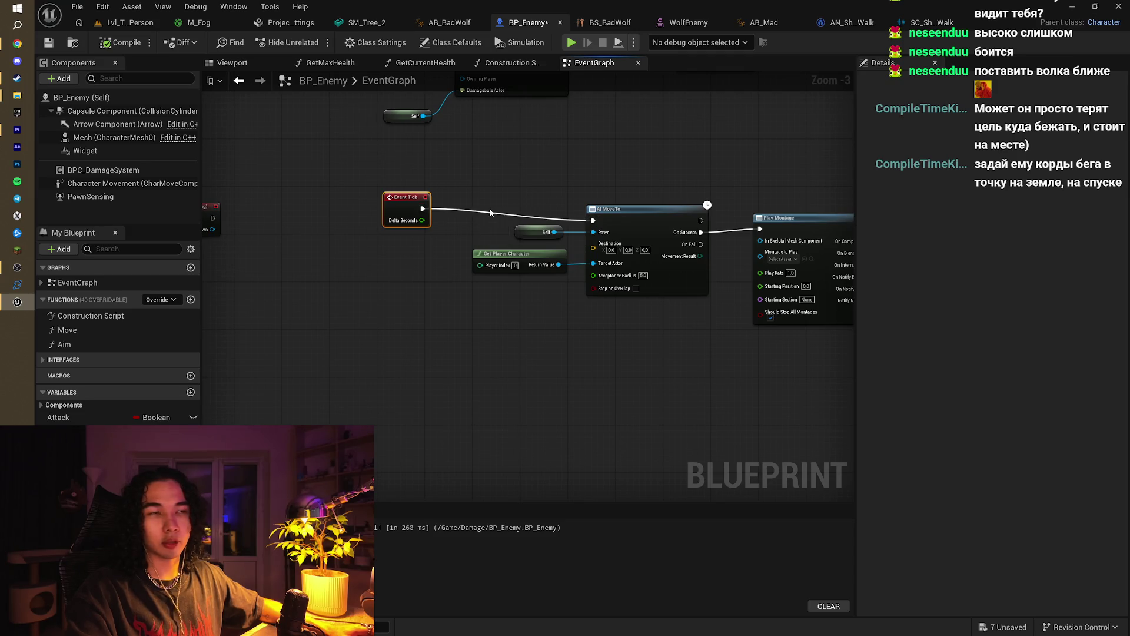
{"action": "scroll", "coordinate": [488, 201], "scroll_direction": "up", "scroll_amount": 1}
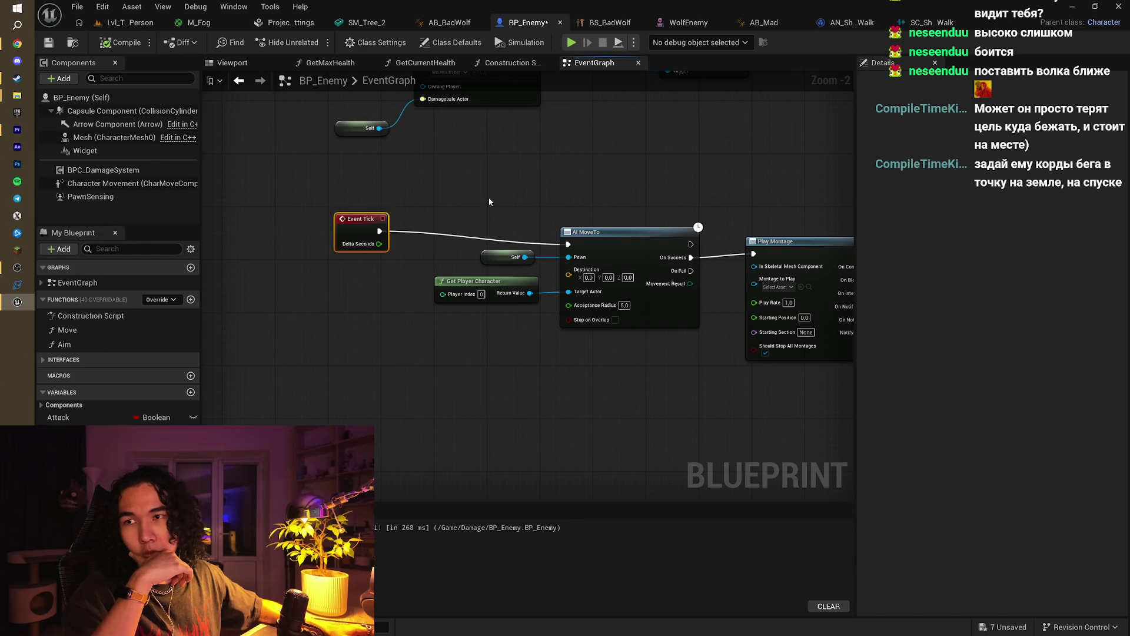
{"action": "mouse_move", "coordinate": [489, 201]}
{"action": "left_mouse_down"}
{"action": "mouse_move", "coordinate": [516, 253]}
{"action": "mouse_move", "coordinate": [529, 222]}
{"action": "mouse_move", "coordinate": [455, 176]}
{"action": "left_mouse_up"}
{"action": "left_click_drag", "start_coordinate": [551, 230], "coordinate": [536, 192]}
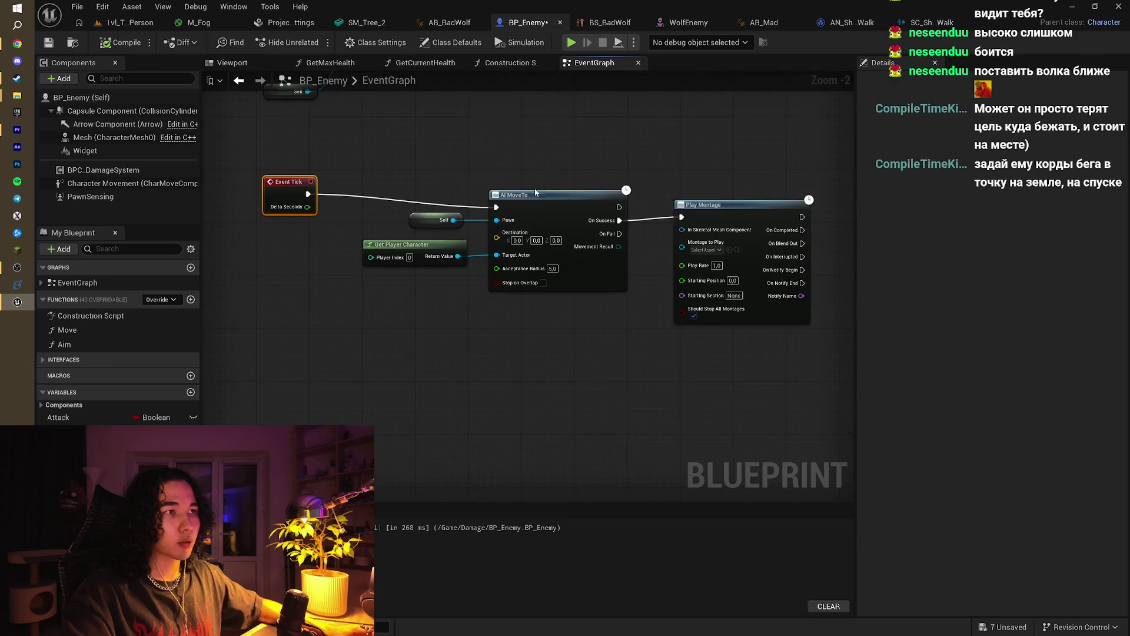
Step: Box-select the AI MoveTo node and its inputs, then go back to the level
{"action": "left_click_drag", "start_coordinate": [459, 176], "coordinate": [594, 324]}
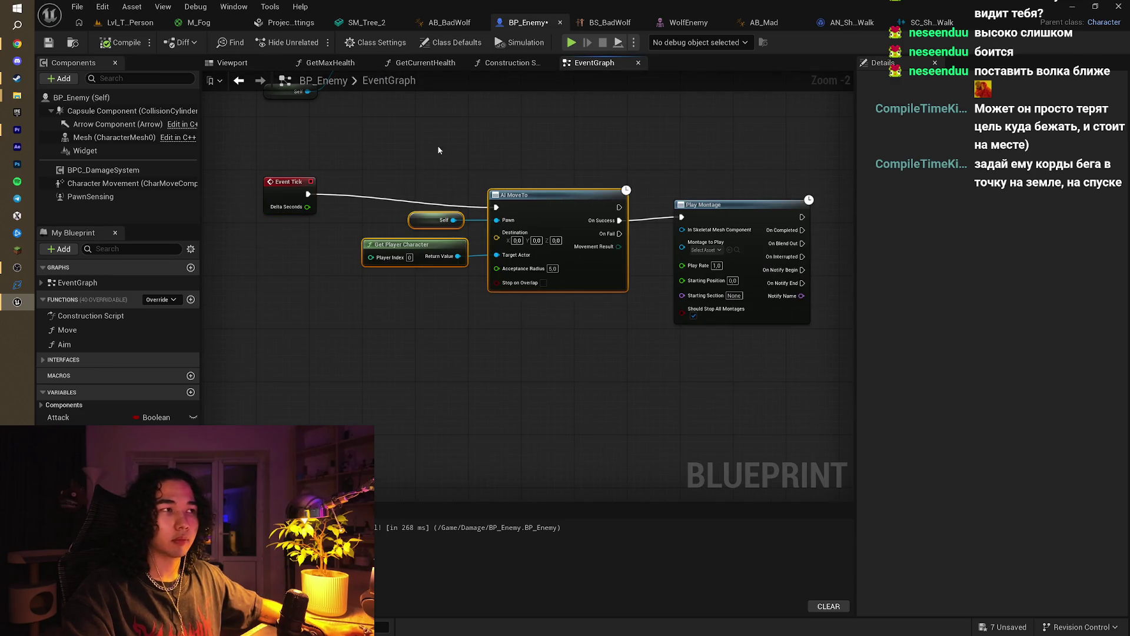
{"action": "mouse_move", "coordinate": [427, 134]}
{"action": "left_mouse_down"}
{"action": "mouse_move", "coordinate": [721, 364]}
{"action": "mouse_move", "coordinate": [640, 372]}
{"action": "left_mouse_up"}
{"action": "left_click", "coordinate": [130, 23]}
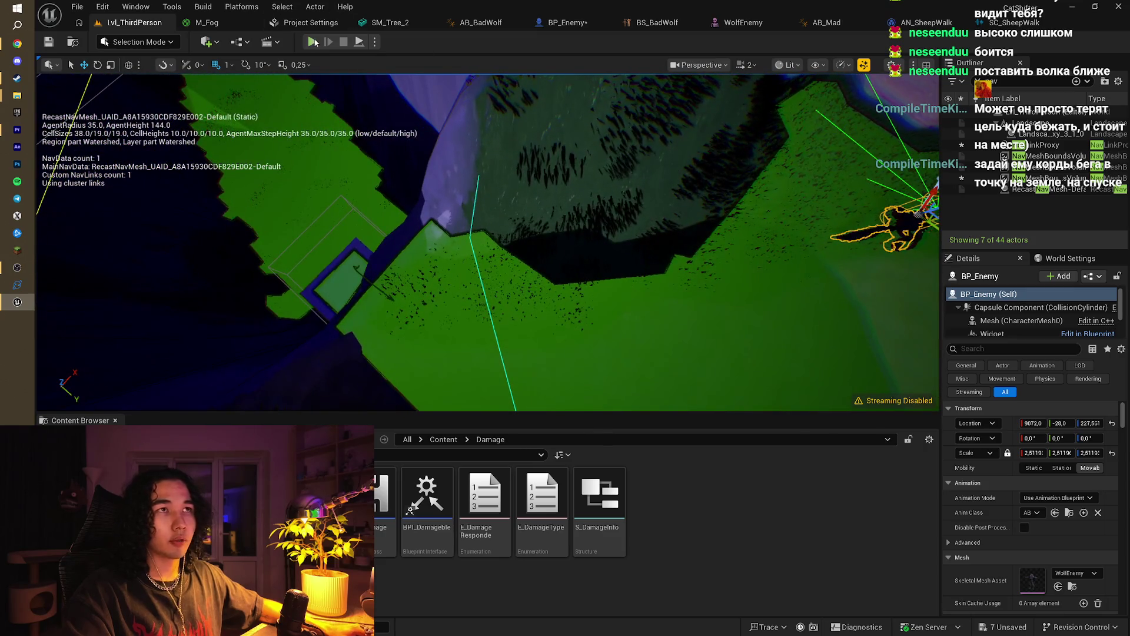
Step: Run and stop a test play, select RecastNavMesh-Default, then switch to the YouTube tutorial
{"action": "left_click", "coordinate": [318, 46]}
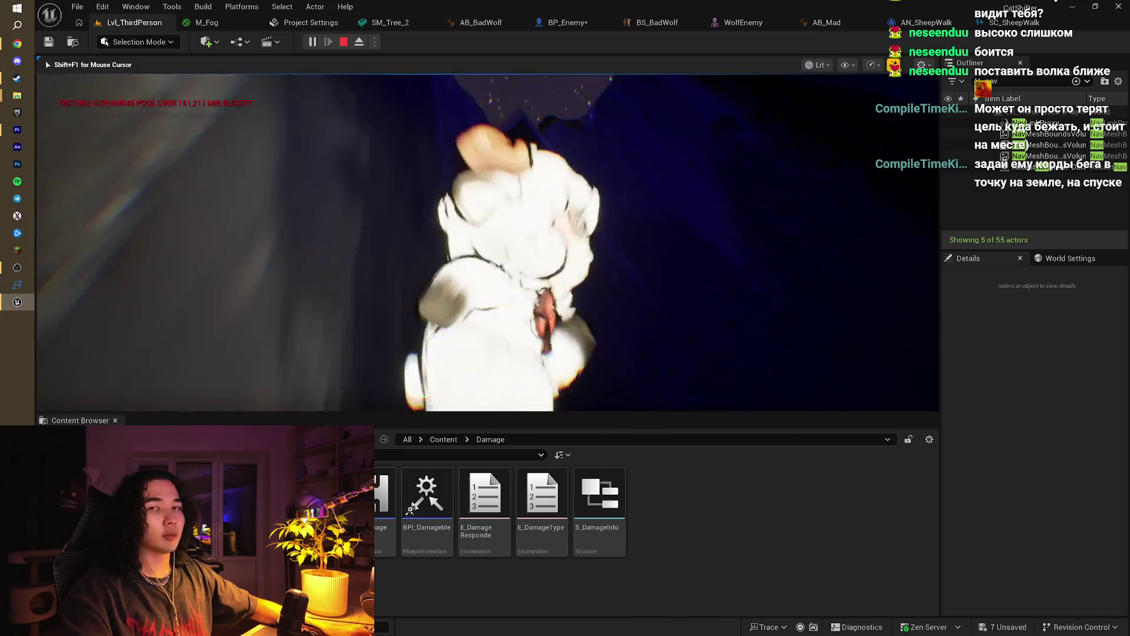
{"action": "key", "text": "Escape"}
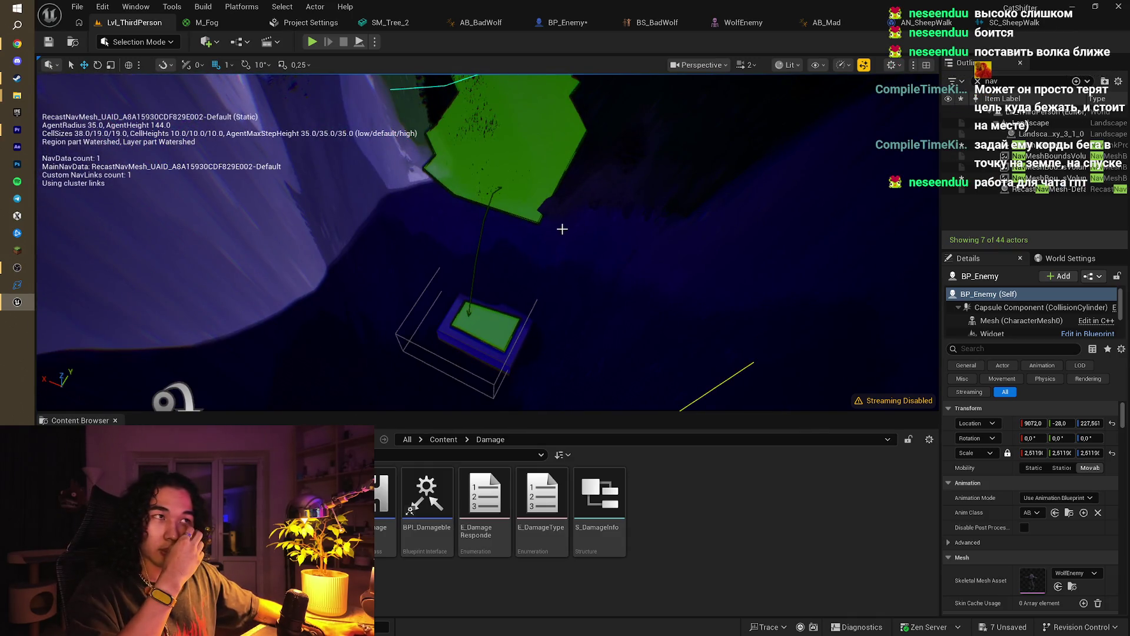
{"action": "left_click", "coordinate": [486, 211]}
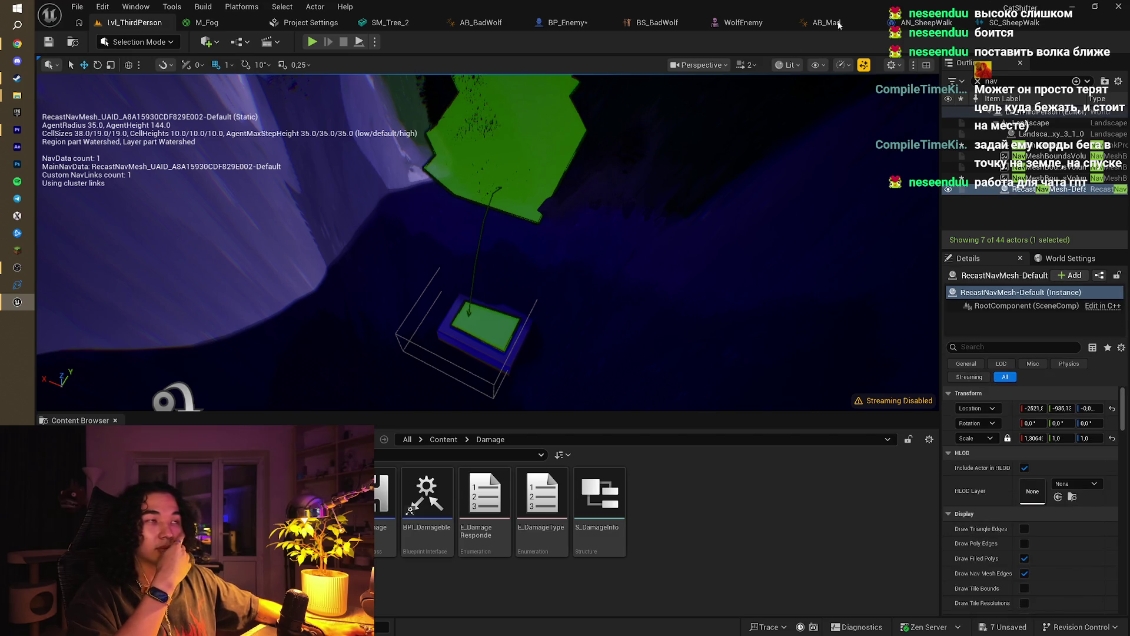
{"action": "left_click", "coordinate": [1074, 6]}
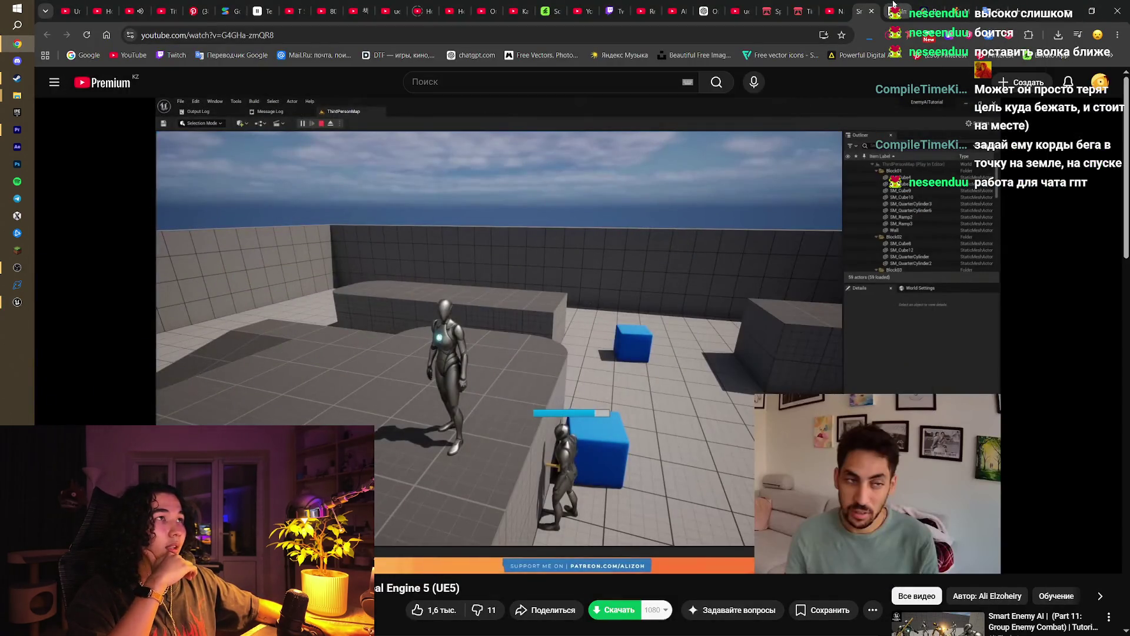
Step: Dictate a ChatGPT question asking why the wolf AI won't jump down the cliff via the nav link
{"action": "left_click", "coordinate": [703, 12]}
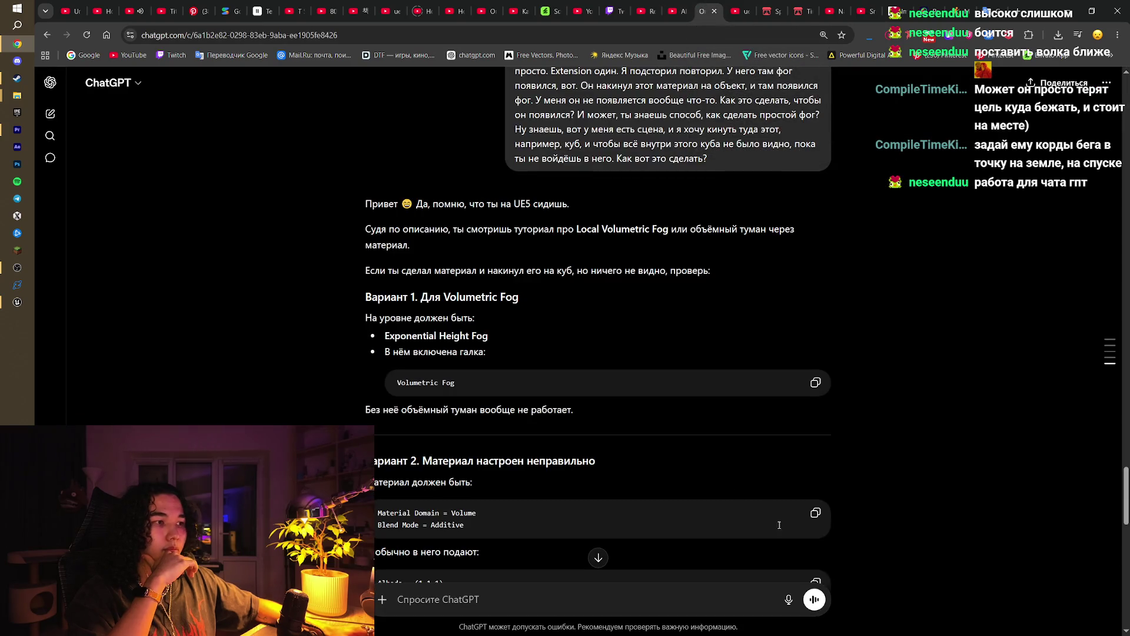
{"action": "key", "text": "ctrl+shift+d"}
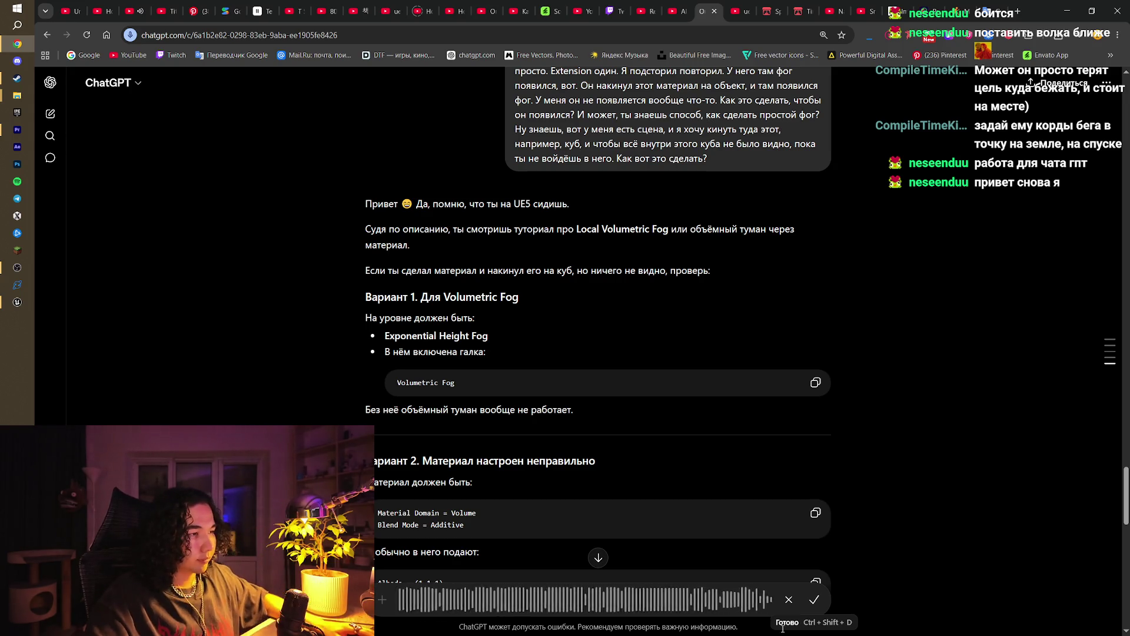
{"action": "left_click", "coordinate": [810, 606]}
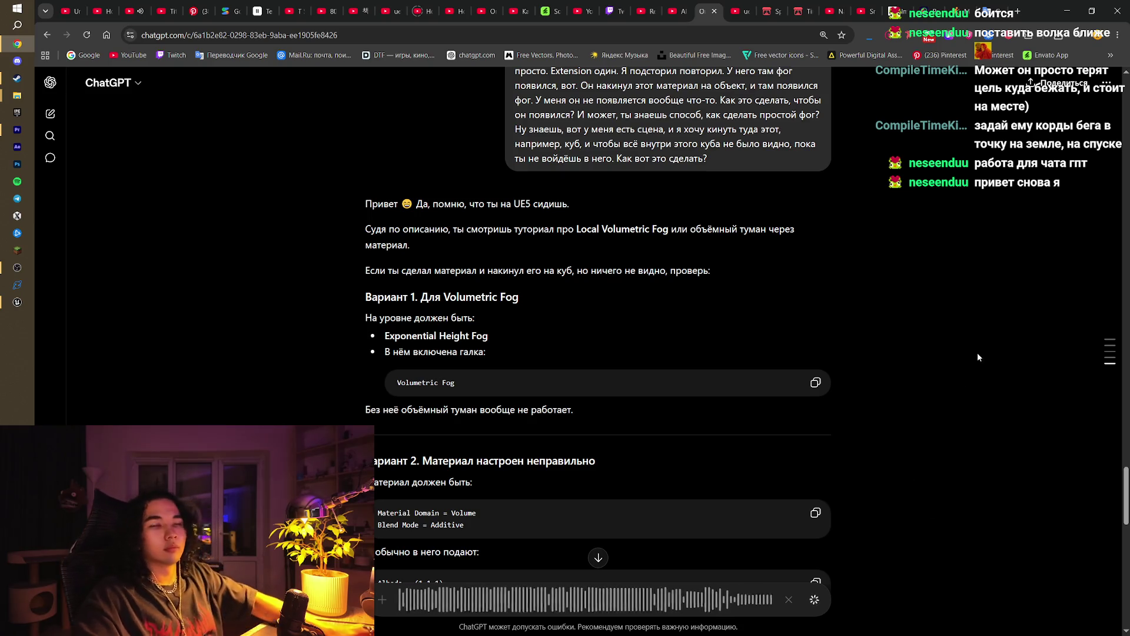
{"action": "scroll", "coordinate": [922, 431], "scroll_direction": "down", "scroll_amount": 14}
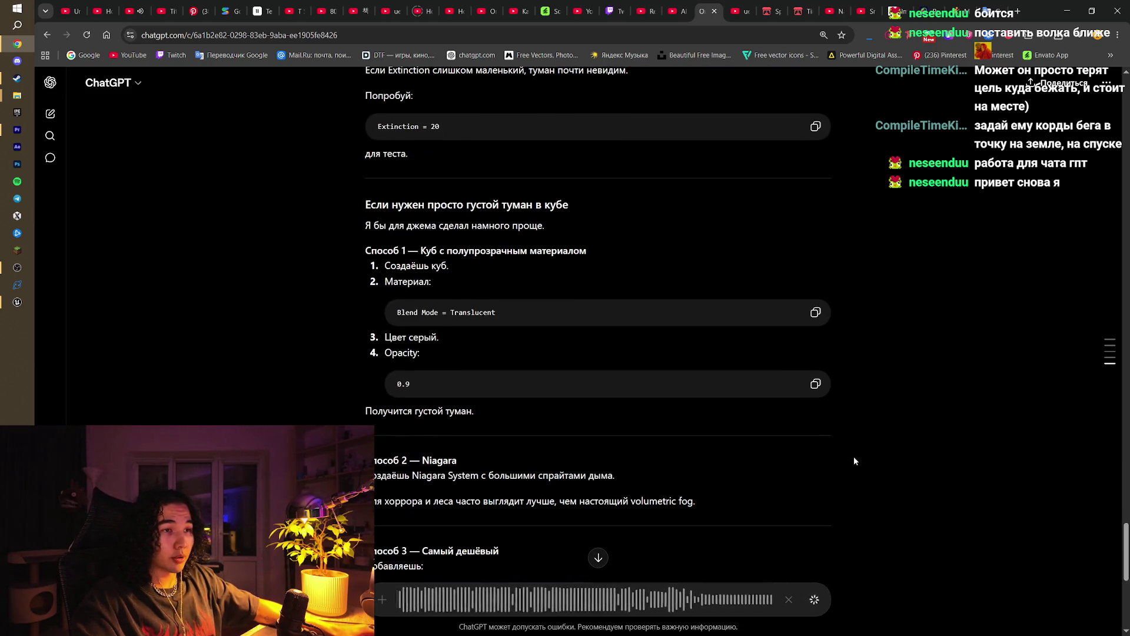
{"action": "scroll", "coordinate": [853, 457], "scroll_direction": "down", "scroll_amount": 2}
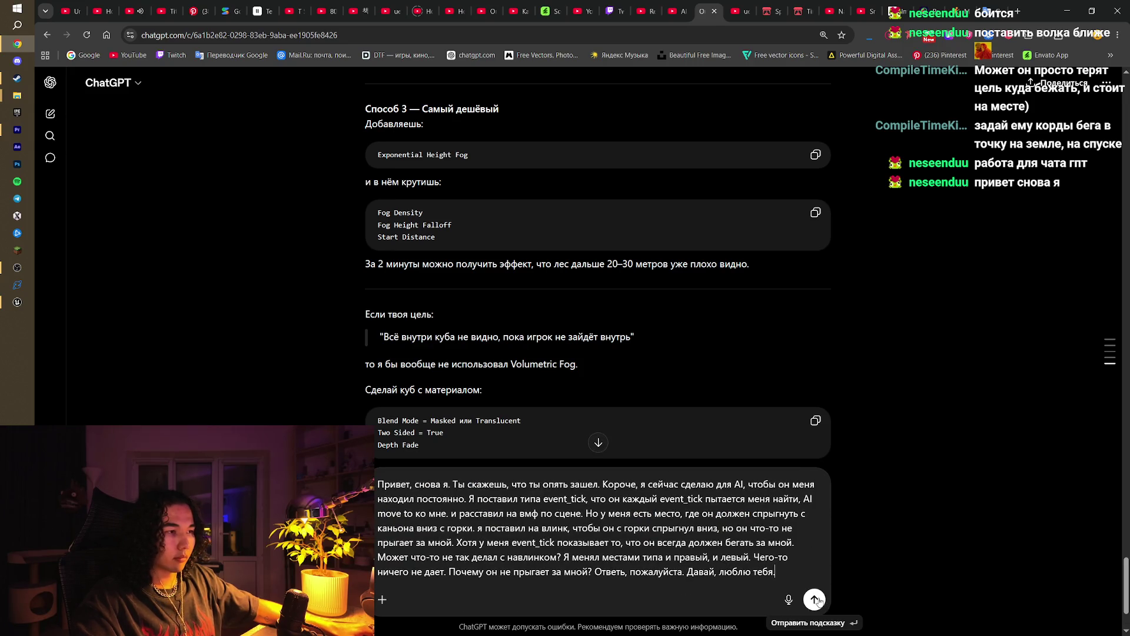
Step: Send the question, read the Both Ways and Show Navigation suggestions, then return to Unreal
{"action": "left_click", "coordinate": [815, 598]}
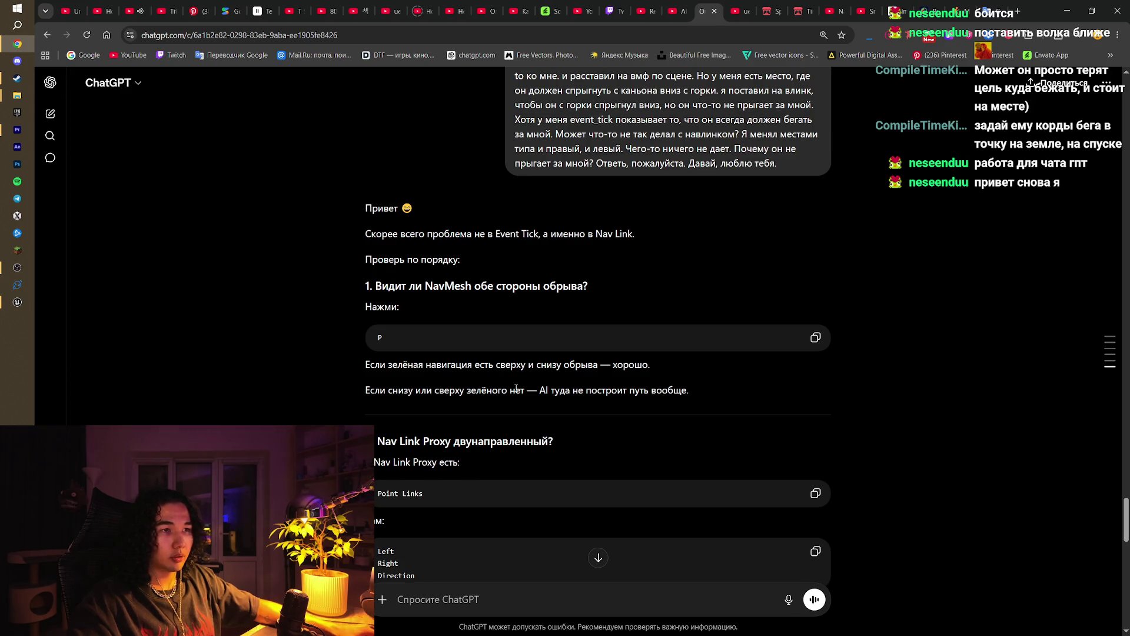
{"action": "scroll", "coordinate": [604, 395], "scroll_direction": "down", "scroll_amount": 2}
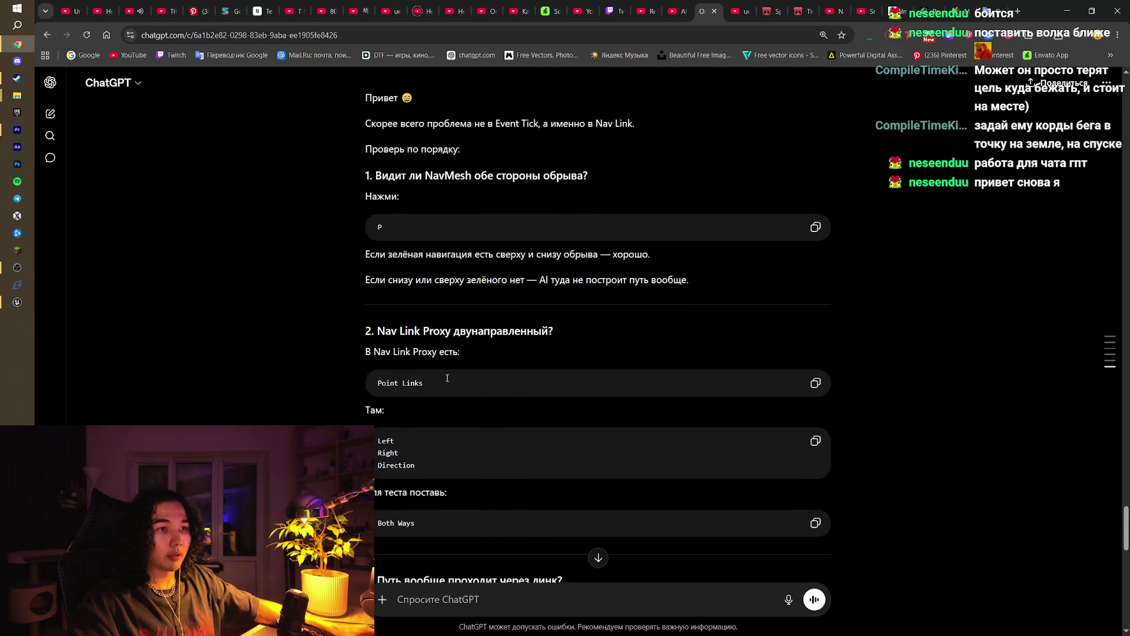
{"action": "scroll", "coordinate": [448, 378], "scroll_direction": "down", "scroll_amount": 2}
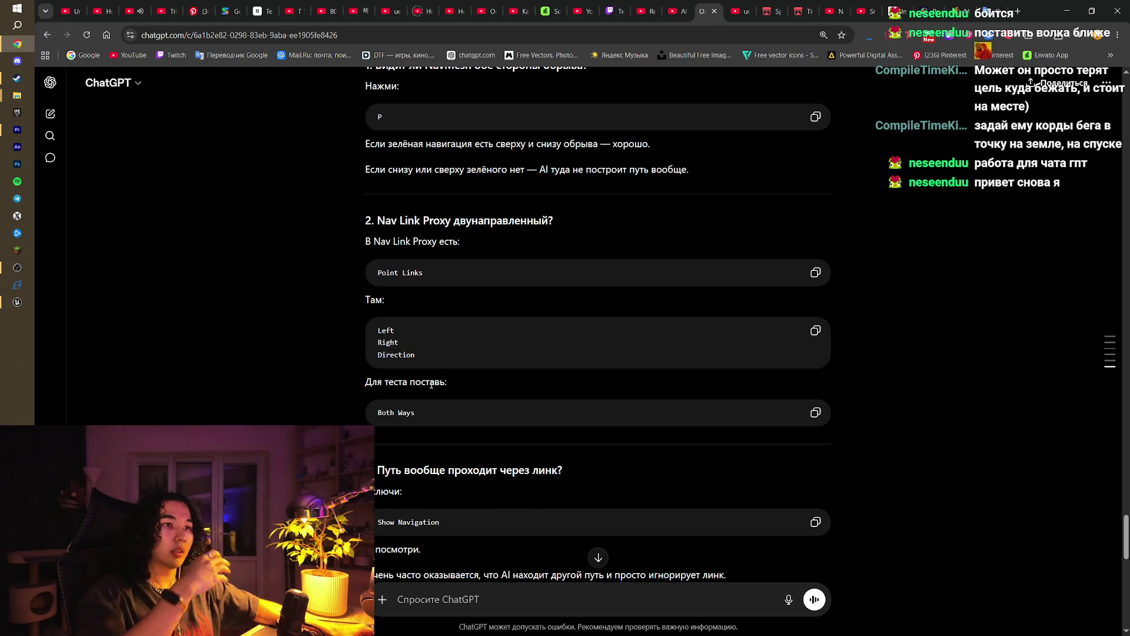
{"action": "scroll", "coordinate": [448, 423], "scroll_direction": "down", "scroll_amount": 1}
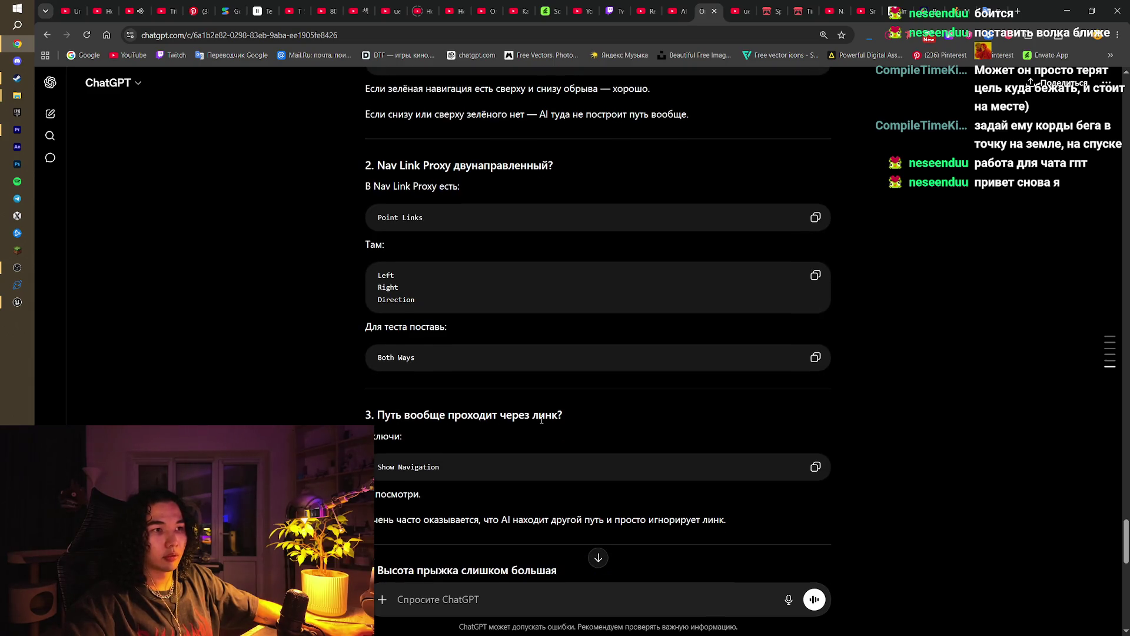
{"action": "scroll", "coordinate": [542, 419], "scroll_direction": "down", "scroll_amount": 1}
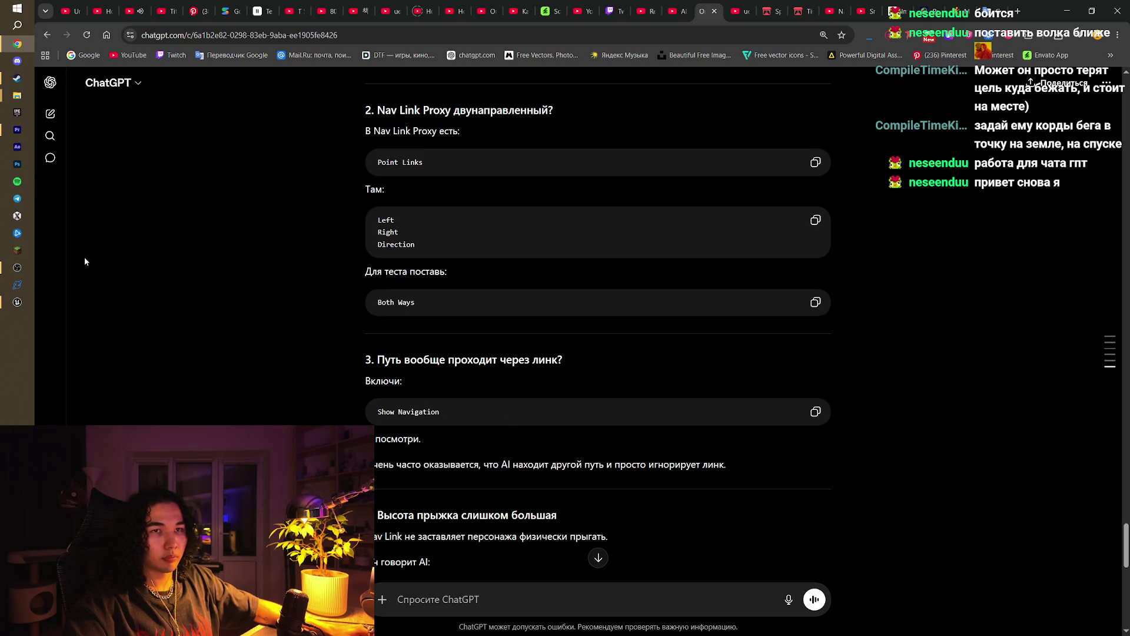
{"action": "left_click", "coordinate": [17, 305]}
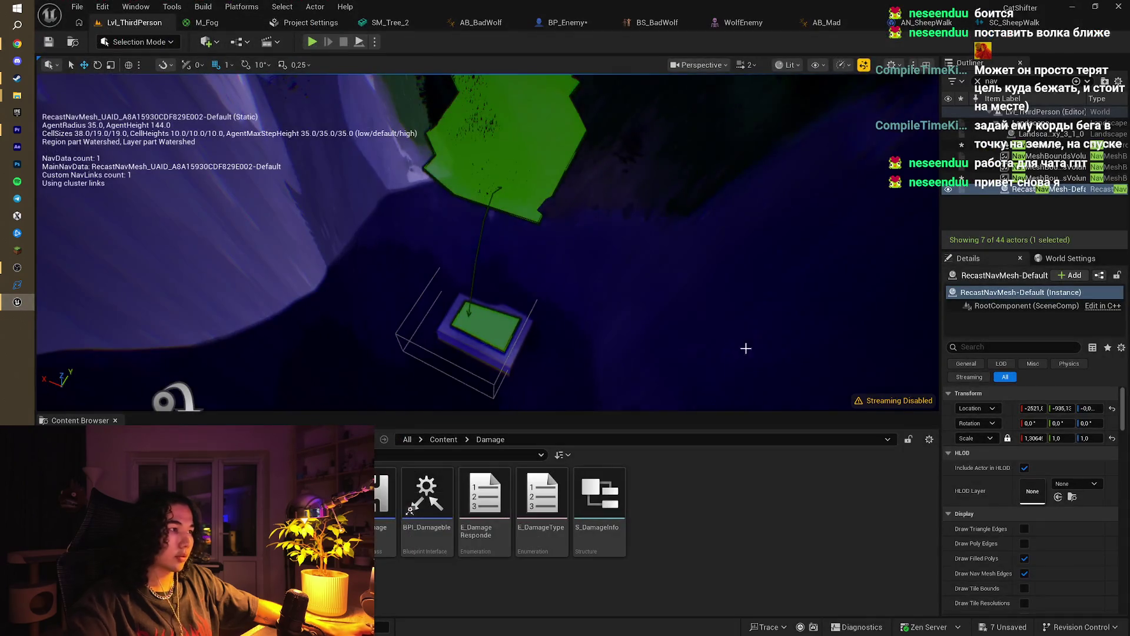
Step: Select the NavLinkProxy and set its Smart Link direction to Right to Left
{"action": "left_click_drag", "start_coordinate": [744, 346], "coordinate": [744, 345]}
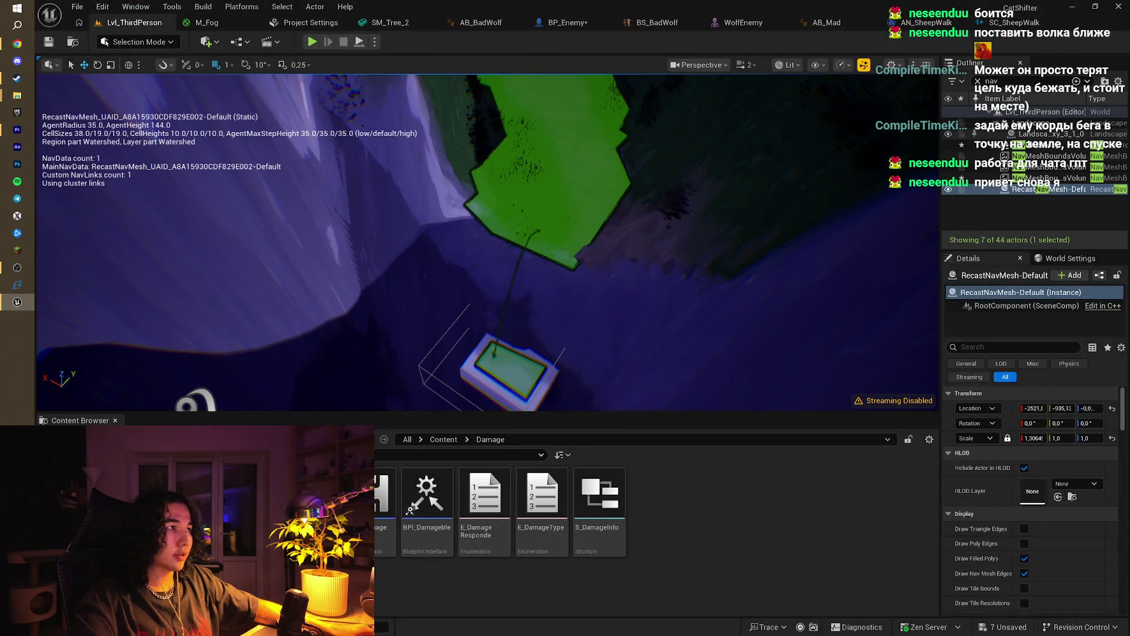
{"action": "left_click", "coordinate": [988, 144]}
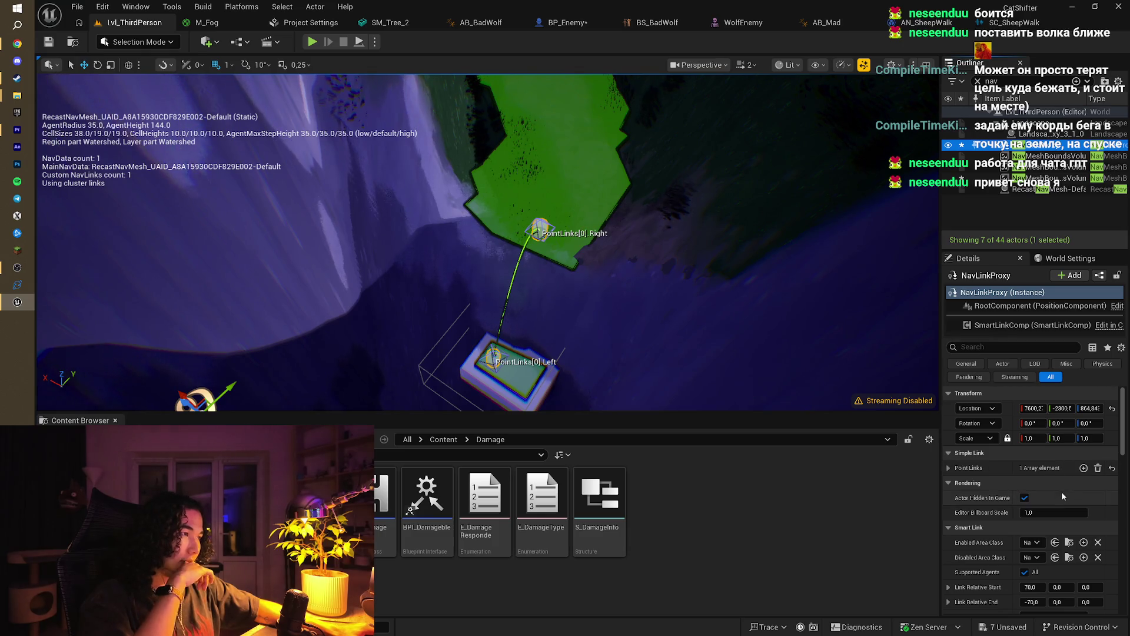
{"action": "scroll", "coordinate": [1046, 520], "scroll_direction": "down", "scroll_amount": 2}
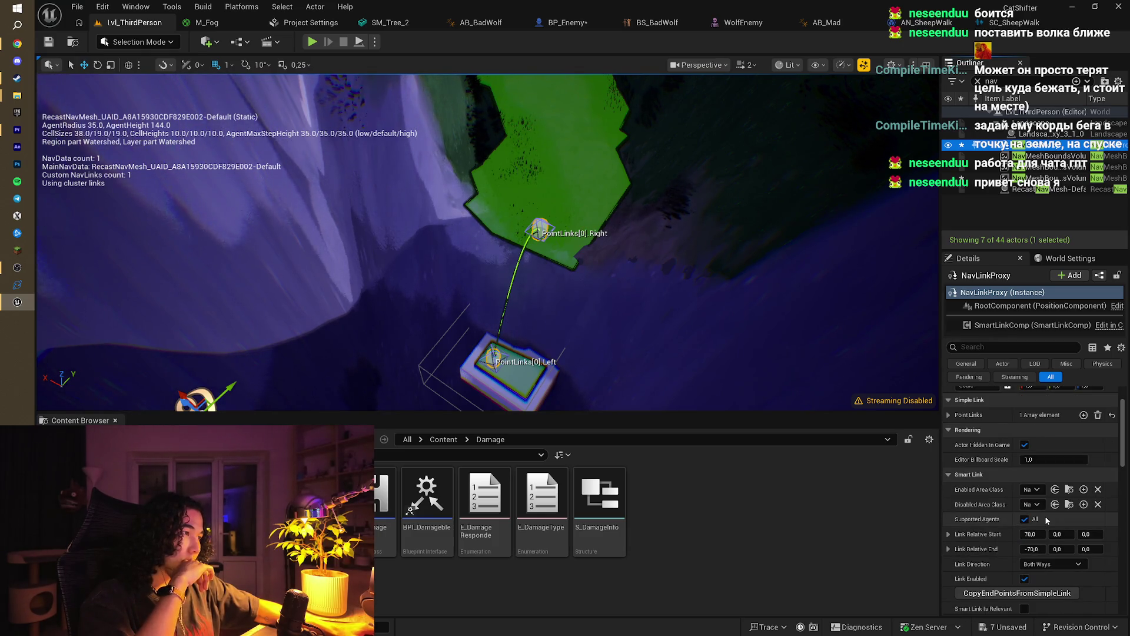
{"action": "left_click", "coordinate": [1036, 564]}
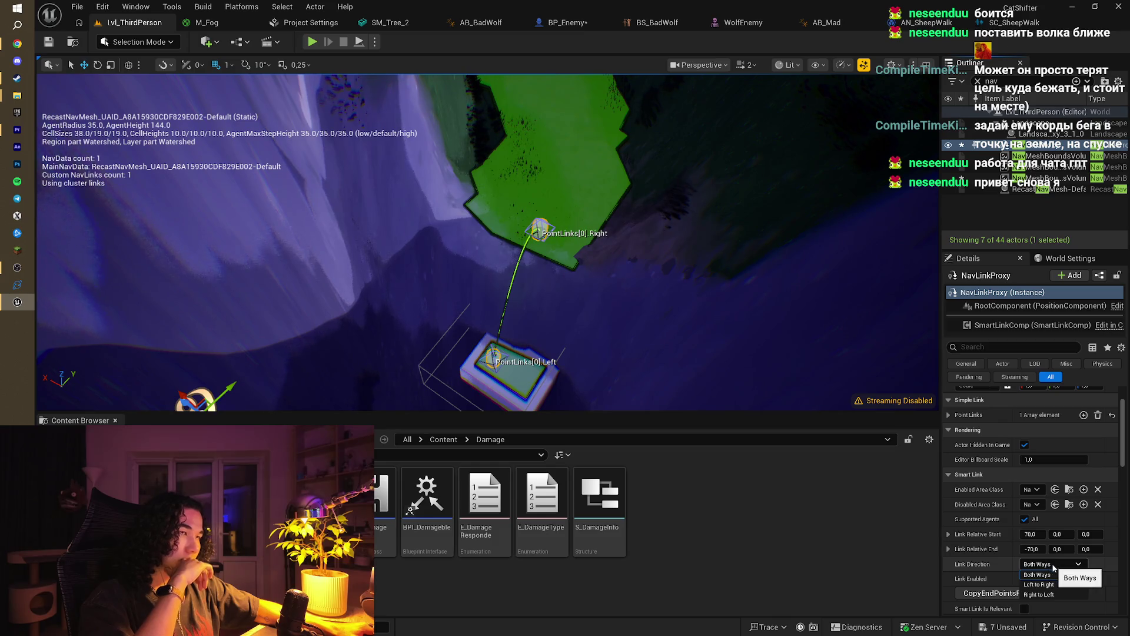
{"action": "left_click", "coordinate": [1050, 594]}
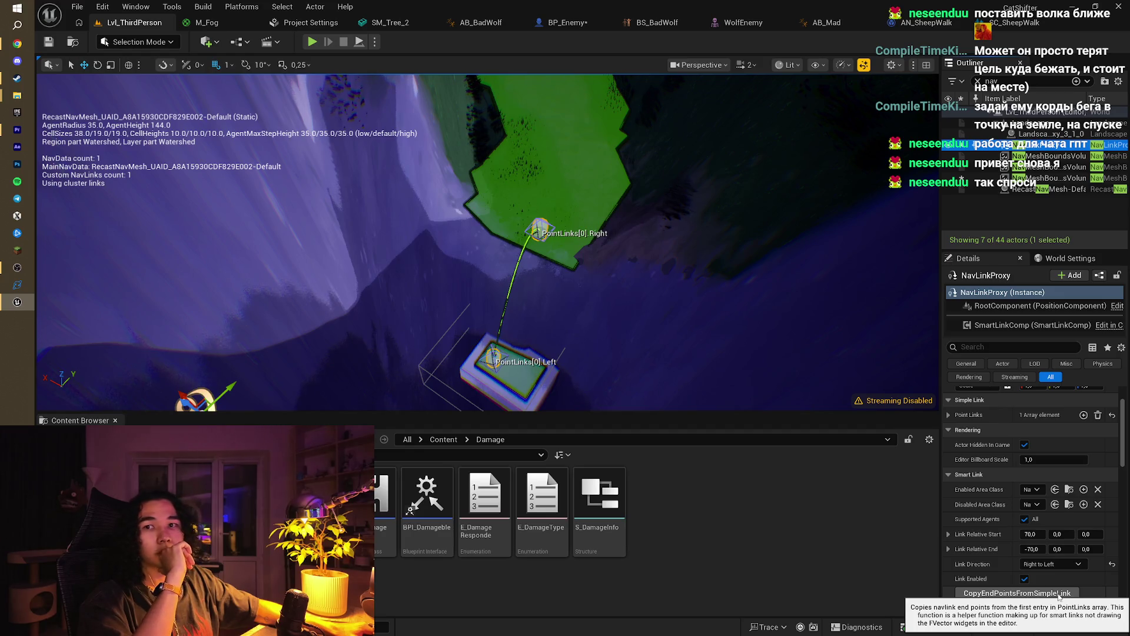
Step: Change the Link Direction to Both Ways, then minimize the editor back to ChatGPT
{"action": "scroll", "coordinate": [1067, 552], "scroll_direction": "down", "scroll_amount": 2}
{"action": "scroll", "coordinate": [1068, 555], "scroll_direction": "down", "scroll_amount": 1}
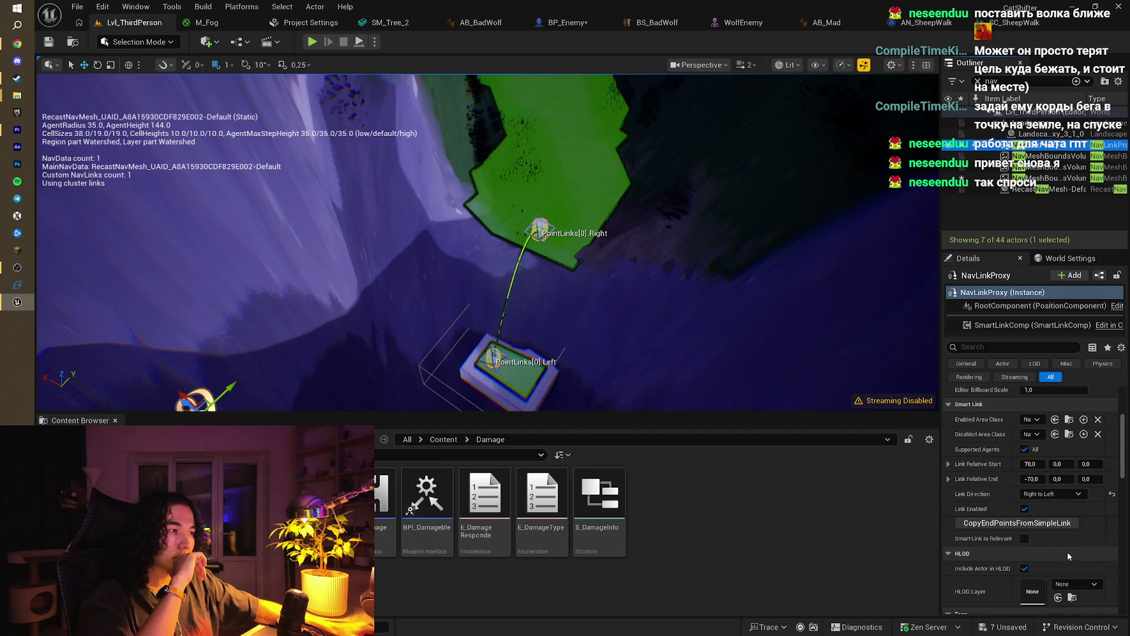
{"action": "scroll", "coordinate": [1067, 556], "scroll_direction": "down", "scroll_amount": 2}
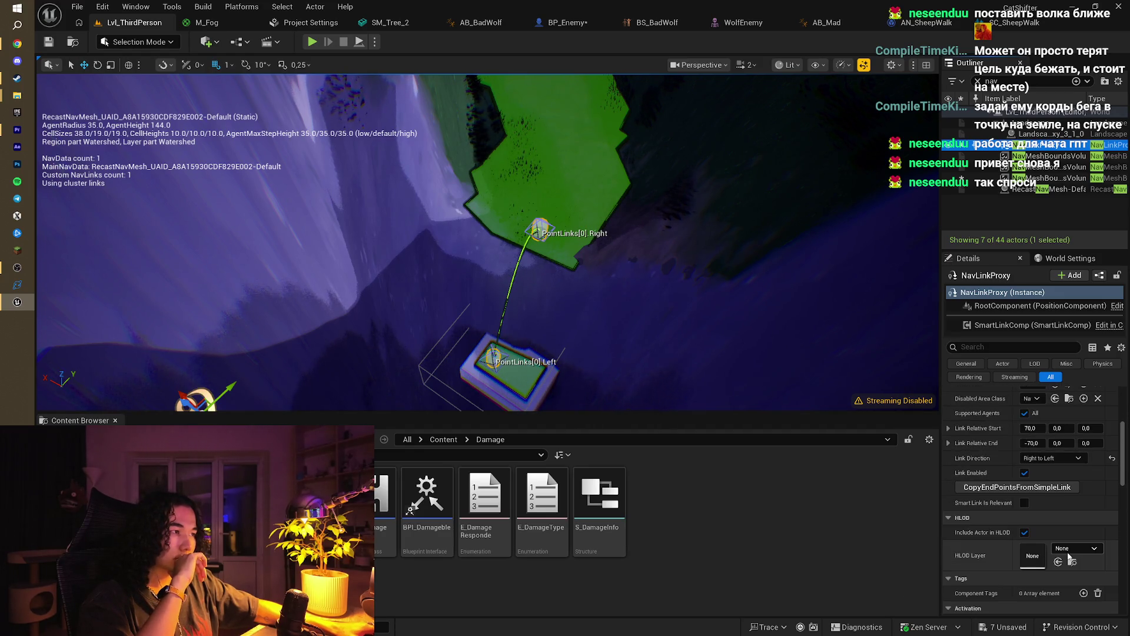
{"action": "left_click", "coordinate": [1054, 459]}
{"action": "left_click", "coordinate": [1042, 469]}
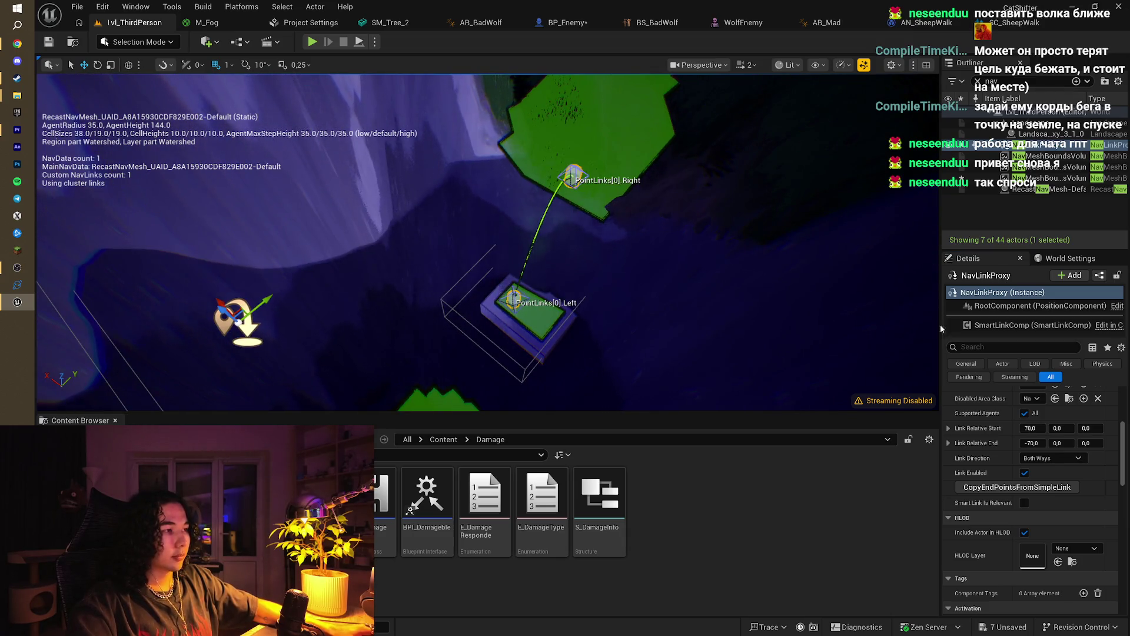
{"action": "scroll", "coordinate": [1058, 473], "scroll_direction": "down", "scroll_amount": 5}
{"action": "scroll", "coordinate": [1054, 471], "scroll_direction": "up", "scroll_amount": 2}
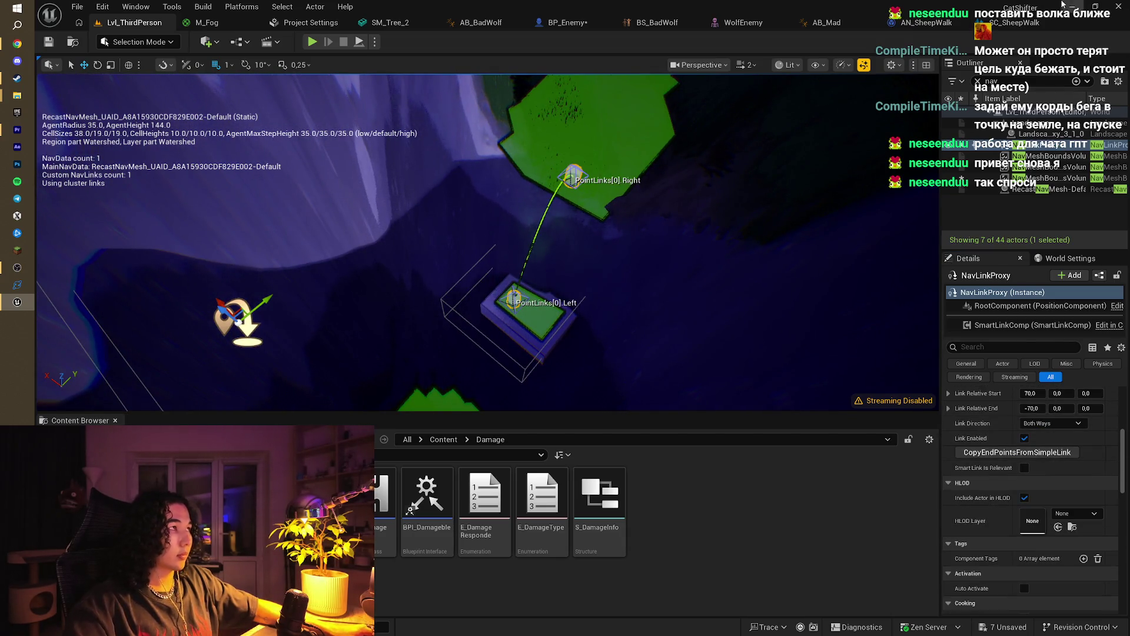
{"action": "left_click", "coordinate": [1068, 6]}
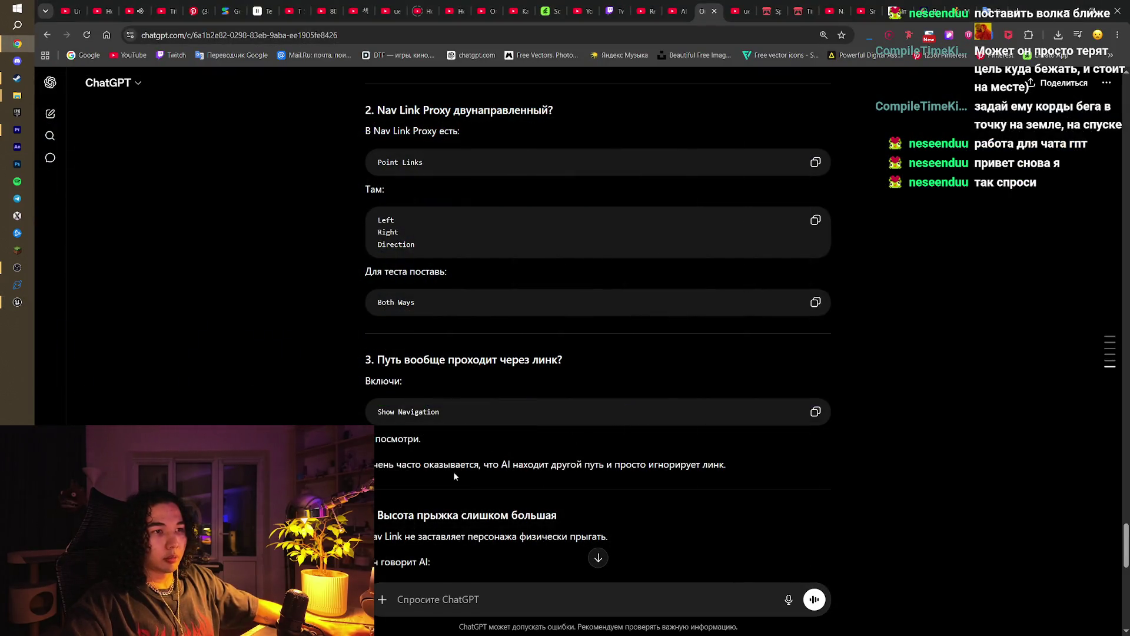
Step: Read ChatGPT's tips on Smart Link Is Relevant and per-frame AI Move To, then return to Unreal
{"action": "scroll", "coordinate": [455, 476], "scroll_direction": "down", "scroll_amount": 1}
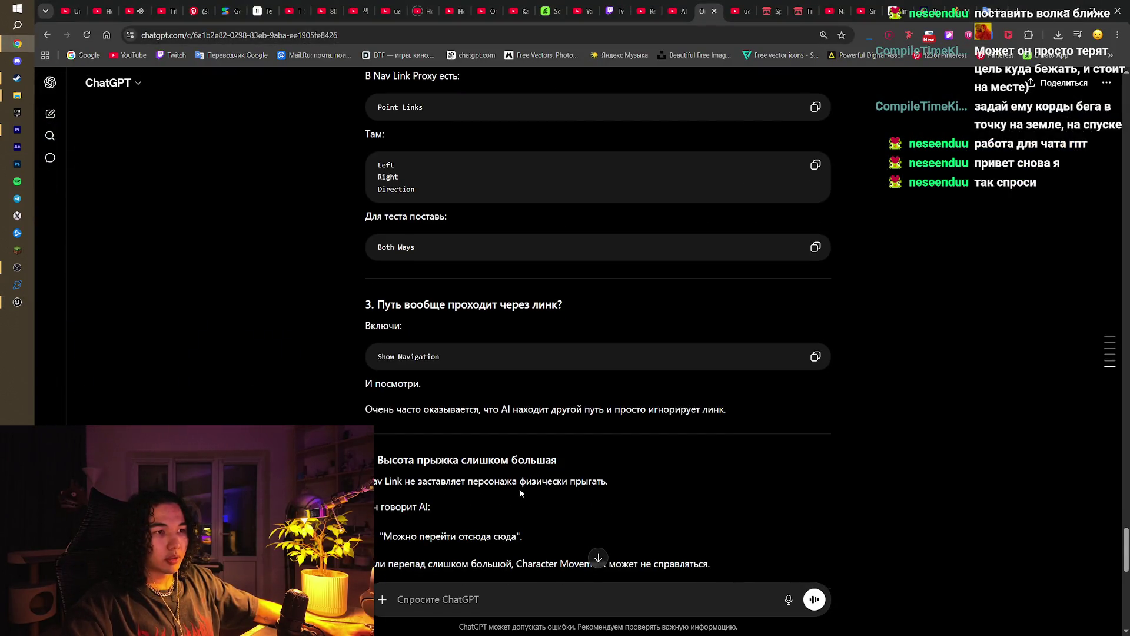
{"action": "scroll", "coordinate": [536, 485], "scroll_direction": "down", "scroll_amount": 1}
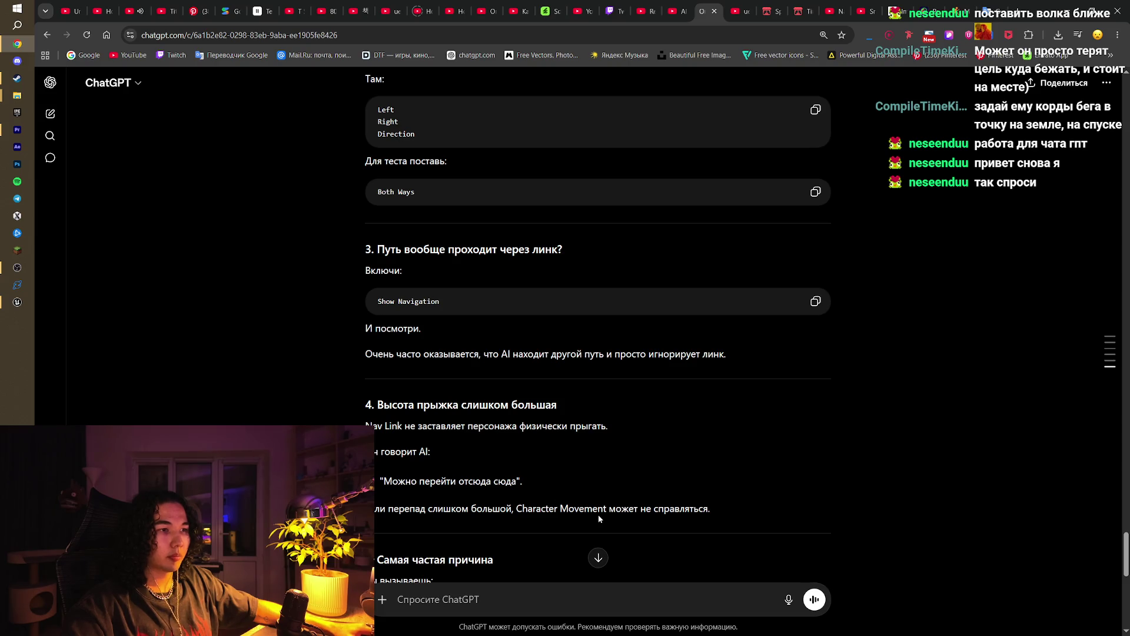
{"action": "scroll", "coordinate": [598, 518], "scroll_direction": "down", "scroll_amount": 1}
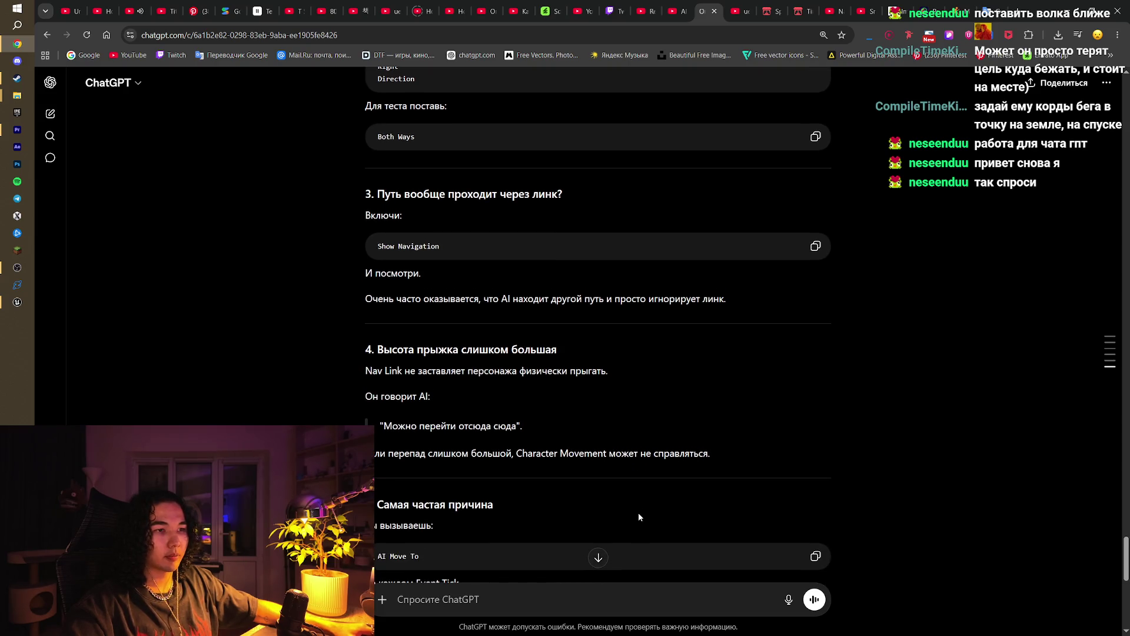
{"action": "scroll", "coordinate": [639, 516], "scroll_direction": "down", "scroll_amount": 2}
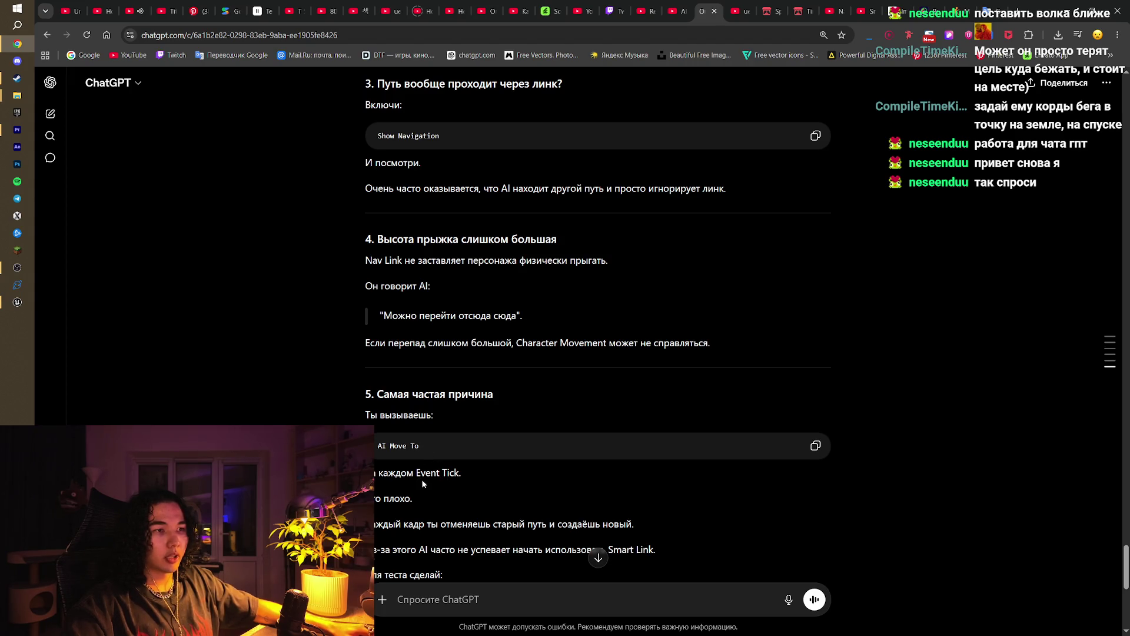
{"action": "double_click", "coordinate": [444, 475]}
{"action": "left_click", "coordinate": [455, 485]}
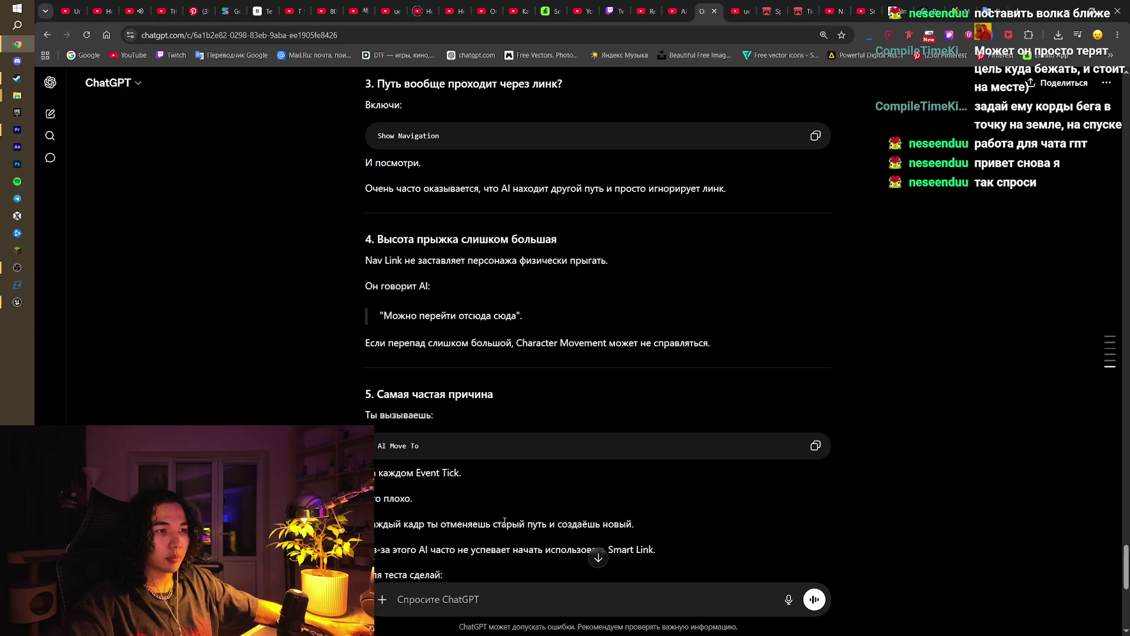
{"action": "scroll", "coordinate": [598, 513], "scroll_direction": "down", "scroll_amount": 1}
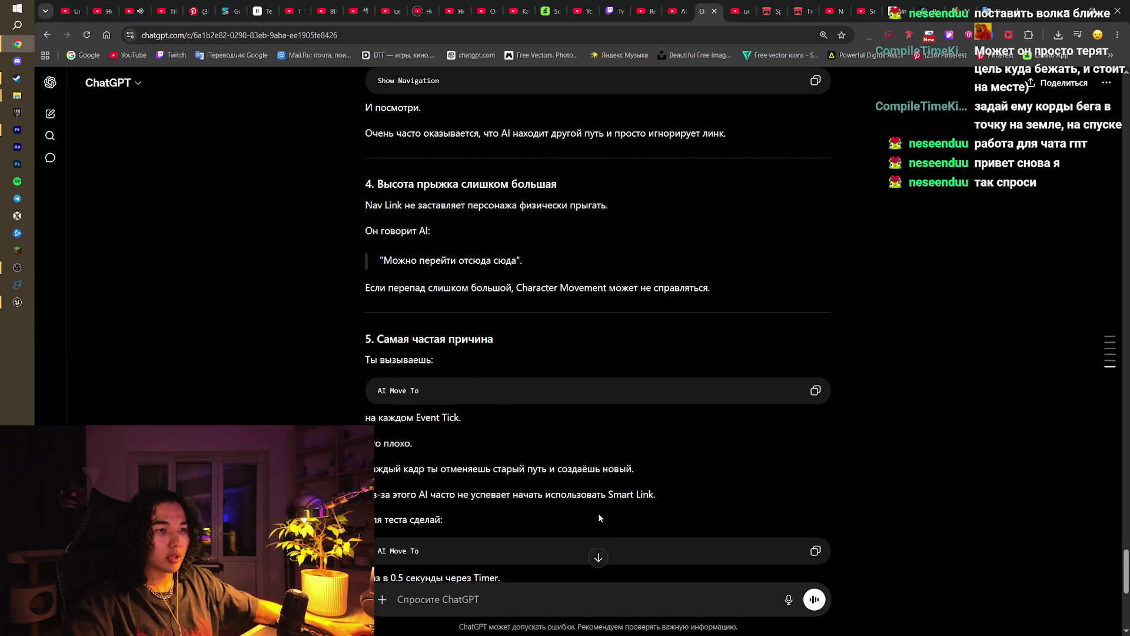
{"action": "scroll", "coordinate": [576, 489], "scroll_direction": "down", "scroll_amount": 2}
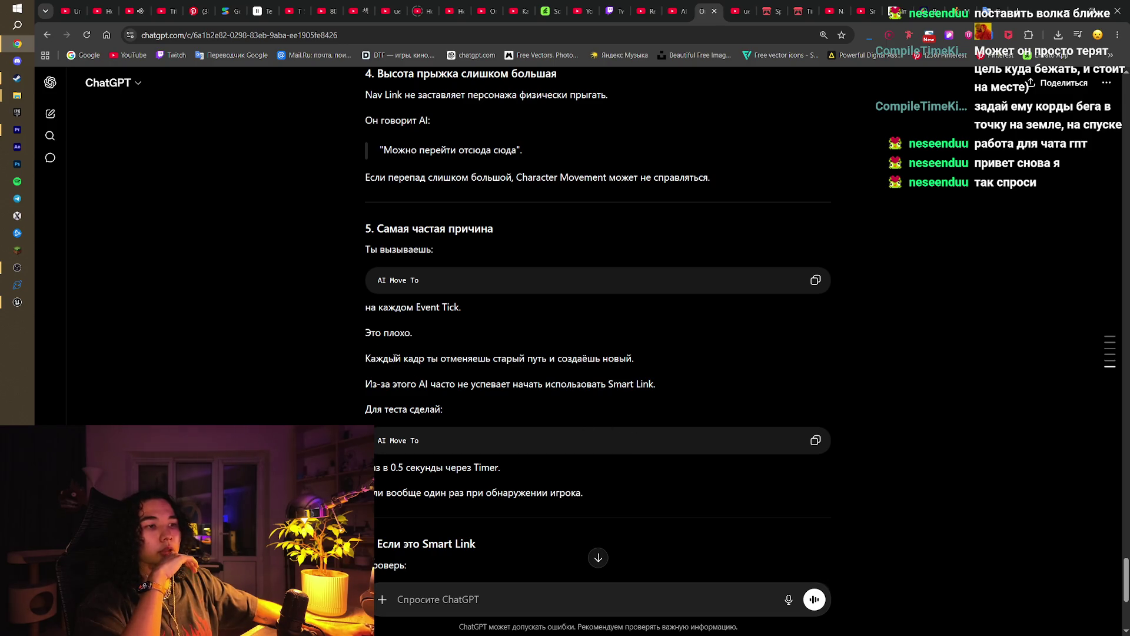
{"action": "mouse_move", "coordinate": [17, 303]}
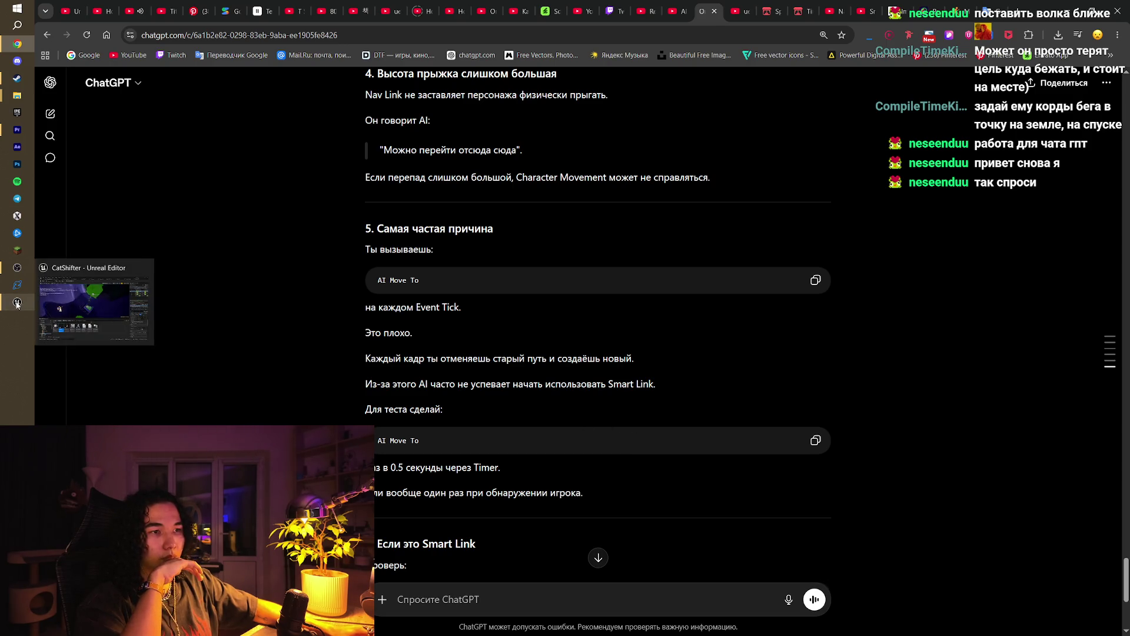
{"action": "scroll", "coordinate": [604, 514], "scroll_direction": "down", "scroll_amount": 1}
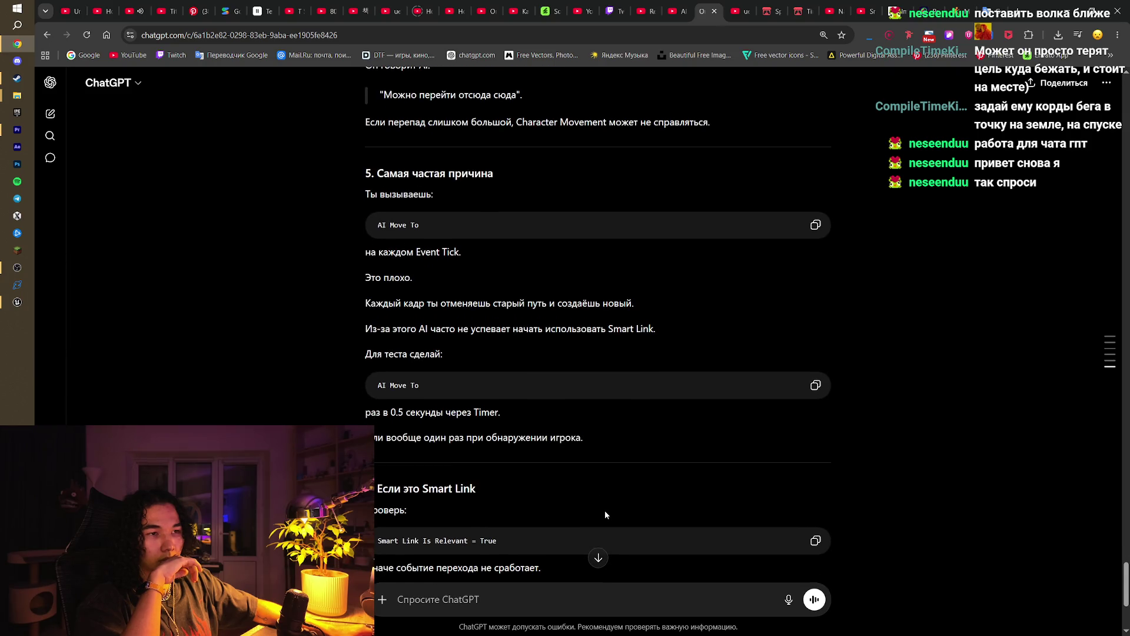
{"action": "scroll", "coordinate": [605, 514], "scroll_direction": "down", "scroll_amount": 2}
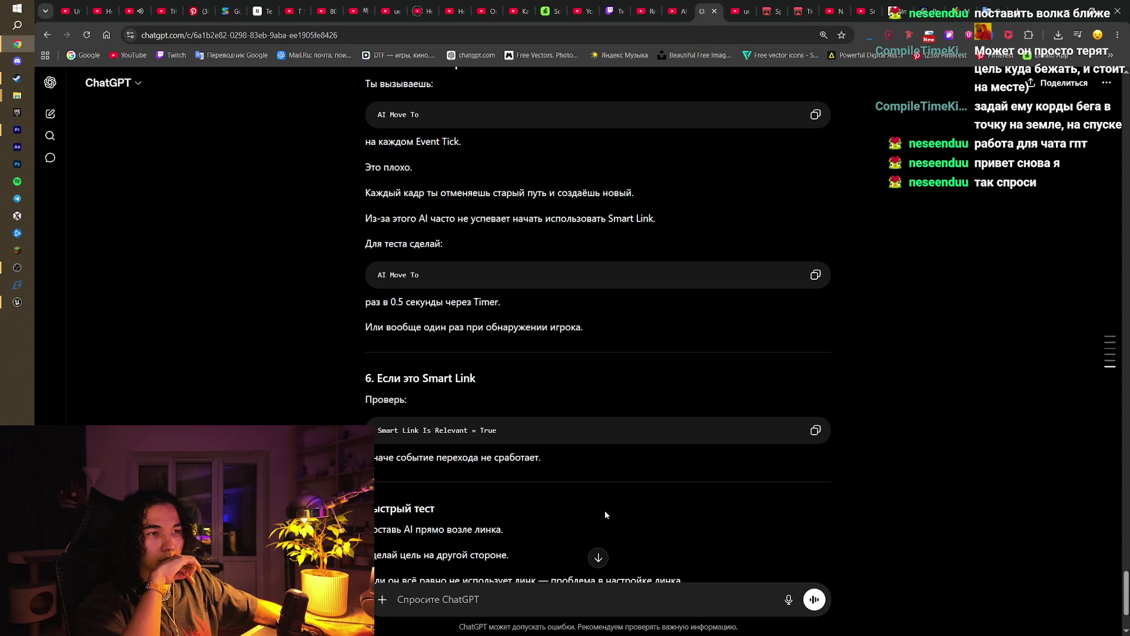
{"action": "scroll", "coordinate": [605, 514], "scroll_direction": "down", "scroll_amount": 2}
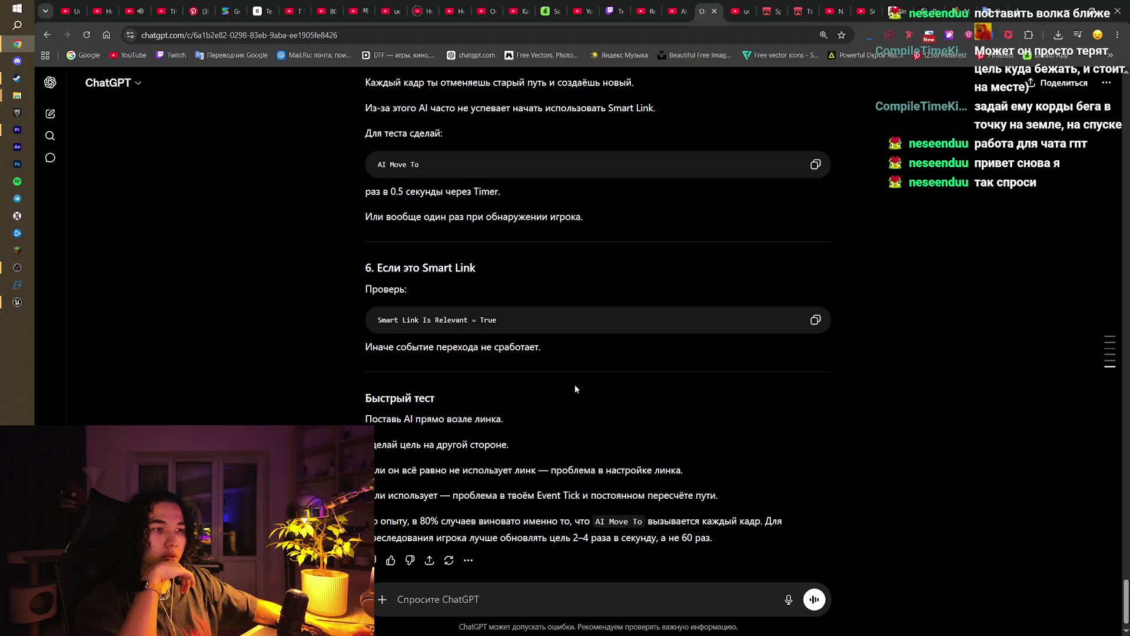
{"action": "left_click", "coordinate": [16, 306]}
{"action": "scroll", "coordinate": [489, 241], "scroll_direction": "up", "scroll_amount": 10}
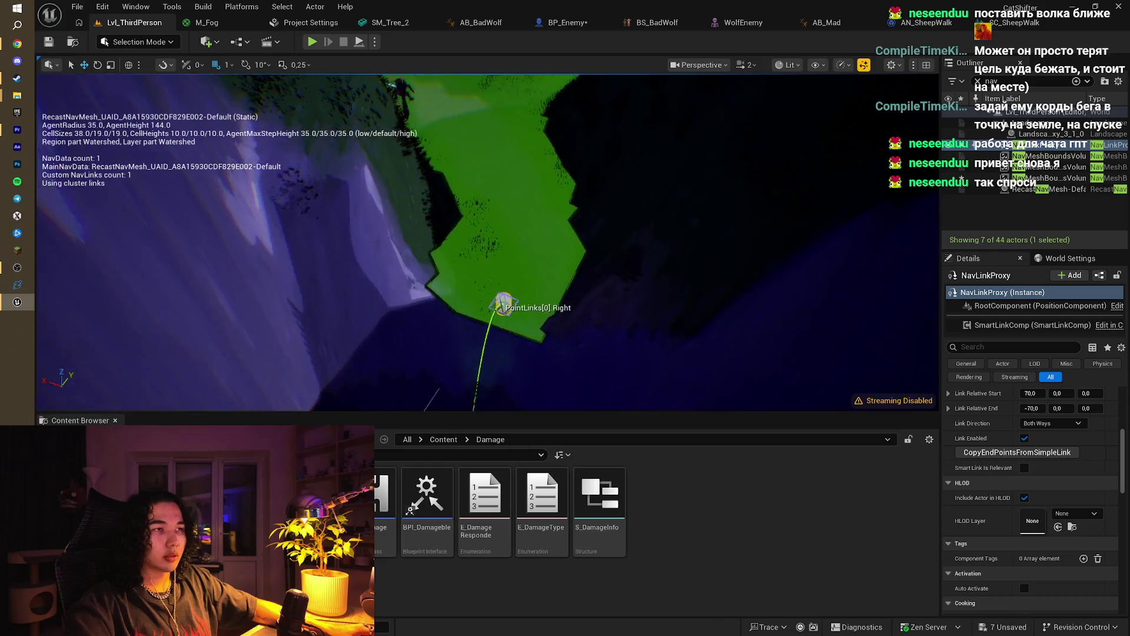
Step: Drag the BP_Enemy wolf further along the forest path
{"action": "scroll", "coordinate": [517, 341], "scroll_direction": "up", "scroll_amount": 5}
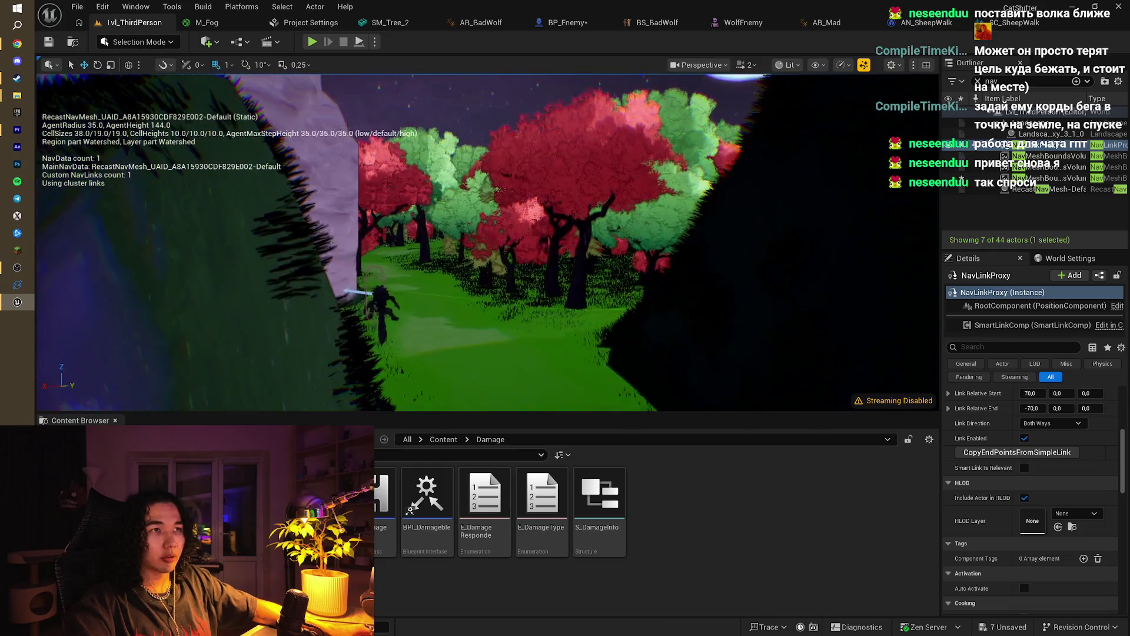
{"action": "left_click", "coordinate": [402, 225]}
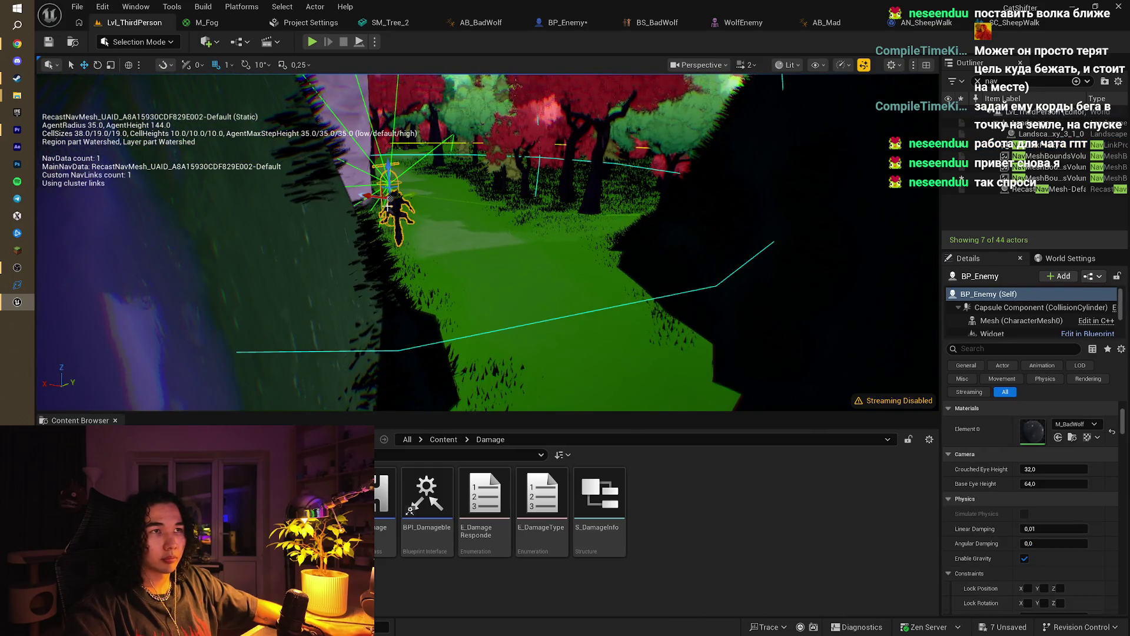
{"action": "mouse_move", "coordinate": [375, 198]}
{"action": "left_mouse_down"}
{"action": "mouse_move", "coordinate": [586, 217]}
{"action": "mouse_move", "coordinate": [484, 287]}
{"action": "mouse_move", "coordinate": [473, 283]}
{"action": "mouse_move", "coordinate": [508, 407]}
{"action": "left_mouse_up"}
Step: Play-test the level, making the sheep jump once before stopping
{"action": "left_click", "coordinate": [311, 42]}
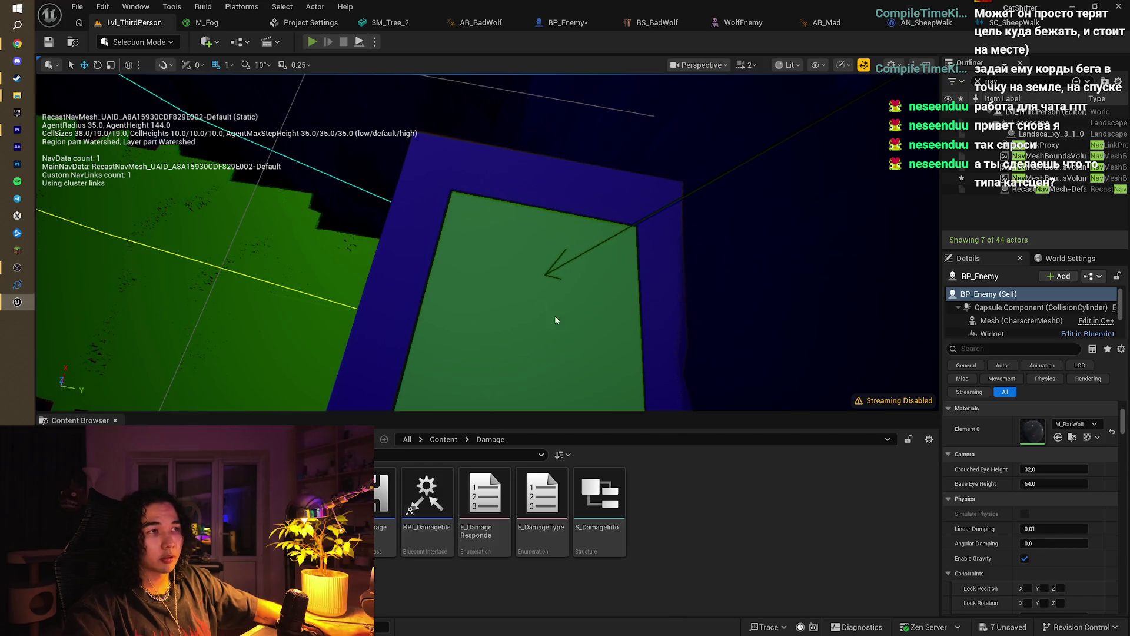
{"action": "key", "text": "space"}
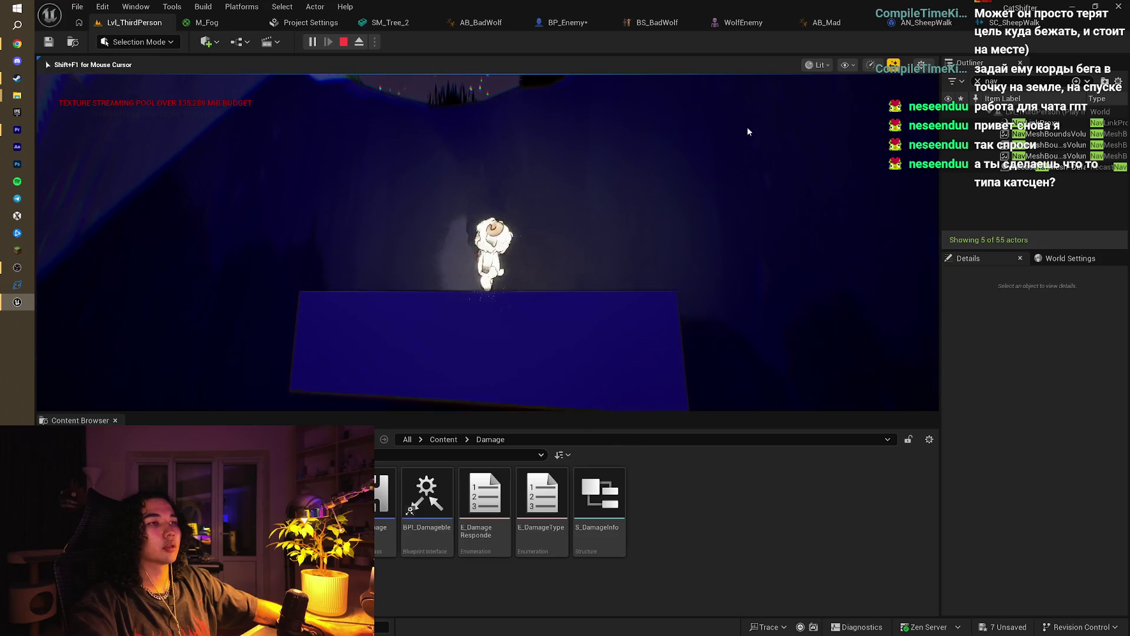
{"action": "key", "text": "Escape"}
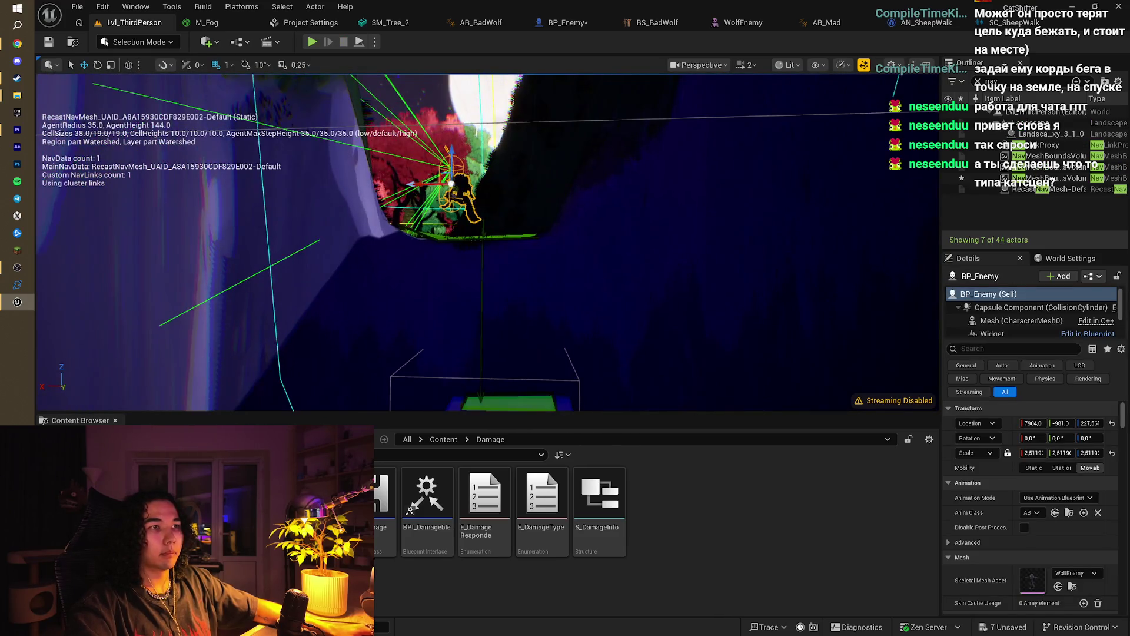
Step: Fly to the nav link proxy and lower its right end point onto the ground
{"action": "right_click", "coordinate": [595, 160]}
{"action": "key", "text": "Escape"}
{"action": "left_click_drag", "start_coordinate": [356, 200], "coordinate": [493, 220]}
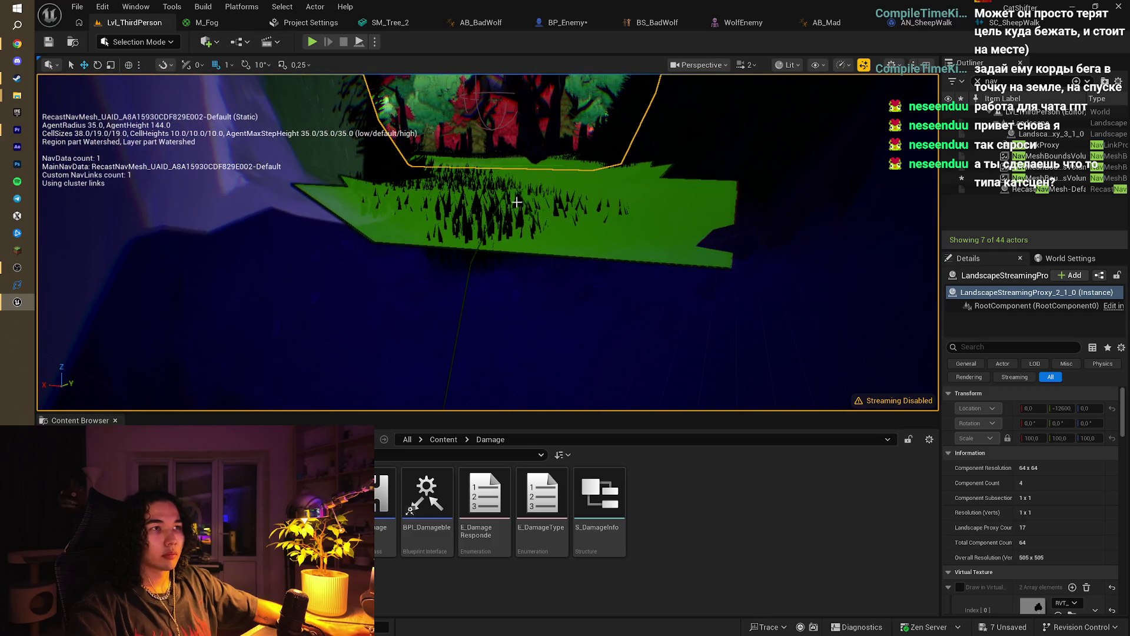
{"action": "double_click", "coordinate": [957, 144]}
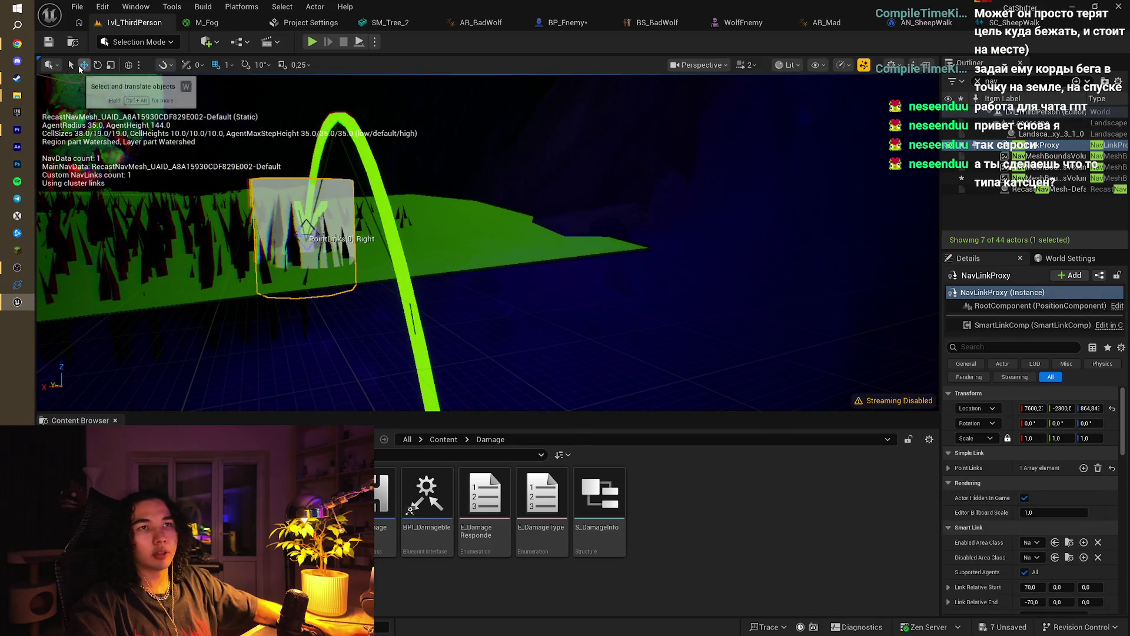
{"action": "left_click", "coordinate": [305, 234]}
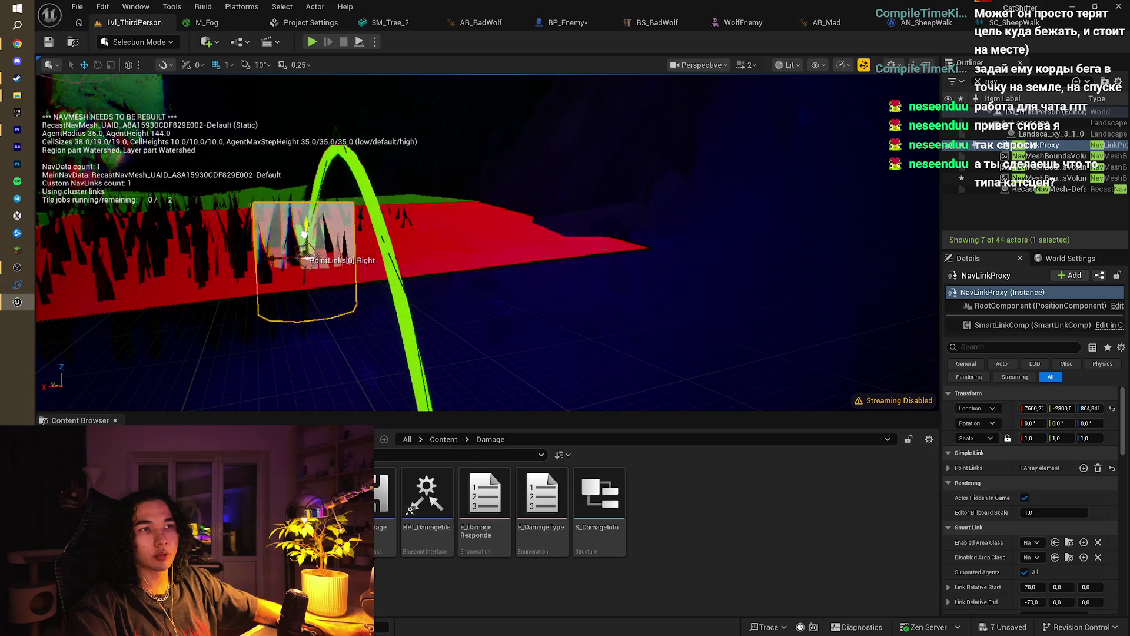
{"action": "mouse_move", "coordinate": [304, 234]}
{"action": "left_mouse_down"}
{"action": "mouse_move", "coordinate": [308, 305]}
{"action": "mouse_move", "coordinate": [309, 266]}
{"action": "left_mouse_up"}
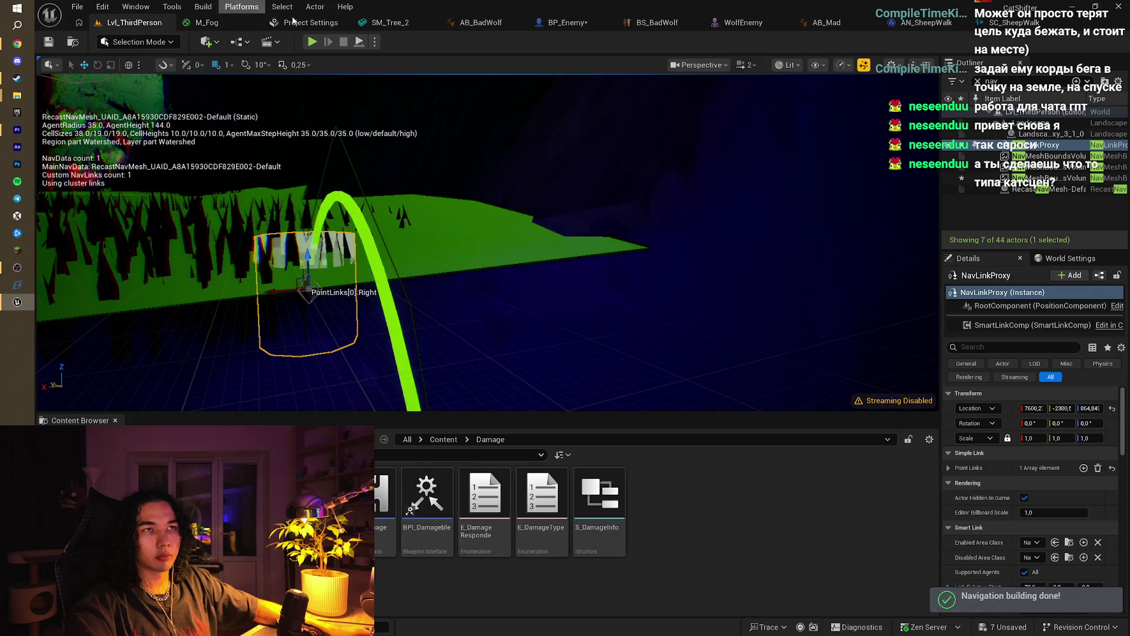
Step: Inspect the link's left end point, then launch a test play with Alt+P
{"action": "key", "text": "f"}
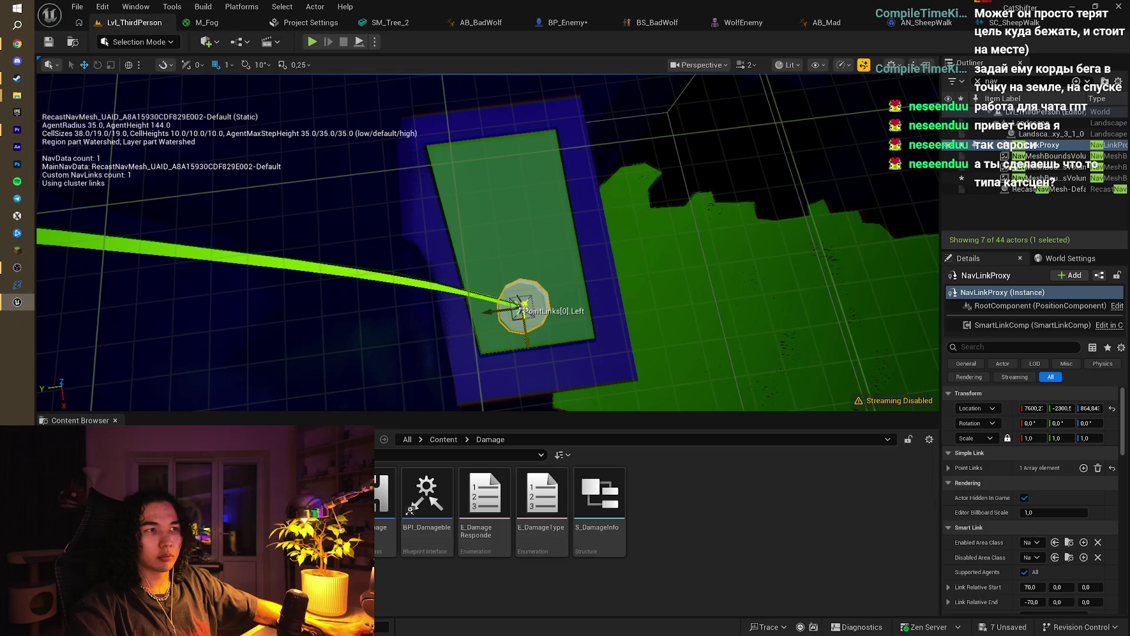
{"action": "mouse_move", "coordinate": [523, 307]}
{"action": "left_mouse_down"}
{"action": "mouse_move", "coordinate": [509, 236]}
{"action": "mouse_move", "coordinate": [460, 243]}
{"action": "left_mouse_up"}
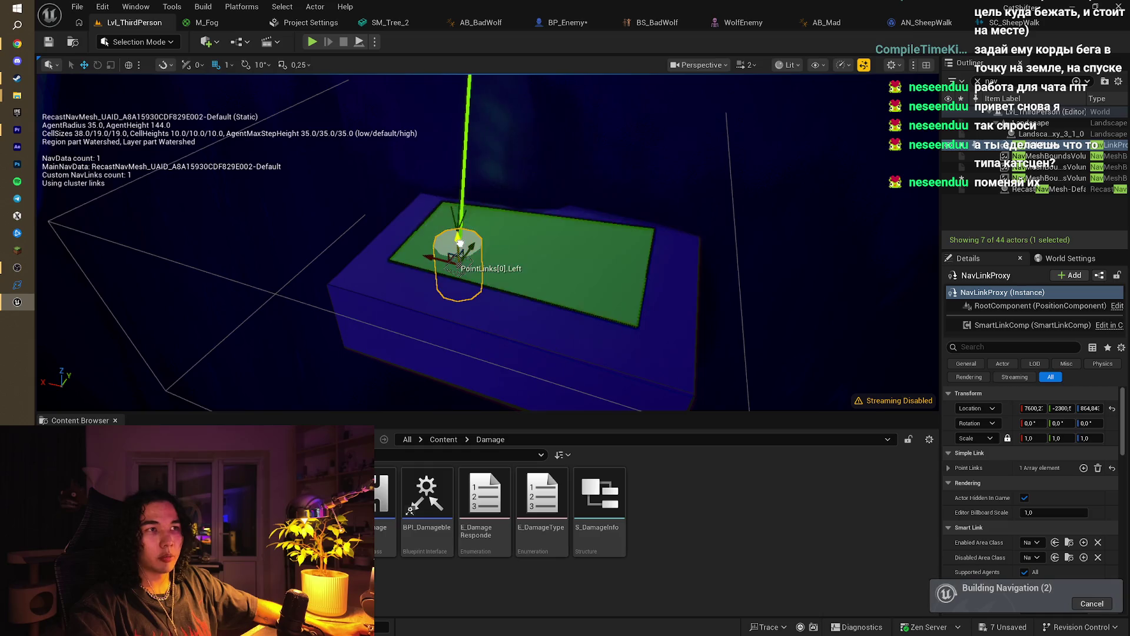
{"action": "scroll", "coordinate": [459, 243], "scroll_direction": "up", "scroll_amount": 5}
{"action": "scroll", "coordinate": [1082, 554], "scroll_direction": "down", "scroll_amount": 4}
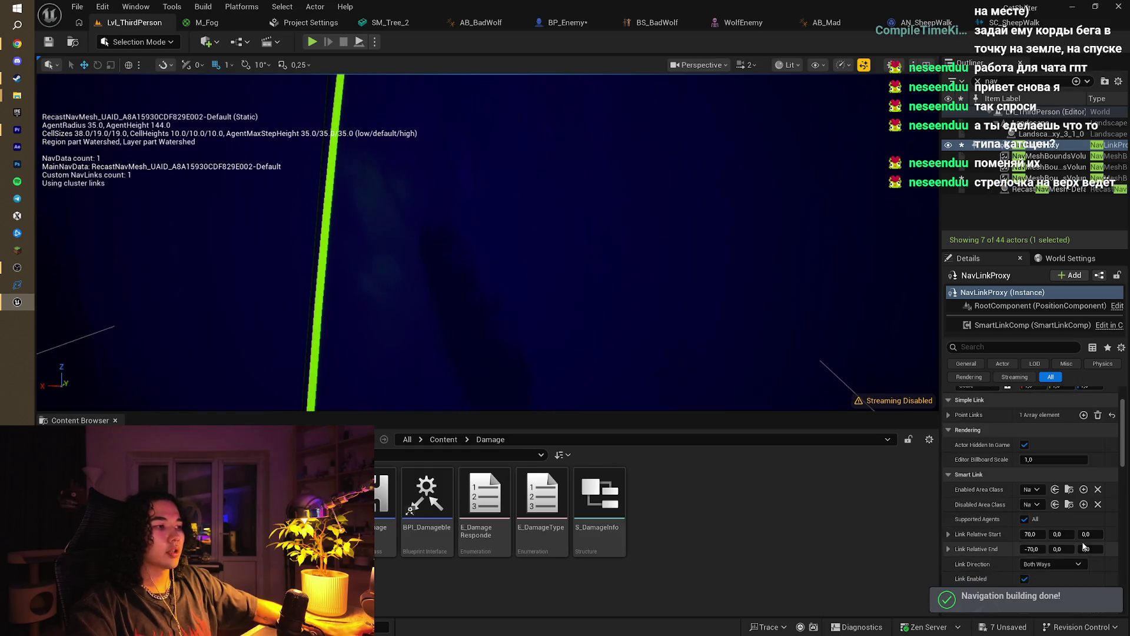
{"action": "key", "text": "f"}
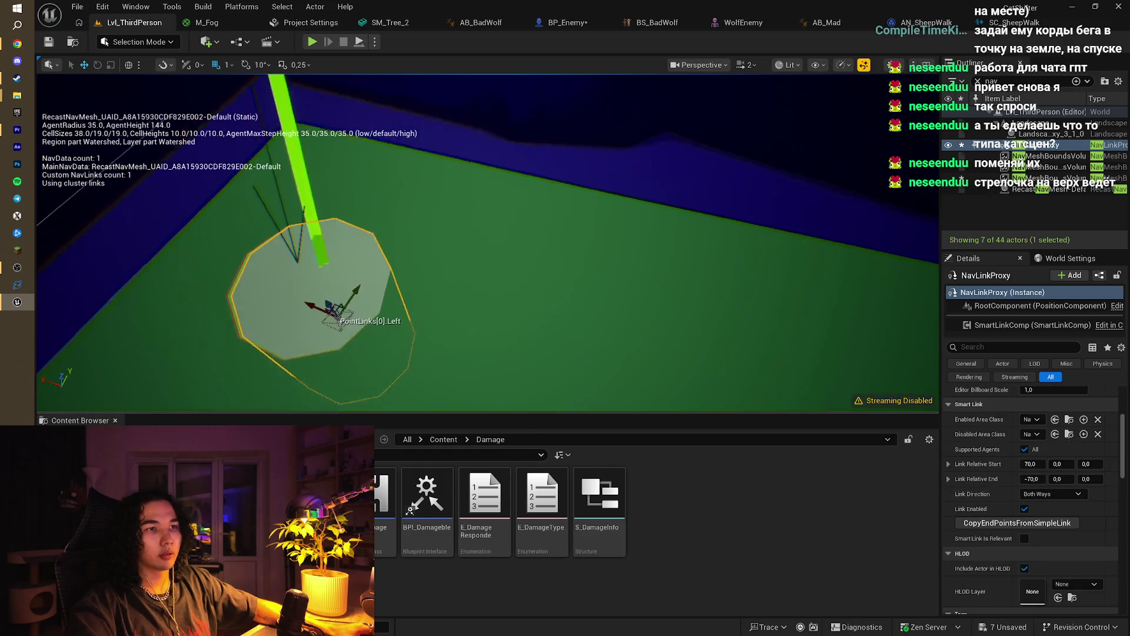
{"action": "key", "text": "alt+p"}
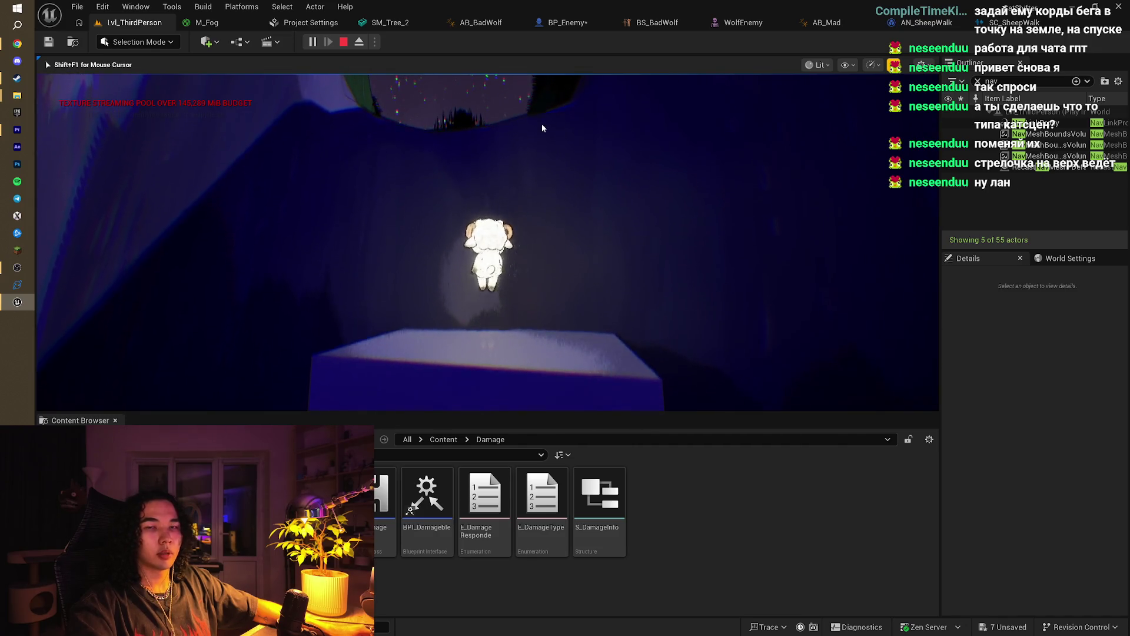
Step: Stop the test play, confirm the Smart Link is Both Ways and enabled, then switch windows
{"action": "key", "text": "Escape"}
{"action": "scroll", "coordinate": [551, 180], "scroll_direction": "up", "scroll_amount": 1}
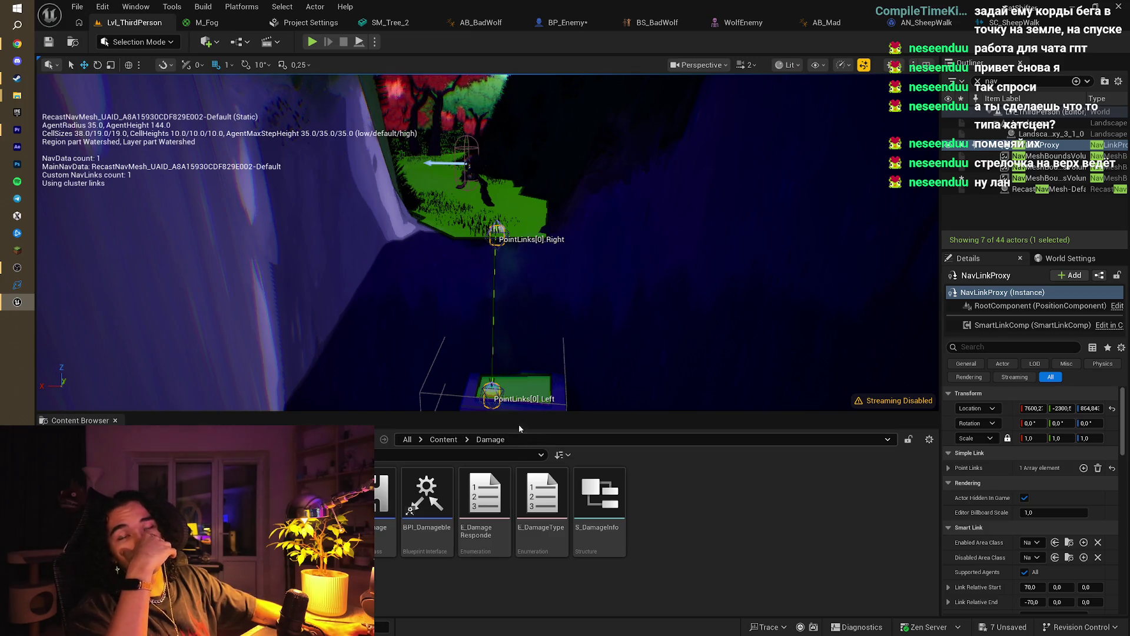
{"action": "scroll", "coordinate": [1055, 556], "scroll_direction": "down", "scroll_amount": 4}
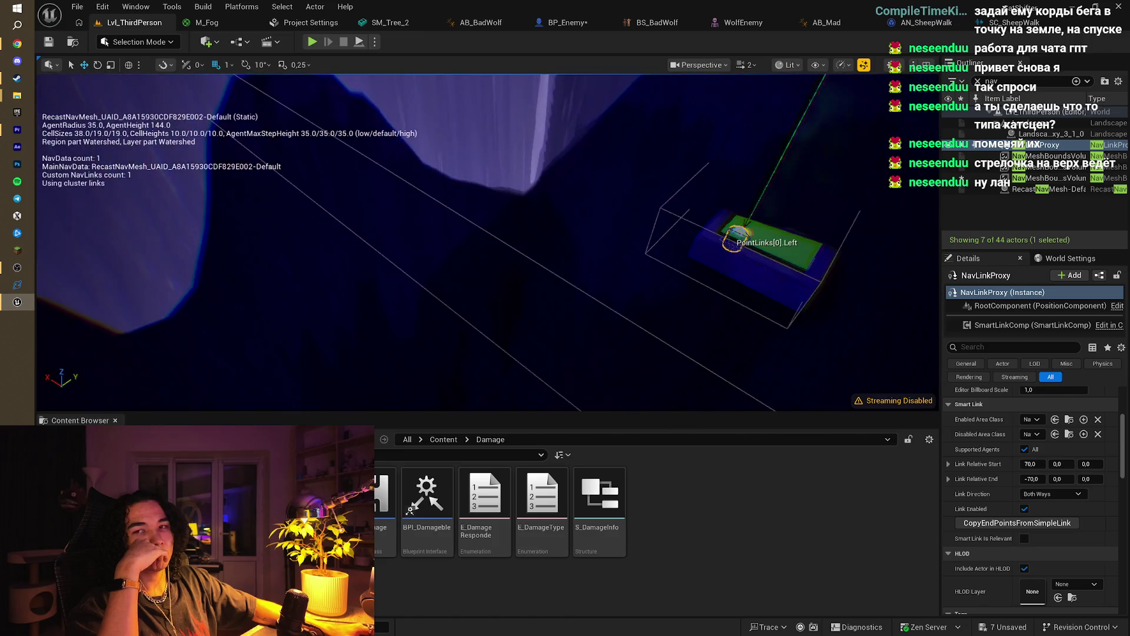
{"action": "key", "text": "alt+Tab"}
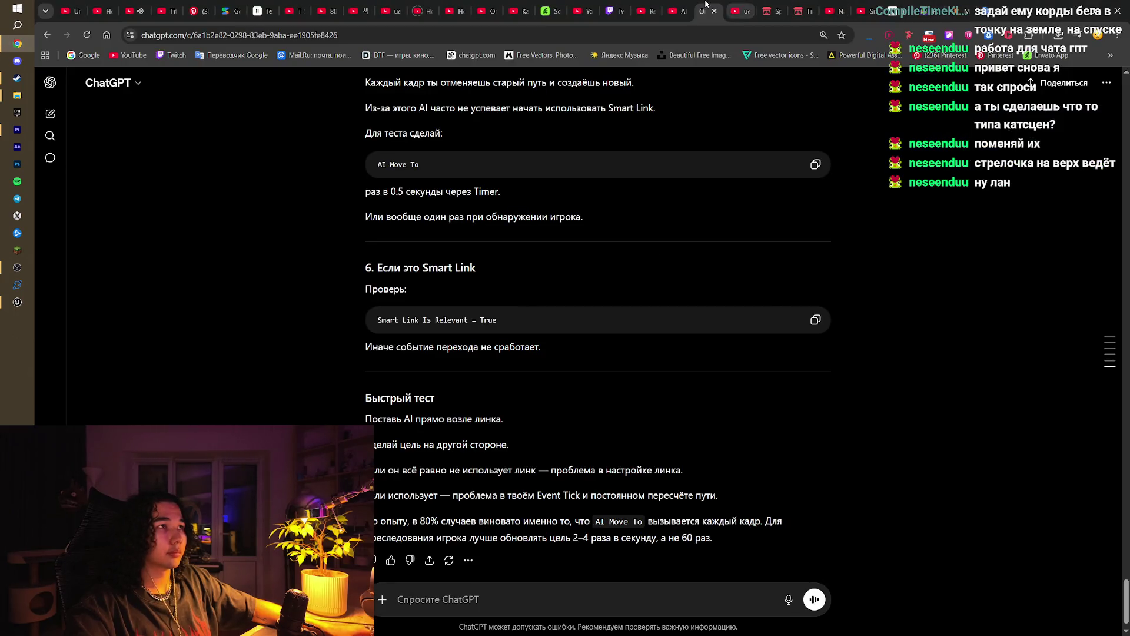
Step: Browse the YouTube video tabs, briefly playing one and closing the Unreal landscape video
{"action": "left_click", "coordinate": [681, 4]}
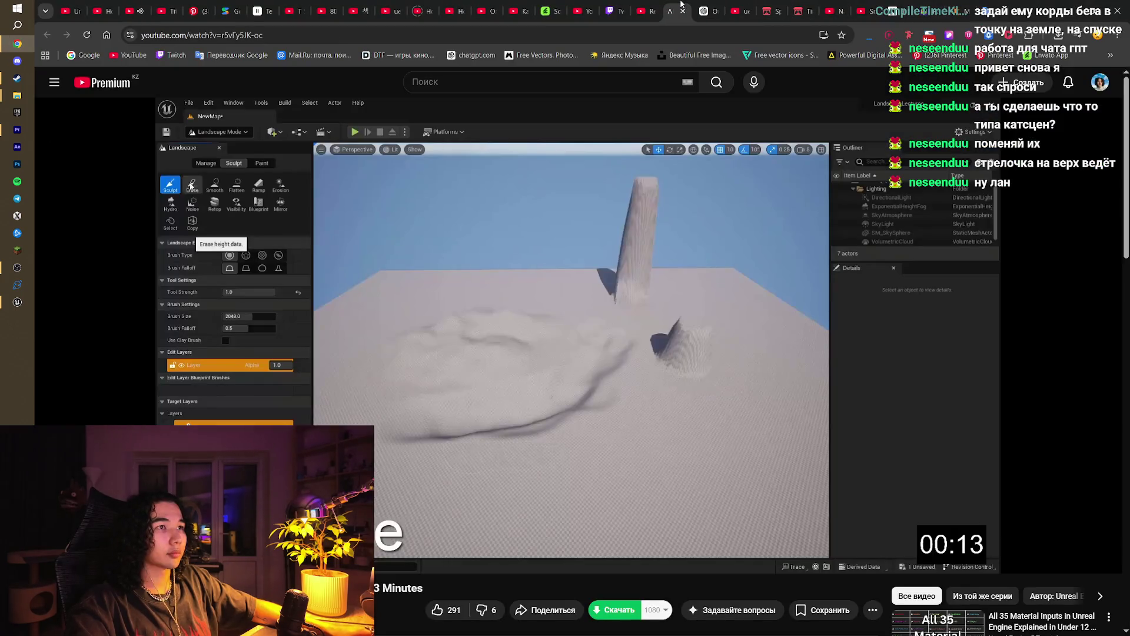
{"action": "left_click", "coordinate": [660, 4]}
{"action": "left_click", "coordinate": [588, 147]}
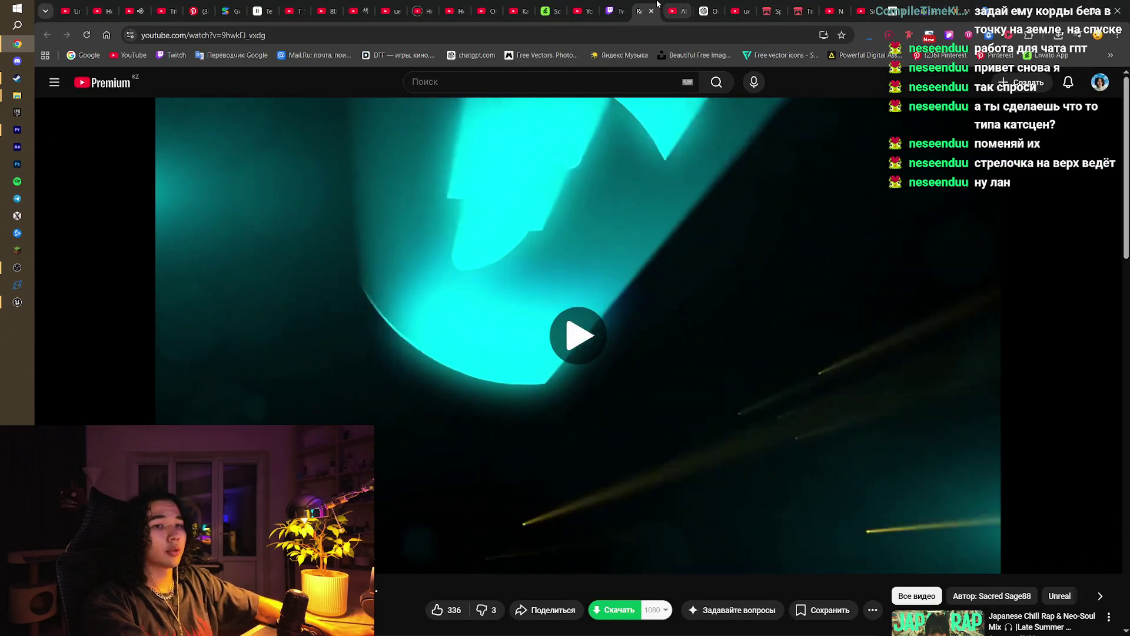
{"action": "left_click", "coordinate": [556, 212]}
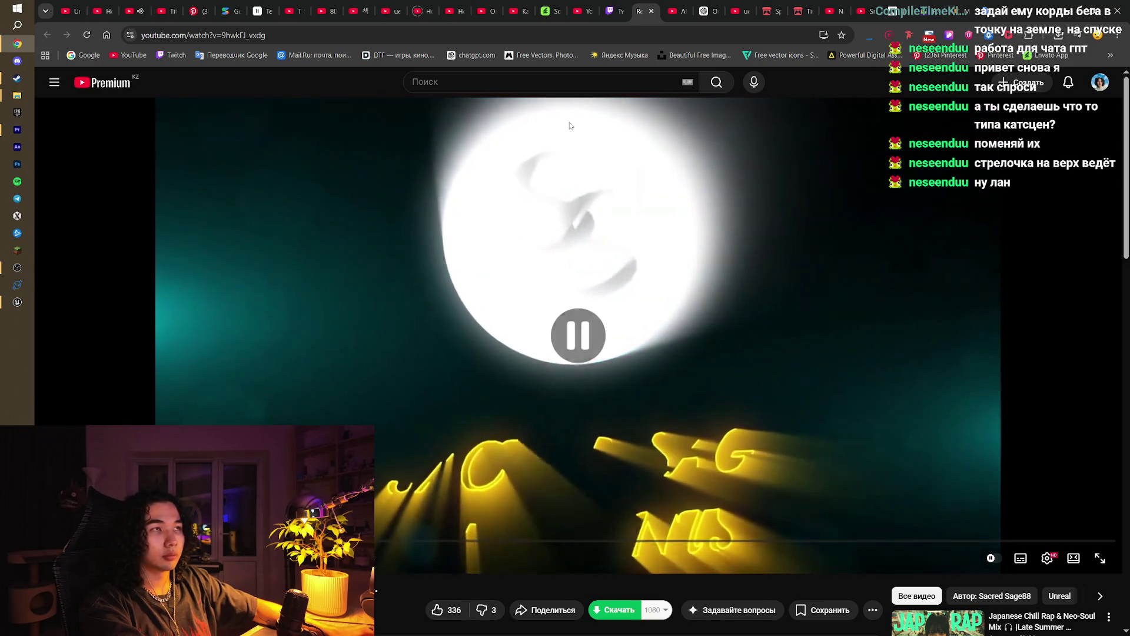
{"action": "key", "text": "ctrl+Tab"}
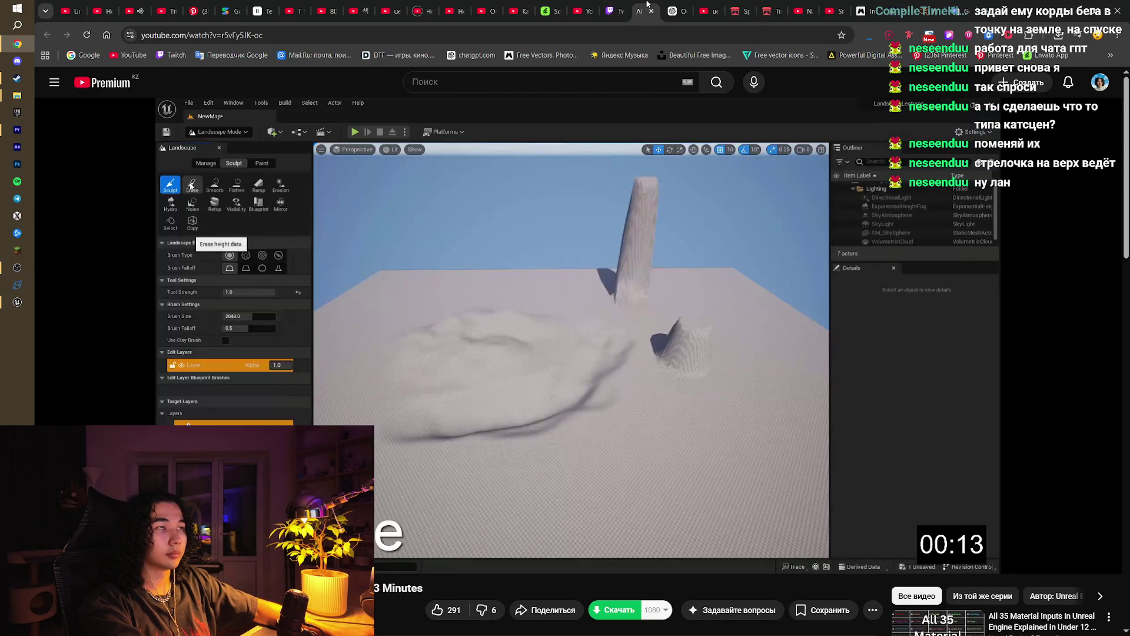
{"action": "key", "text": "ctrl+w"}
Step: Check the Twitch stream manager and ue5 ai enemy results, then start another Unreal test play
{"action": "left_click", "coordinate": [623, 3]}
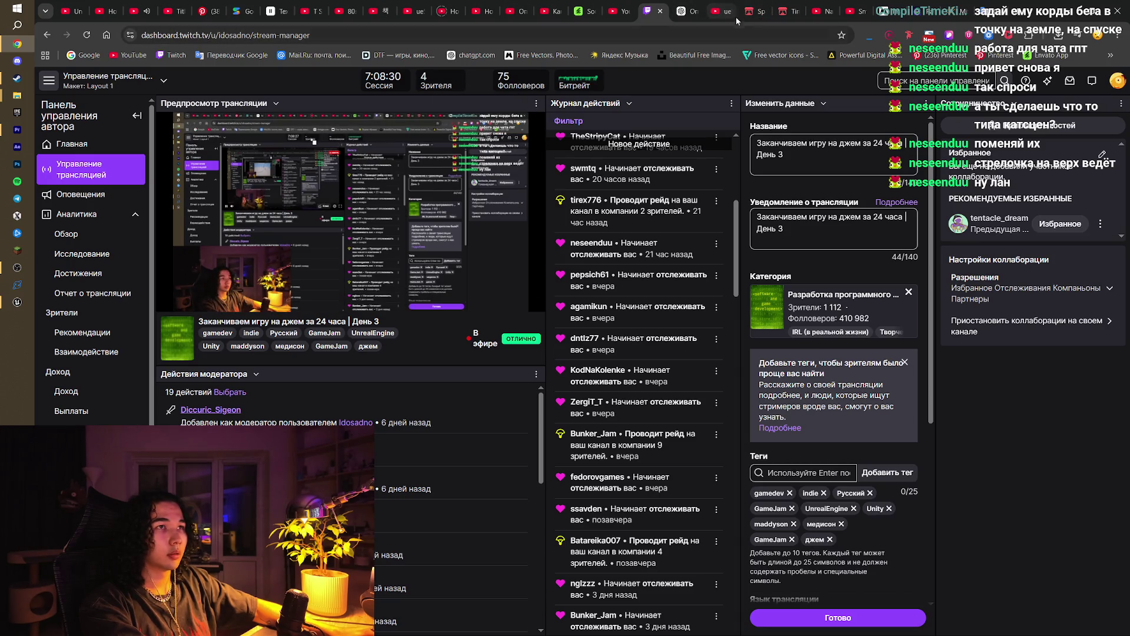
{"action": "left_click", "coordinate": [709, 7]}
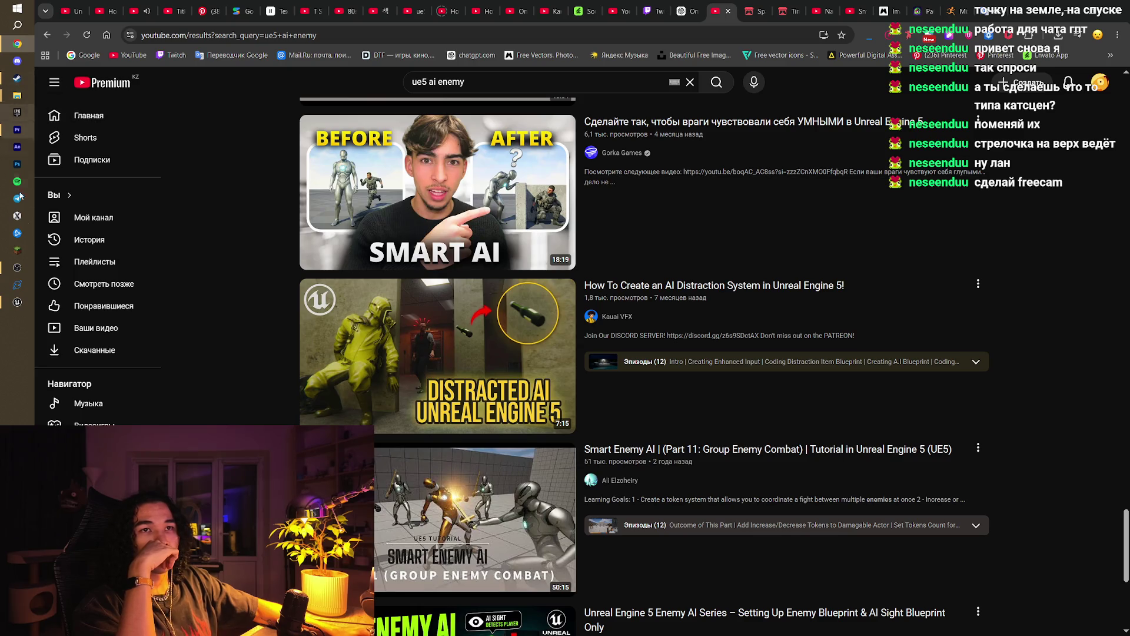
{"action": "left_click", "coordinate": [17, 302]}
{"action": "key", "text": "alt+p"}
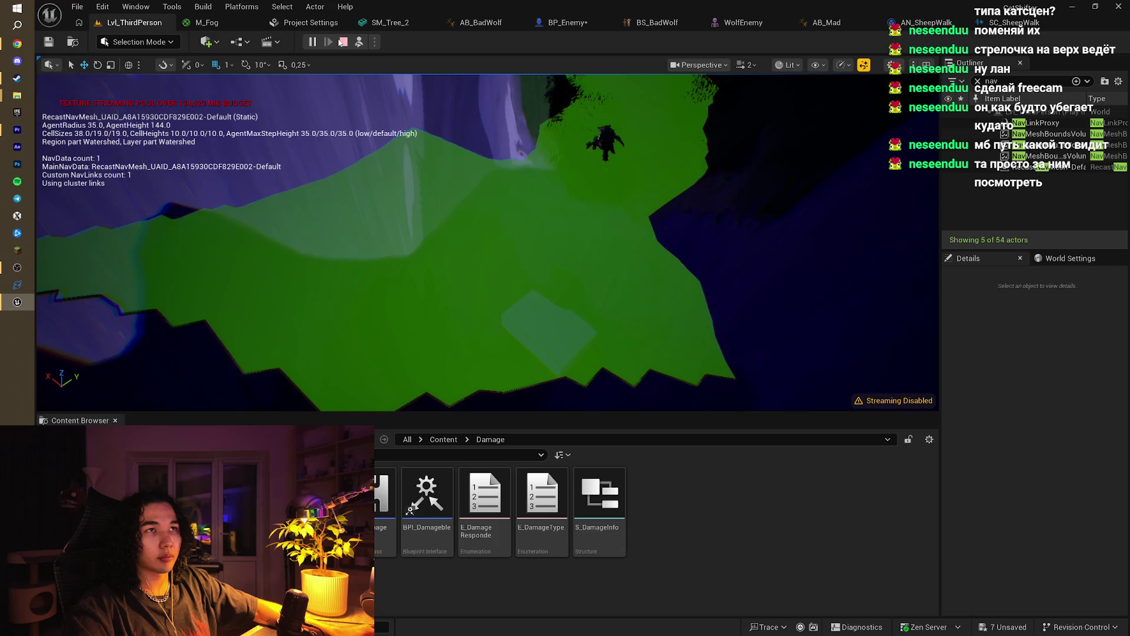
Step: Stop the test play, run another test play, and stop it again
{"action": "left_click", "coordinate": [344, 42]}
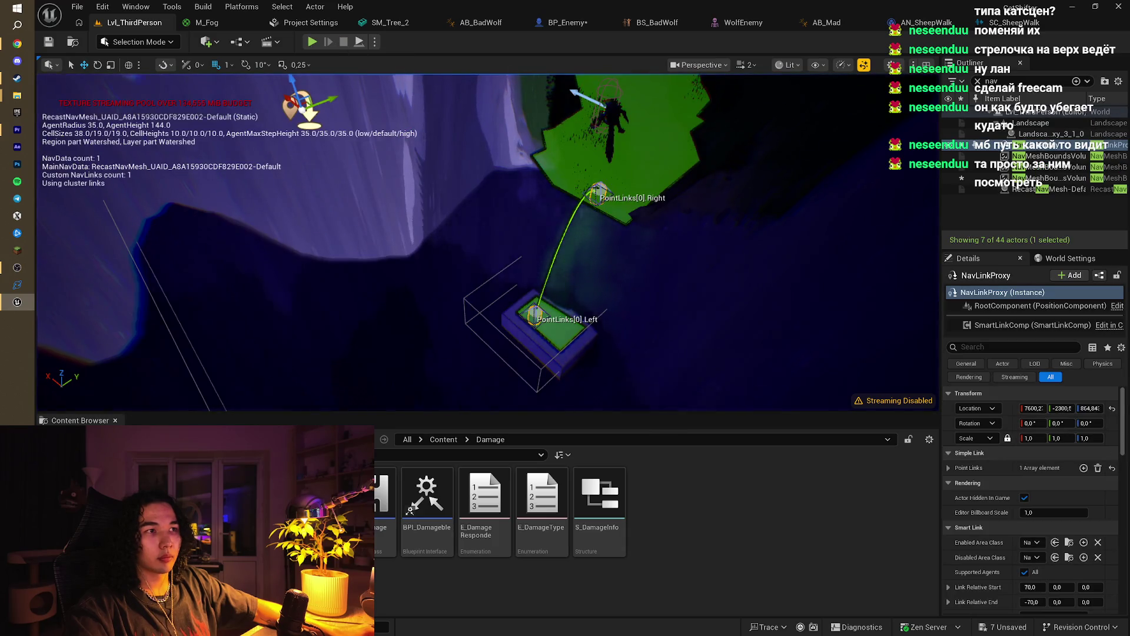
{"action": "left_click", "coordinate": [357, 46]}
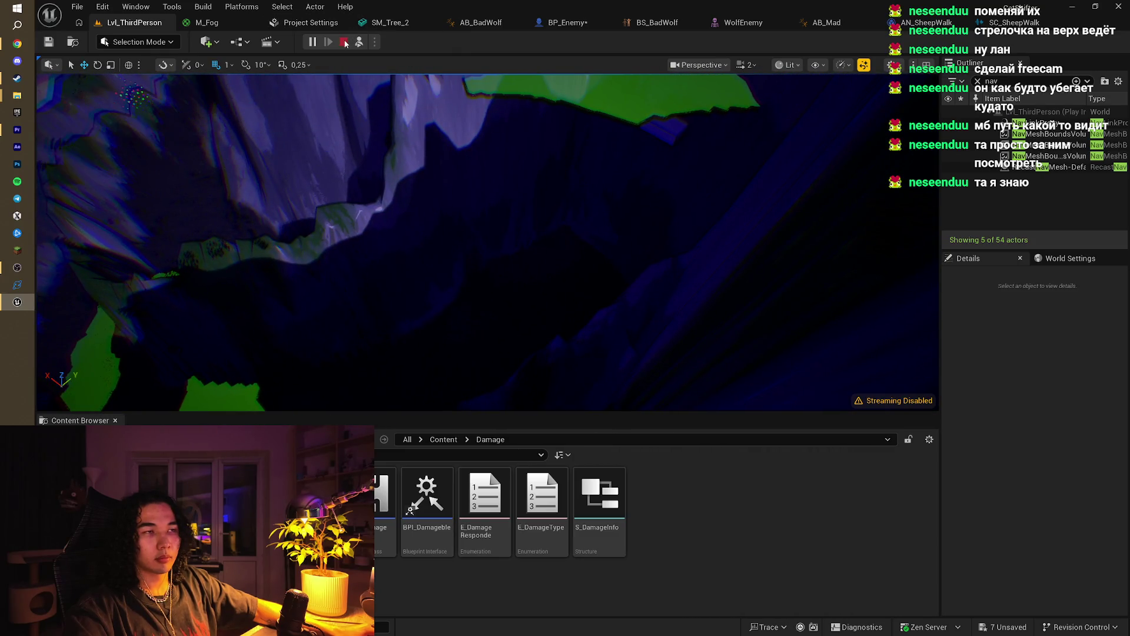
{"action": "left_click", "coordinate": [344, 42]}
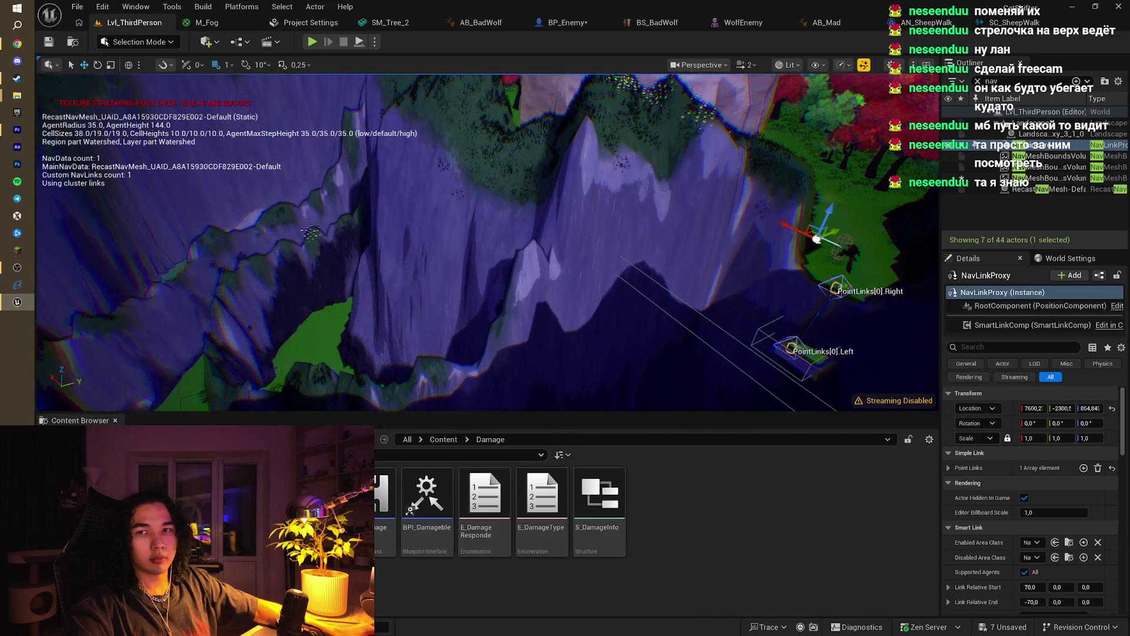
Step: Delete the NavLinkProxy that links the box below to the cliff top
{"action": "left_click_drag", "start_coordinate": [476, 142], "coordinate": [476, 142]}
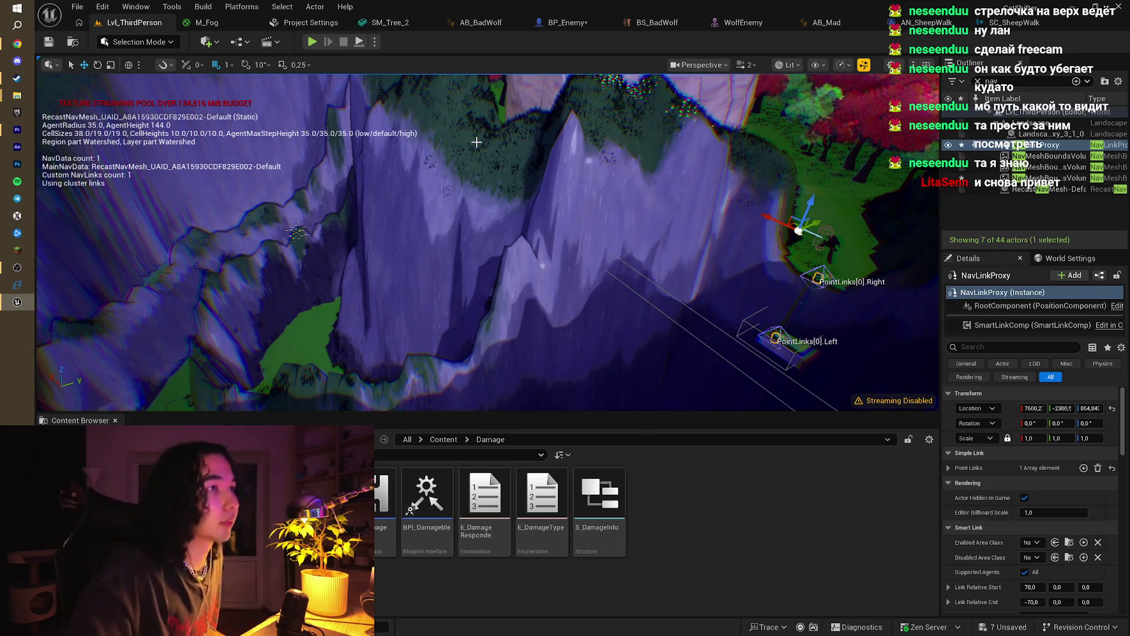
{"action": "left_click_drag", "start_coordinate": [489, 164], "coordinate": [518, 181]}
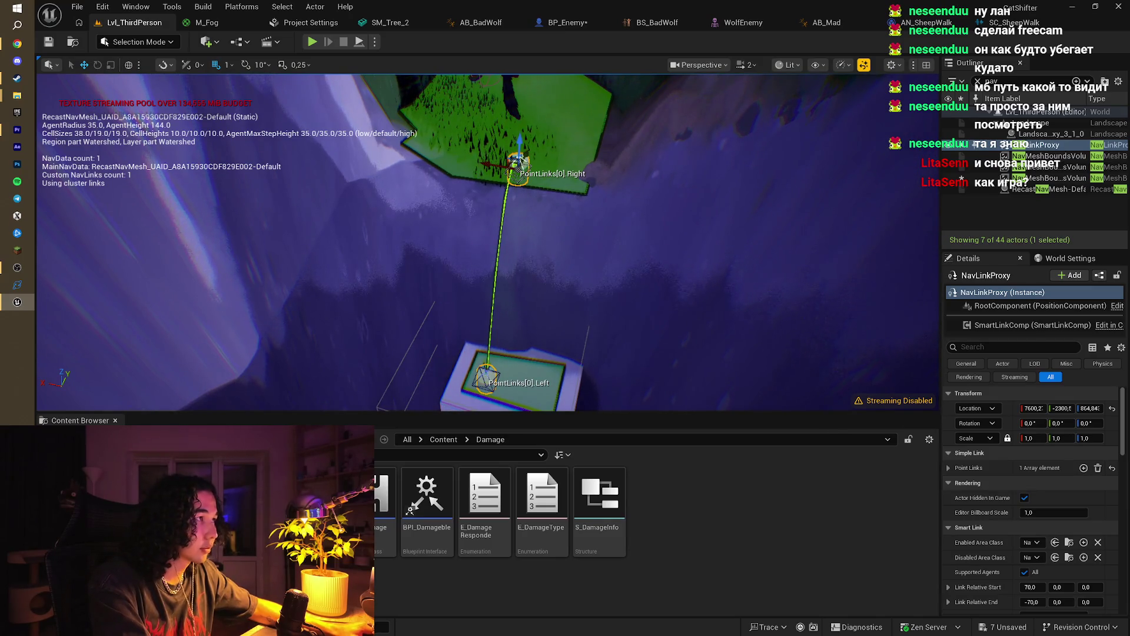
{"action": "key", "text": "Delete"}
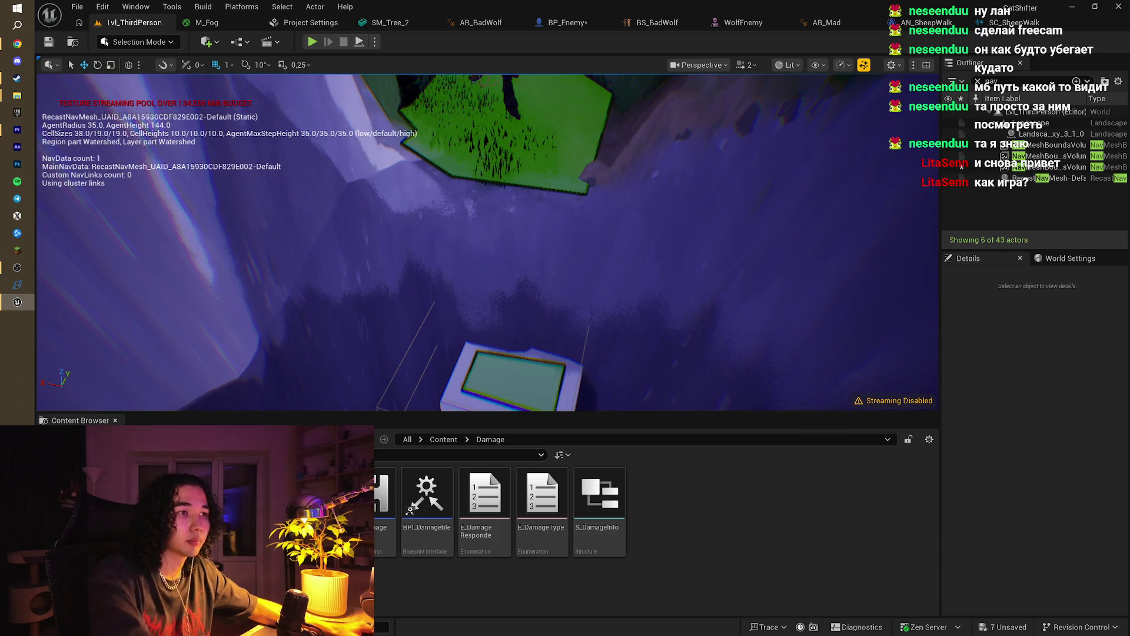
Step: Delete the box below the cliff and the wireframe box volume
{"action": "left_click", "coordinate": [514, 346]}
{"action": "key", "text": "Delete"}
{"action": "left_click_drag", "start_coordinate": [515, 334], "coordinate": [505, 337]}
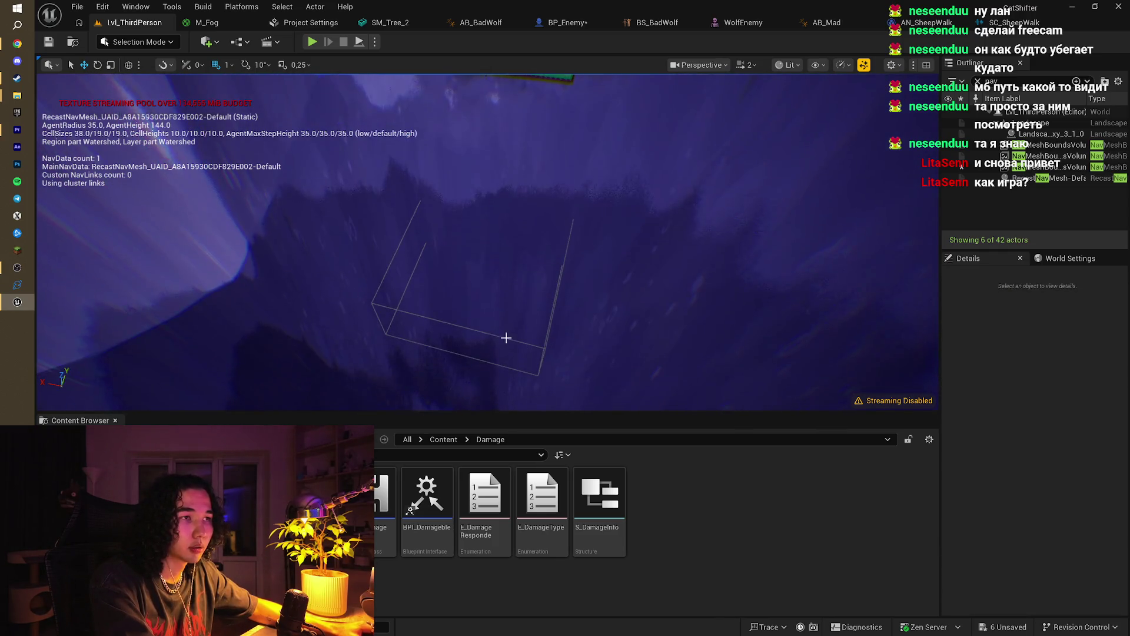
{"action": "left_click", "coordinate": [494, 330]}
{"action": "key", "text": "Delete"}
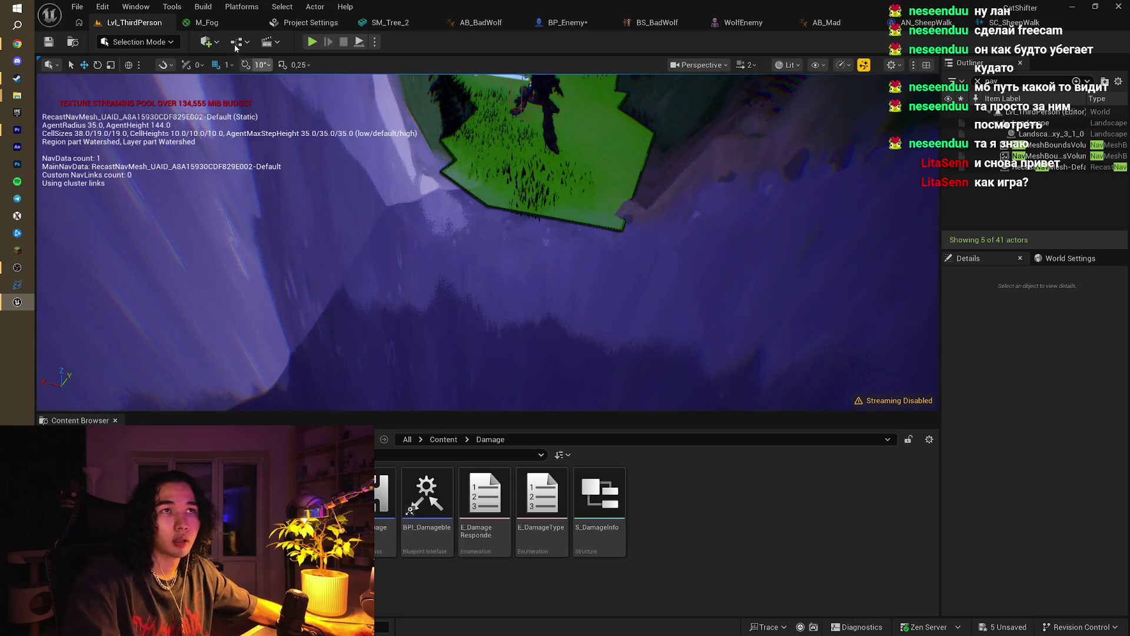
Step: Place a new Nav Link Proxy in the level with Quick Add
{"action": "left_click", "coordinate": [207, 42]}
{"action": "type", "text": "n"}
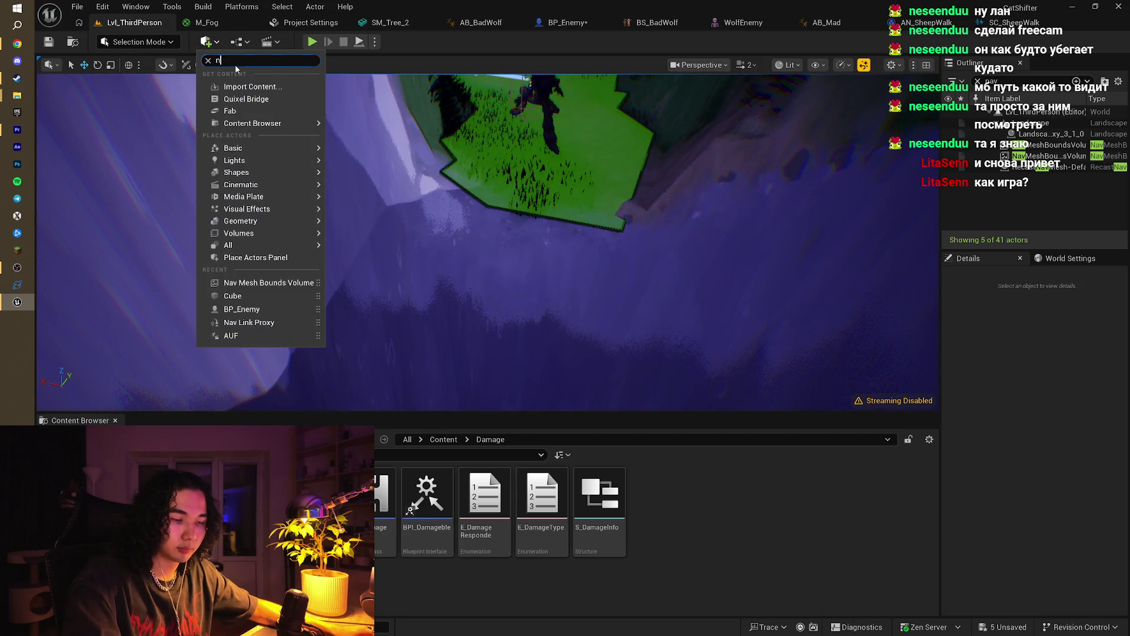
{"action": "type", "text": "a"}
{"action": "left_click_drag", "start_coordinate": [242, 74], "coordinate": [255, 84]}
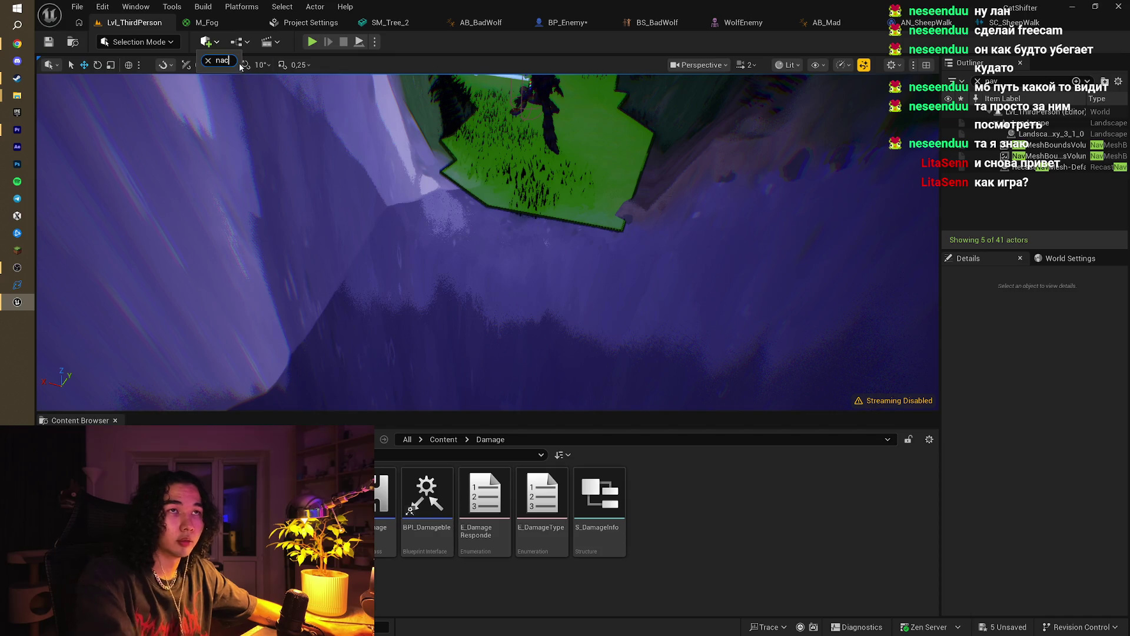
{"action": "key", "text": "BackSpace"}
{"action": "left_click", "coordinate": [245, 87]}
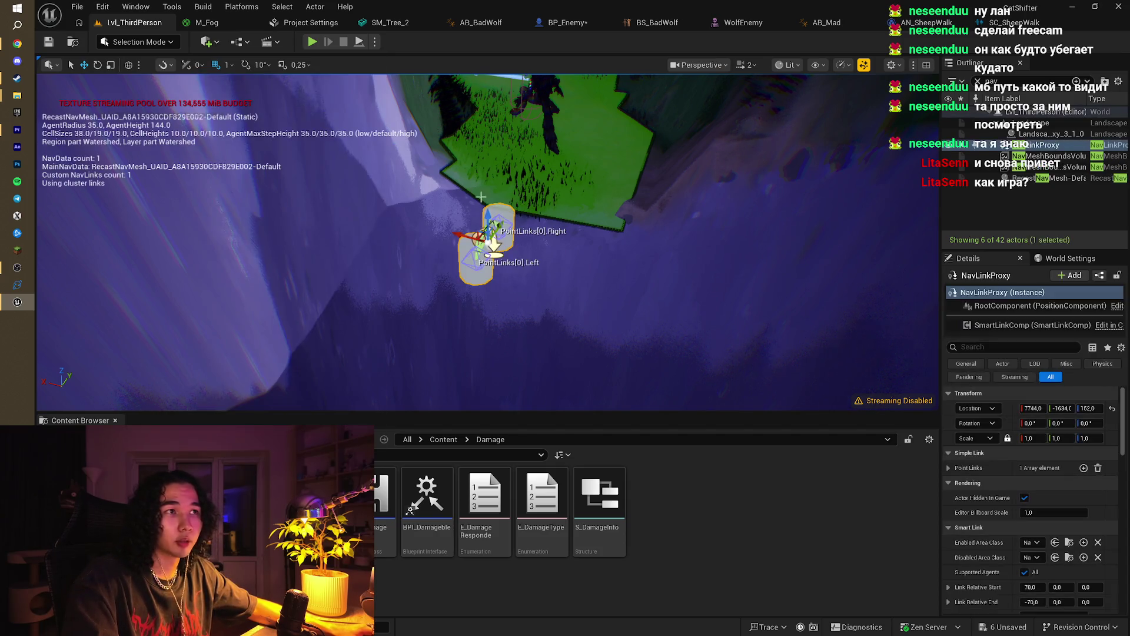
Step: Move the nav link's Right point onto the green navmesh on the cliff-top ledge
{"action": "mouse_move", "coordinate": [498, 221]}
{"action": "left_mouse_down"}
{"action": "mouse_move", "coordinate": [412, 230]}
{"action": "mouse_move", "coordinate": [459, 194]}
{"action": "mouse_move", "coordinate": [584, 160]}
{"action": "left_mouse_up"}
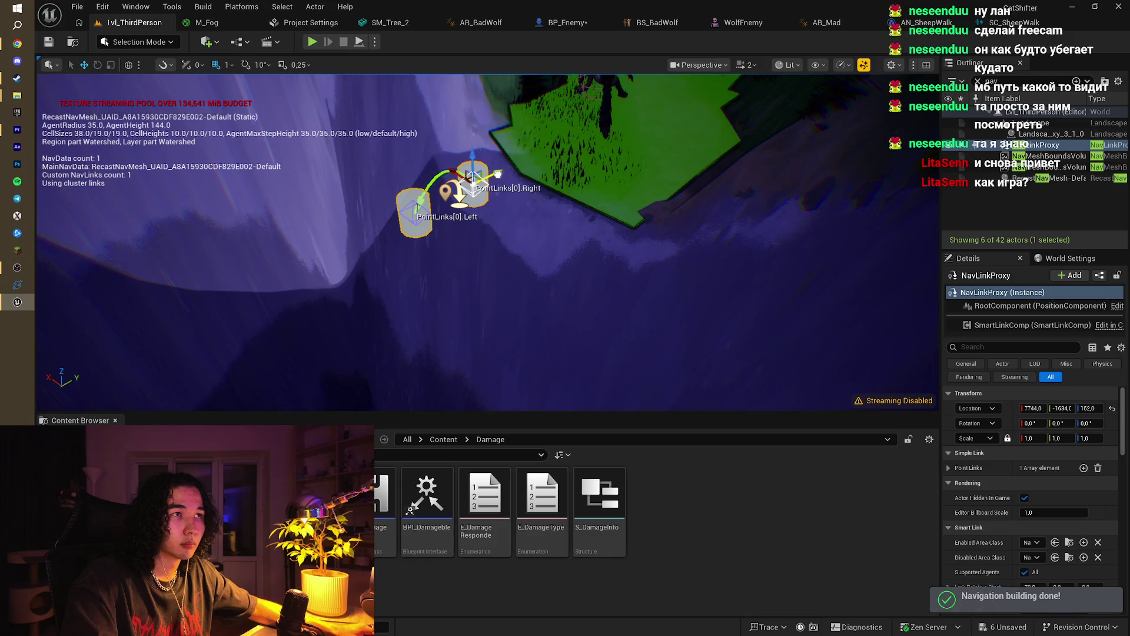
{"action": "left_click_drag", "start_coordinate": [497, 173], "coordinate": [603, 147]}
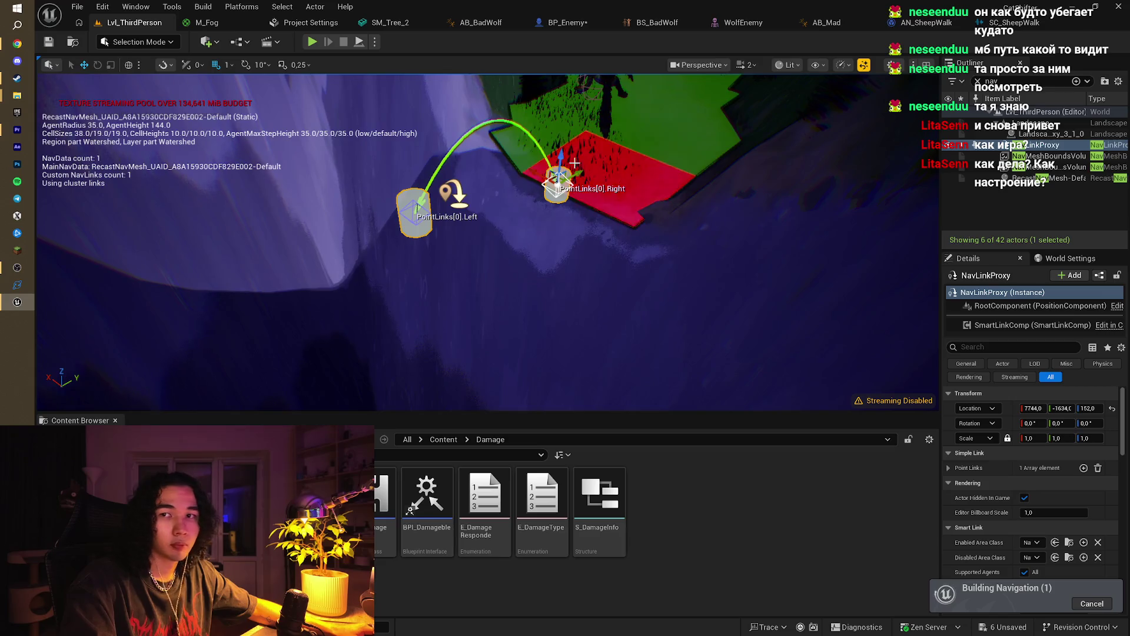
{"action": "scroll", "coordinate": [566, 108], "scroll_direction": "up", "scroll_amount": 3}
{"action": "key", "text": "f"}
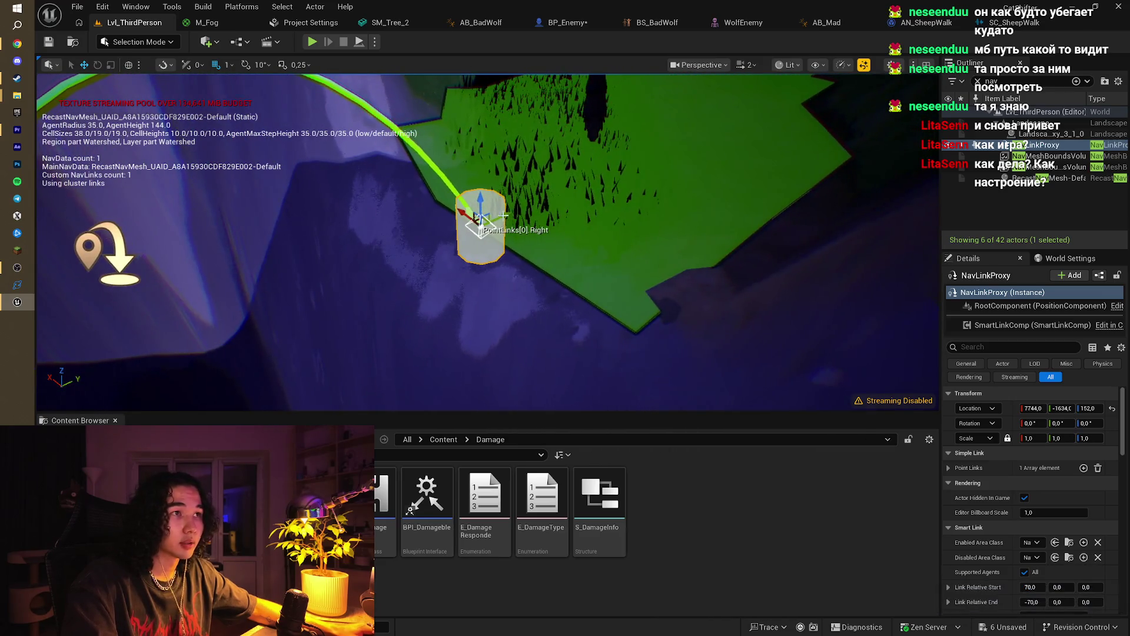
{"action": "mouse_move", "coordinate": [531, 199]}
{"action": "left_mouse_down"}
{"action": "mouse_move", "coordinate": [562, 195]}
{"action": "mouse_move", "coordinate": [527, 206]}
{"action": "mouse_move", "coordinate": [471, 184]}
{"action": "mouse_move", "coordinate": [569, 215]}
{"action": "left_mouse_up"}
{"action": "left_click", "coordinate": [570, 216]}
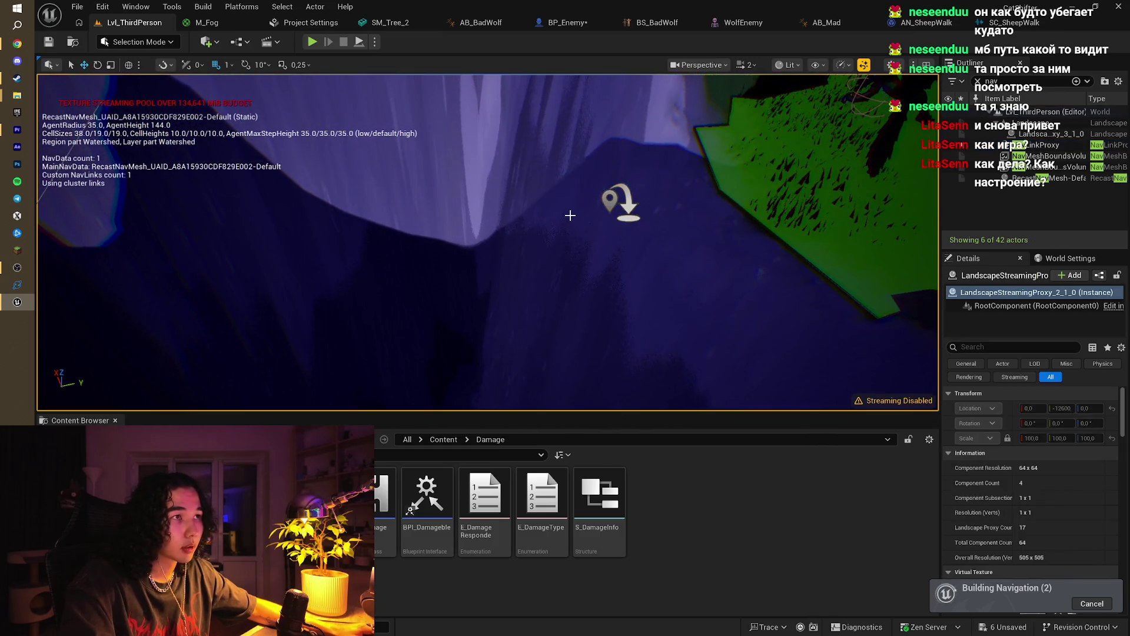
Step: Drop the nav link's Left point to the ground, then raise it onto the green navmesh
{"action": "left_click", "coordinate": [610, 196]}
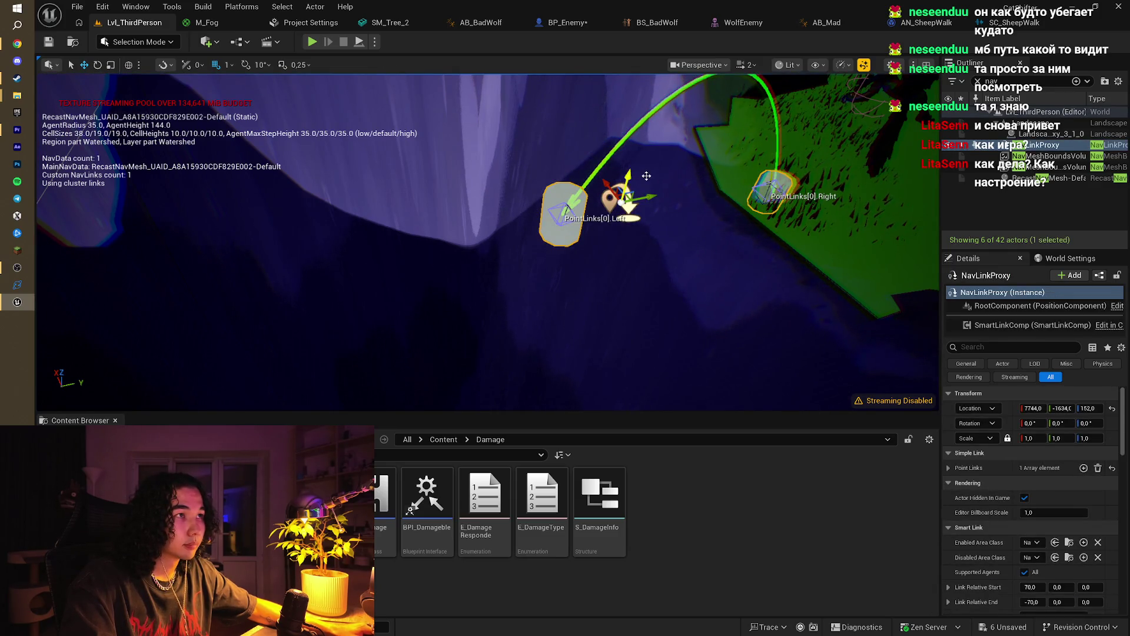
{"action": "left_click_drag", "start_coordinate": [629, 175], "coordinate": [629, 181]}
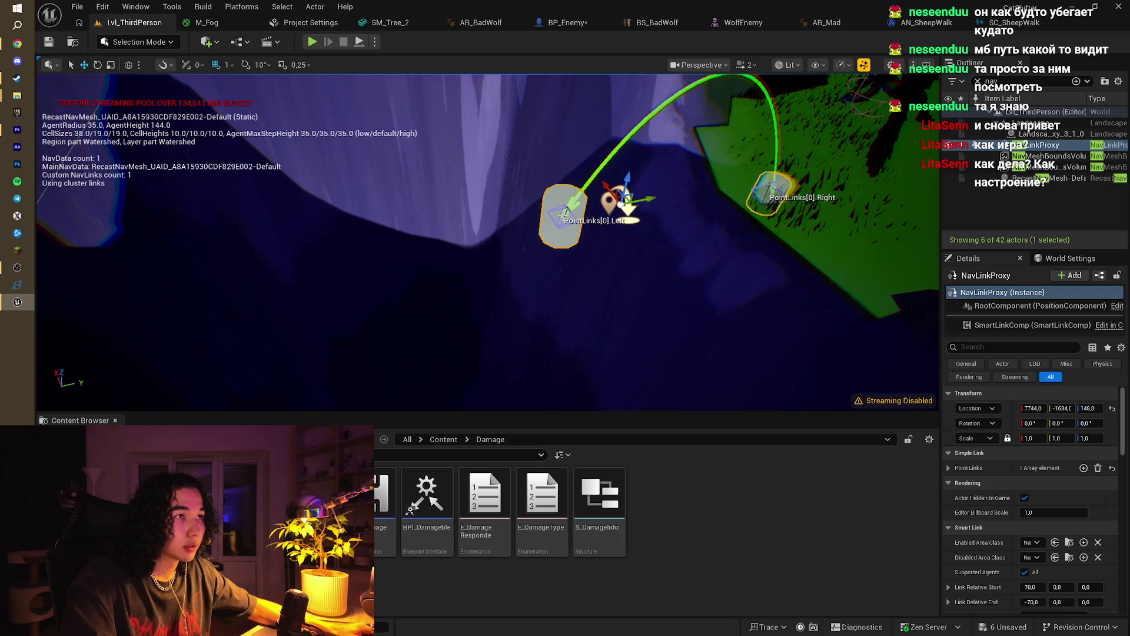
{"action": "left_click_drag", "start_coordinate": [565, 196], "coordinate": [529, 390]}
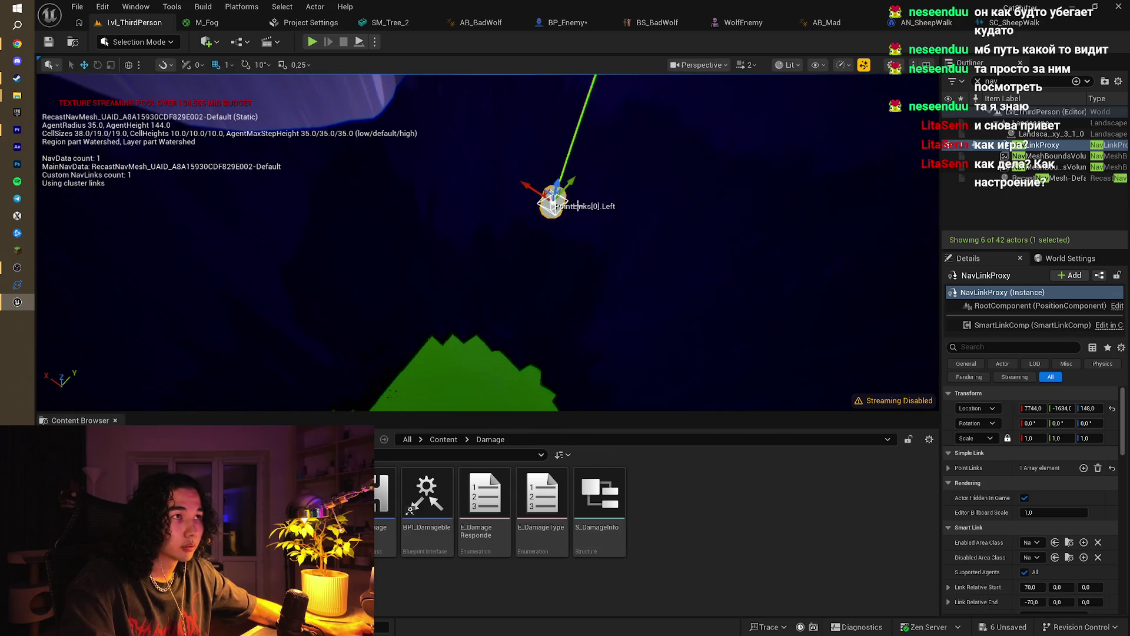
{"action": "mouse_move", "coordinate": [569, 184]}
{"action": "left_mouse_down"}
{"action": "mouse_move", "coordinate": [531, 226]}
{"action": "mouse_move", "coordinate": [495, 315]}
{"action": "mouse_move", "coordinate": [508, 390]}
{"action": "left_mouse_up"}
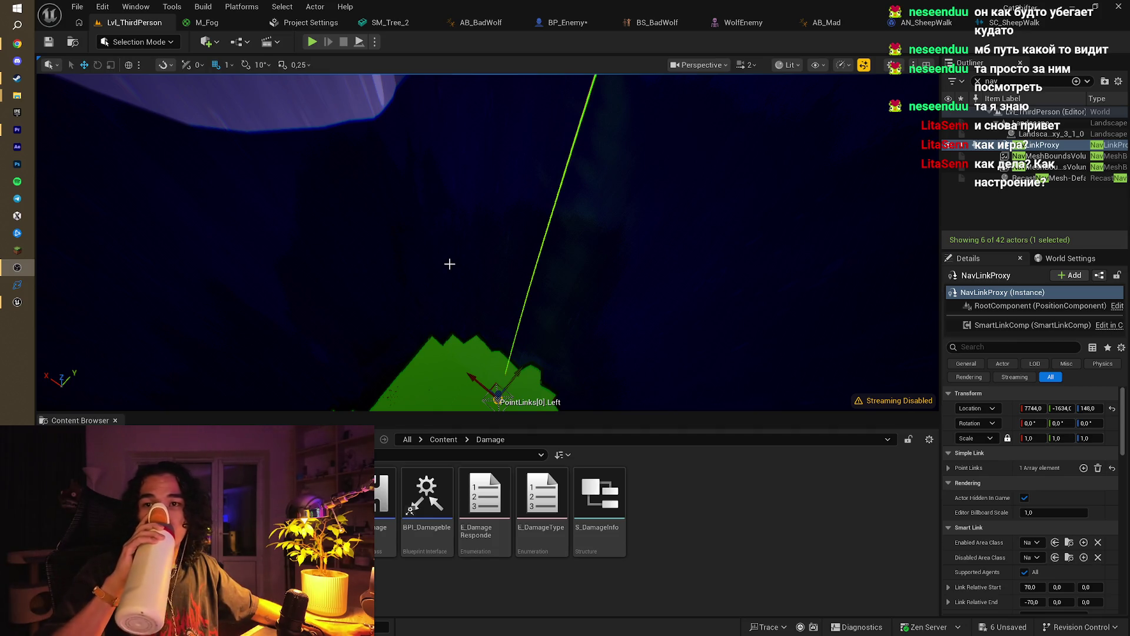
{"action": "mouse_move", "coordinate": [450, 263]}
{"action": "left_mouse_down"}
{"action": "mouse_move", "coordinate": [450, 235]}
{"action": "mouse_move", "coordinate": [488, 224]}
{"action": "mouse_move", "coordinate": [495, 200]}
{"action": "left_mouse_up"}
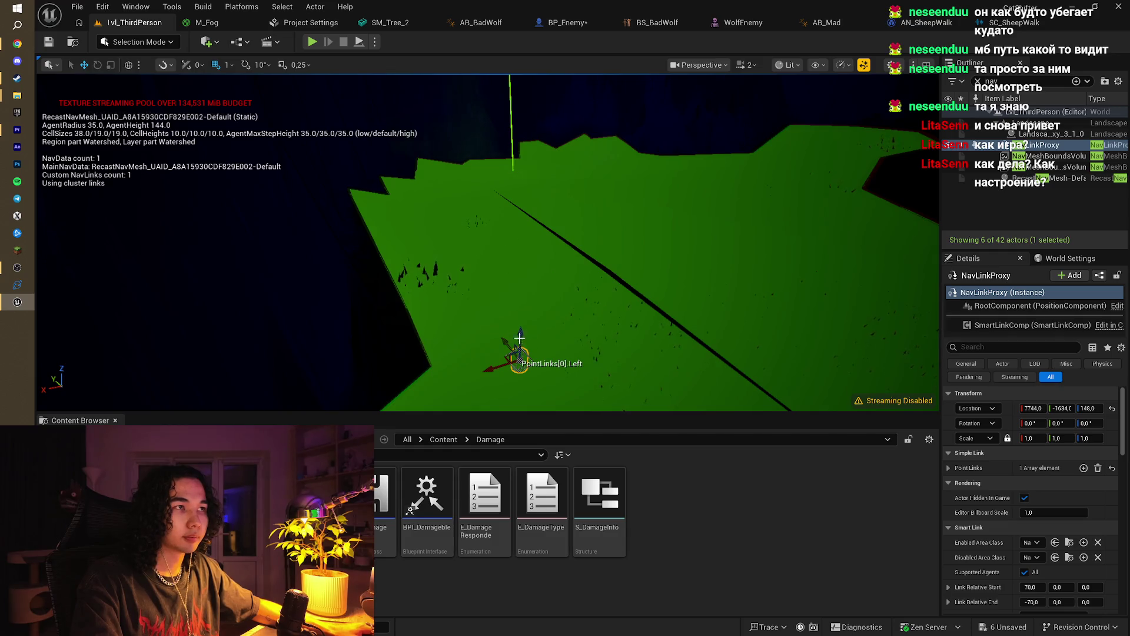
{"action": "left_click_drag", "start_coordinate": [520, 337], "coordinate": [525, 164]}
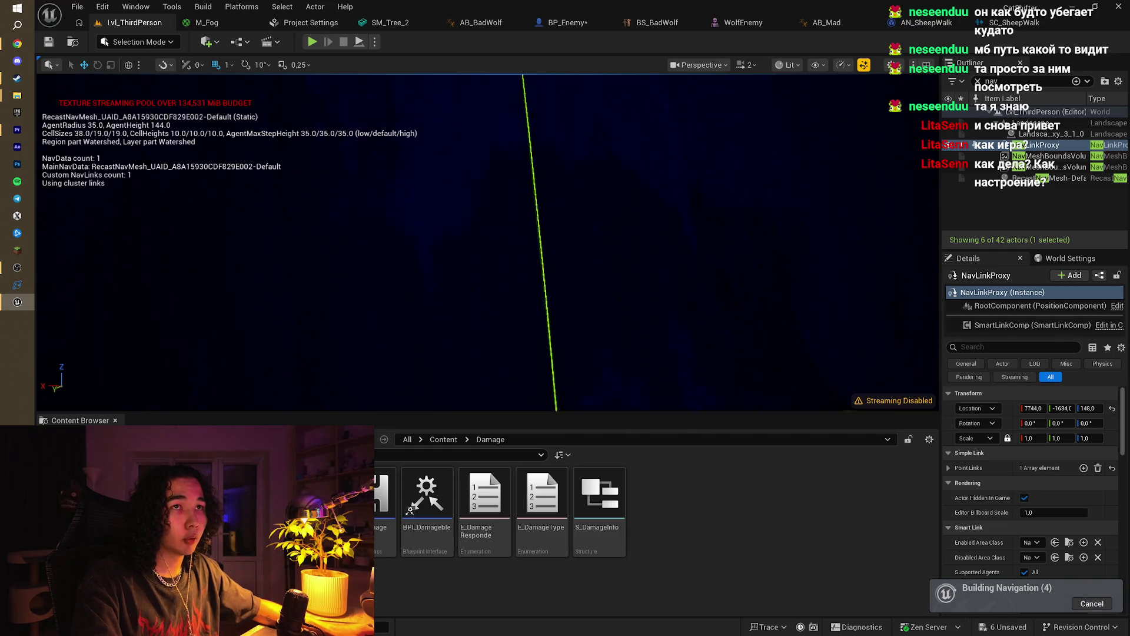
{"action": "mouse_move", "coordinate": [489, 235]}
{"action": "left_mouse_down"}
{"action": "mouse_move", "coordinate": [465, 212]}
{"action": "mouse_move", "coordinate": [447, 247]}
{"action": "mouse_move", "coordinate": [467, 215]}
{"action": "left_mouse_up"}
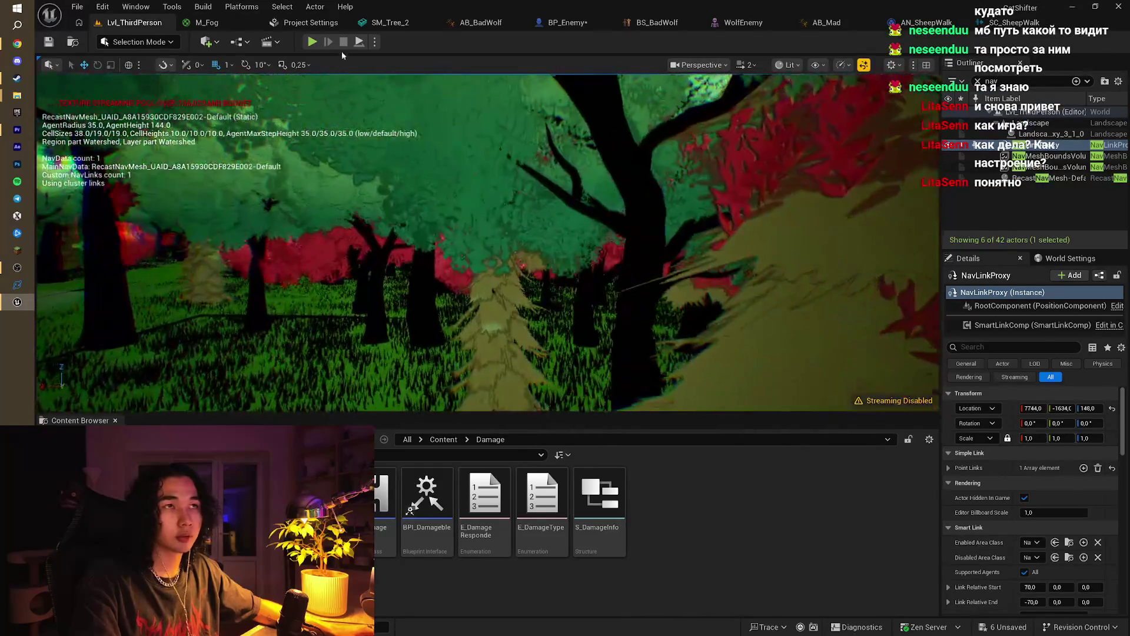
{"action": "key", "text": "alt+p"}
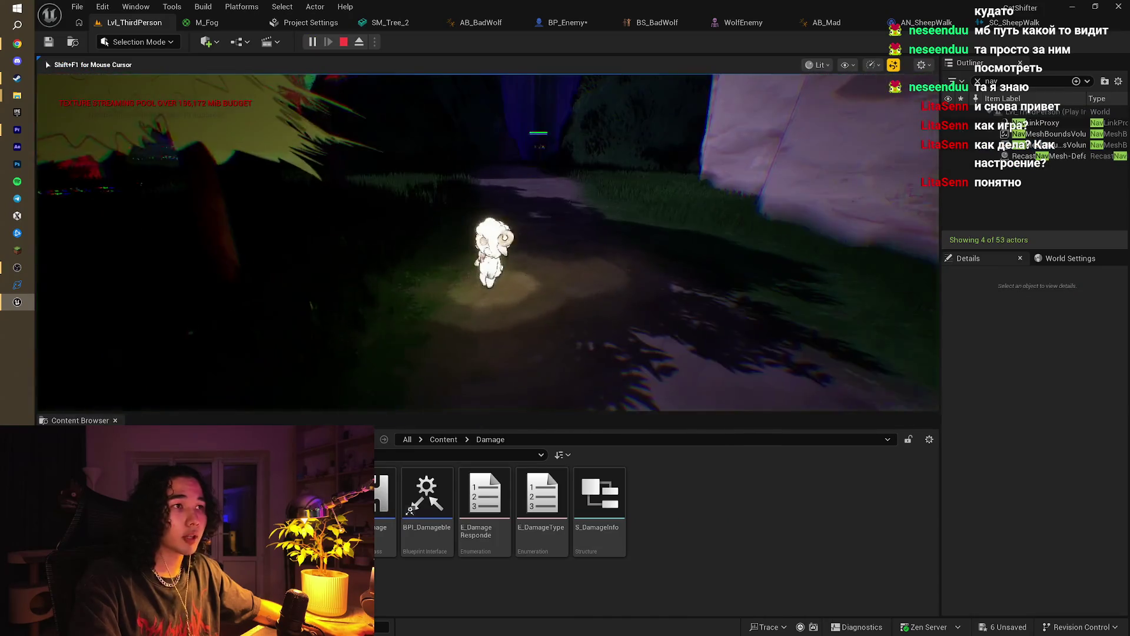
{"action": "key", "text": "w"}
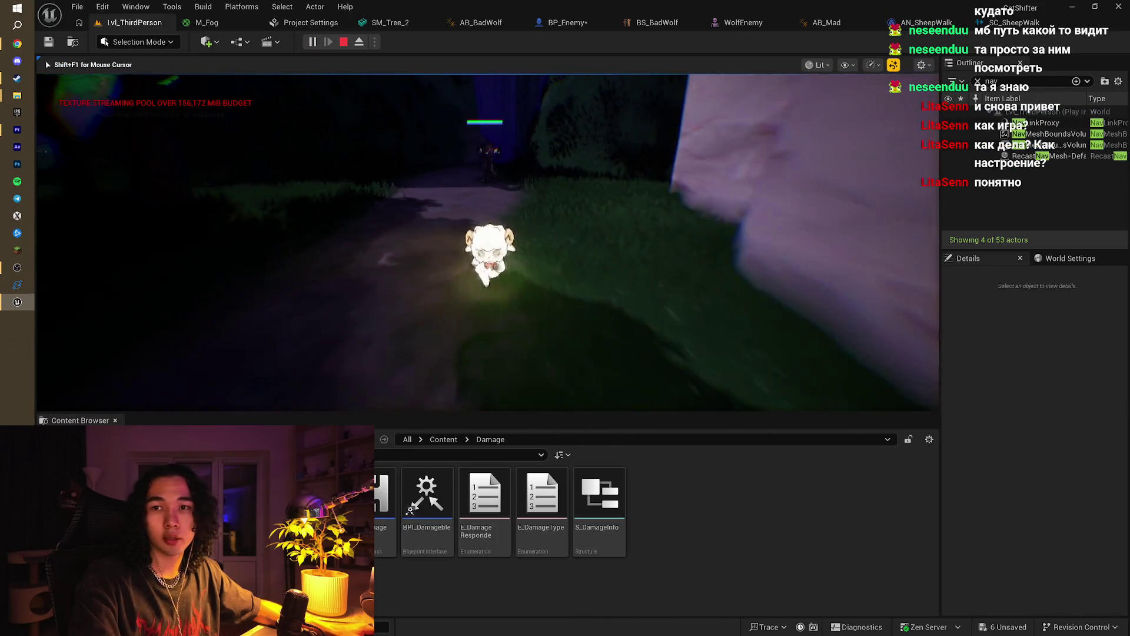
{"action": "key", "text": "w"}
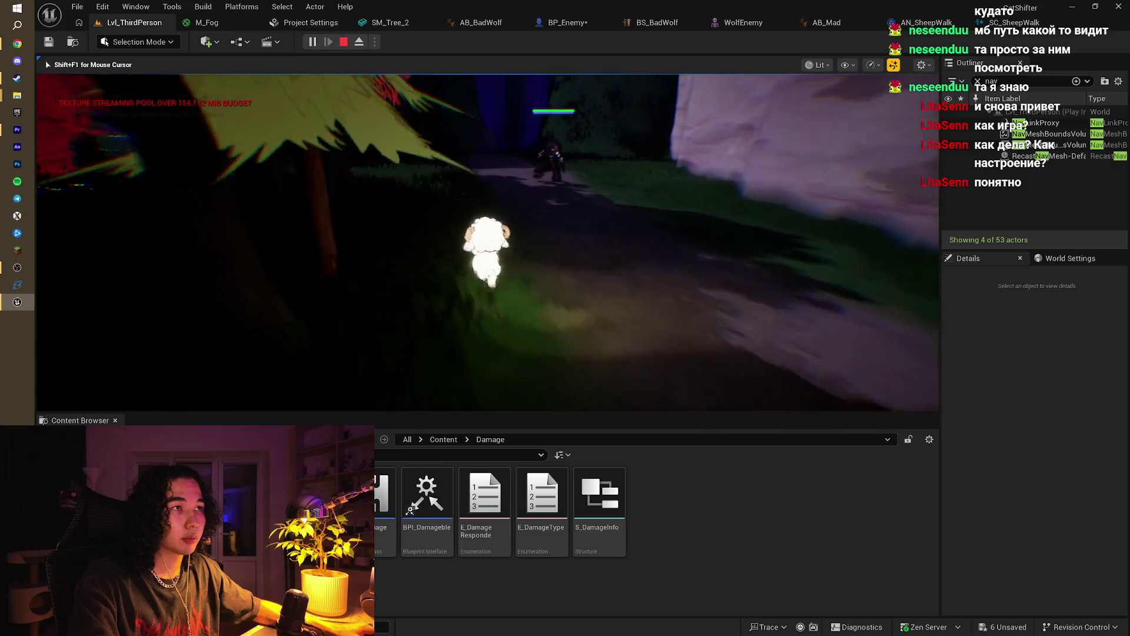
{"action": "key", "text": "w"}
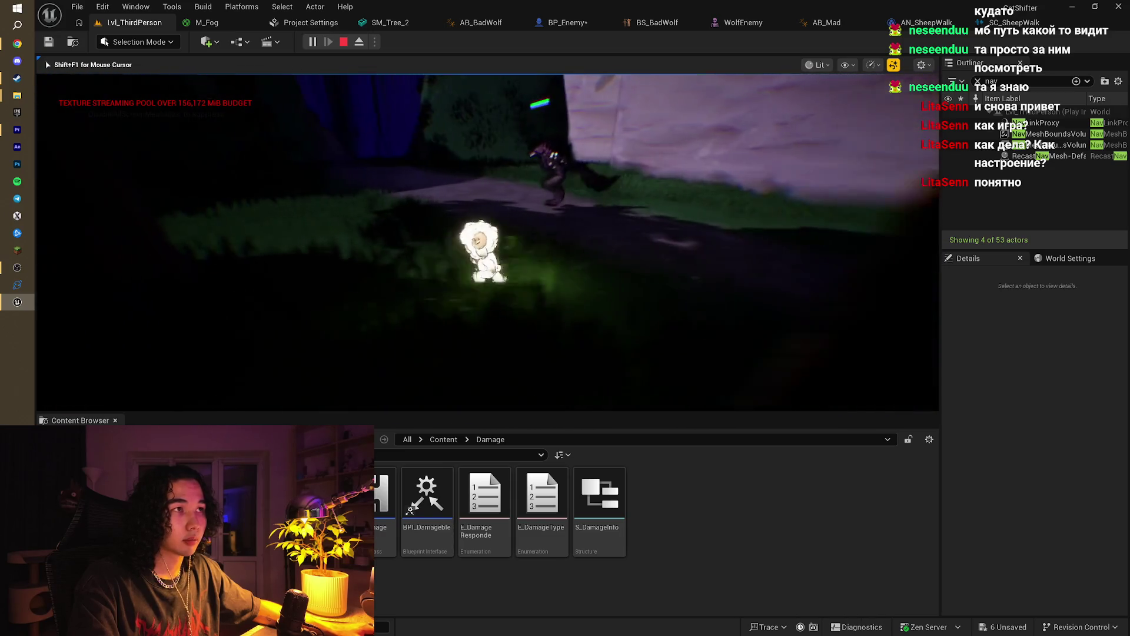
{"action": "key", "text": "w"}
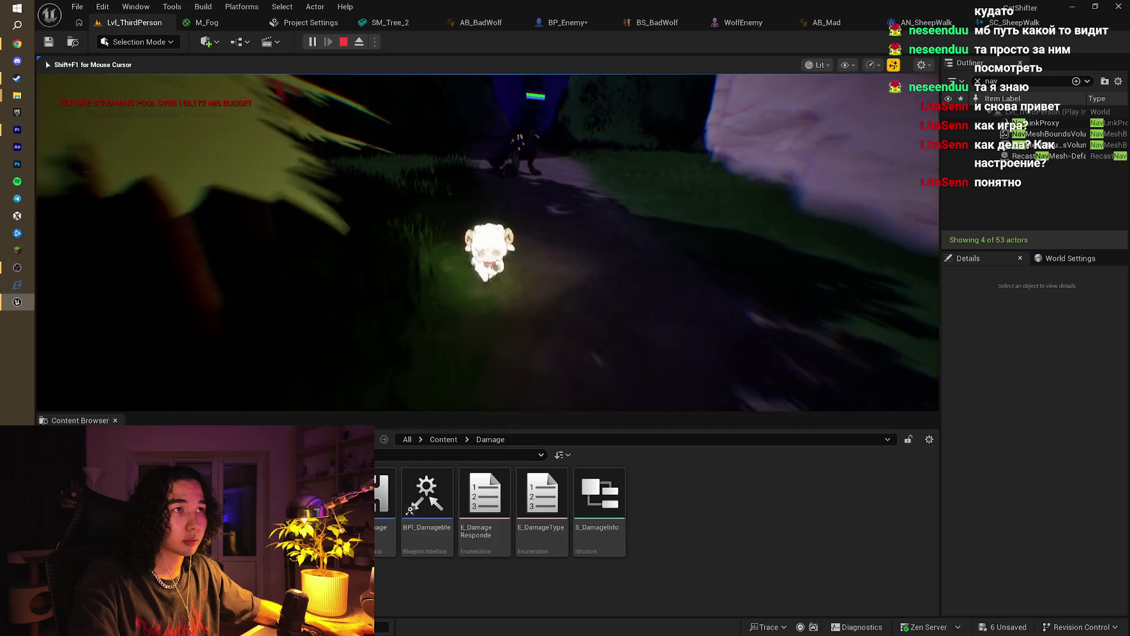
{"action": "key", "text": "s"}
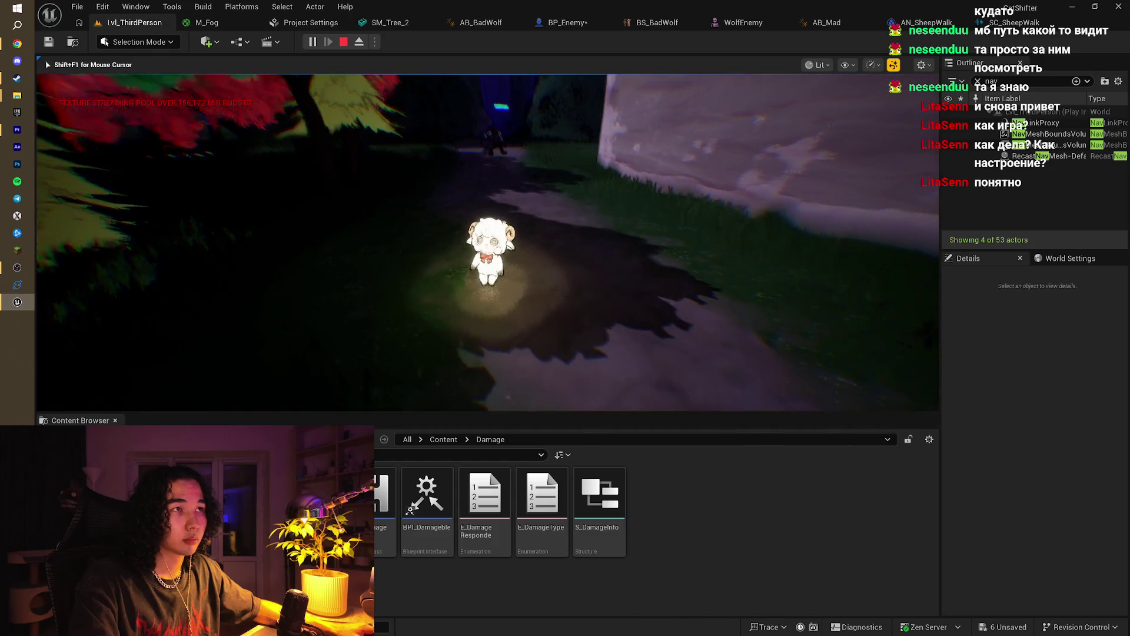
{"action": "key", "text": "s"}
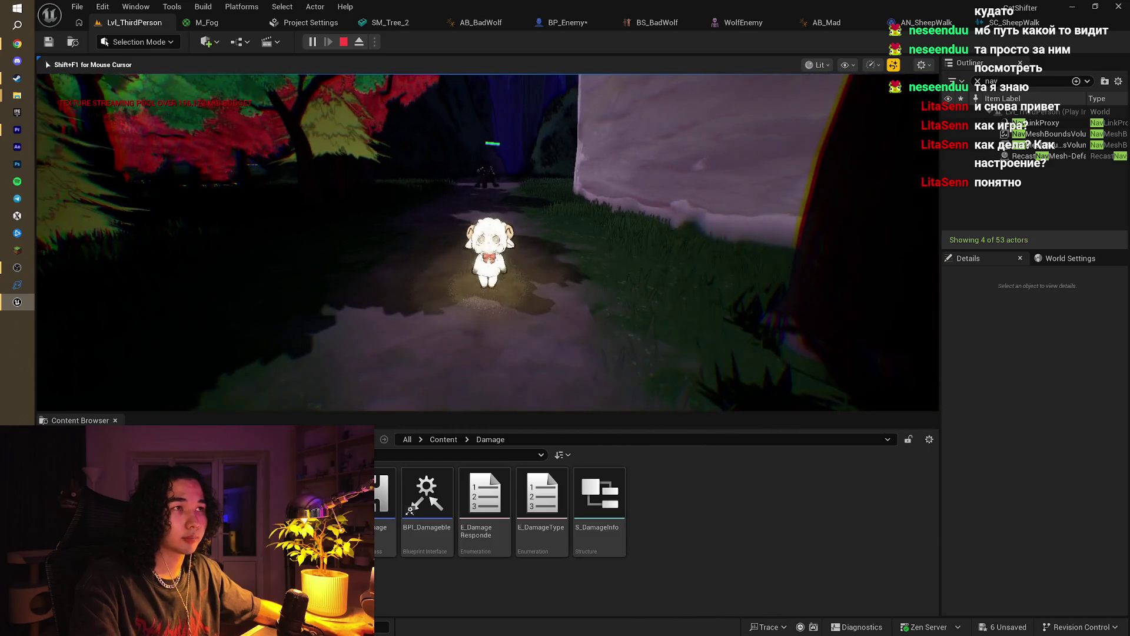
{"action": "key", "text": "Escape"}
{"action": "mouse_move", "coordinate": [617, 250]}
{"action": "left_mouse_down"}
{"action": "mouse_move", "coordinate": [606, 277]}
{"action": "mouse_move", "coordinate": [580, 238]}
{"action": "mouse_move", "coordinate": [570, 282]}
{"action": "mouse_move", "coordinate": [541, 271]}
{"action": "left_mouse_up"}
{"action": "left_click", "coordinate": [312, 41]}
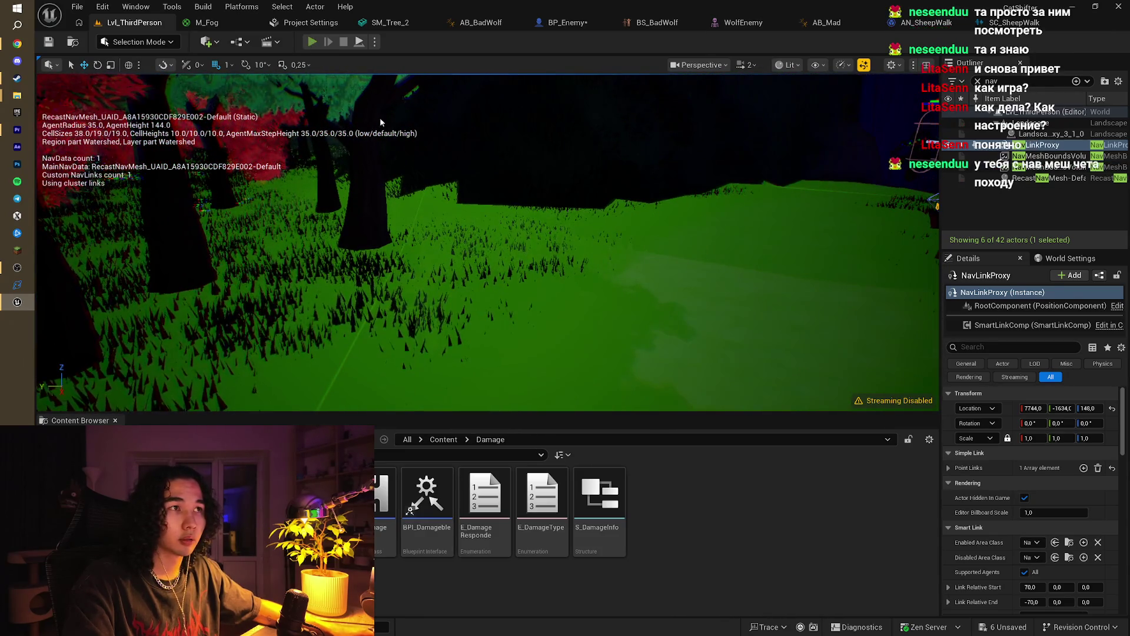
Step: Walk the sheep along the path toward the wall using the D key
{"action": "key", "text": "d"}
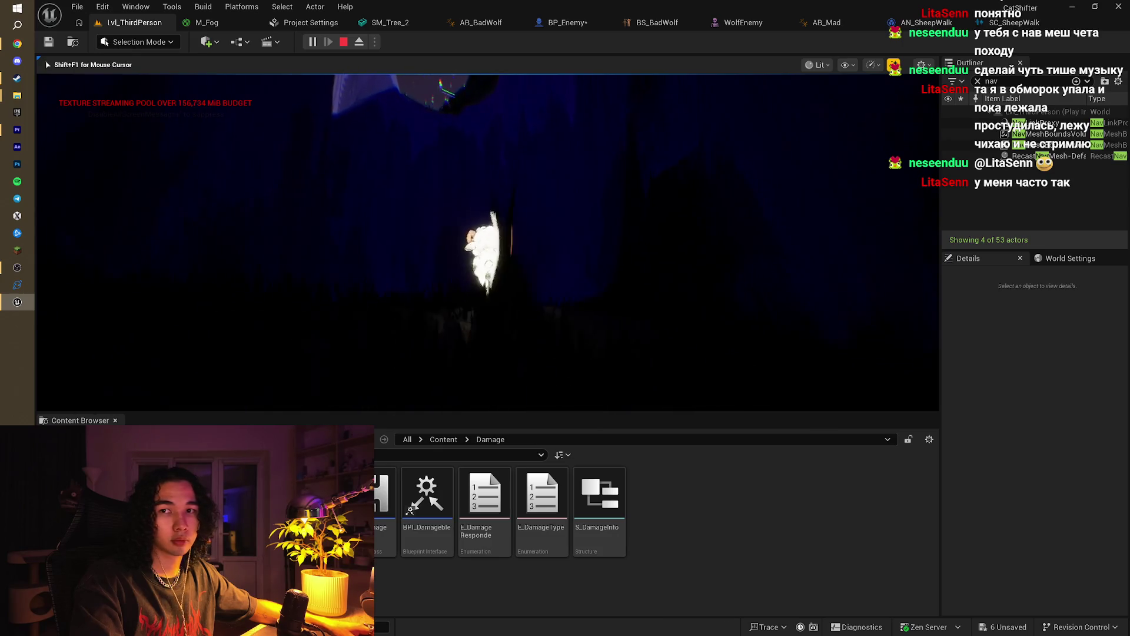
Step: End the playtest and fly the view along the tree-lined grass path
{"action": "key", "text": "Escape"}
{"action": "key", "text": "f"}
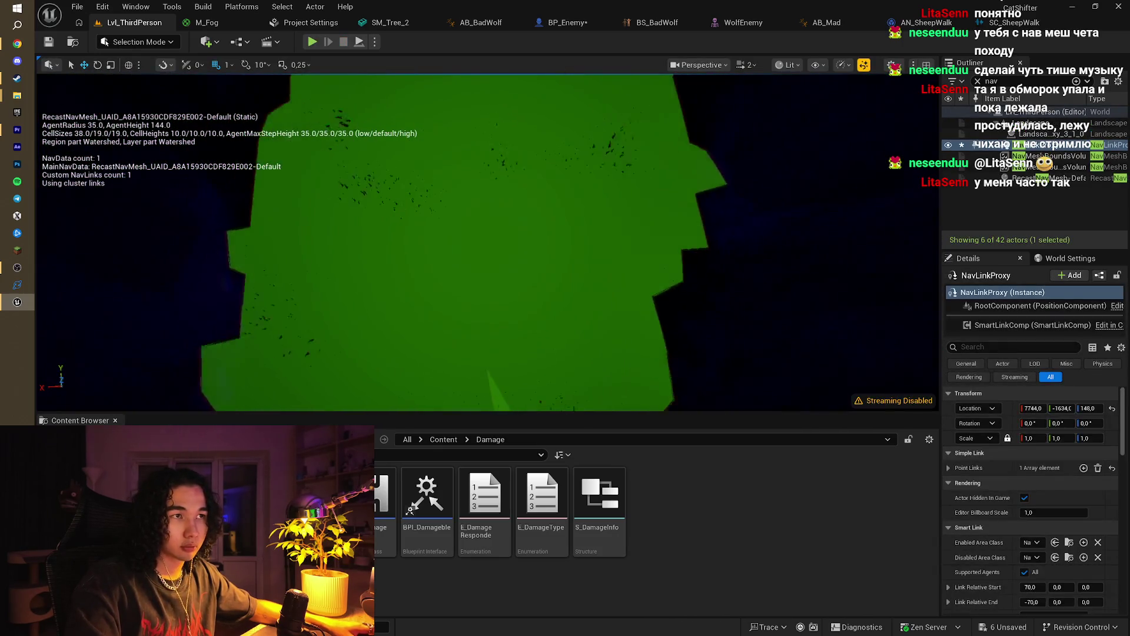
{"action": "key", "text": "w"}
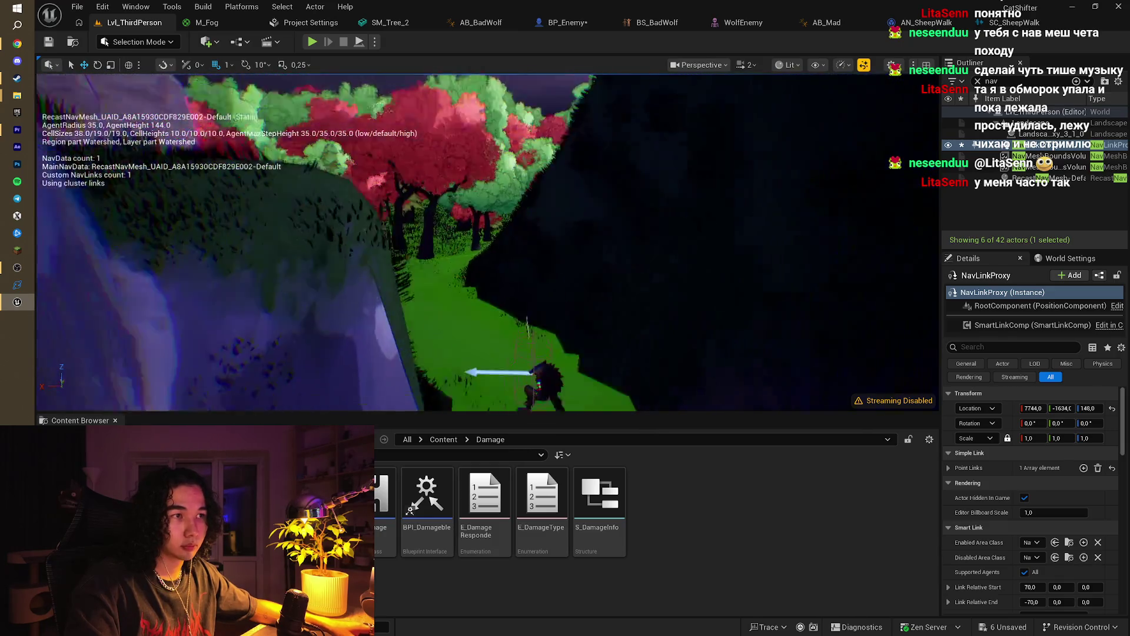
{"action": "key", "text": "w"}
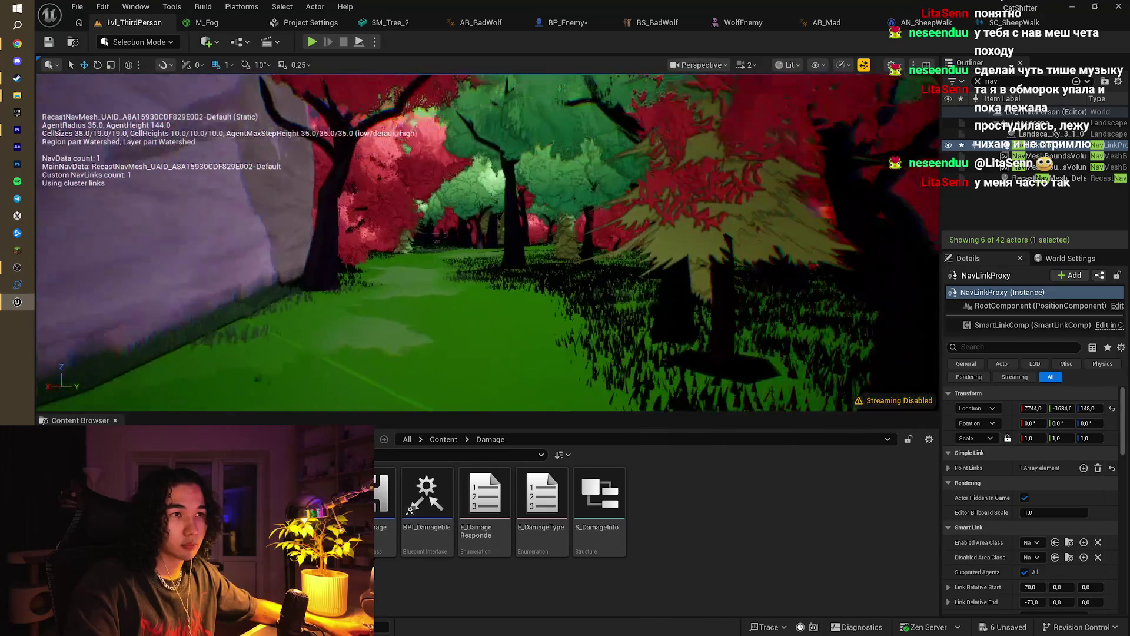
{"action": "left_click", "coordinate": [716, 262]}
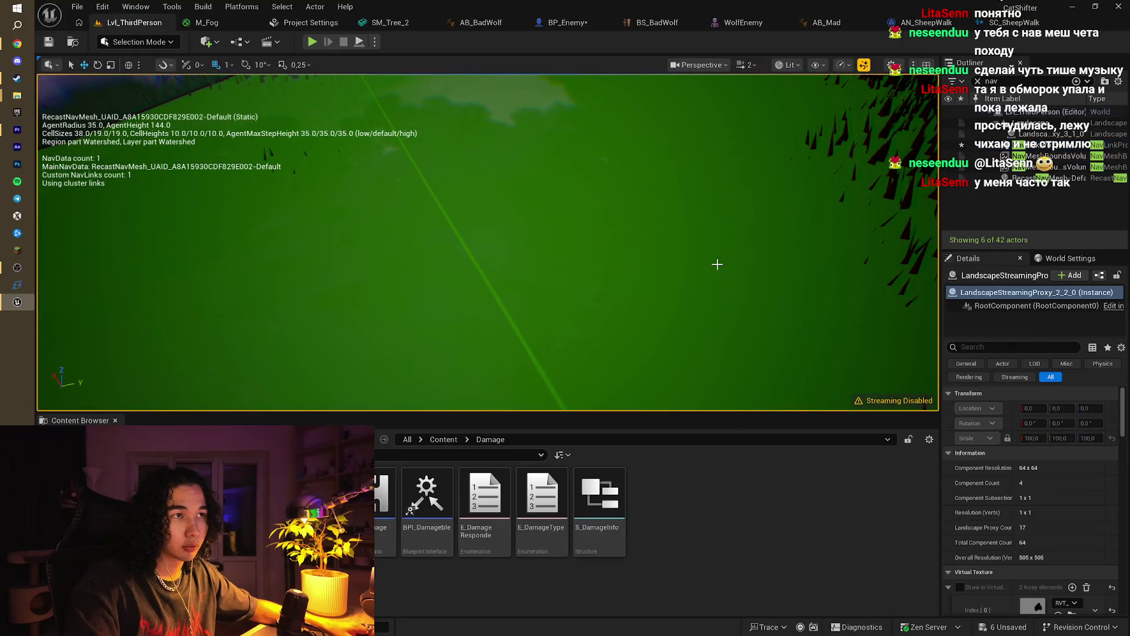
{"action": "key", "text": "s"}
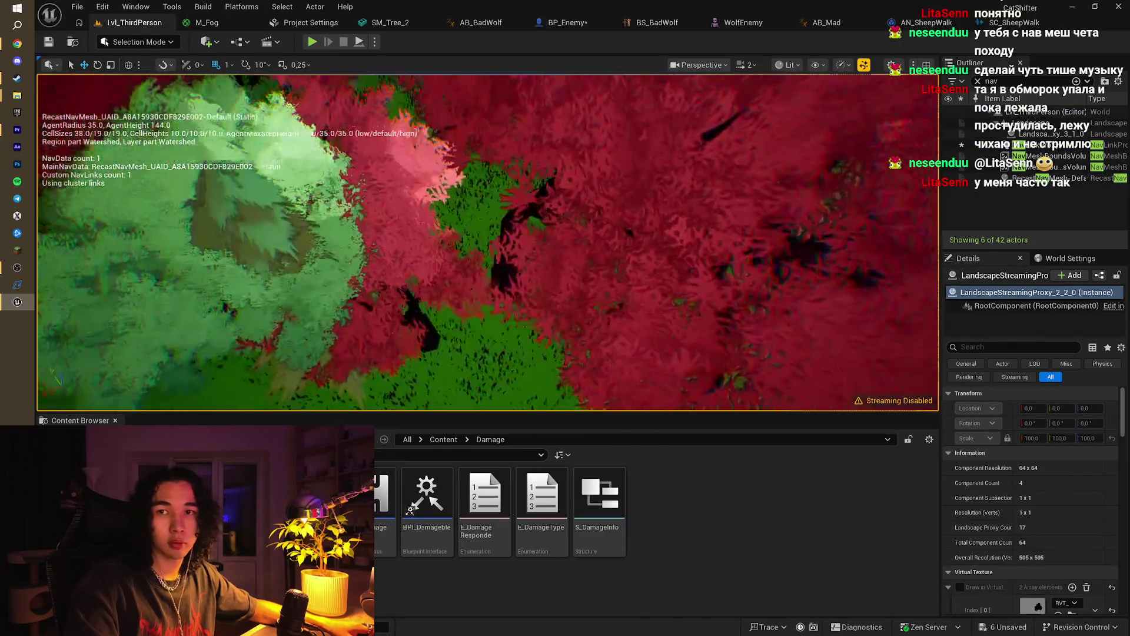
Step: Check the SC_SheepWalk, AN_SheepWalk and M_Fog tabs, then save all with Ctrl+Shift+S
{"action": "left_click", "coordinate": [1003, 22]}
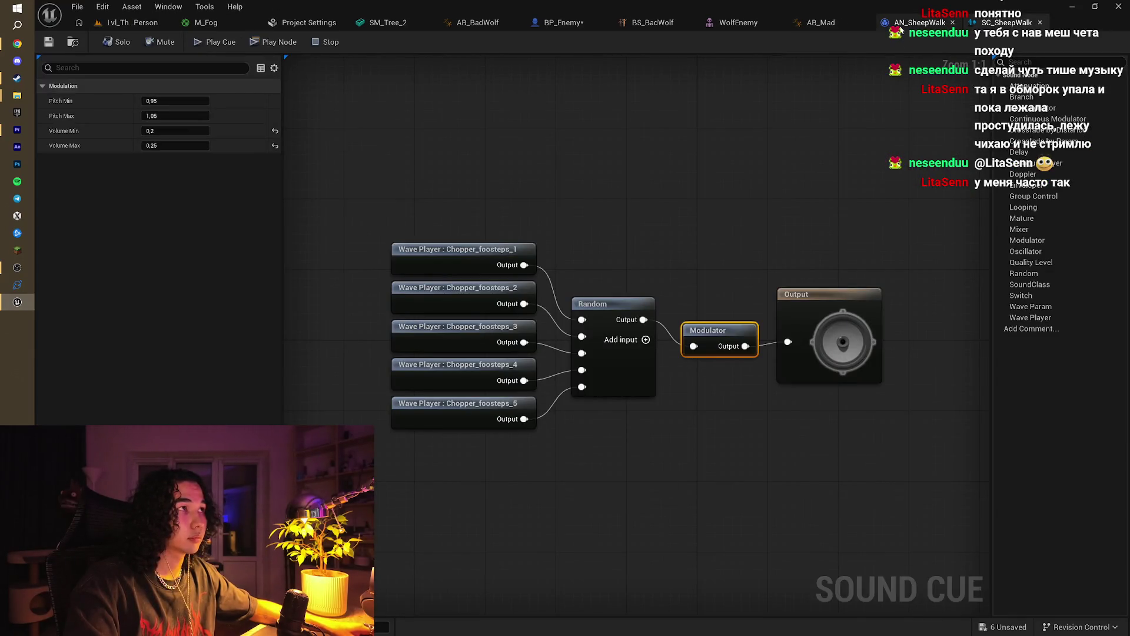
{"action": "left_click", "coordinate": [918, 22]}
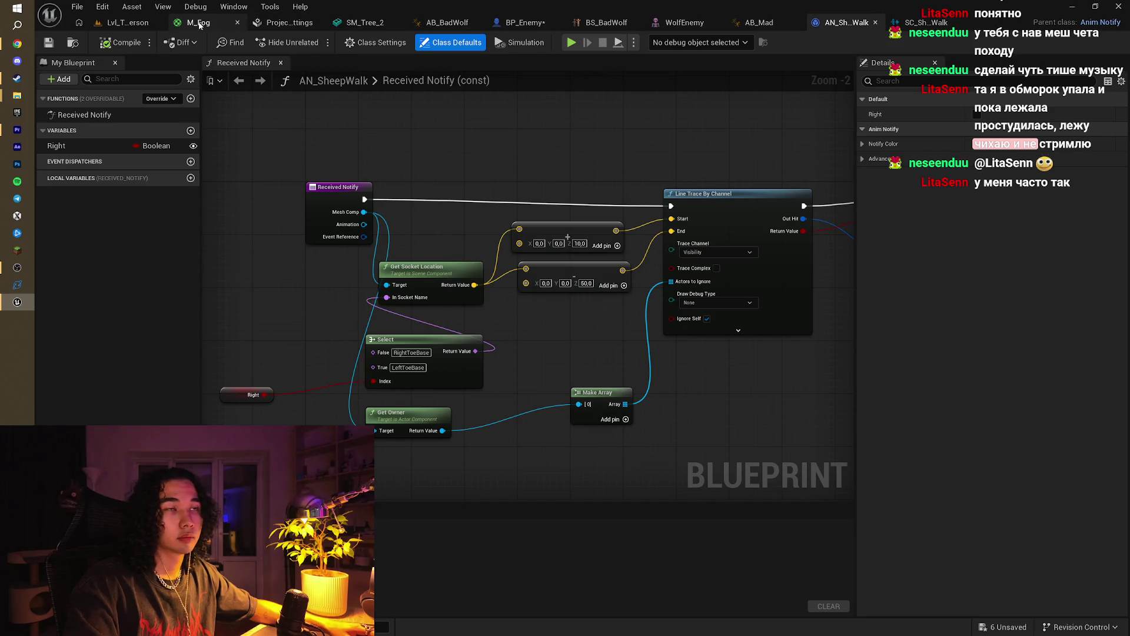
{"action": "left_click", "coordinate": [199, 24]}
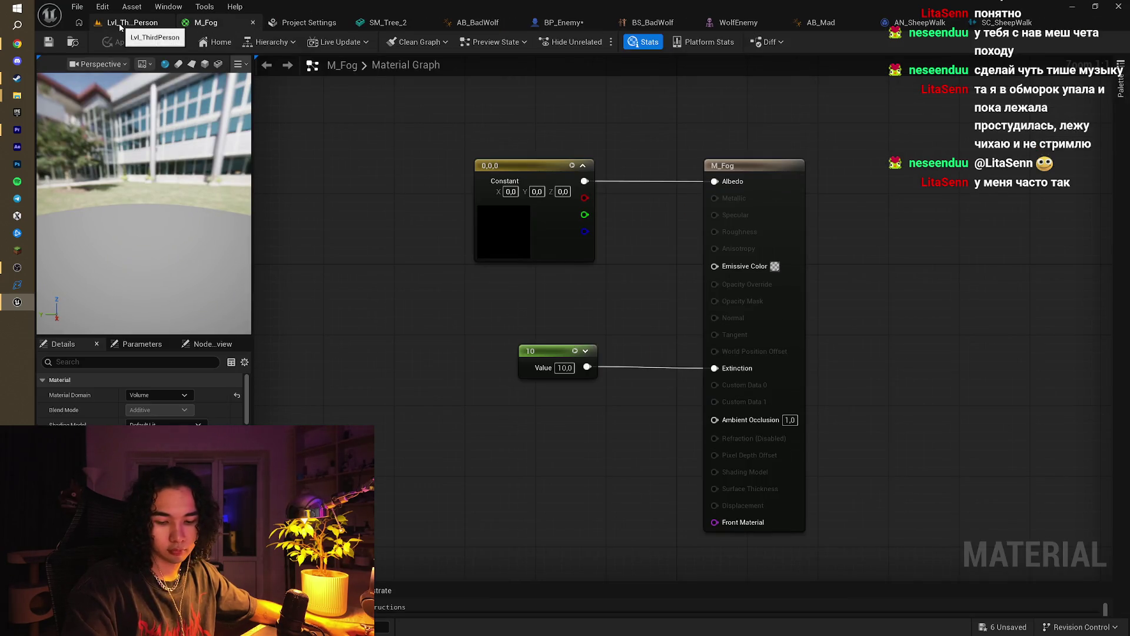
{"action": "left_click", "coordinate": [120, 25]}
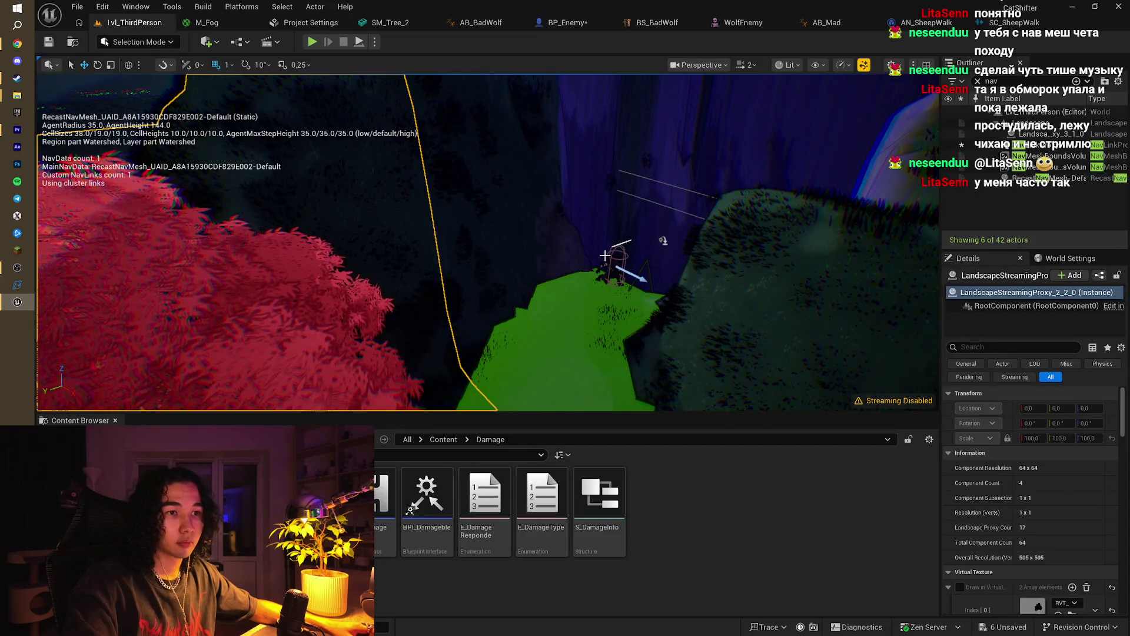
{"action": "mouse_move", "coordinate": [607, 254]}
{"action": "left_mouse_down"}
{"action": "mouse_move", "coordinate": [600, 176]}
{"action": "mouse_move", "coordinate": [606, 255]}
{"action": "mouse_move", "coordinate": [613, 223]}
{"action": "mouse_move", "coordinate": [591, 249]}
{"action": "left_mouse_up"}
{"action": "key", "text": "ctrl+shift+s"}
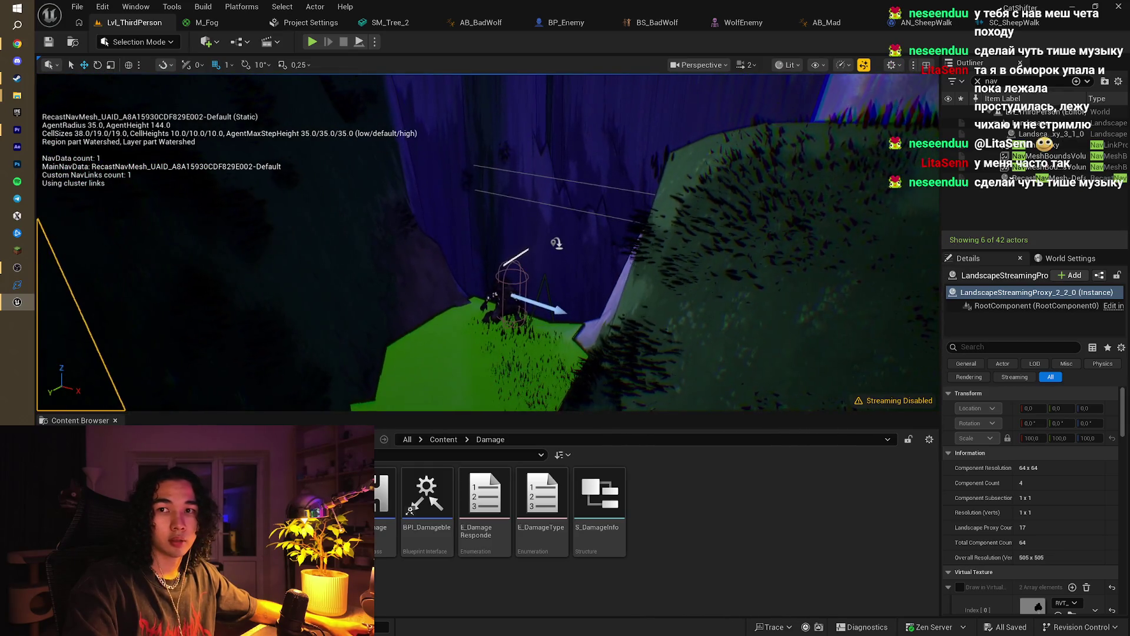
{"action": "left_click", "coordinate": [18, 44]}
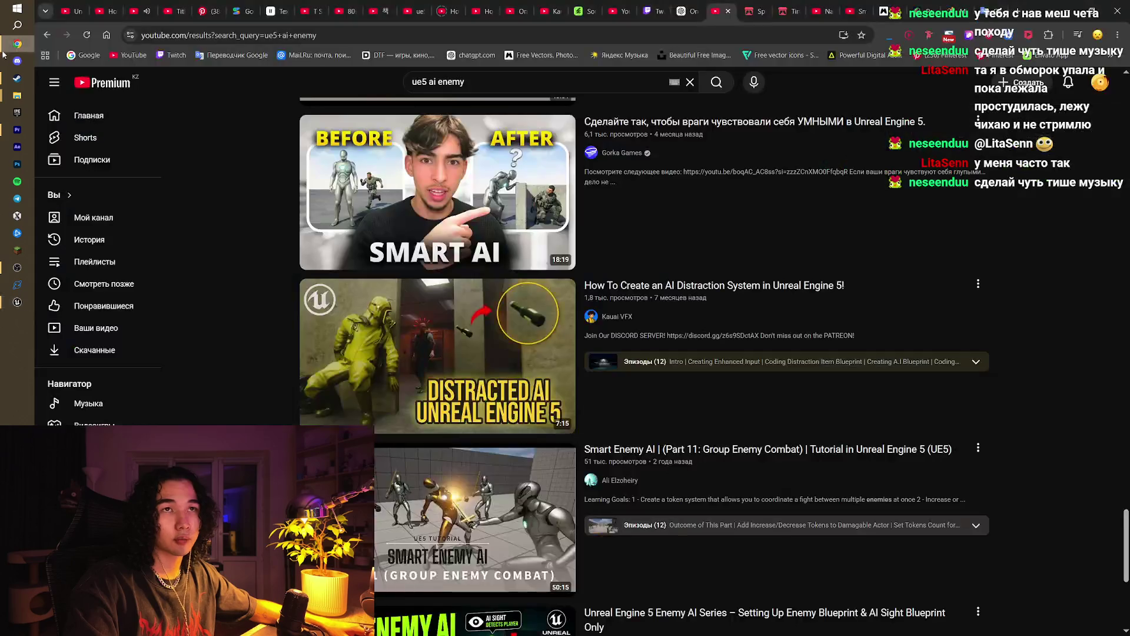
Step: Look over the Nujabes video, then go via the Meshy tab to Magnific's wolf creations
{"action": "left_click", "coordinate": [139, 10]}
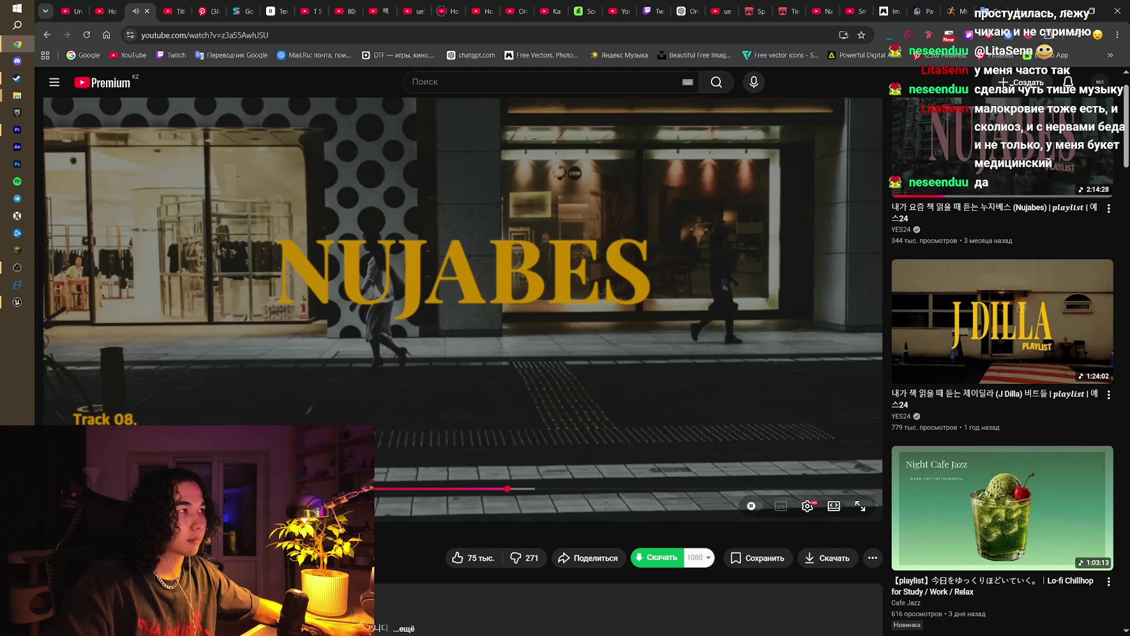
{"action": "scroll", "coordinate": [463, 502], "scroll_direction": "down", "scroll_amount": 6}
{"action": "scroll", "coordinate": [476, 504], "scroll_direction": "down", "scroll_amount": 5}
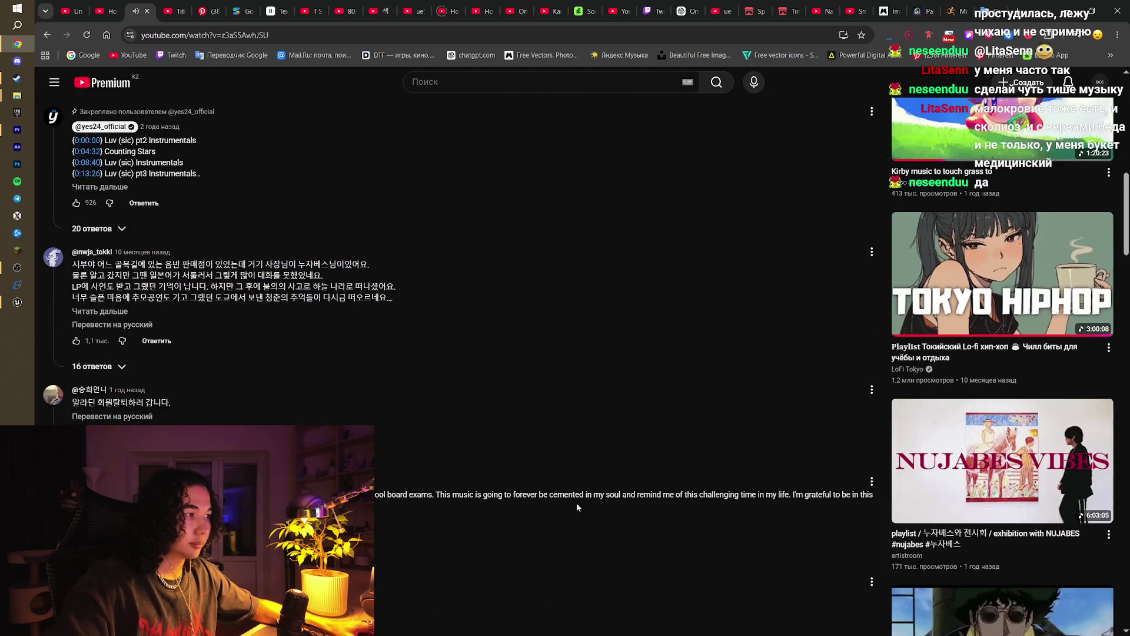
{"action": "scroll", "coordinate": [577, 502], "scroll_direction": "up", "scroll_amount": 10}
{"action": "left_click", "coordinate": [921, 4]}
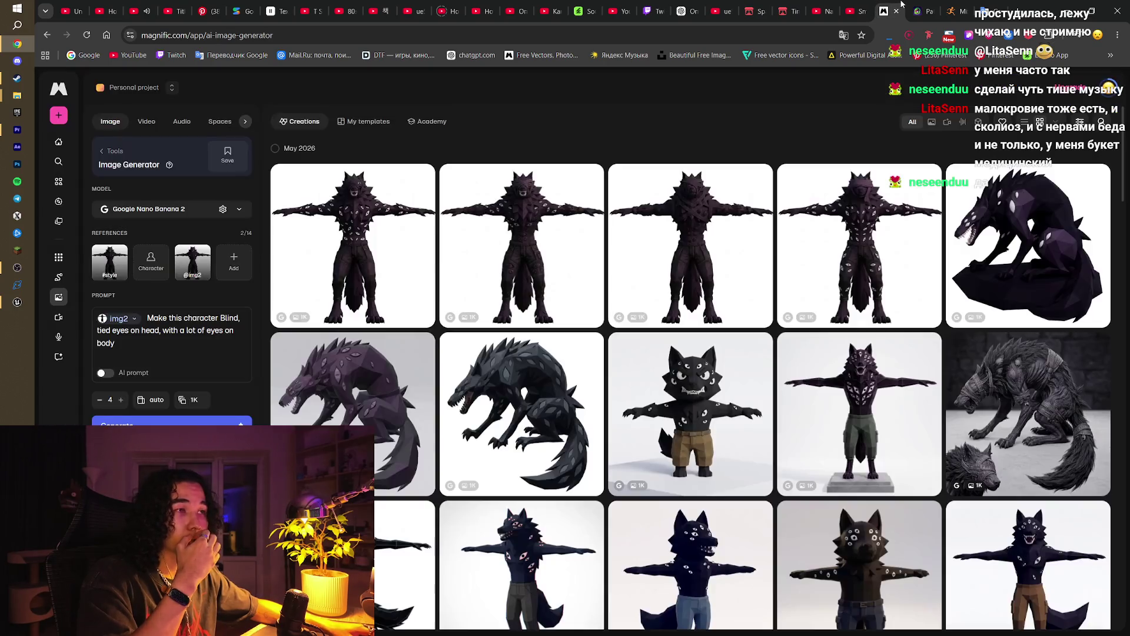
{"action": "left_click", "coordinate": [884, 11]}
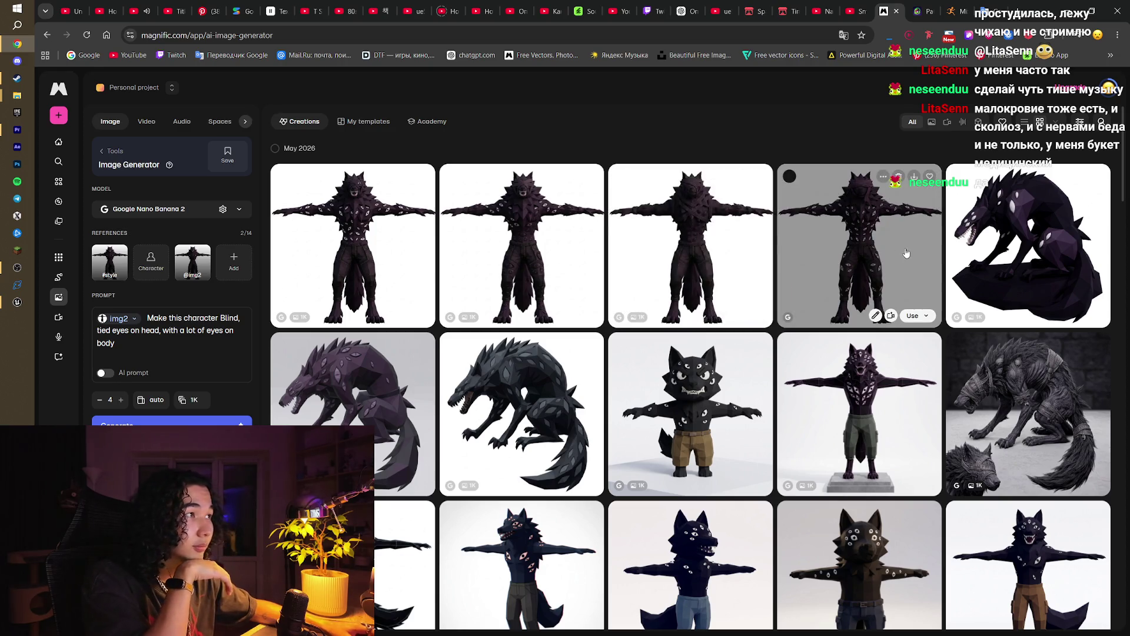
Step: View the fourth many-eyed wolf render full size, then start typing 'full blo' into the prompt
{"action": "left_click", "coordinate": [876, 251]}
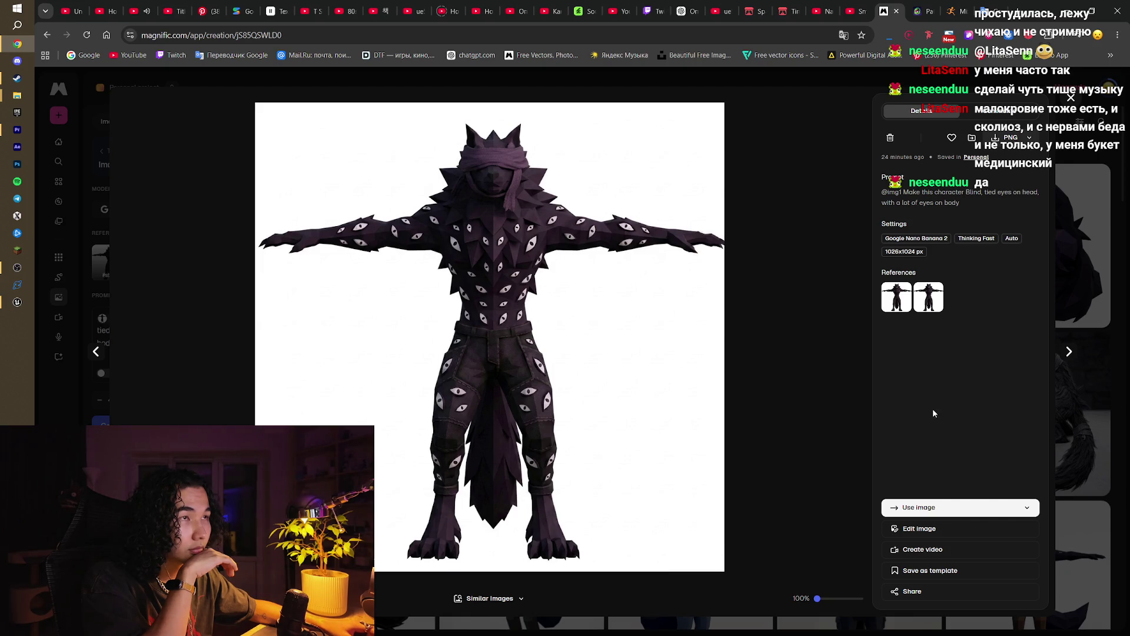
{"action": "left_click", "coordinate": [1070, 98]}
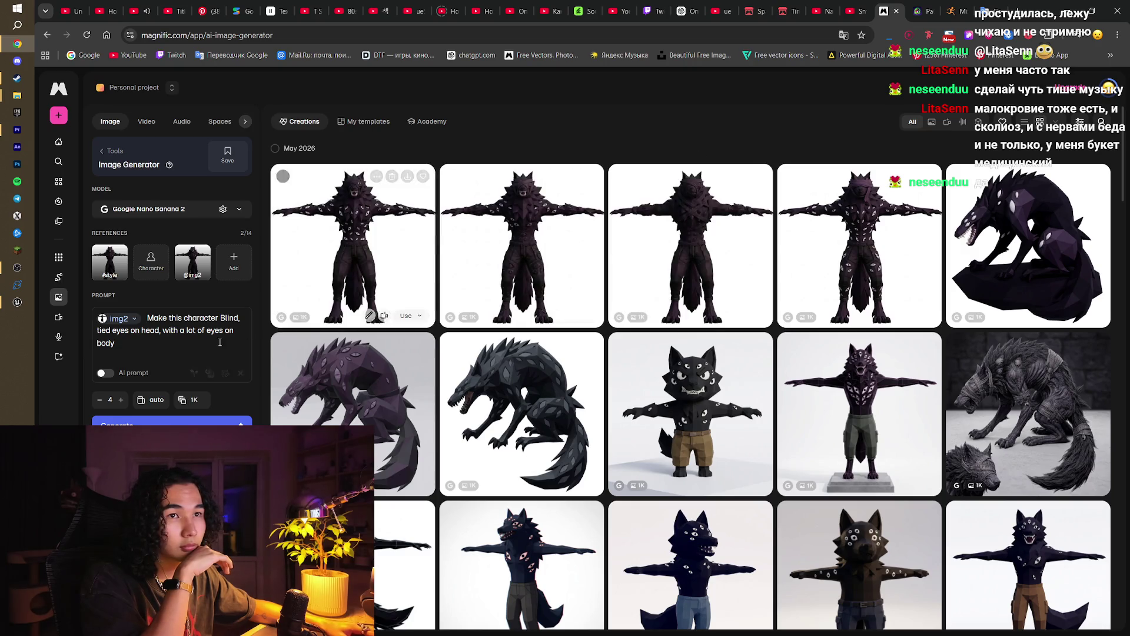
{"action": "mouse_move", "coordinate": [190, 347]}
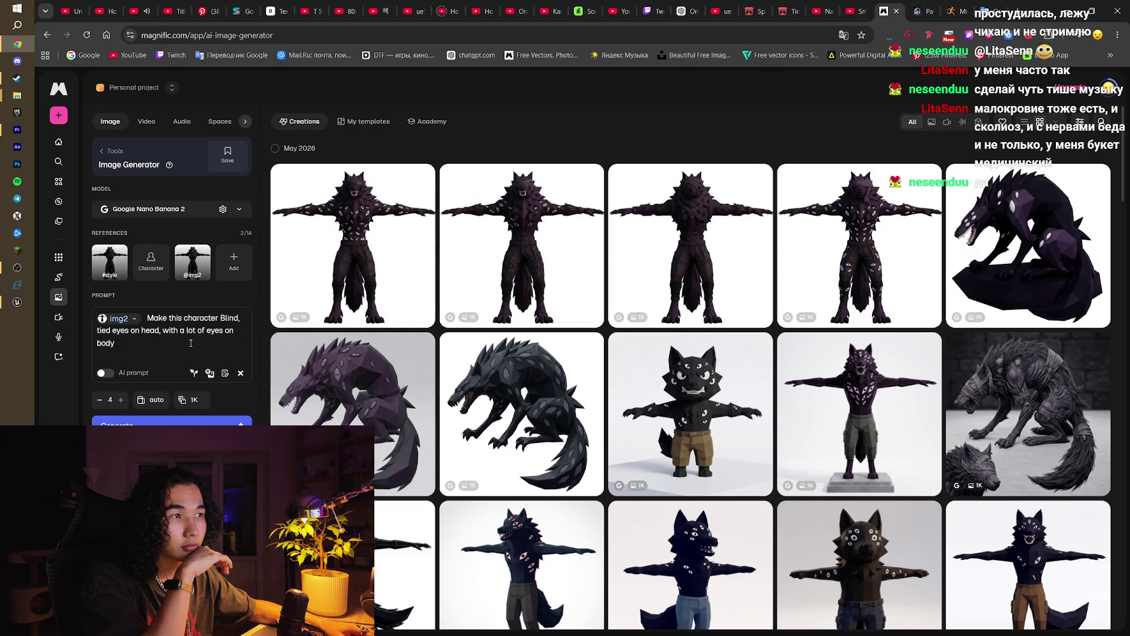
{"action": "left_click", "coordinate": [873, 212]}
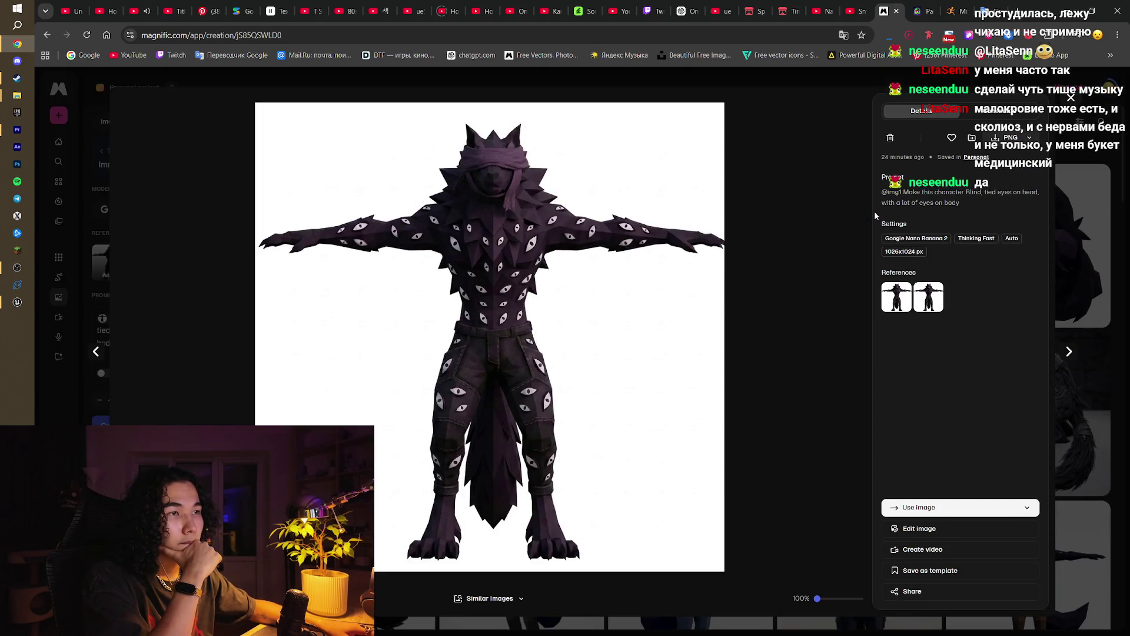
{"action": "left_click", "coordinate": [1070, 99]}
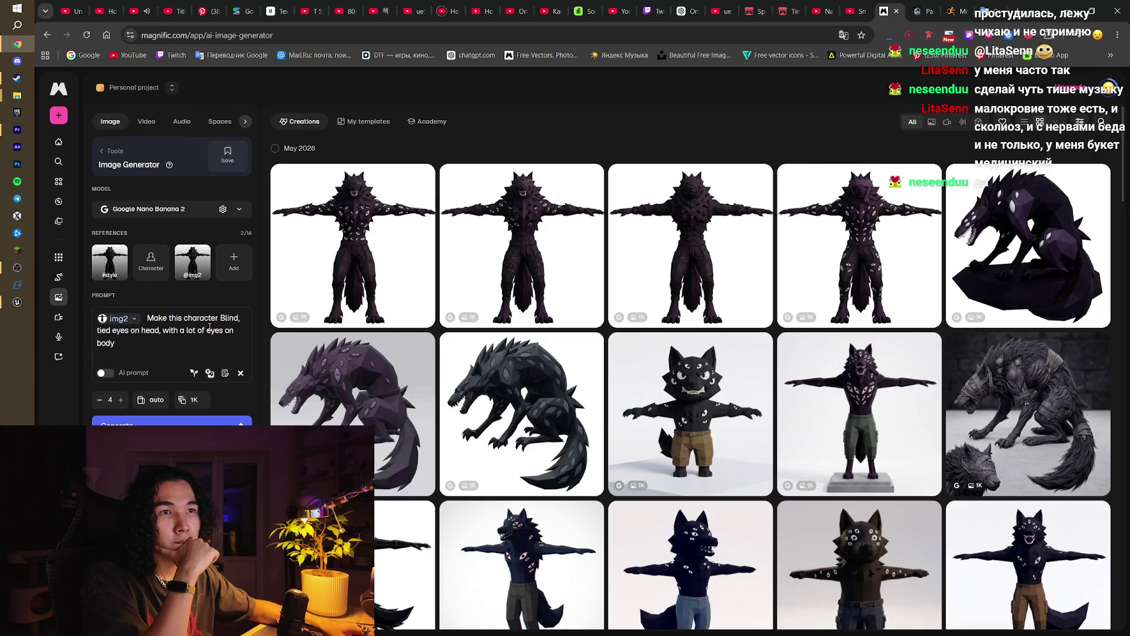
{"action": "left_click", "coordinate": [242, 317]}
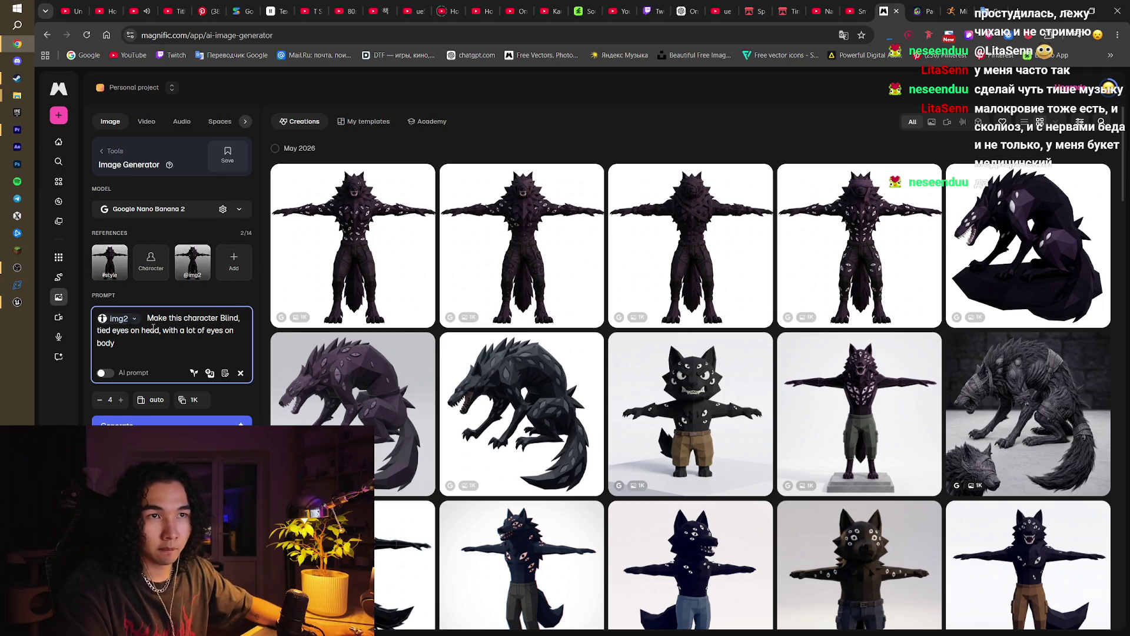
{"action": "type", "text": "fu"}
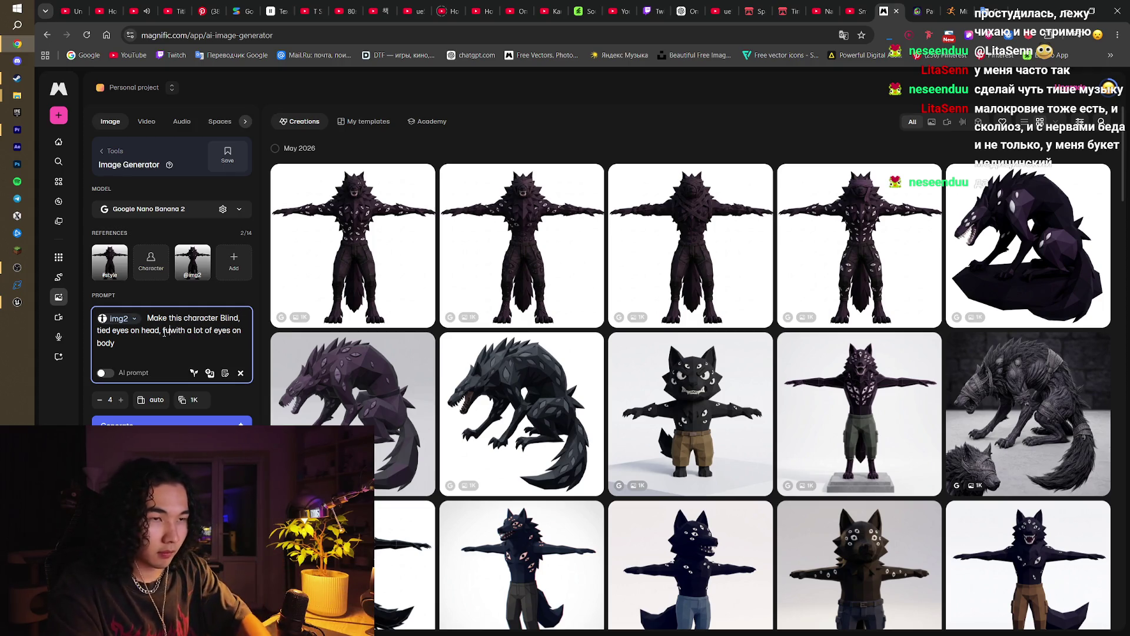
{"action": "type", "text": "ll blo"}
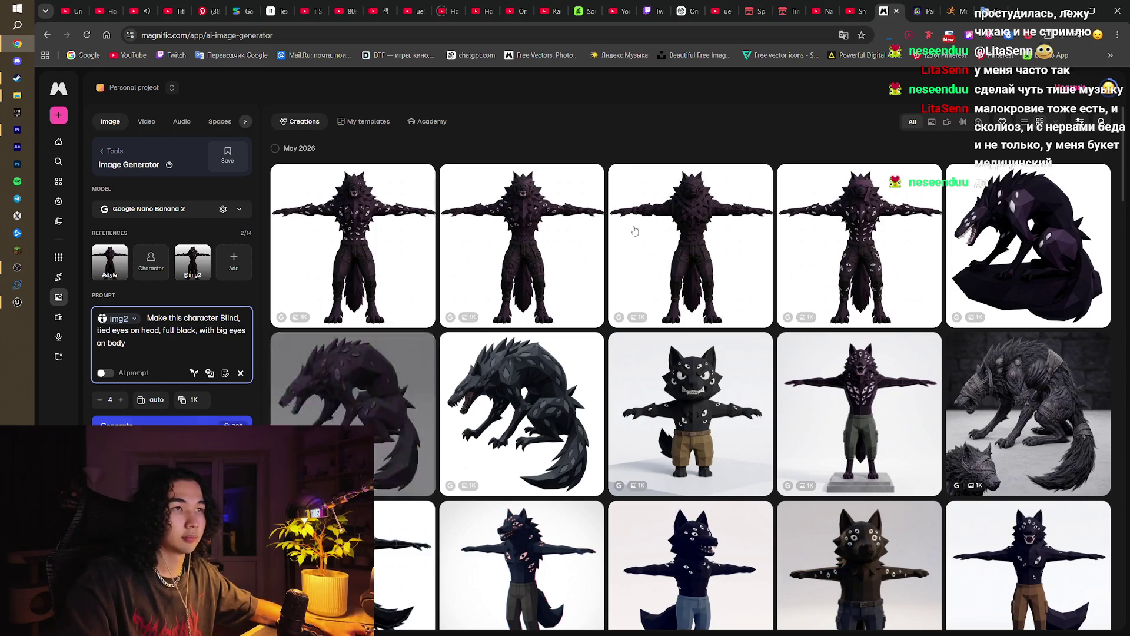
Step: Generate 2 images from the 'full black, with big eyes on body' prompt
{"action": "left_click", "coordinate": [1107, 99]}
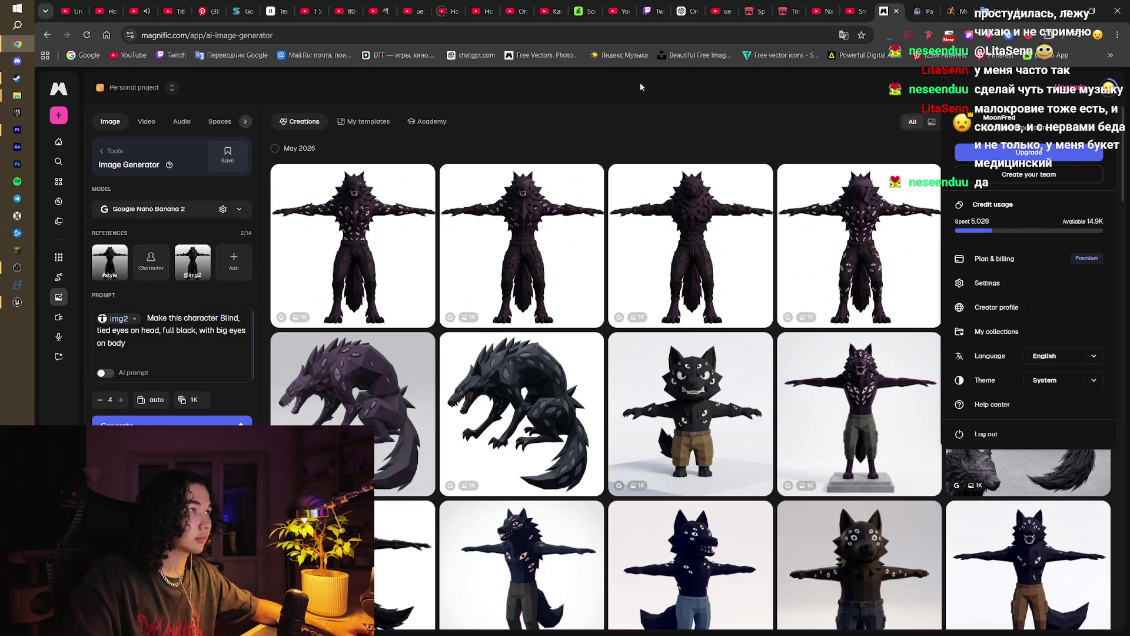
{"action": "left_click", "coordinate": [612, 88]}
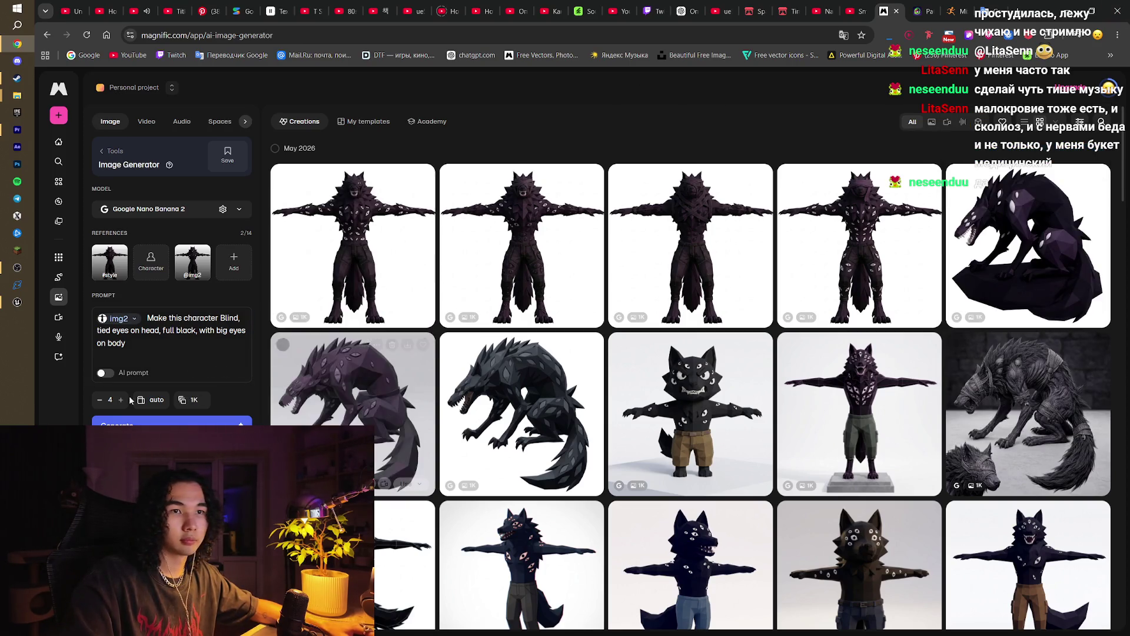
{"action": "left_click", "coordinate": [99, 400]}
{"action": "left_click", "coordinate": [99, 400]}
{"action": "left_click", "coordinate": [99, 399]}
{"action": "left_click", "coordinate": [121, 399]}
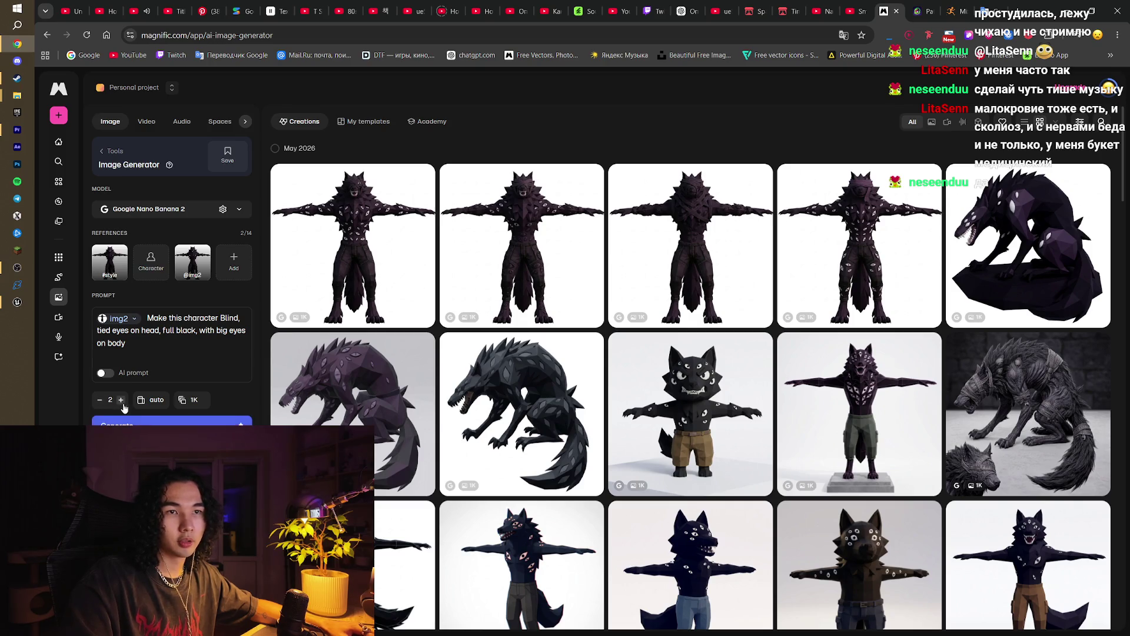
{"action": "left_click", "coordinate": [171, 422]}
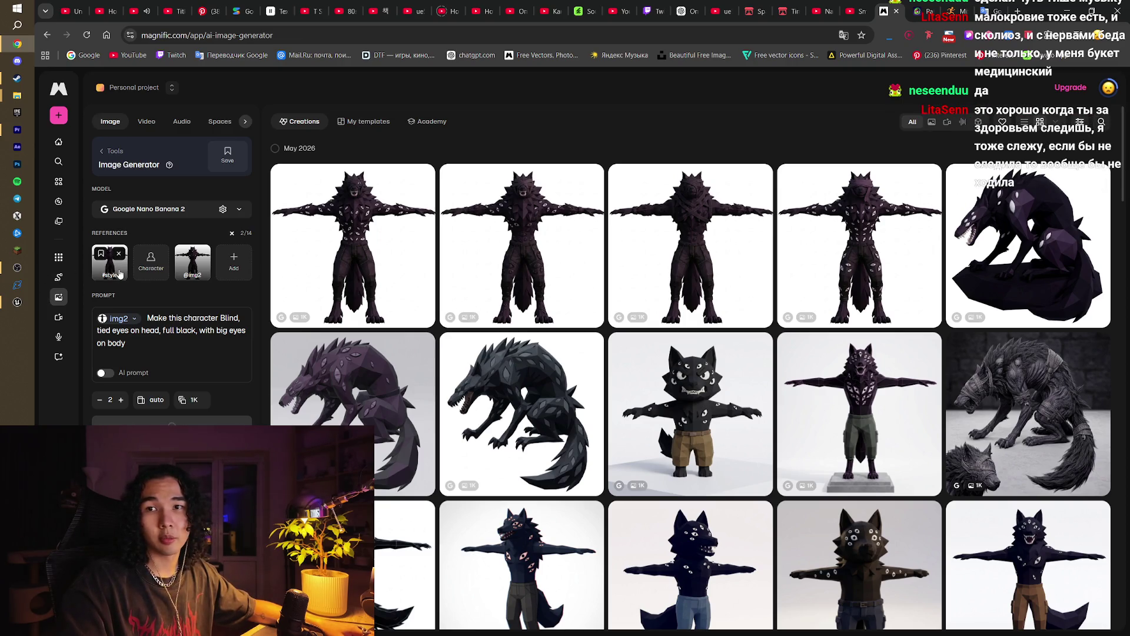
{"action": "left_click", "coordinate": [18, 301]}
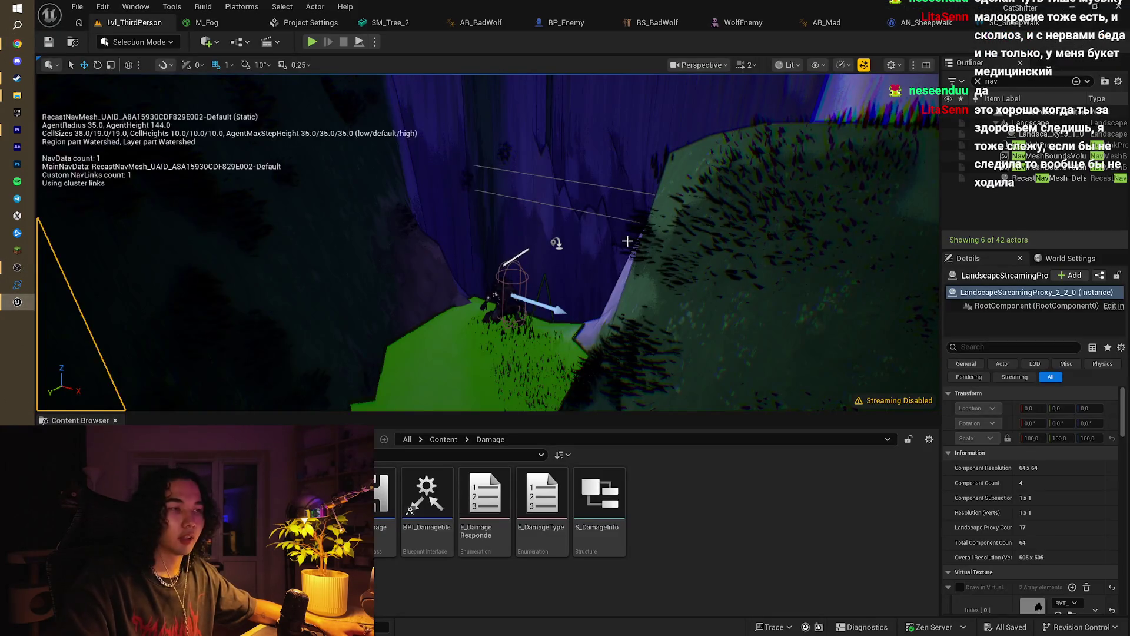
{"action": "mouse_move", "coordinate": [627, 241]}
{"action": "left_mouse_down"}
{"action": "mouse_move", "coordinate": [565, 230]}
{"action": "mouse_move", "coordinate": [565, 147]}
{"action": "left_mouse_up"}
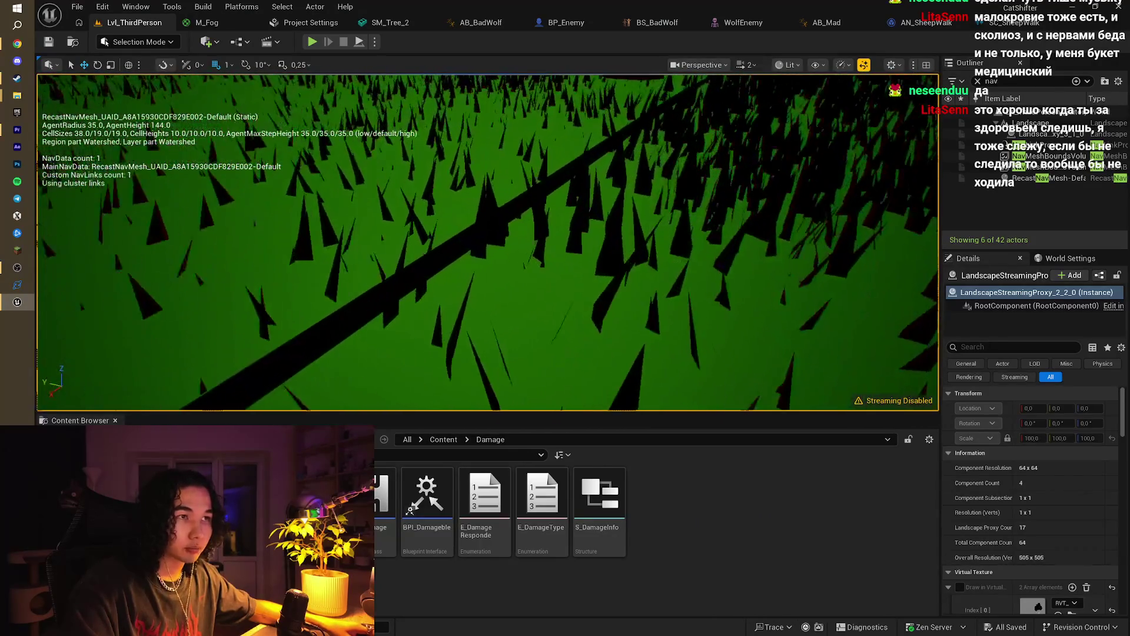
{"action": "mouse_move", "coordinate": [447, 286]}
{"action": "left_mouse_down"}
{"action": "mouse_move", "coordinate": [447, 277]}
{"action": "mouse_move", "coordinate": [447, 287]}
{"action": "left_mouse_up"}
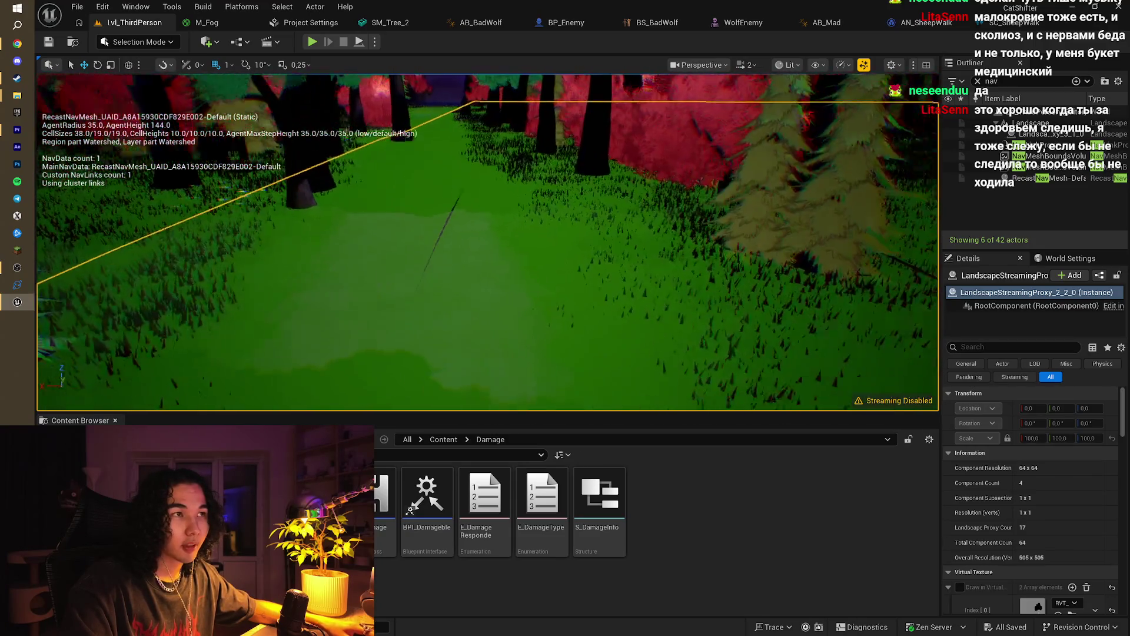
{"action": "key", "text": "p"}
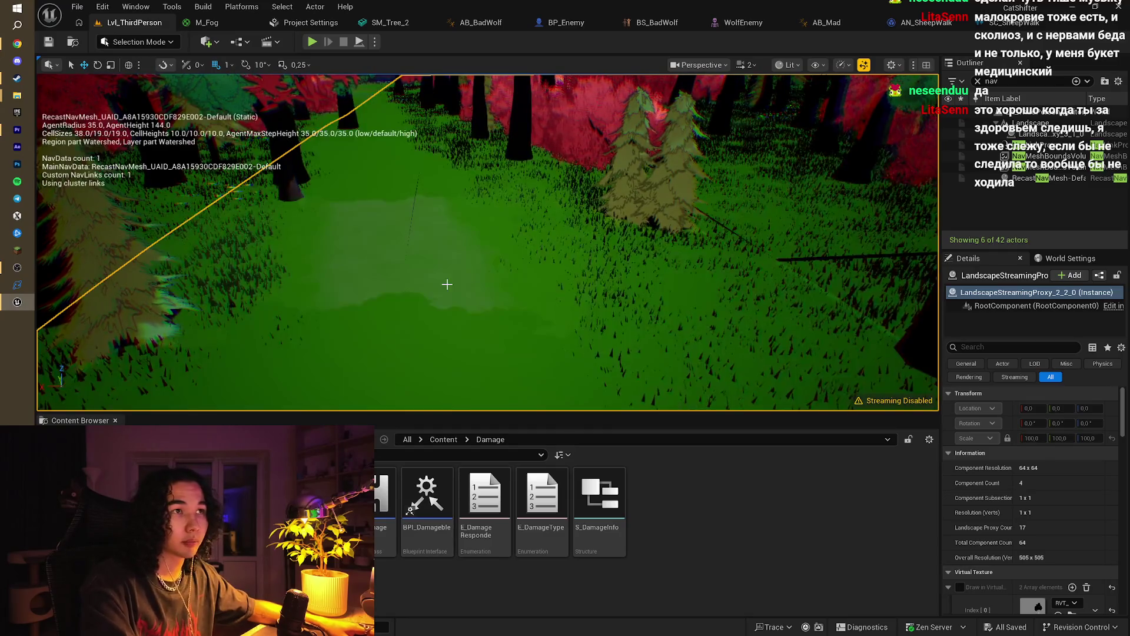
{"action": "key", "text": "p"}
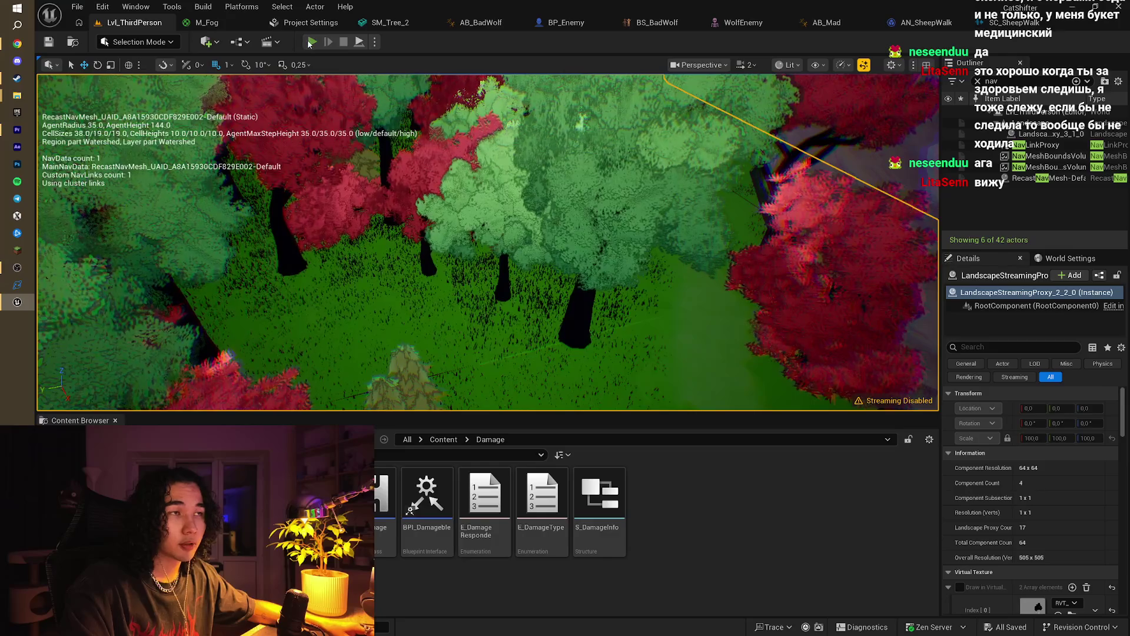
{"action": "left_click", "coordinate": [312, 41]}
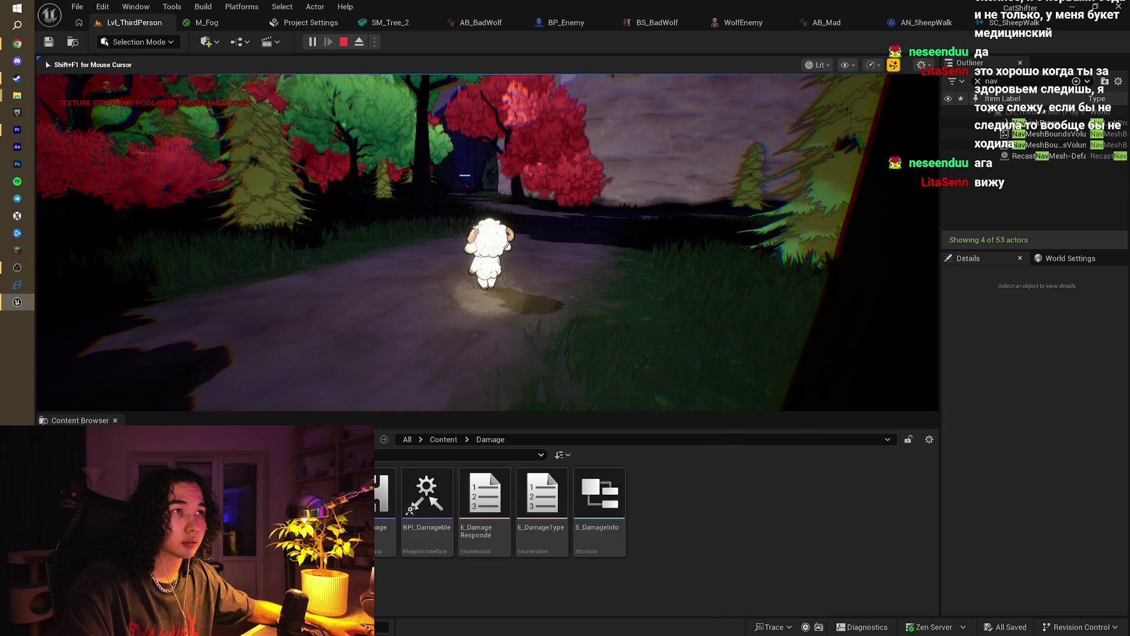
{"action": "key", "text": "w"}
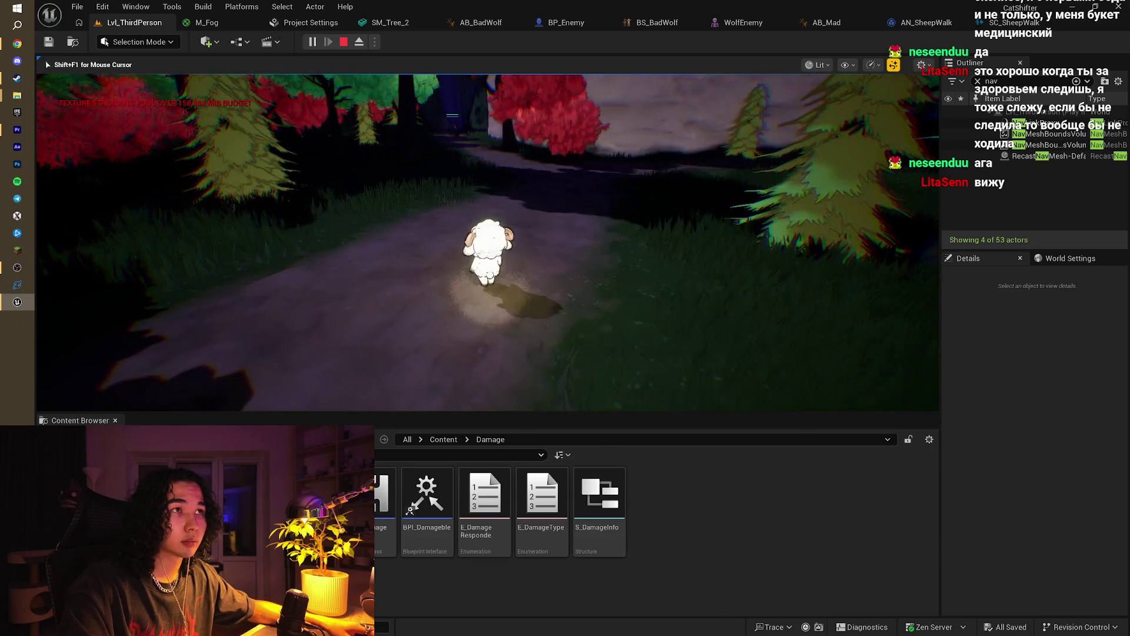
{"action": "key", "text": "w"}
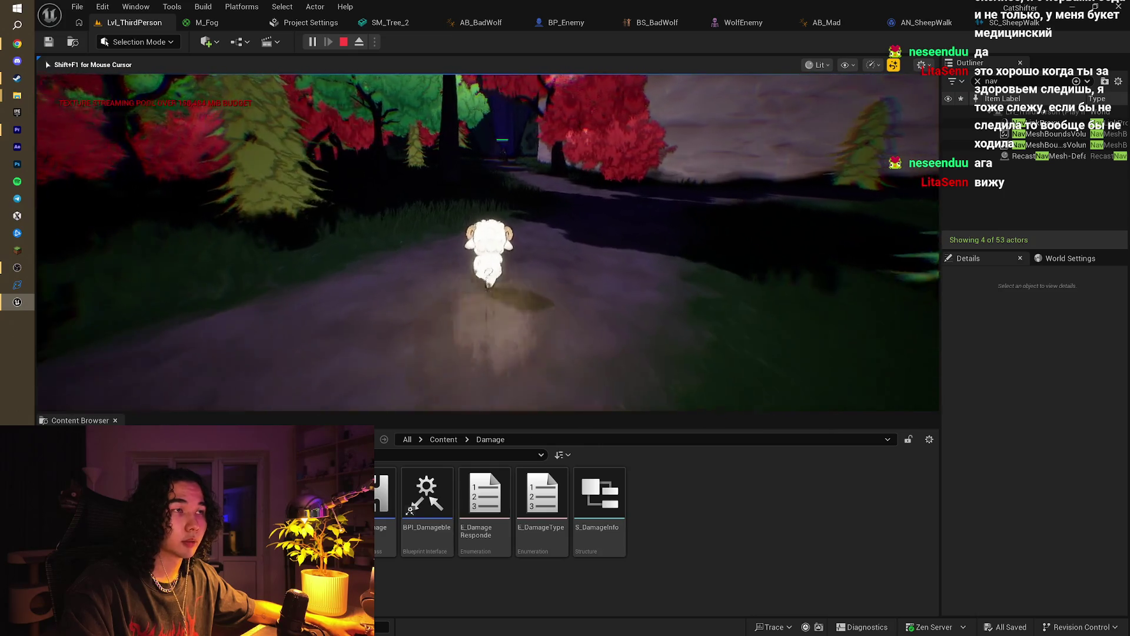
{"action": "key", "text": "w"}
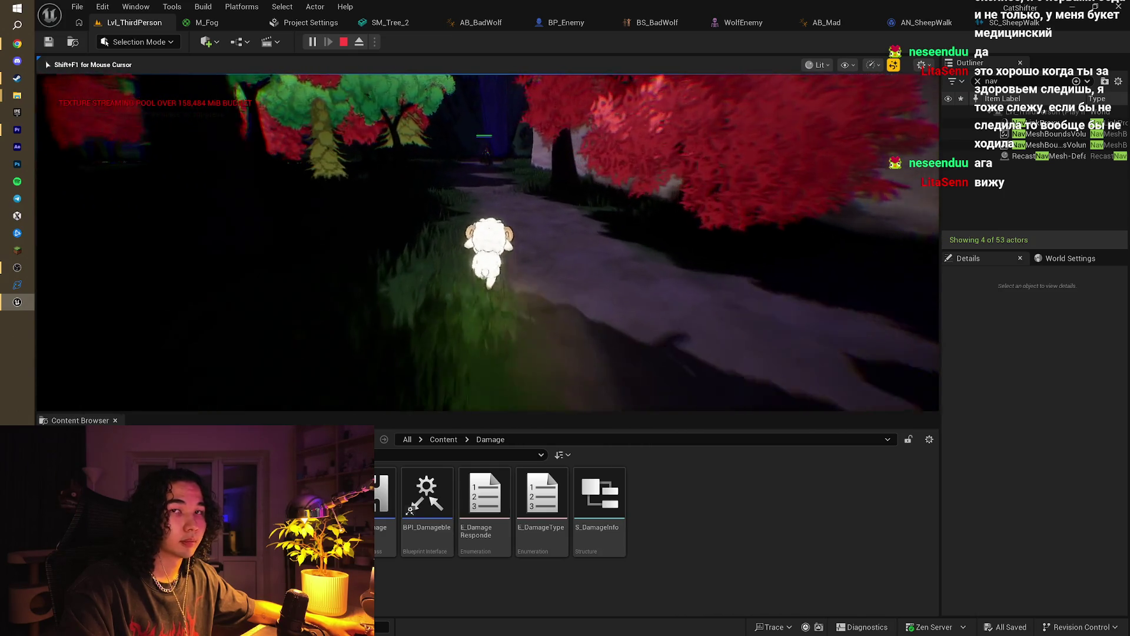
{"action": "key", "text": "w"}
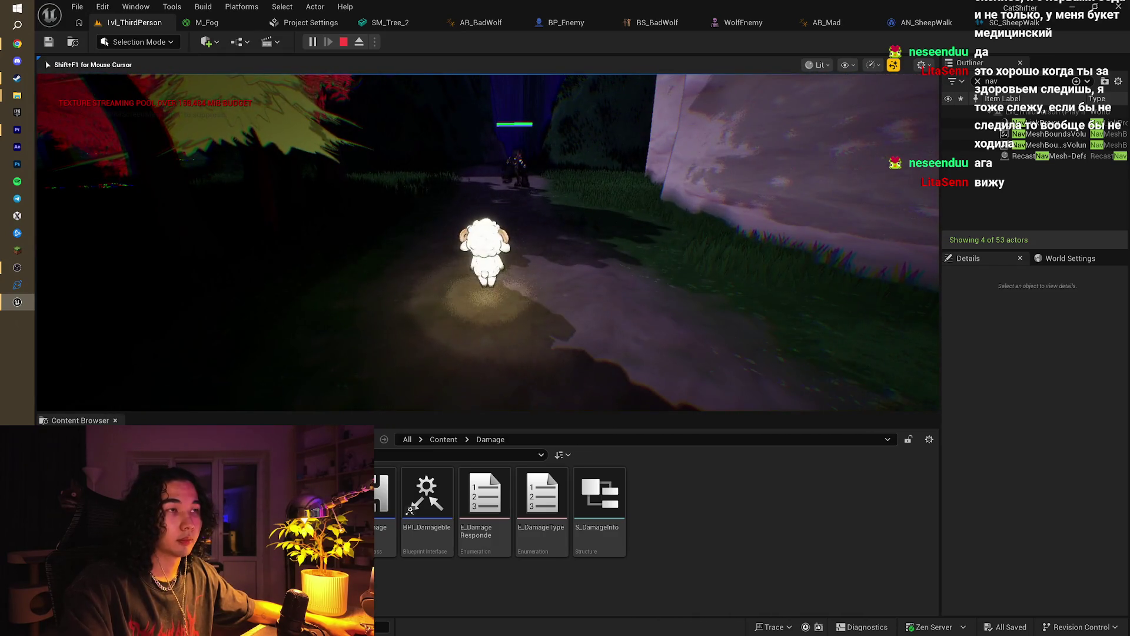
{"action": "key", "text": "Escape"}
{"action": "key", "text": "w"}
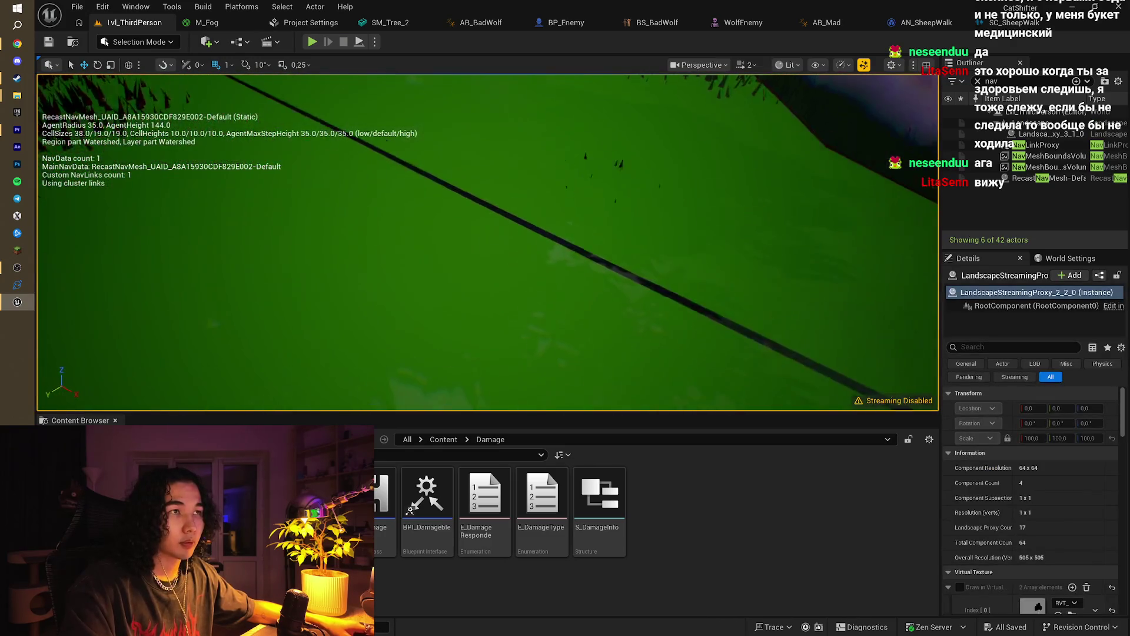
Step: Delete the existing NavMeshBoundsVolume from the level
{"action": "key", "text": "s"}
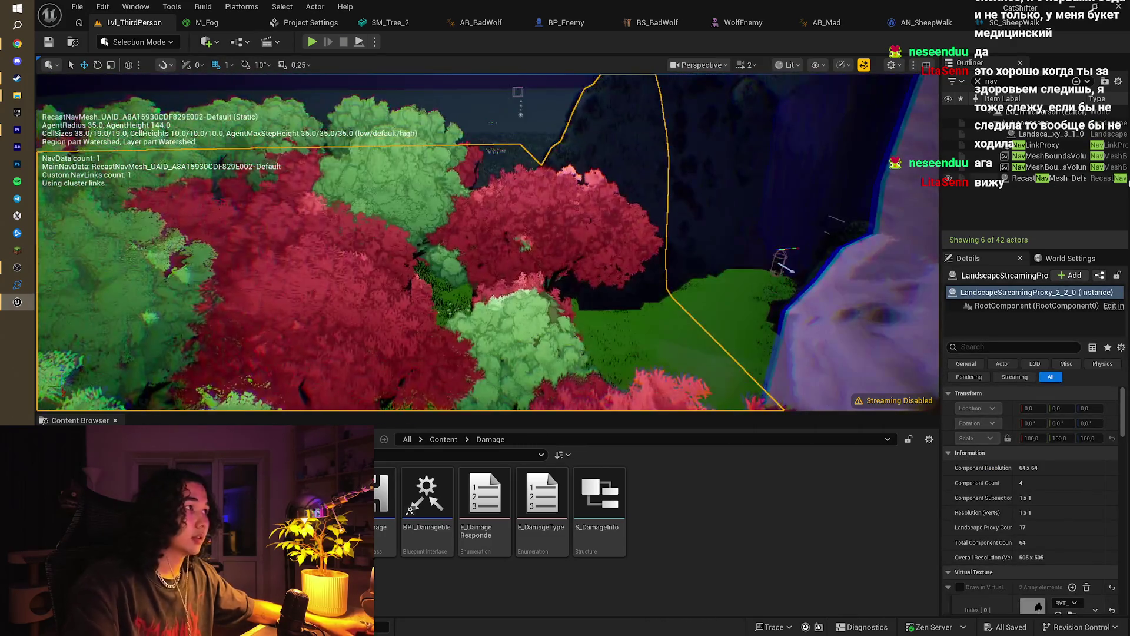
{"action": "left_click", "coordinate": [1015, 157]}
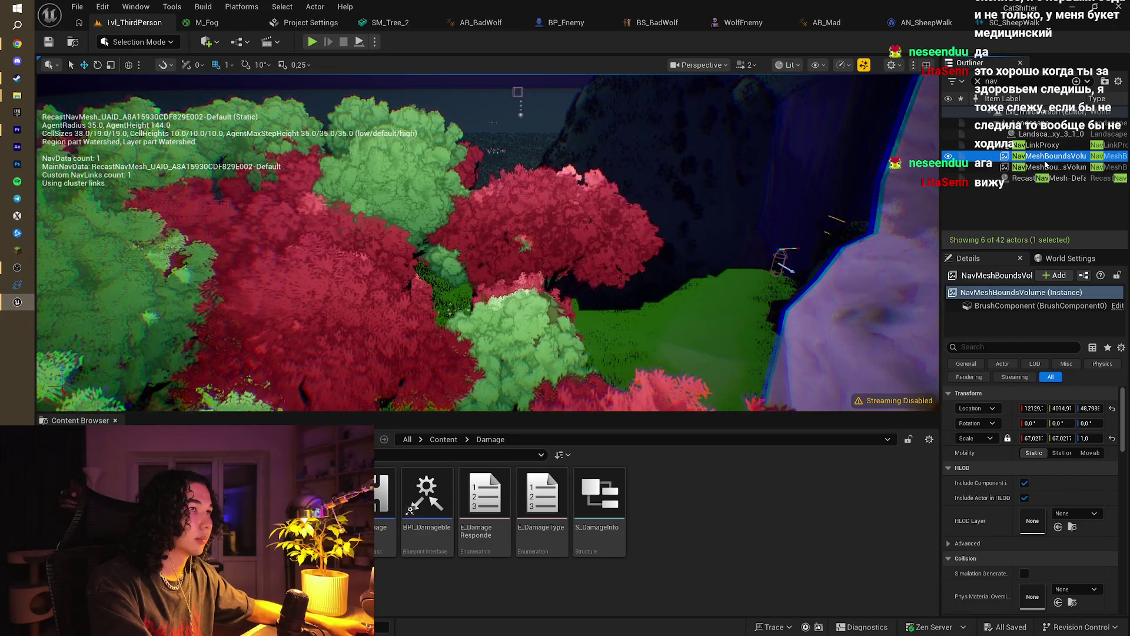
{"action": "key", "text": "Delete"}
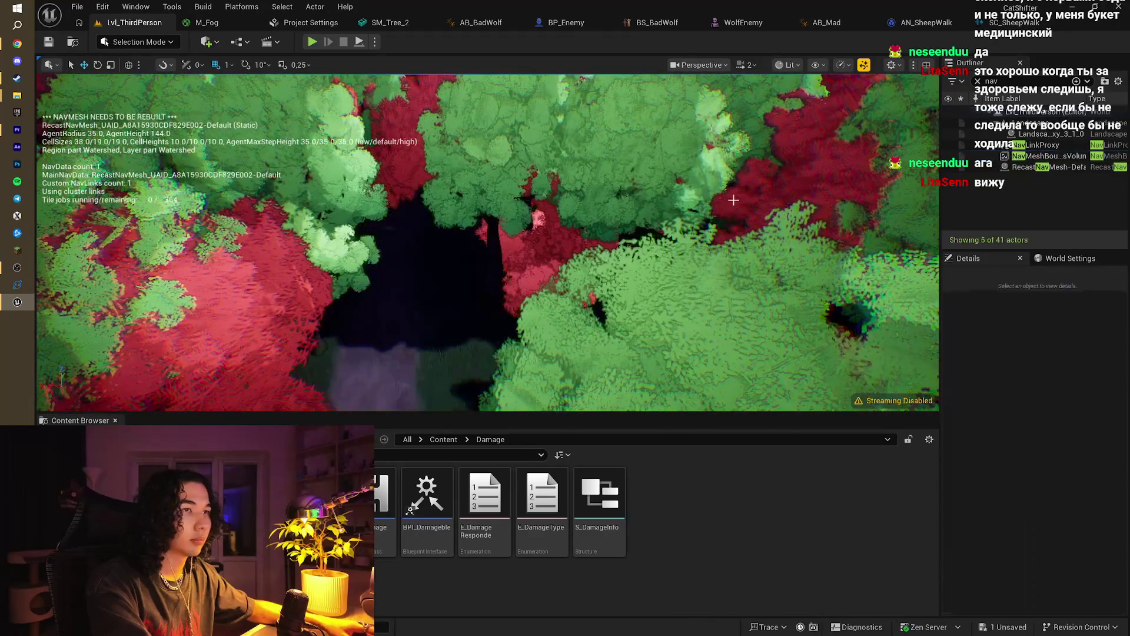
{"action": "left_click_drag", "start_coordinate": [733, 201], "coordinate": [733, 212]}
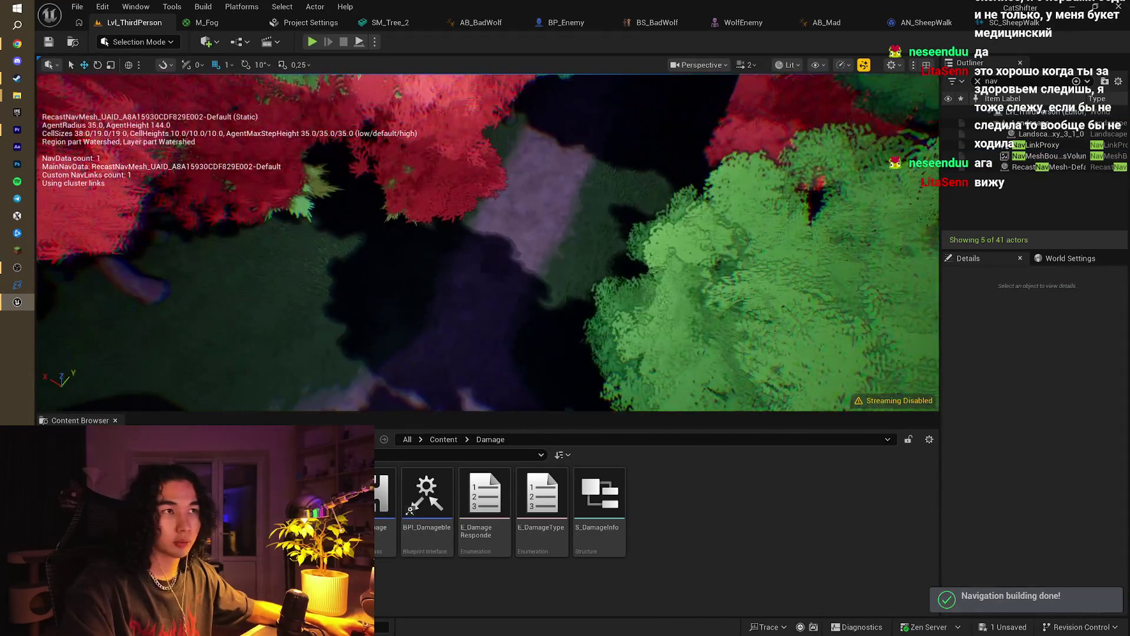
Step: Add a new Nav Mesh Bounds Volume and drop it to the ground with End
{"action": "left_click", "coordinate": [207, 41]}
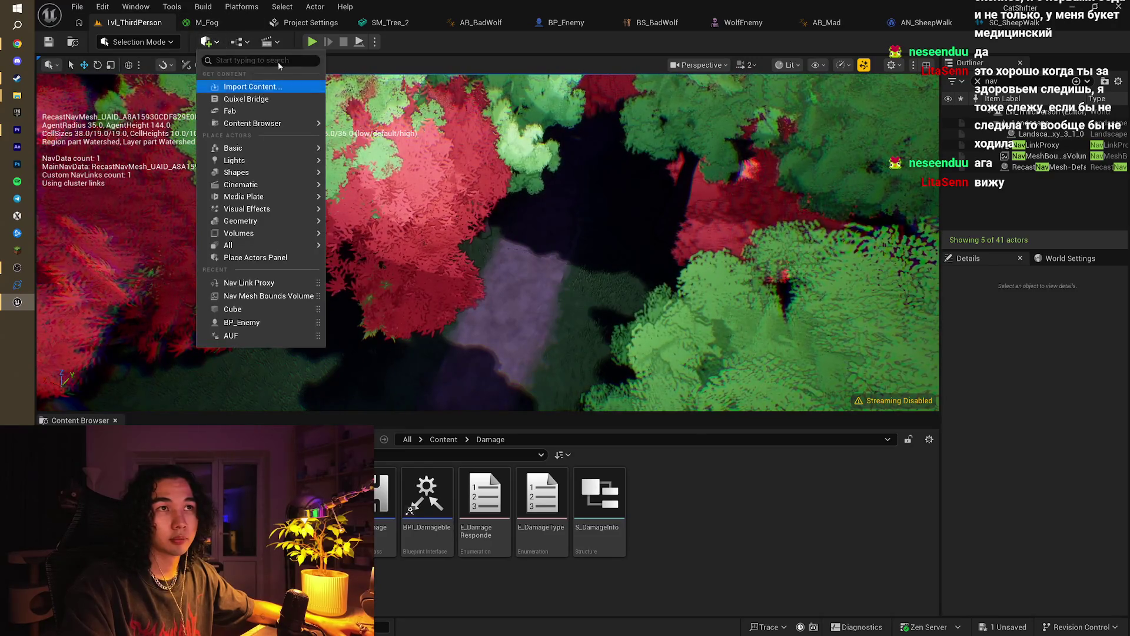
{"action": "type", "text": "nav"}
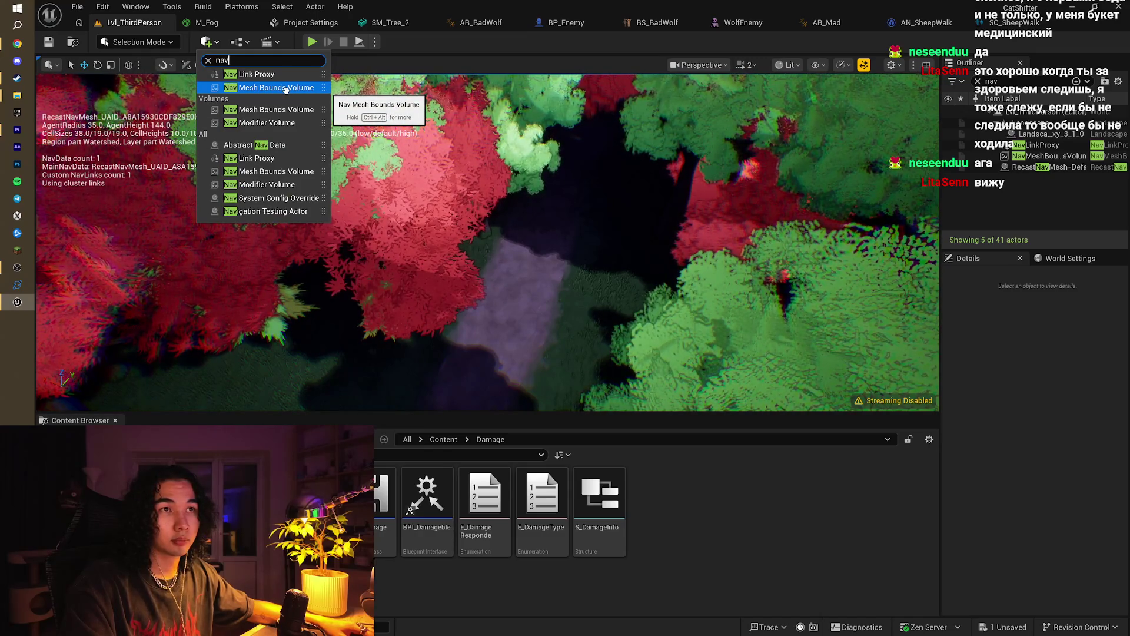
{"action": "left_click", "coordinate": [285, 88]}
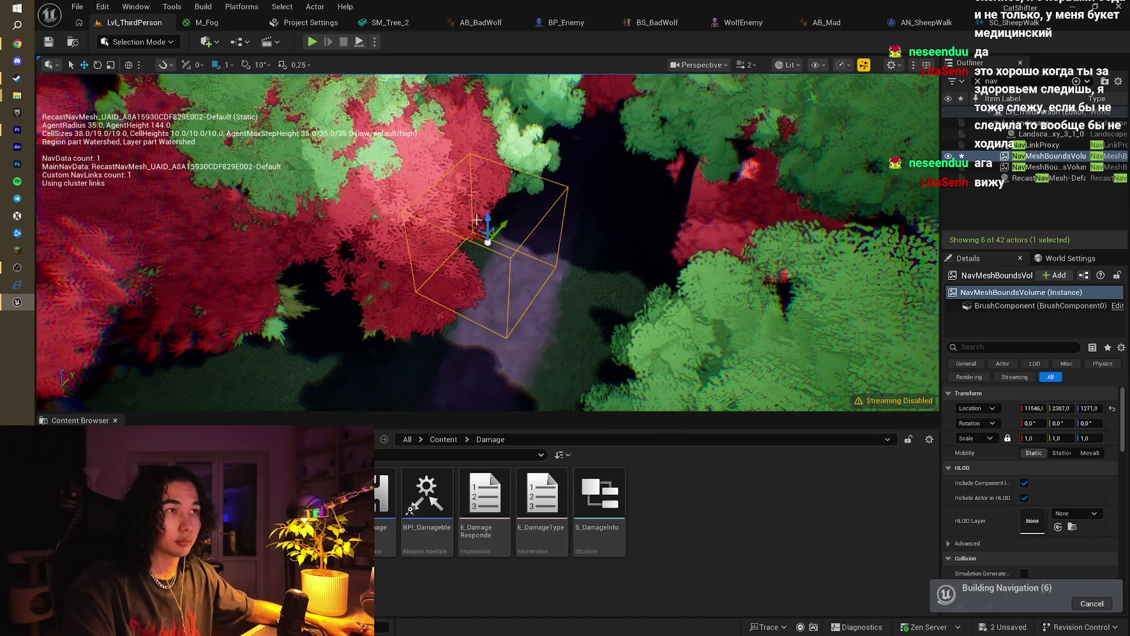
{"action": "key", "text": "End"}
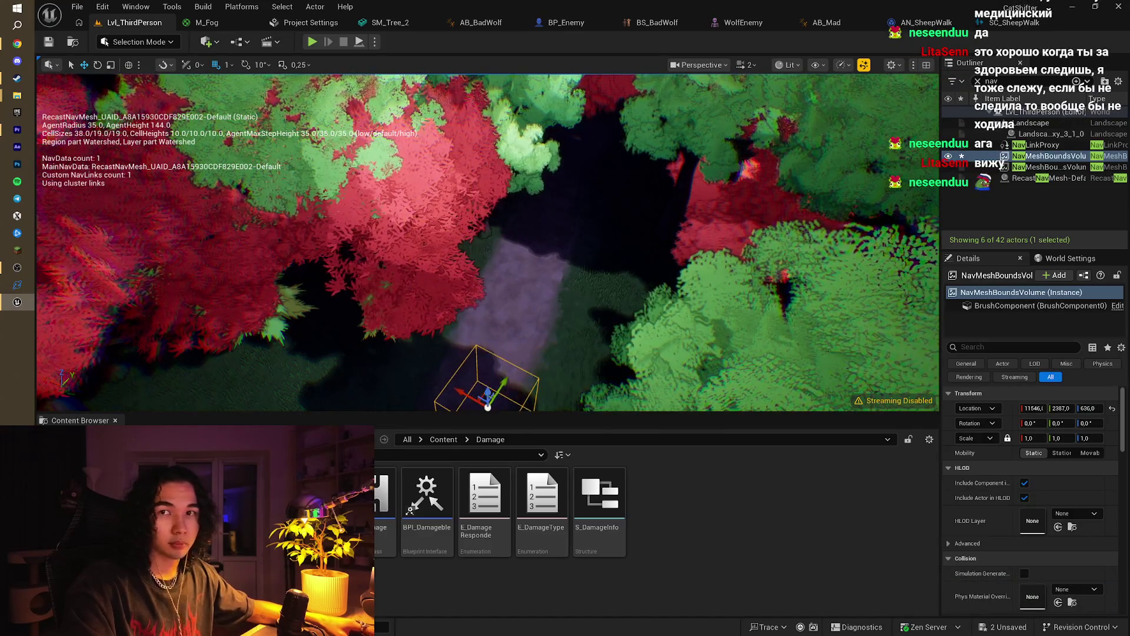
Step: Orbit around the new volume to inspect navmesh coverage near the trees and rock
{"action": "left_click_drag", "start_coordinate": [509, 176], "coordinate": [509, 144]}
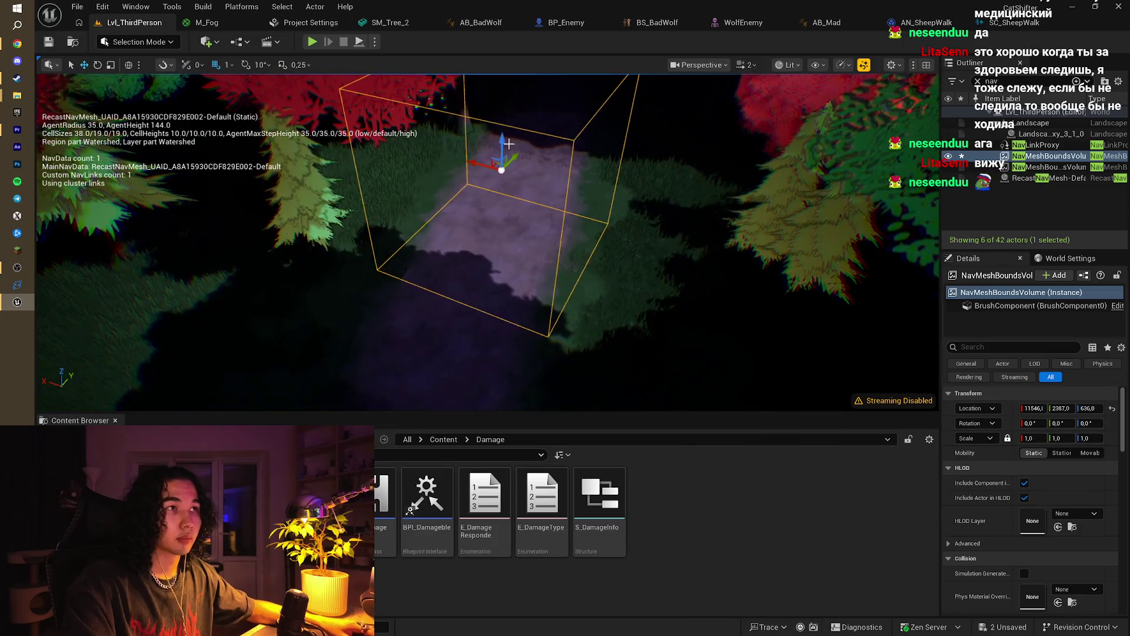
{"action": "left_click_drag", "start_coordinate": [471, 377], "coordinate": [470, 377]}
{"action": "left_click_drag", "start_coordinate": [515, 319], "coordinate": [536, 217]}
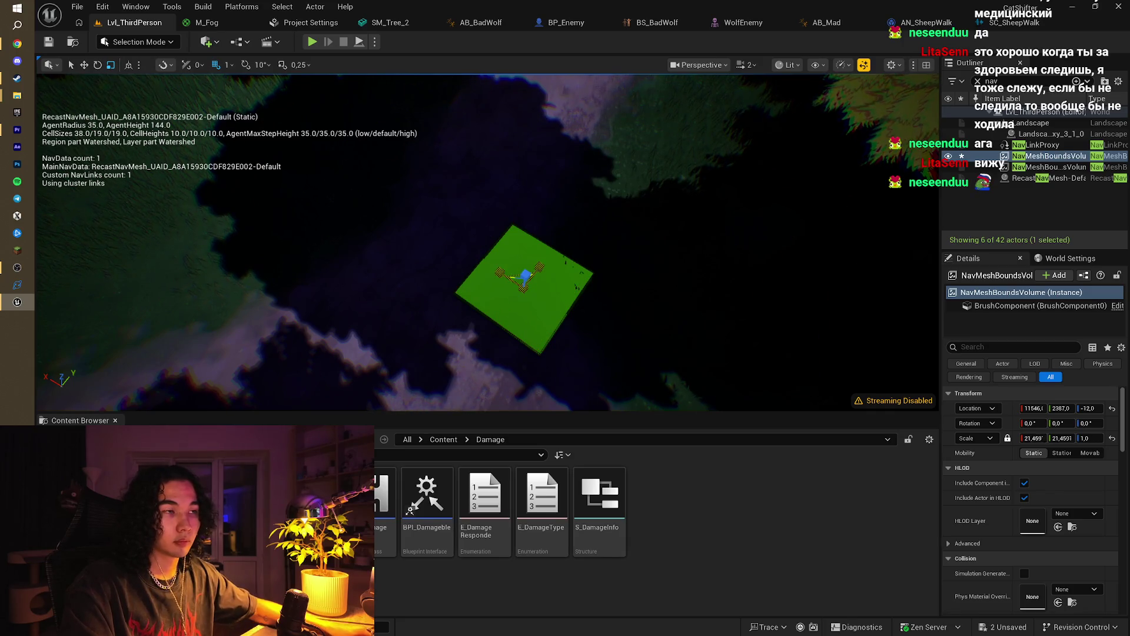
{"action": "left_click_drag", "start_coordinate": [555, 381], "coordinate": [555, 250]}
{"action": "scroll", "coordinate": [488, 242], "scroll_direction": "down", "scroll_amount": 10}
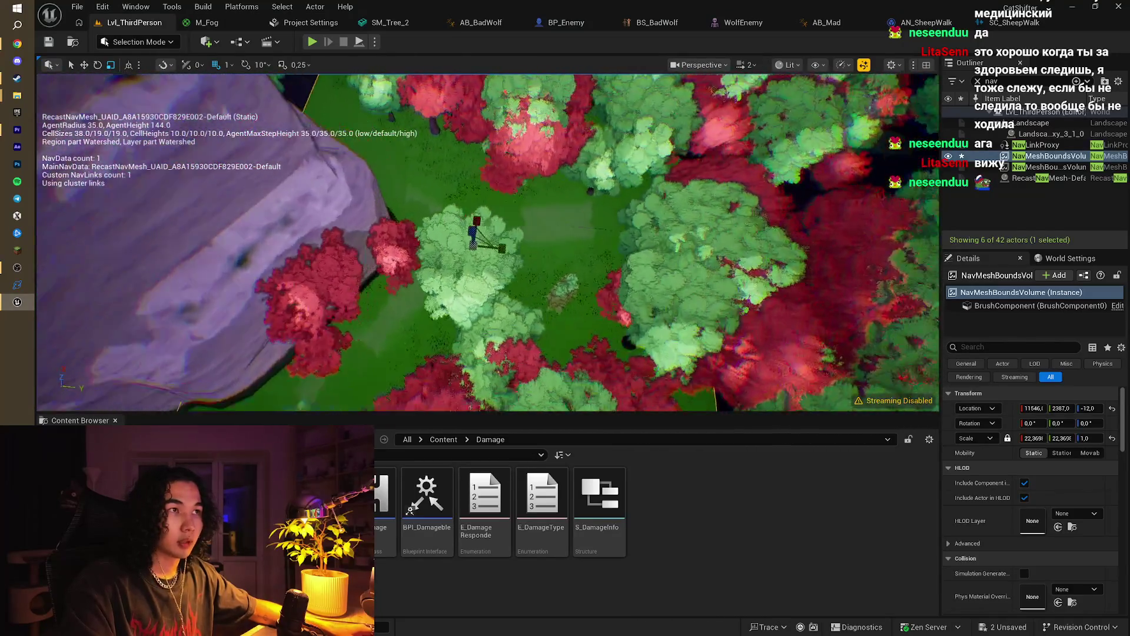
{"action": "left_click_drag", "start_coordinate": [489, 242], "coordinate": [489, 206]}
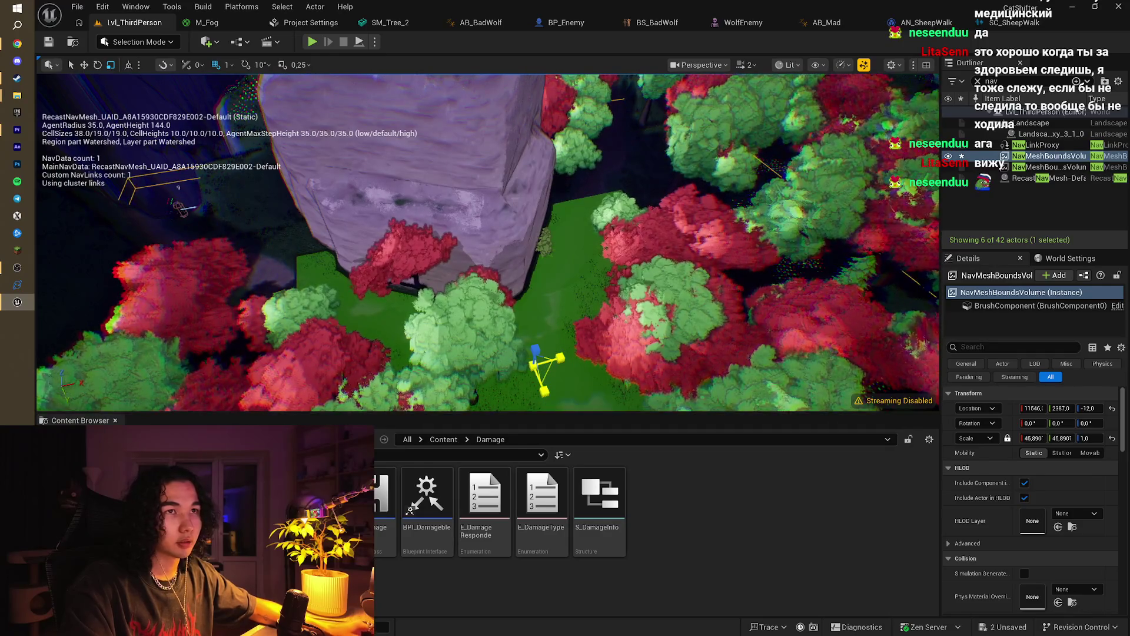
{"action": "left_click_drag", "start_coordinate": [446, 299], "coordinate": [447, 261]}
{"action": "left_click", "coordinate": [312, 41]}
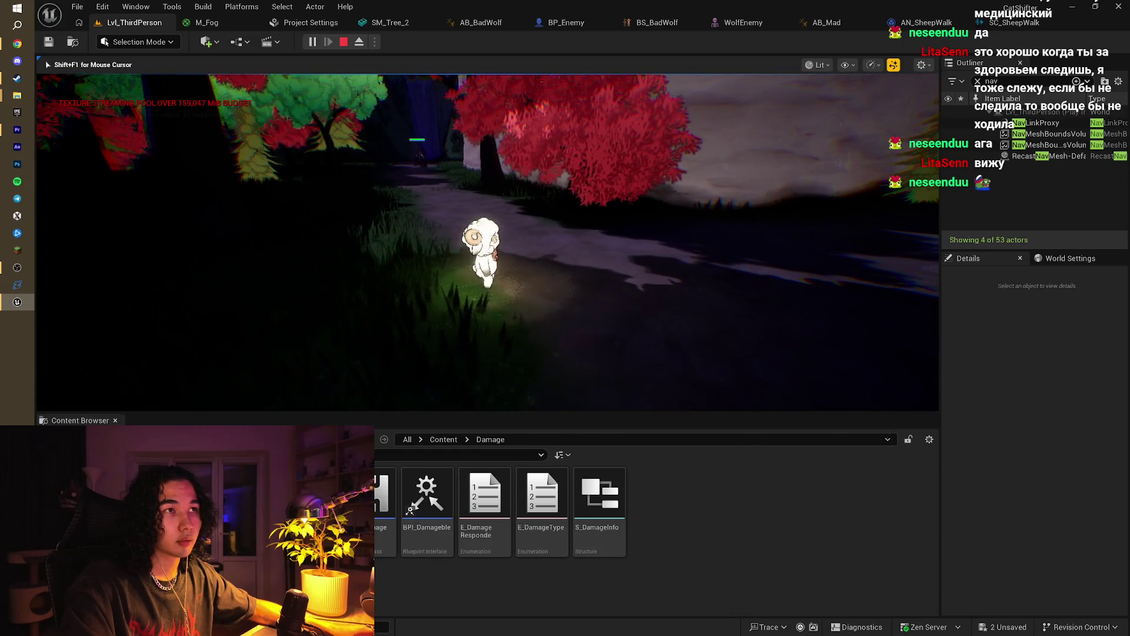
{"action": "key", "text": "w"}
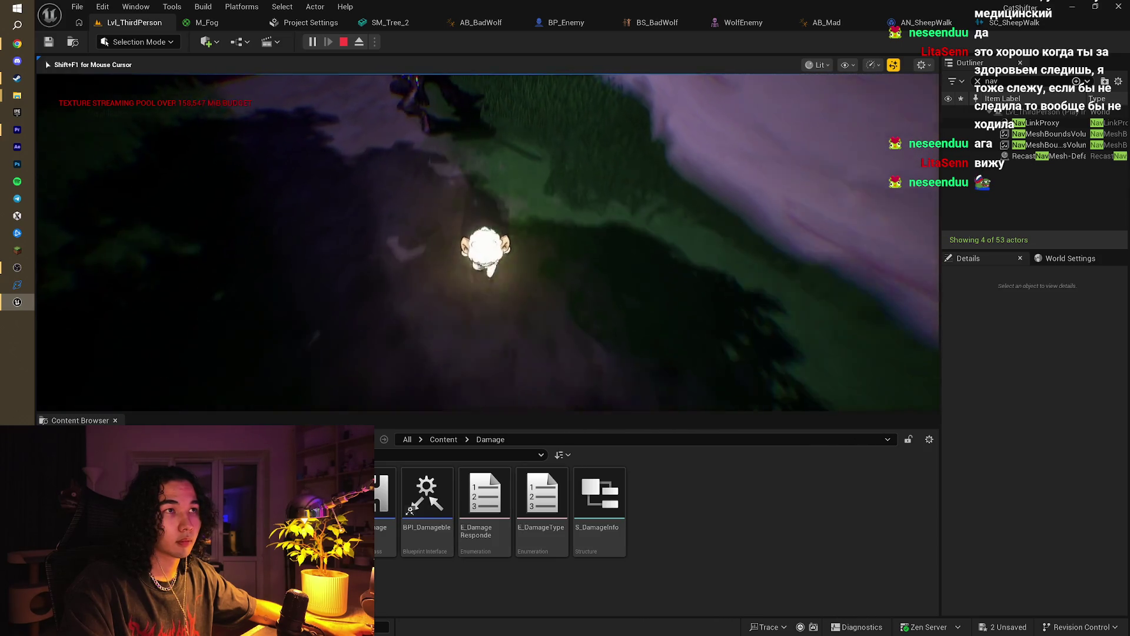
{"action": "key", "text": "Escape"}
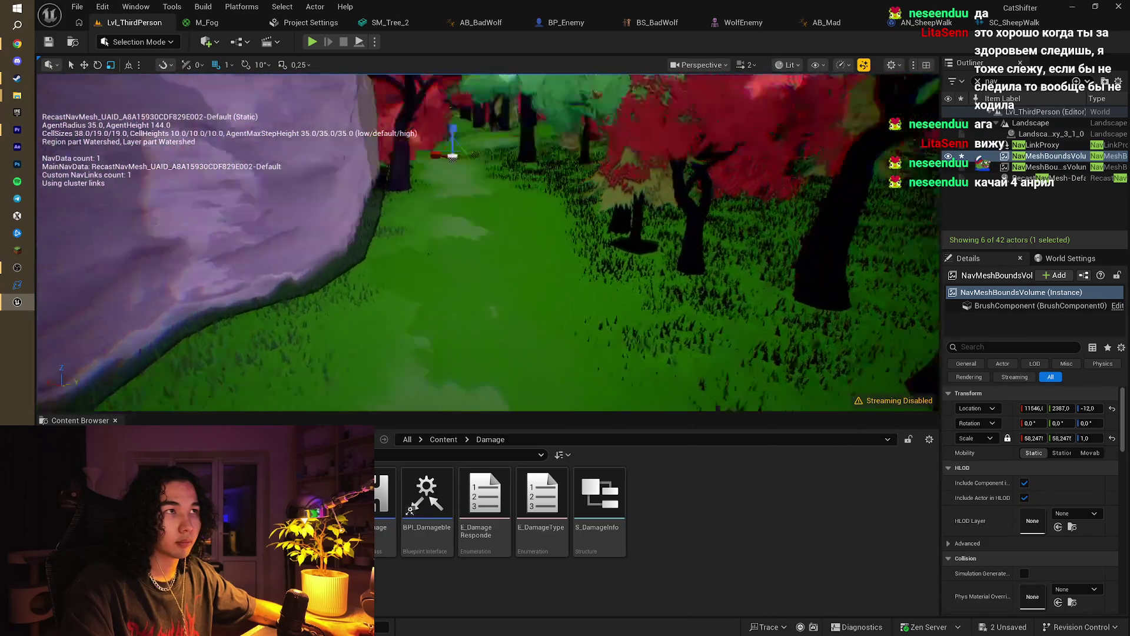
Step: Run a quick test play of the level and stop it
{"action": "mouse_move", "coordinate": [489, 235]}
{"action": "left_mouse_down"}
{"action": "mouse_move", "coordinate": [447, 235]}
{"action": "mouse_move", "coordinate": [447, 259]}
{"action": "mouse_move", "coordinate": [442, 235]}
{"action": "left_mouse_up"}
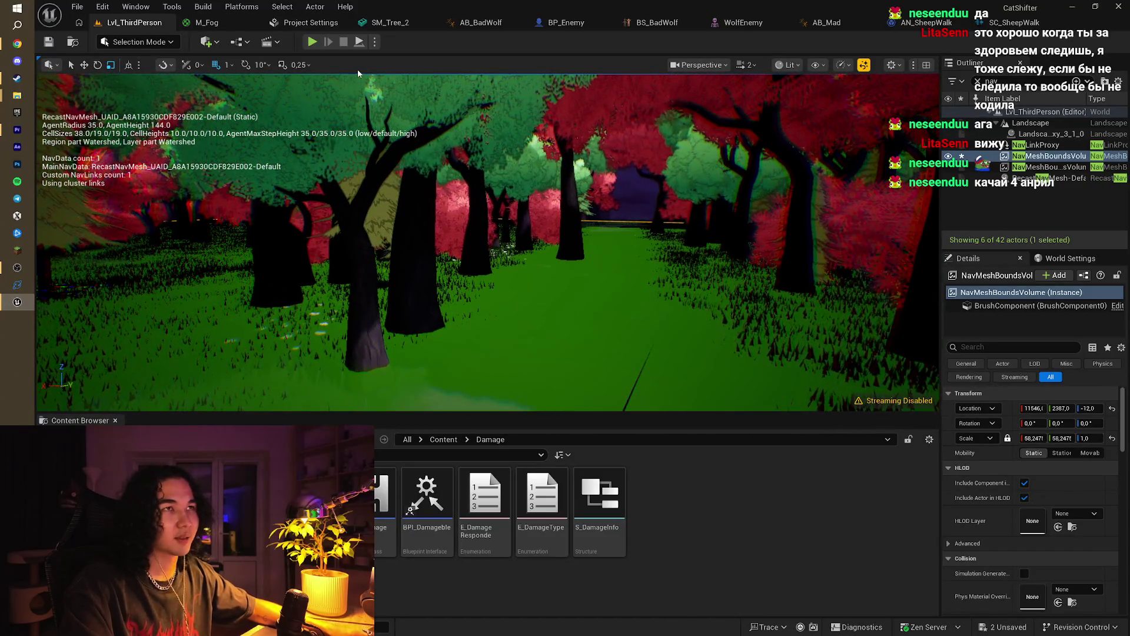
{"action": "left_click", "coordinate": [312, 42]}
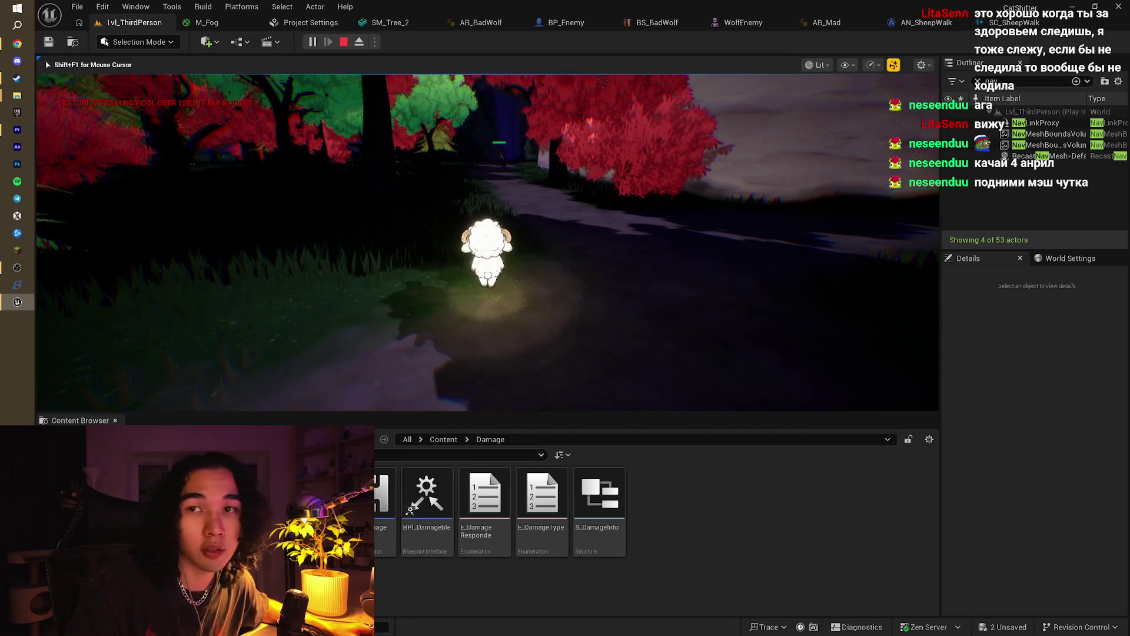
{"action": "key", "text": "Escape"}
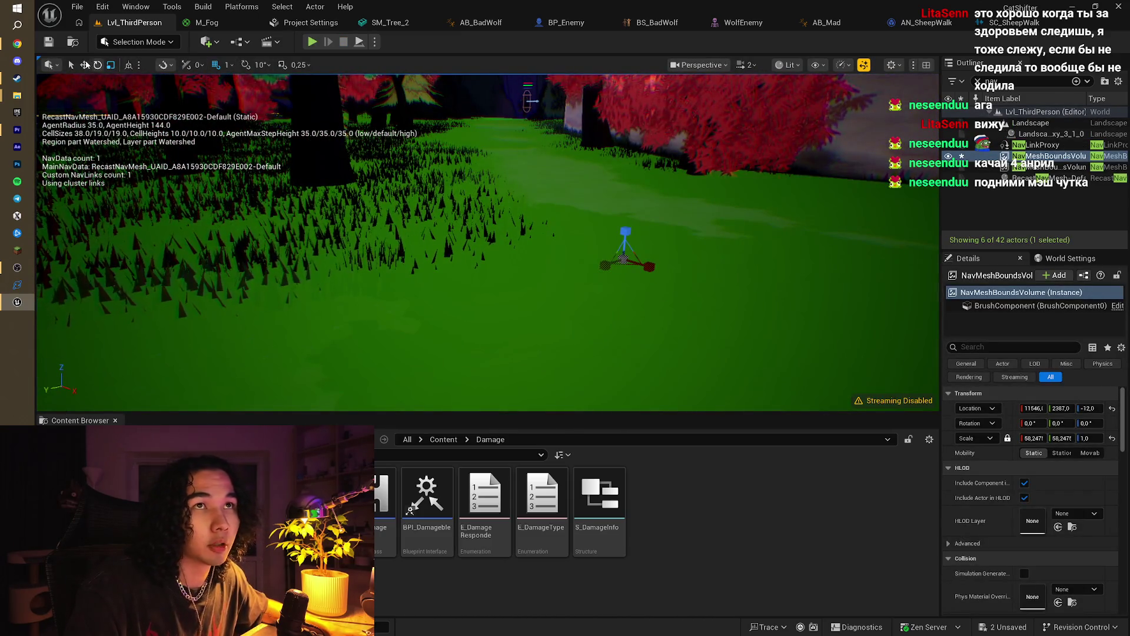
Step: Raise the NavMeshBoundsVolume to Z 135 and test play with the rebuilt navigation
{"action": "left_click_drag", "start_coordinate": [654, 184], "coordinate": [652, 254]}
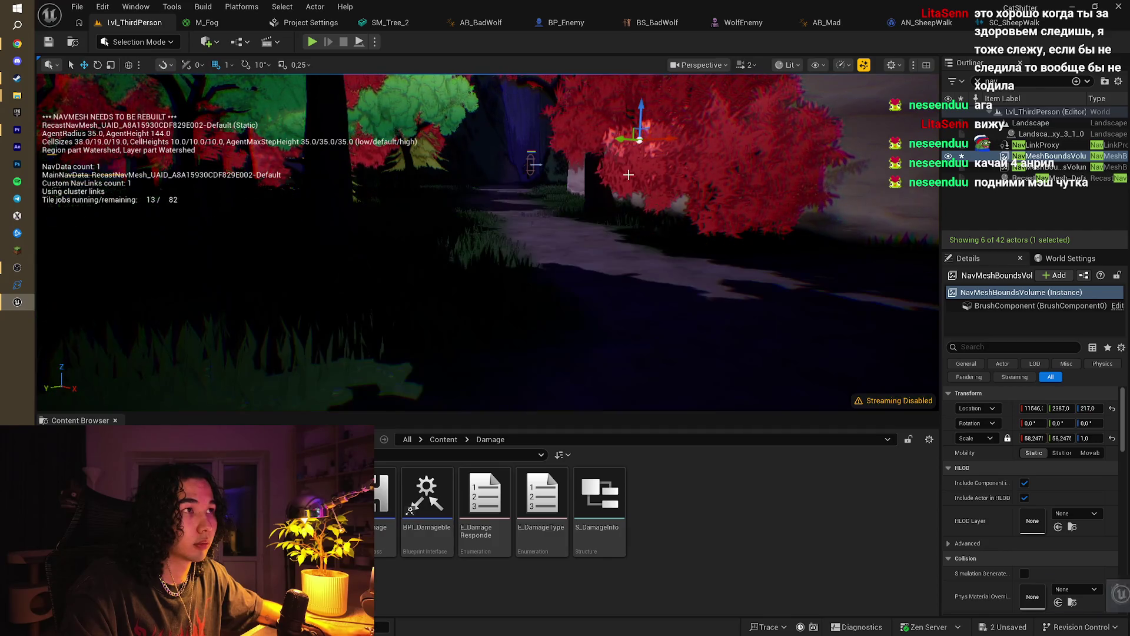
{"action": "left_click_drag", "start_coordinate": [641, 114], "coordinate": [638, 186]}
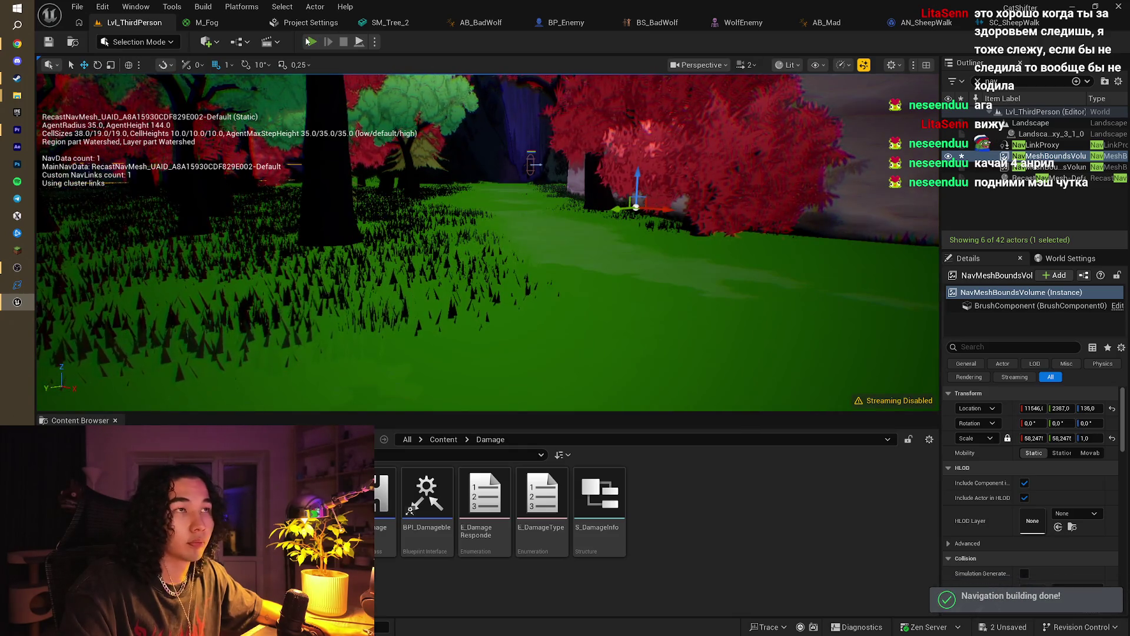
{"action": "left_click", "coordinate": [309, 41]}
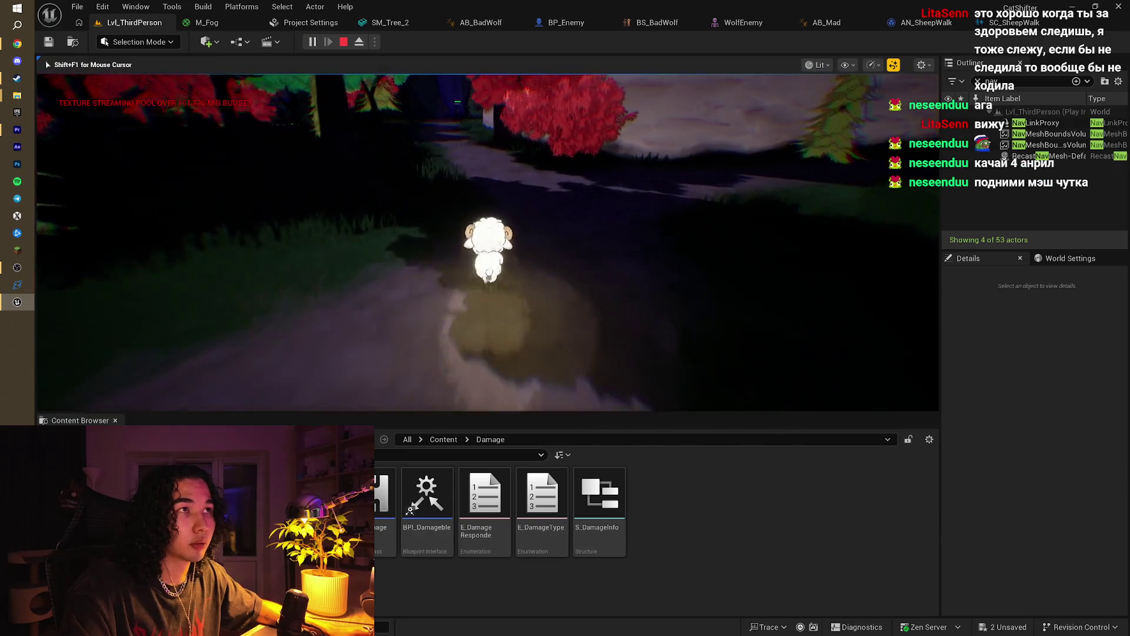
Step: Walk the sheep down the dark forest path until it reaches the wolf
{"action": "key", "text": "w"}
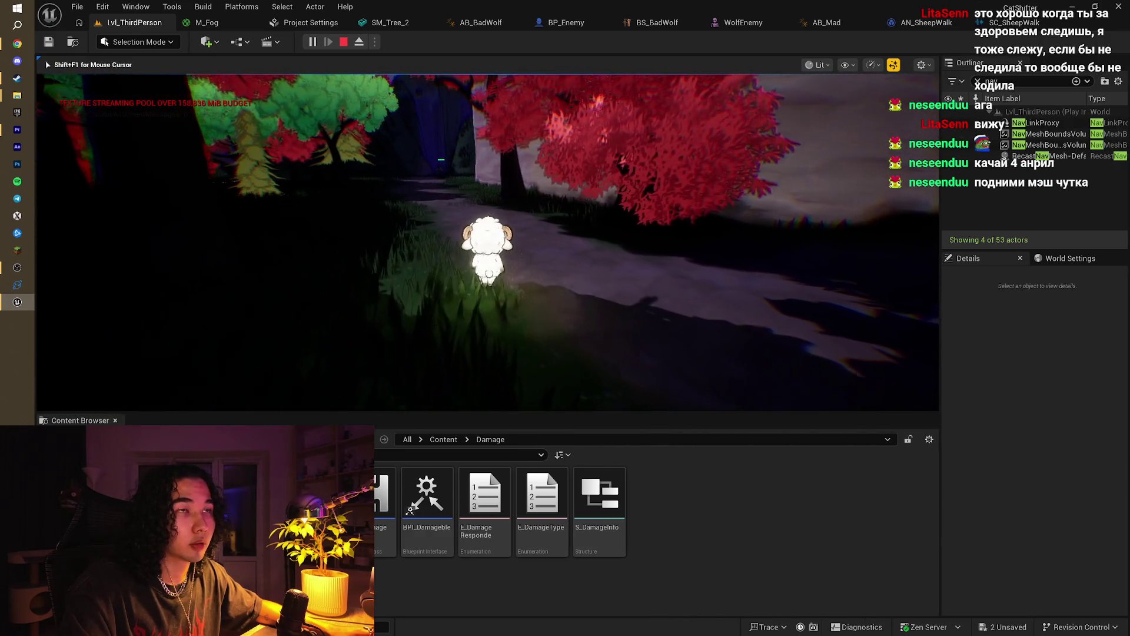
{"action": "key", "text": "w"}
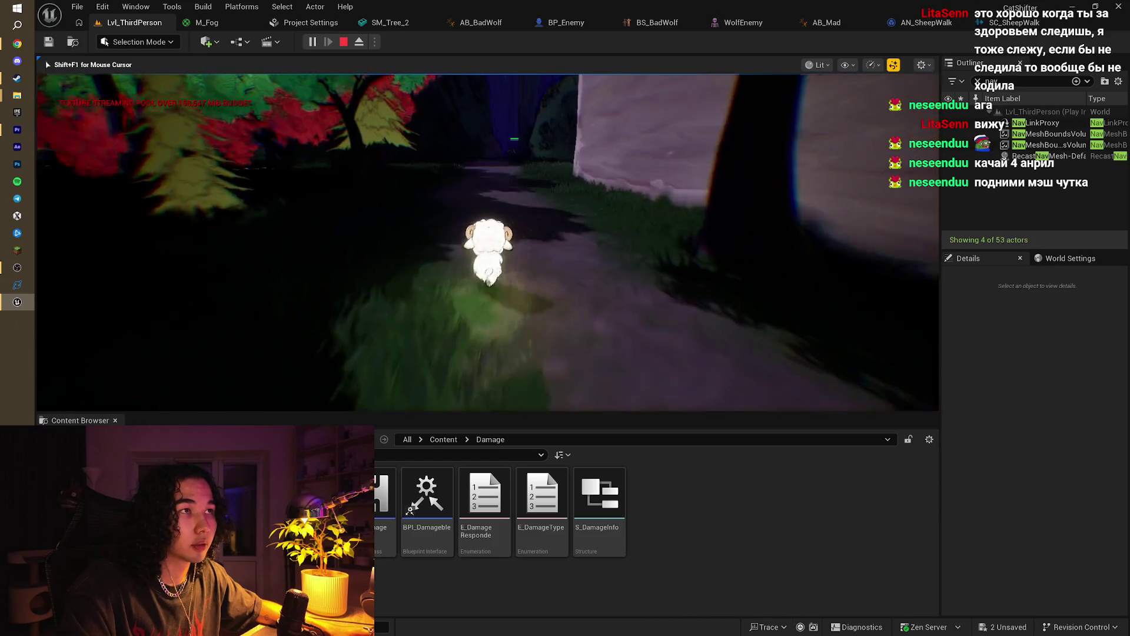
{"action": "key", "text": "w"}
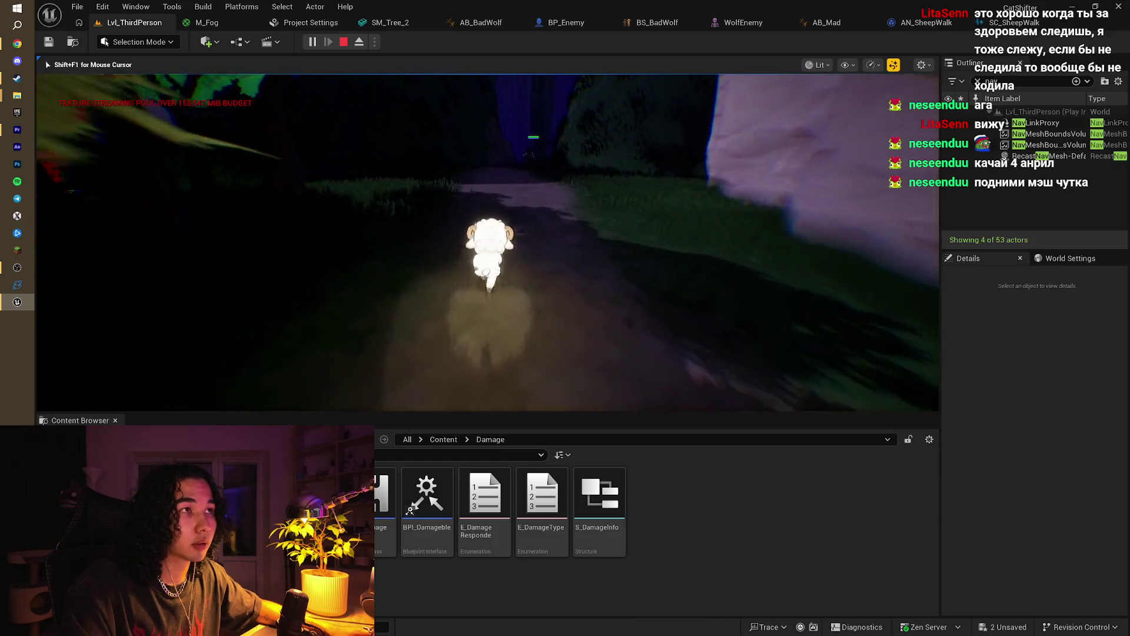
{"action": "key", "text": "w"}
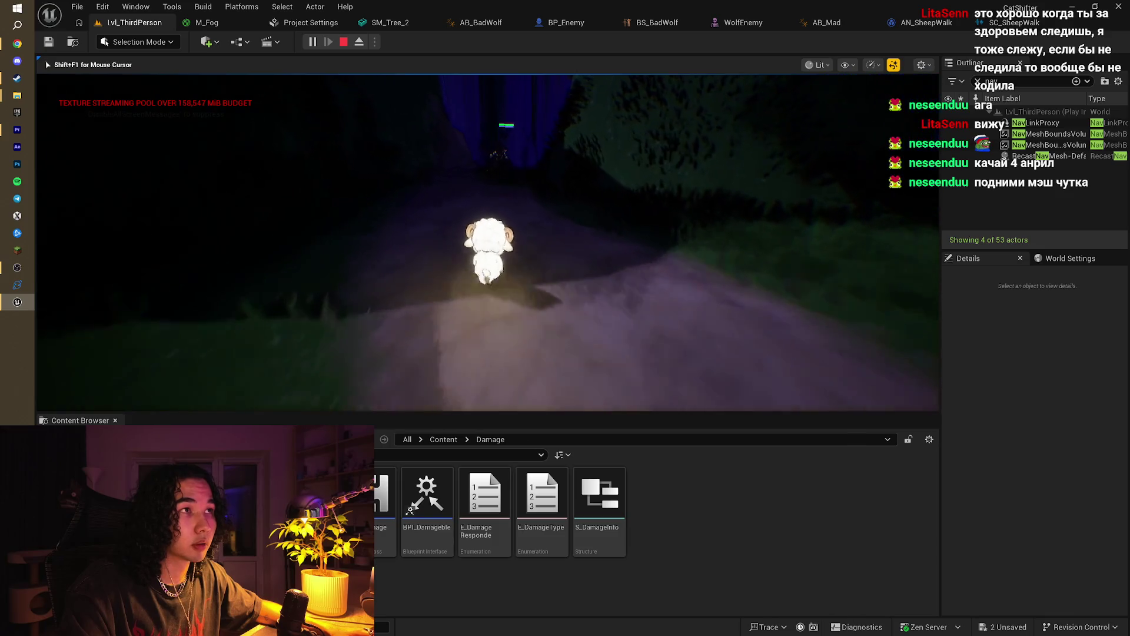
{"action": "key", "text": "w"}
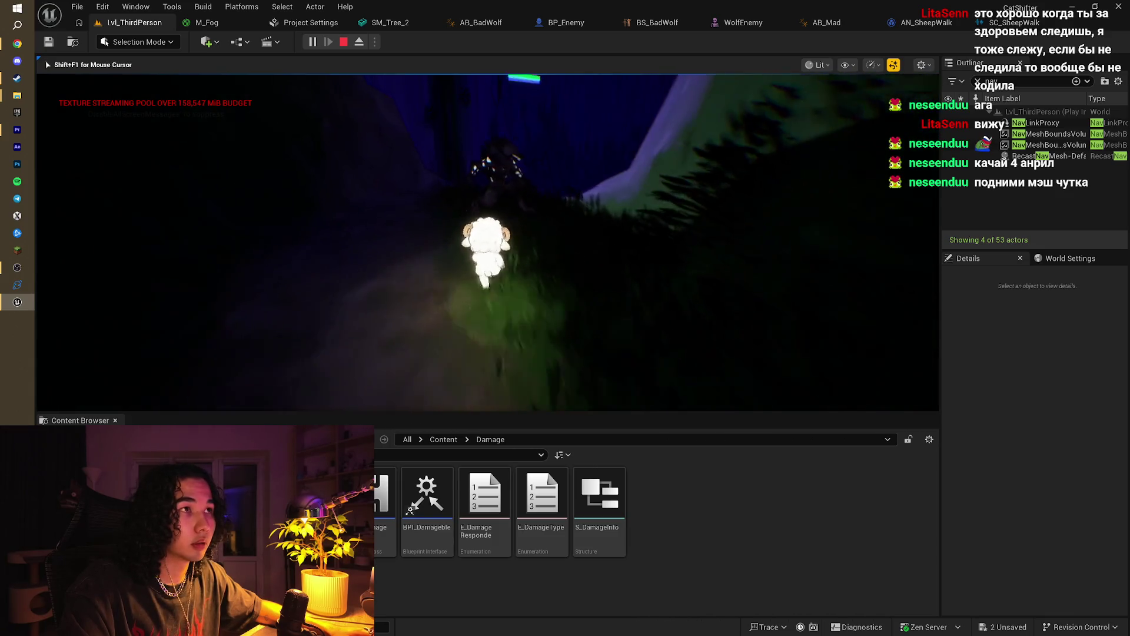
{"action": "key", "text": "w"}
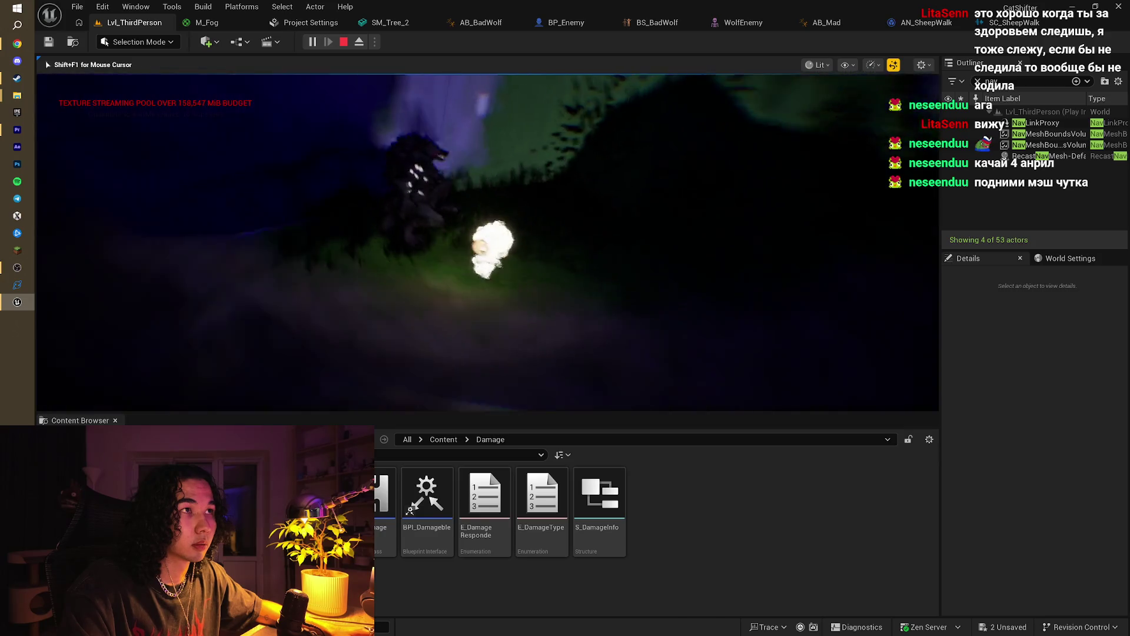
Step: Stop the test play and show the walkable nav mesh around the wolf
{"action": "key", "text": "Escape"}
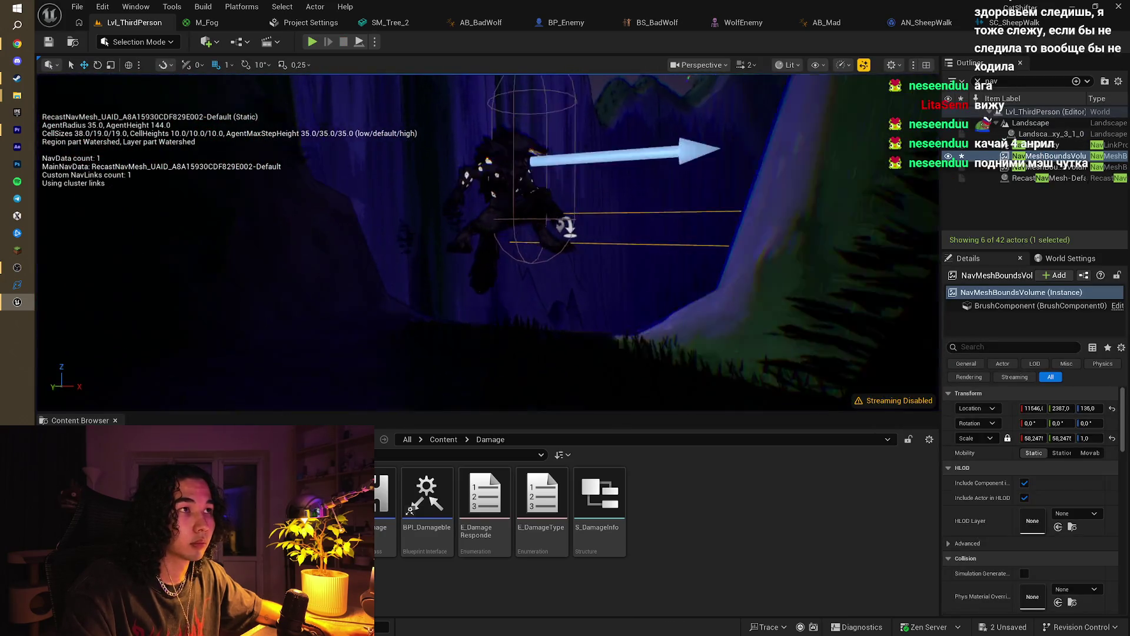
{"action": "key", "text": "p"}
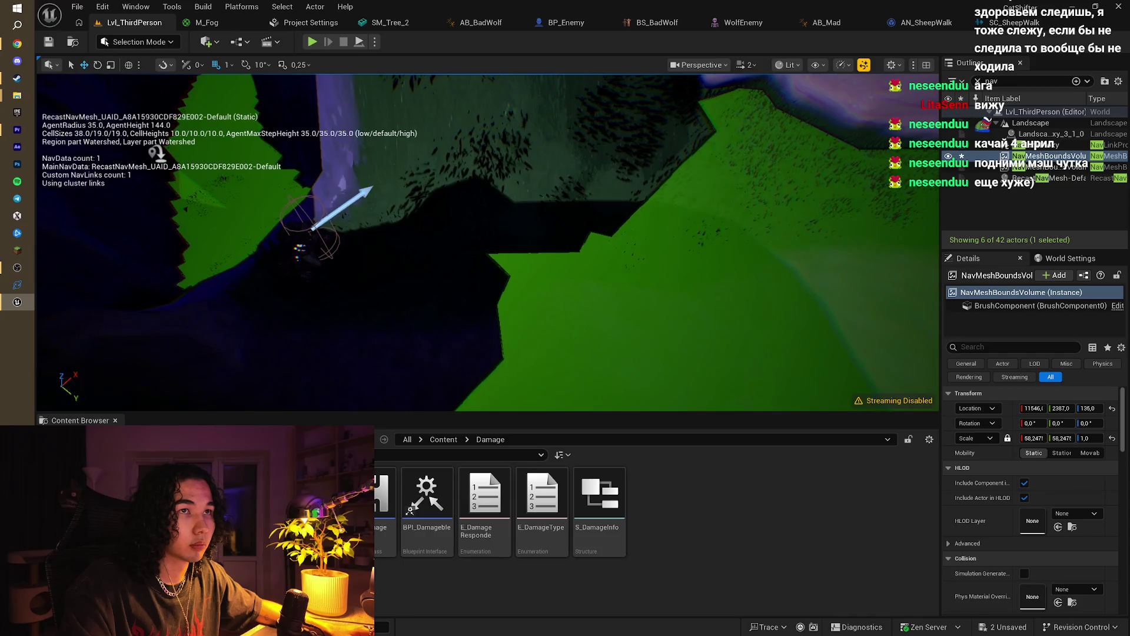
{"action": "key", "text": "s"}
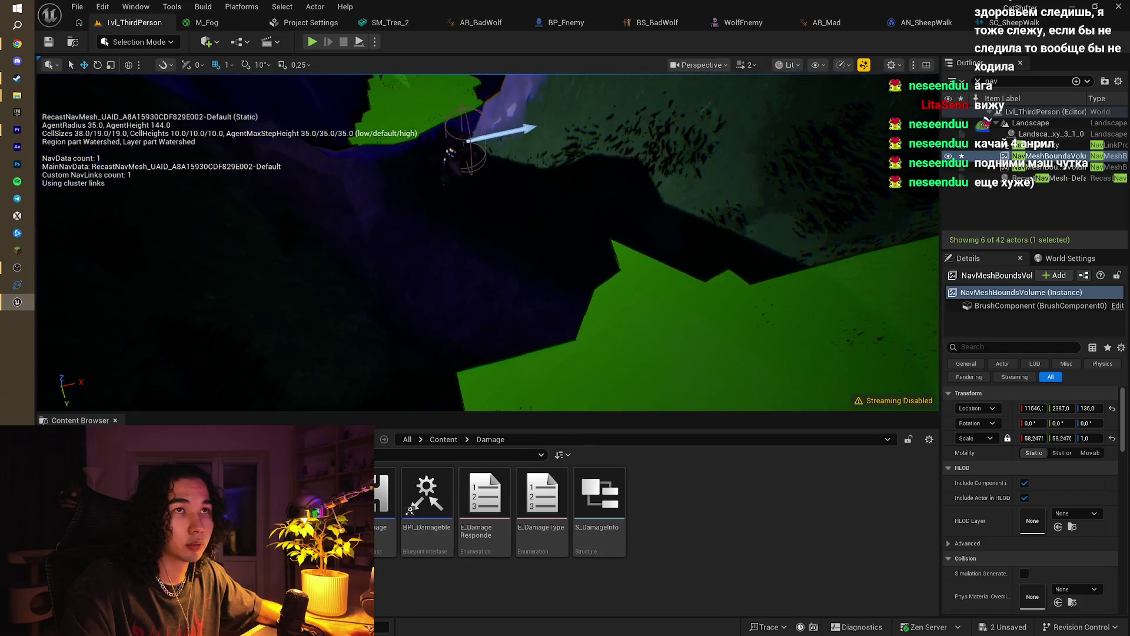
{"action": "left_click", "coordinate": [148, 43]}
Step: Flatten the landscape terrain where the wolf stands
{"action": "left_click", "coordinate": [145, 75]}
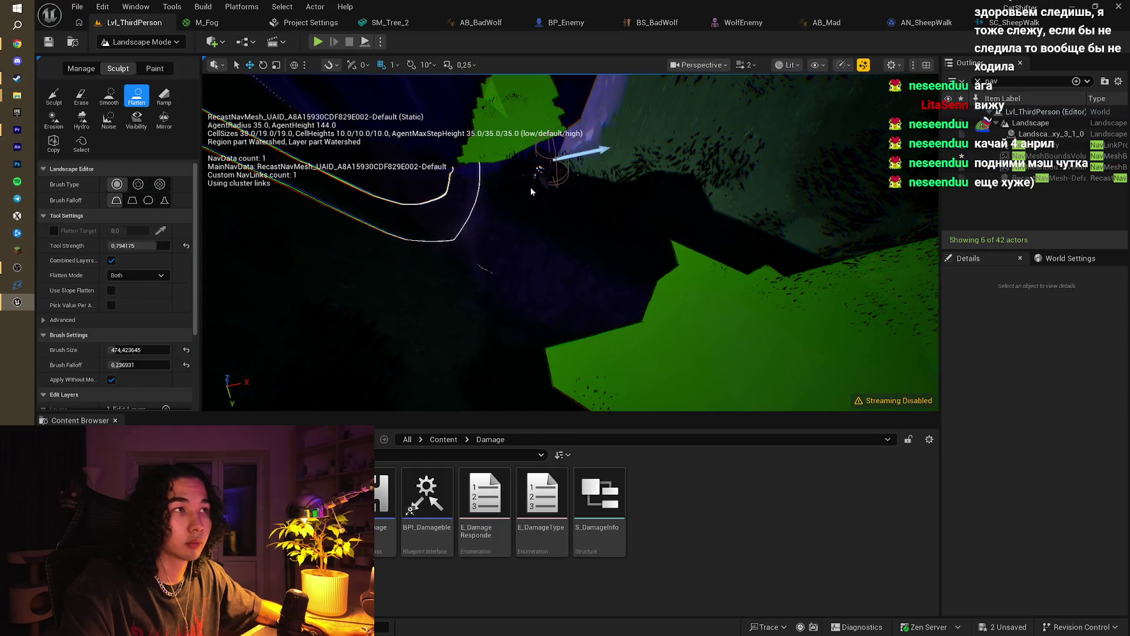
{"action": "left_click_drag", "start_coordinate": [579, 270], "coordinate": [545, 230]}
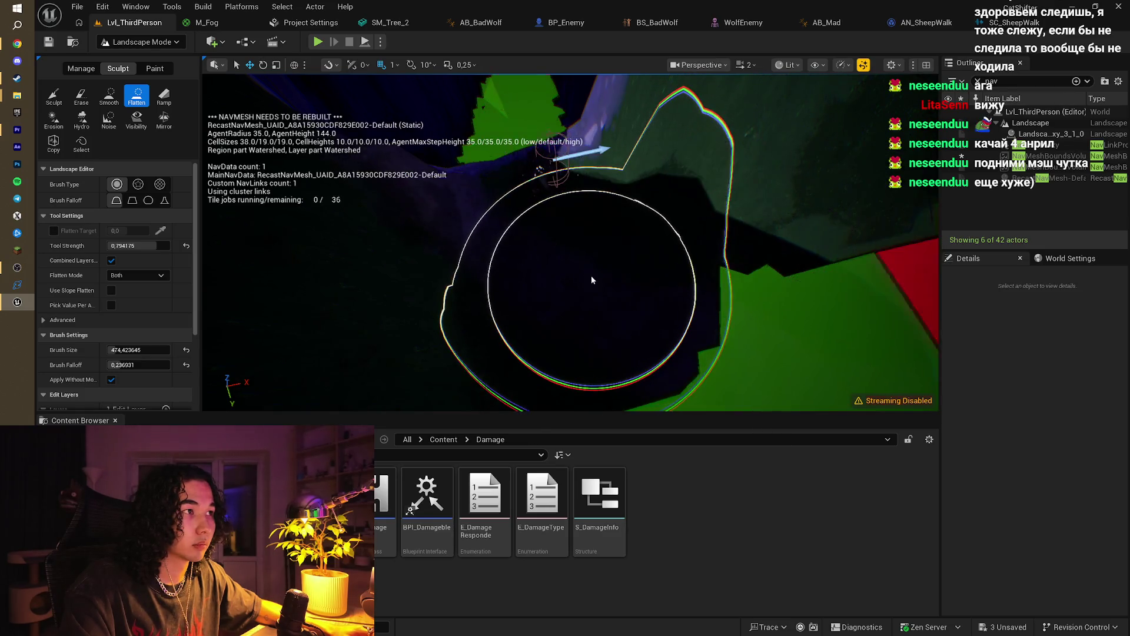
{"action": "mouse_move", "coordinate": [615, 264]}
{"action": "left_mouse_down"}
{"action": "mouse_move", "coordinate": [644, 245]}
{"action": "mouse_move", "coordinate": [494, 222]}
{"action": "mouse_move", "coordinate": [709, 239]}
{"action": "mouse_move", "coordinate": [504, 232]}
{"action": "left_mouse_up"}
{"action": "right_click", "coordinate": [503, 232]}
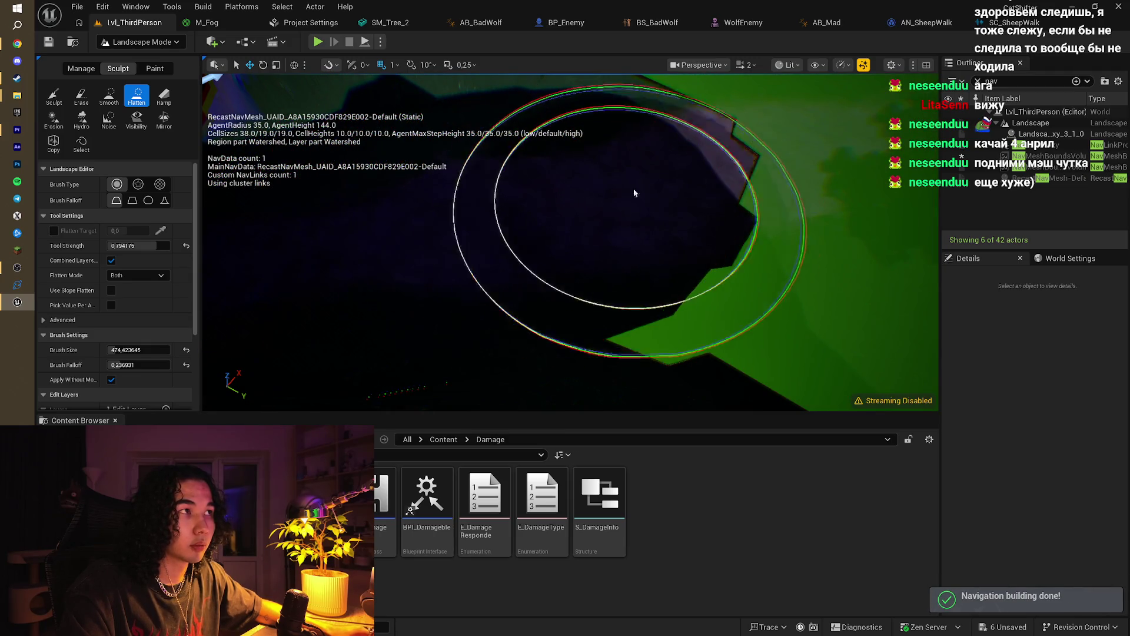
Step: Smooth the sloped ground around the wolf with the Smooth sculpt tool
{"action": "left_click", "coordinate": [109, 96]}
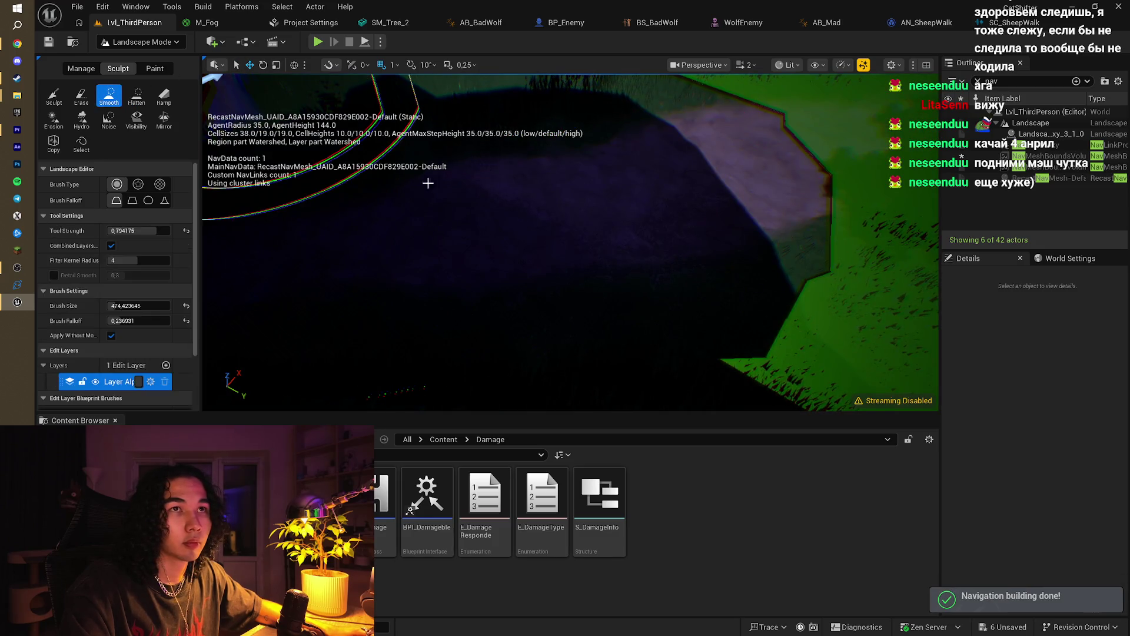
{"action": "mouse_move", "coordinate": [604, 213]}
{"action": "left_mouse_down"}
{"action": "mouse_move", "coordinate": [508, 250]}
{"action": "mouse_move", "coordinate": [690, 252]}
{"action": "mouse_move", "coordinate": [606, 264]}
{"action": "left_mouse_up"}
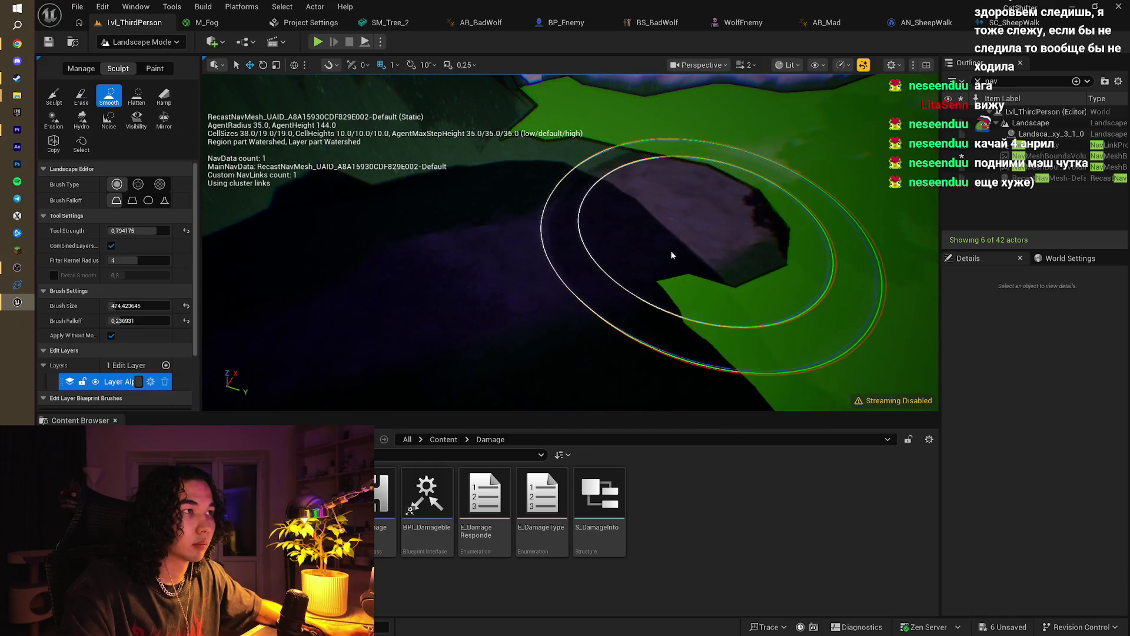
{"action": "left_click_drag", "start_coordinate": [670, 249], "coordinate": [651, 267]}
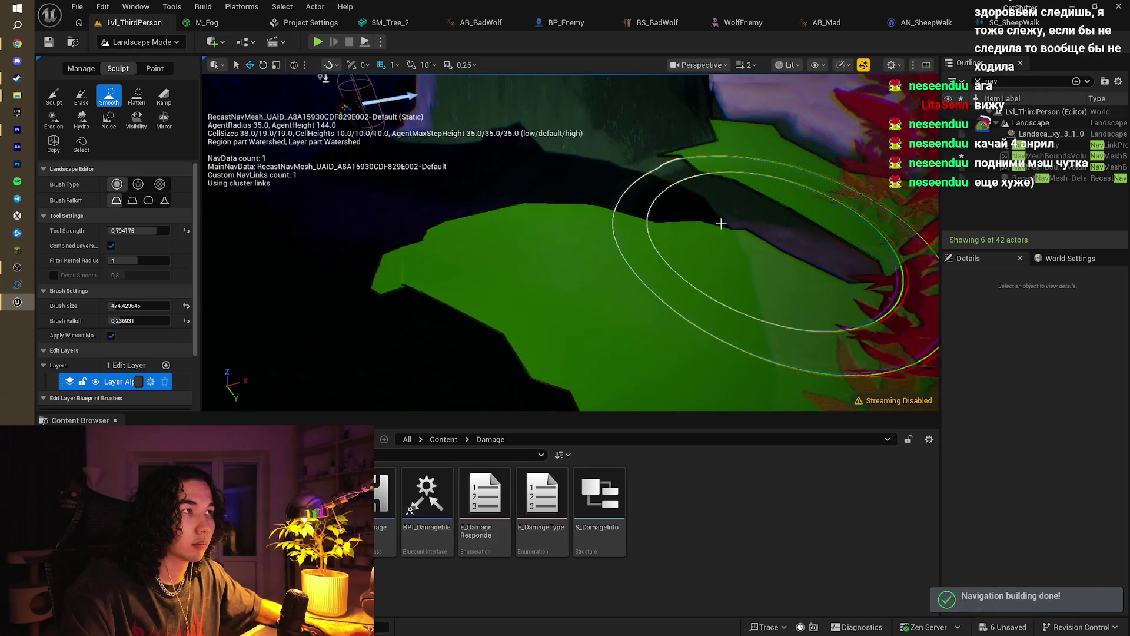
{"action": "left_click_drag", "start_coordinate": [562, 220], "coordinate": [757, 220]}
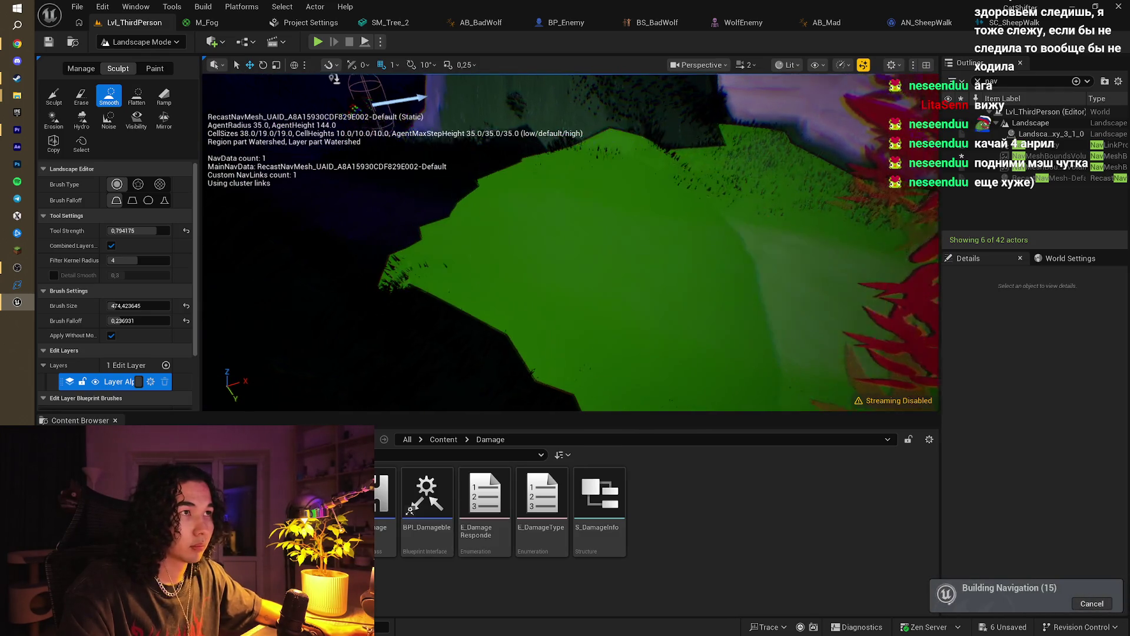
{"action": "mouse_move", "coordinate": [565, 202]}
{"action": "left_mouse_down"}
{"action": "mouse_move", "coordinate": [529, 202]}
{"action": "mouse_move", "coordinate": [492, 222]}
{"action": "mouse_move", "coordinate": [530, 236]}
{"action": "mouse_move", "coordinate": [471, 212]}
{"action": "mouse_move", "coordinate": [506, 247]}
{"action": "left_mouse_up"}
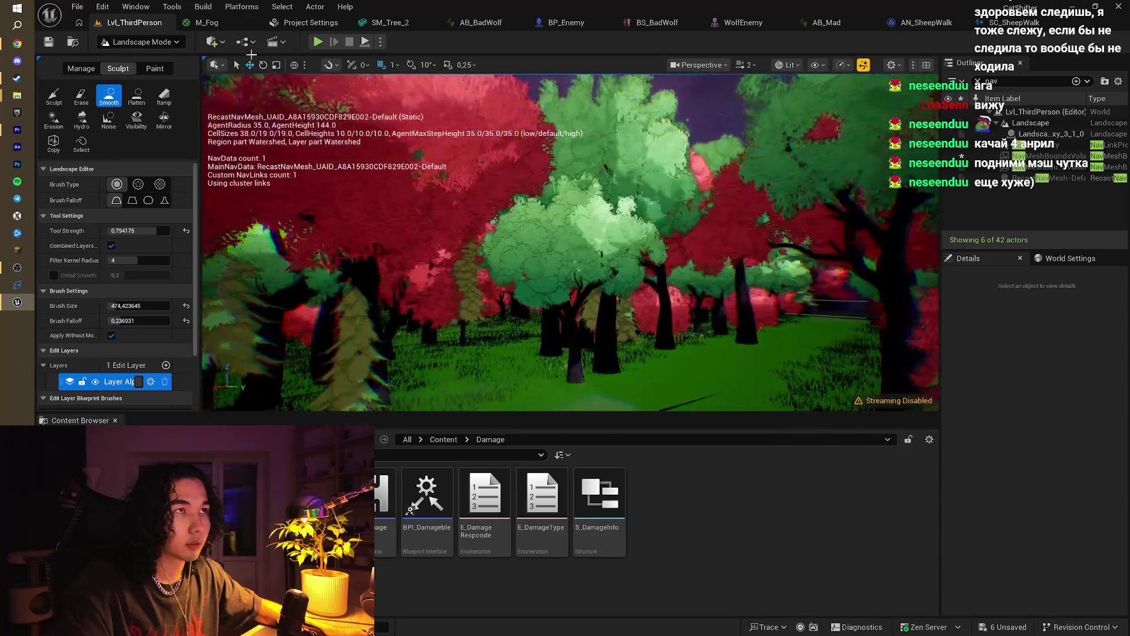
Step: Playtest the sheep walking forward, then inspect the nav mesh near the wolf's capsule
{"action": "key", "text": "alt+p"}
{"action": "left_click", "coordinate": [550, 267]}
{"action": "key", "text": "w"}
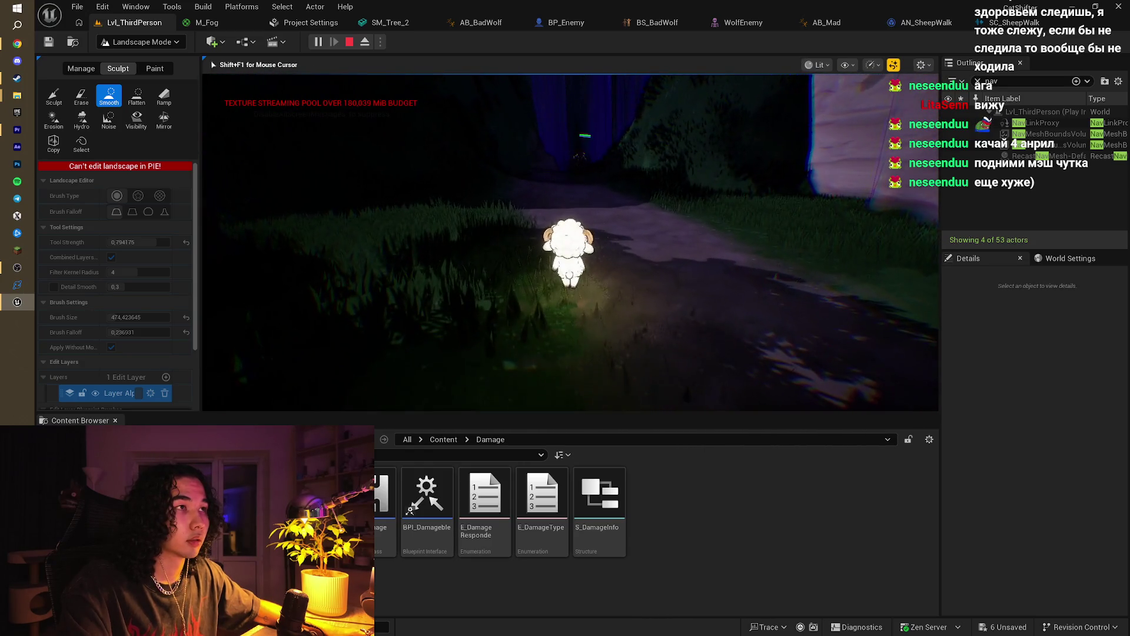
{"action": "key", "text": "Escape"}
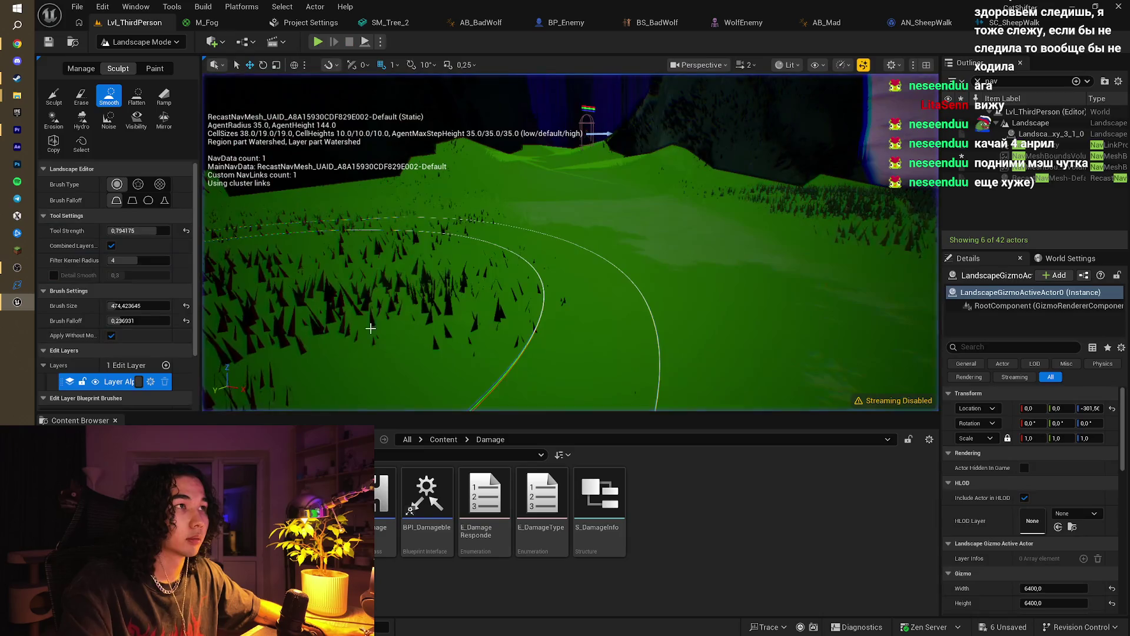
{"action": "scroll", "coordinate": [589, 271], "scroll_direction": "up", "scroll_amount": 5}
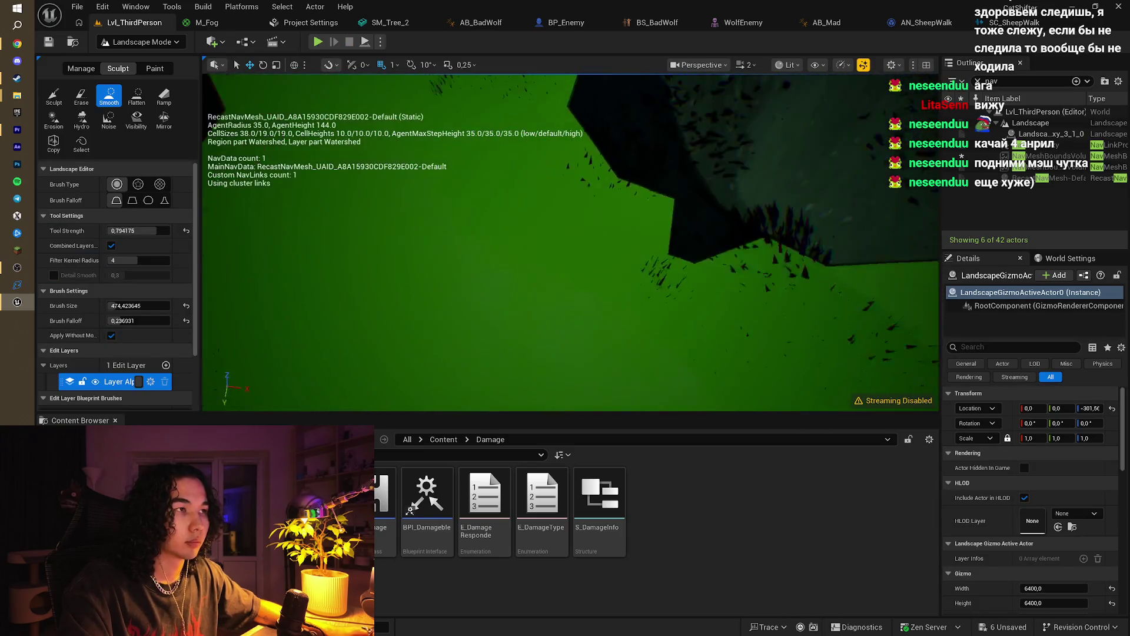
{"action": "left_click_drag", "start_coordinate": [565, 241], "coordinate": [588, 236]}
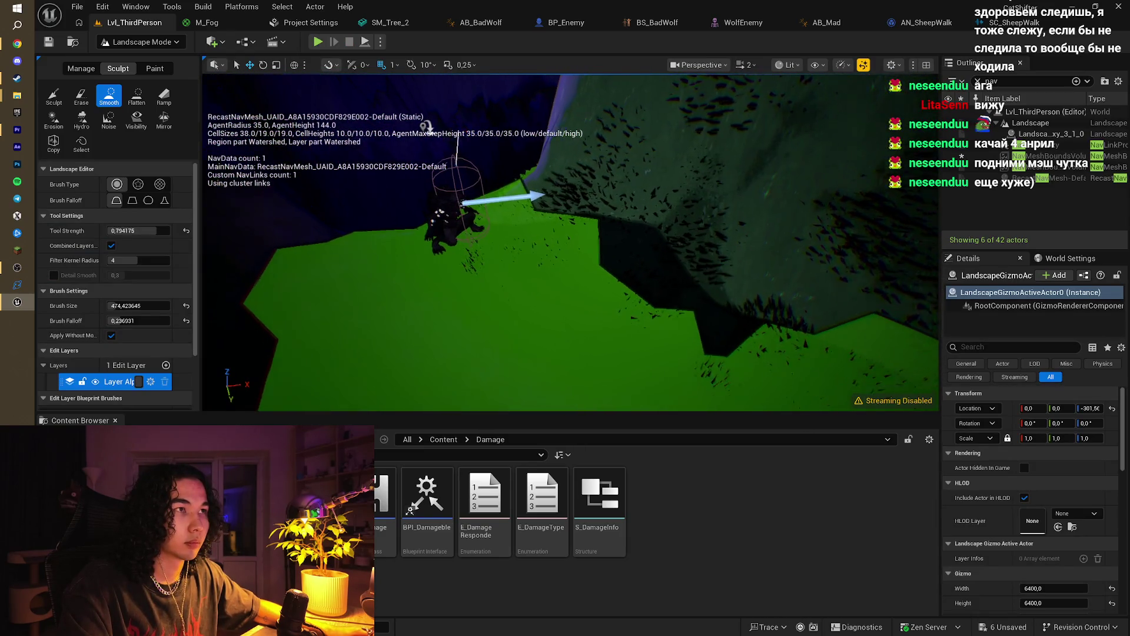
{"action": "left_click_drag", "start_coordinate": [426, 126], "coordinate": [418, 127]}
{"action": "left_click", "coordinate": [146, 42]}
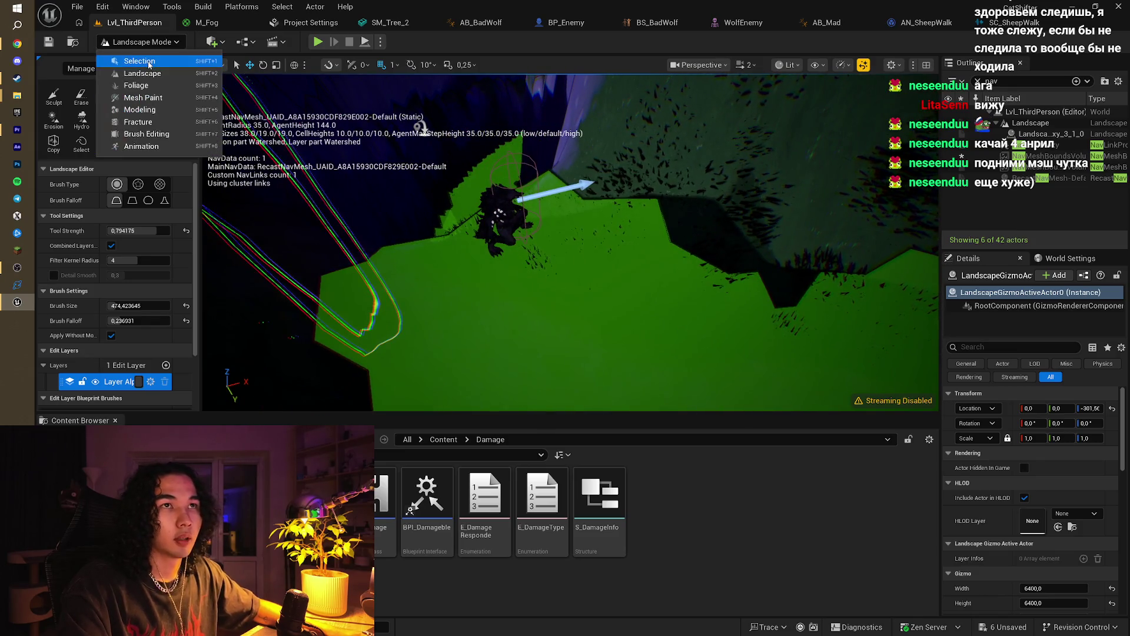
Step: Switch to Selection Mode, focus on the BP_Enemy wolf, and run a quick playtest
{"action": "left_click", "coordinate": [127, 60]}
{"action": "left_click", "coordinate": [417, 201]}
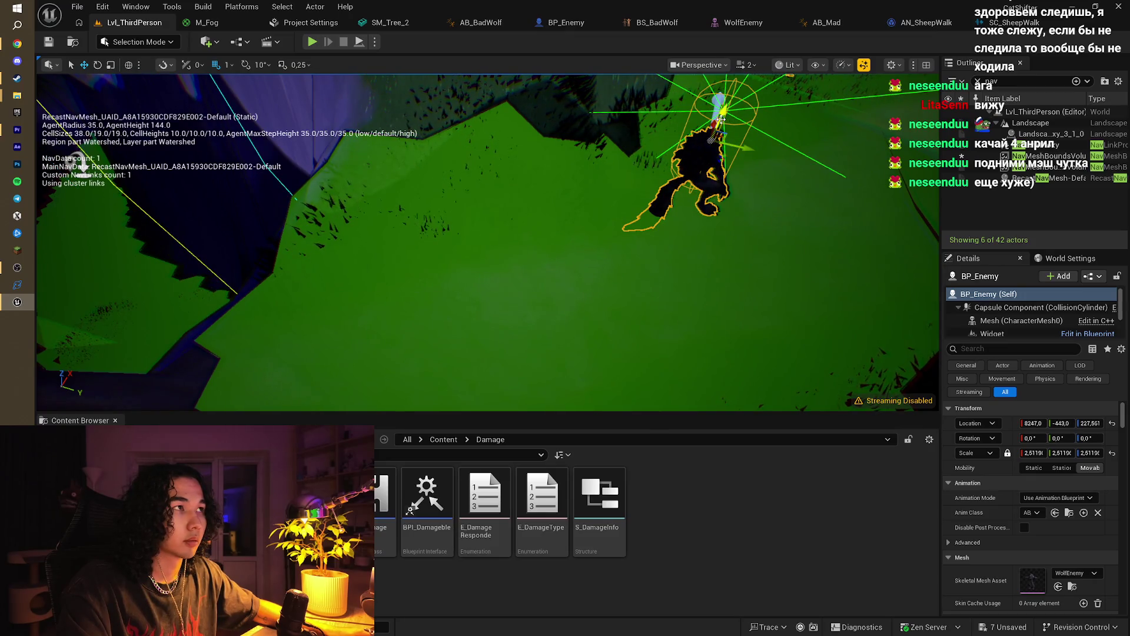
{"action": "key", "text": "f"}
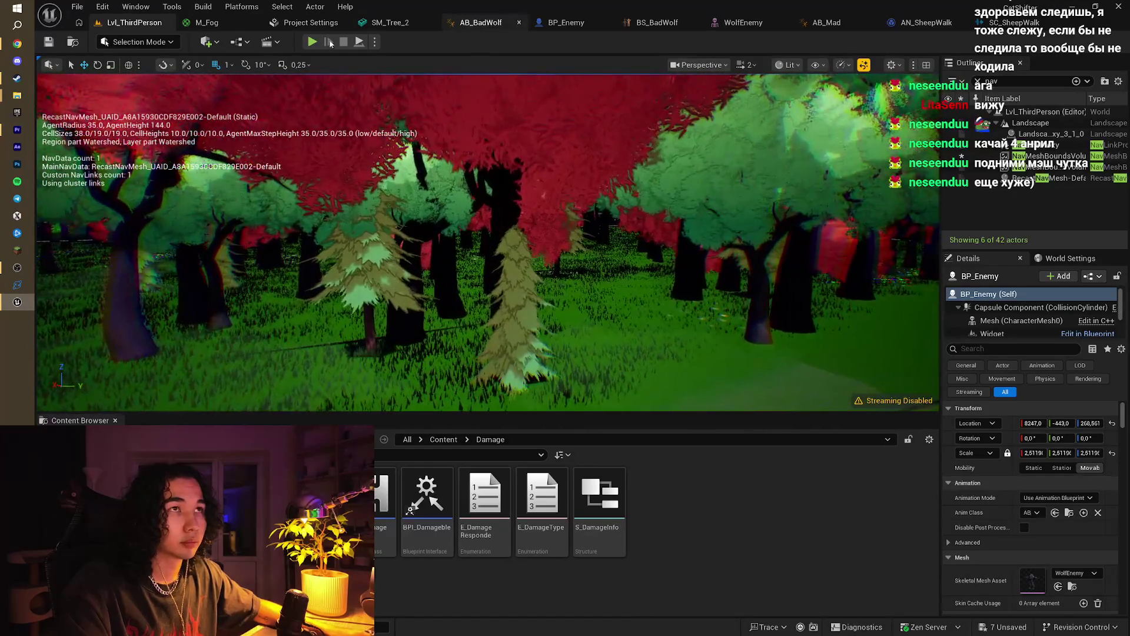
{"action": "left_click", "coordinate": [312, 42]}
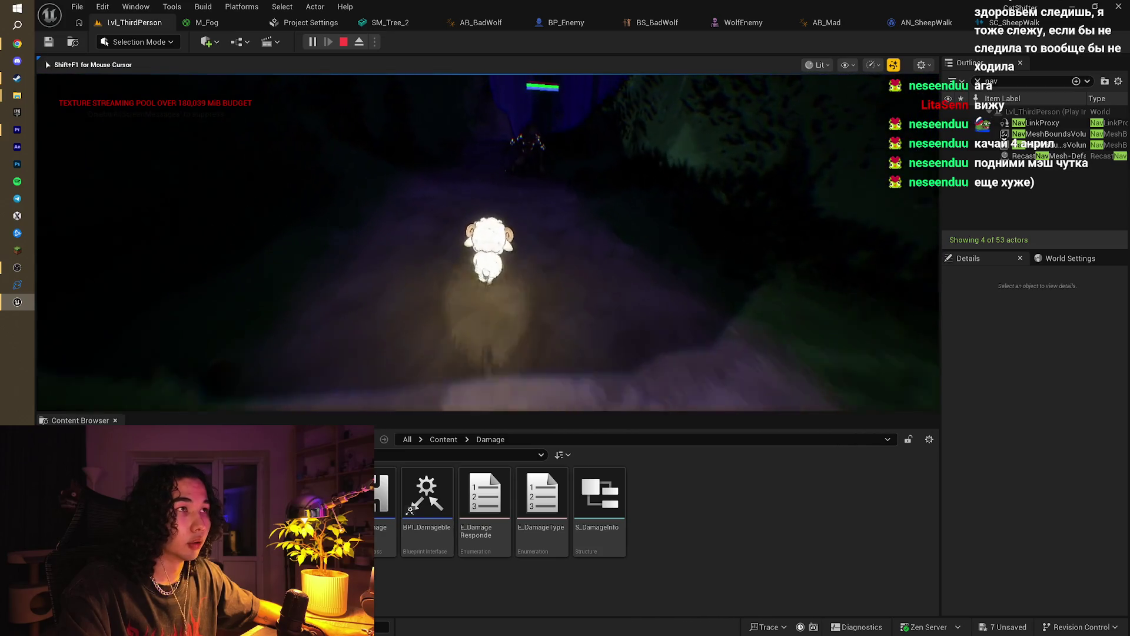
{"action": "key", "text": "Escape"}
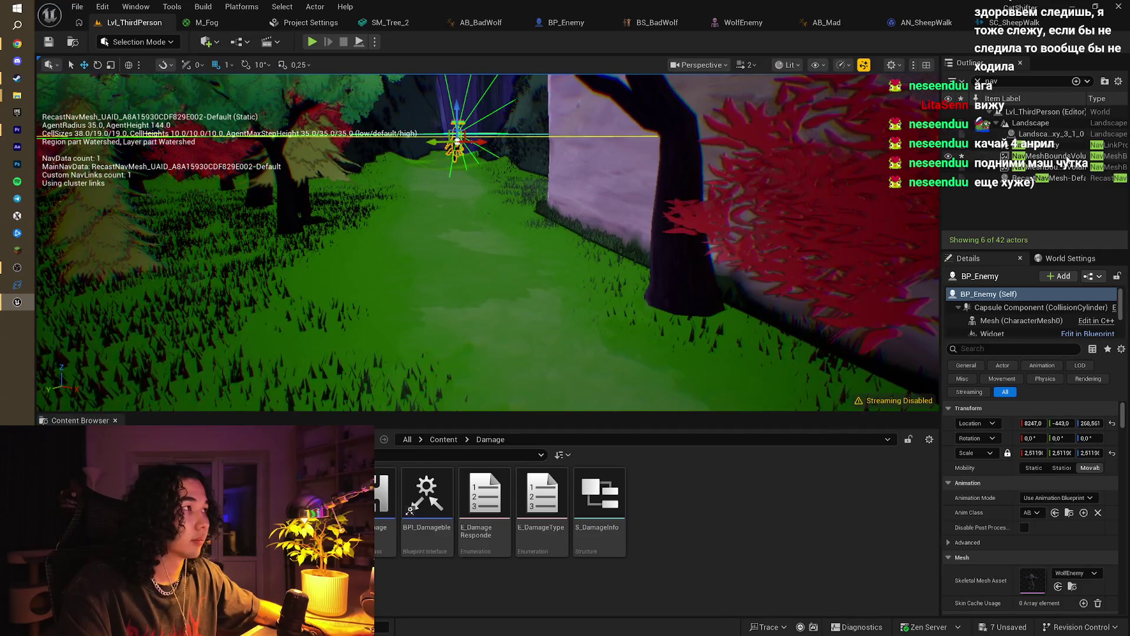
Step: Lower the NavMeshBoundsVolume from Z 135 to 123 and playtest the result
{"action": "left_click", "coordinate": [1047, 155]}
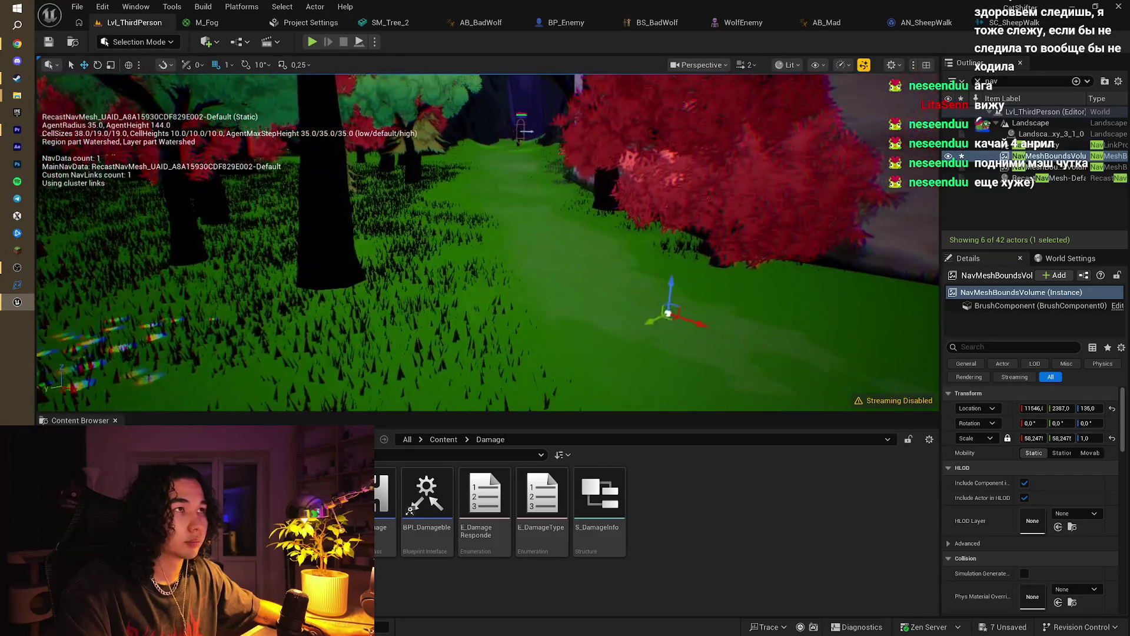
{"action": "left_click_drag", "start_coordinate": [671, 289], "coordinate": [671, 298]}
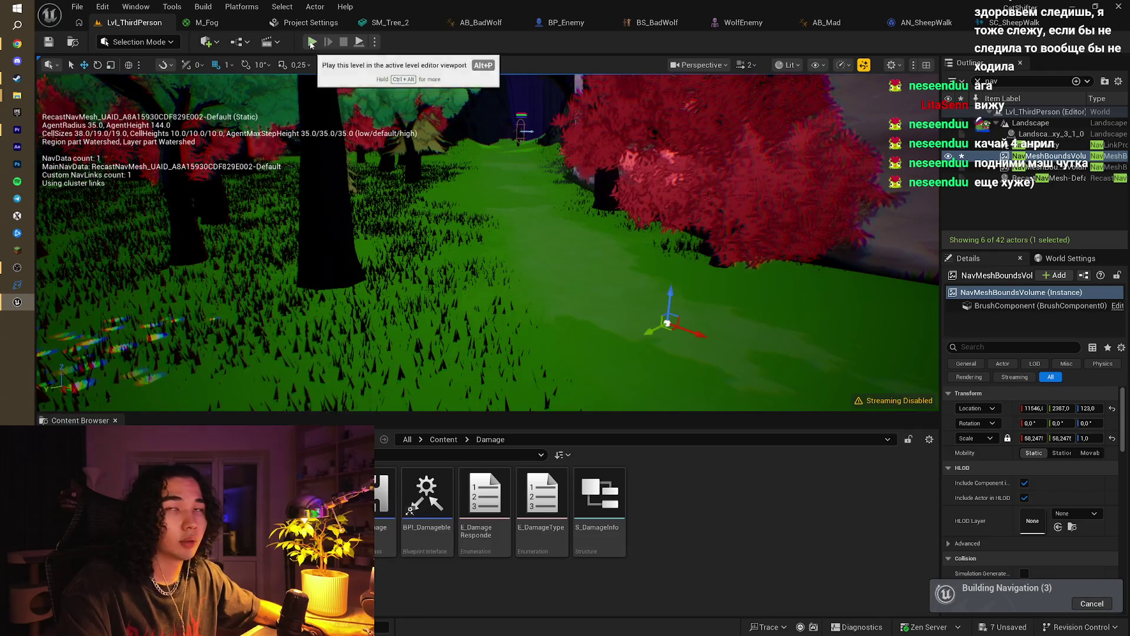
{"action": "left_click", "coordinate": [312, 42]}
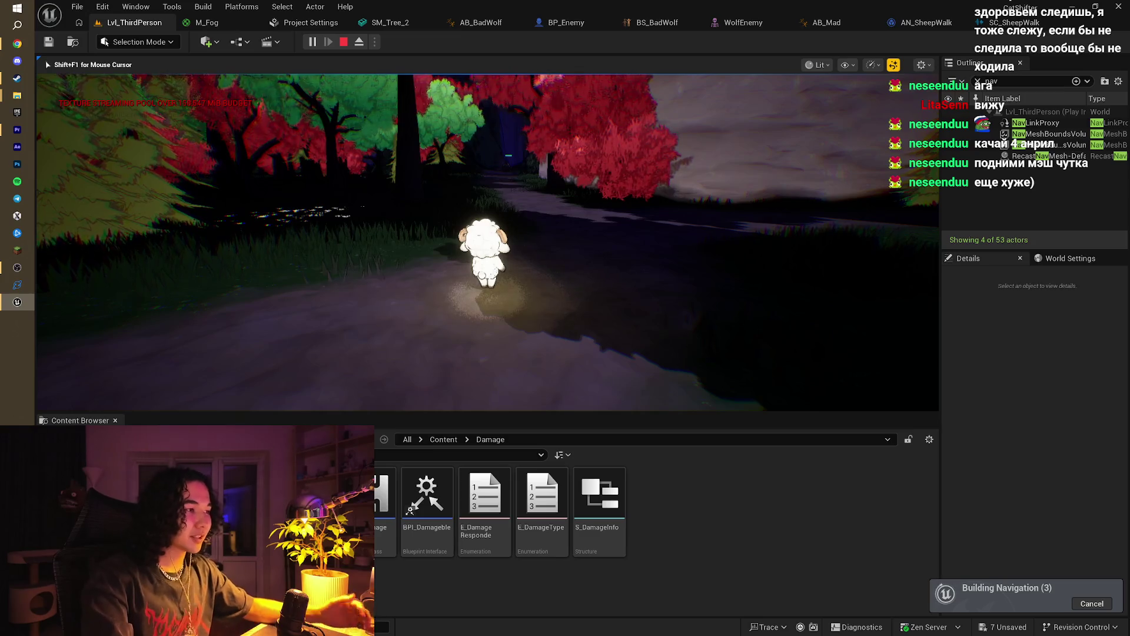
{"action": "key", "text": "Escape"}
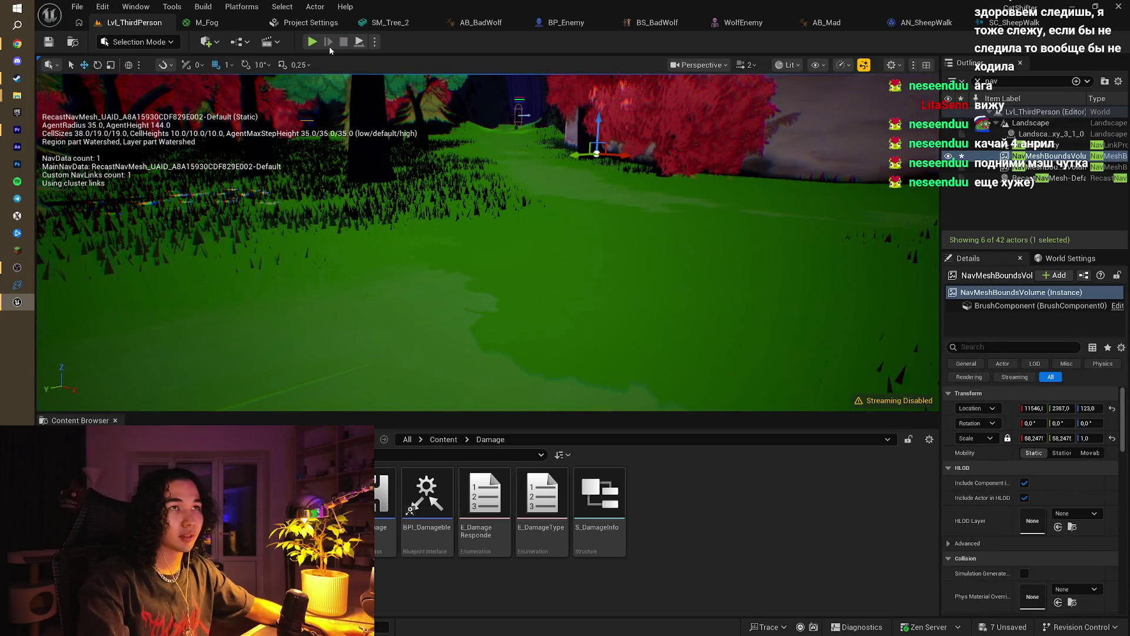
Step: Playtest again, walking the sheep forward along the path
{"action": "left_click", "coordinate": [310, 42]}
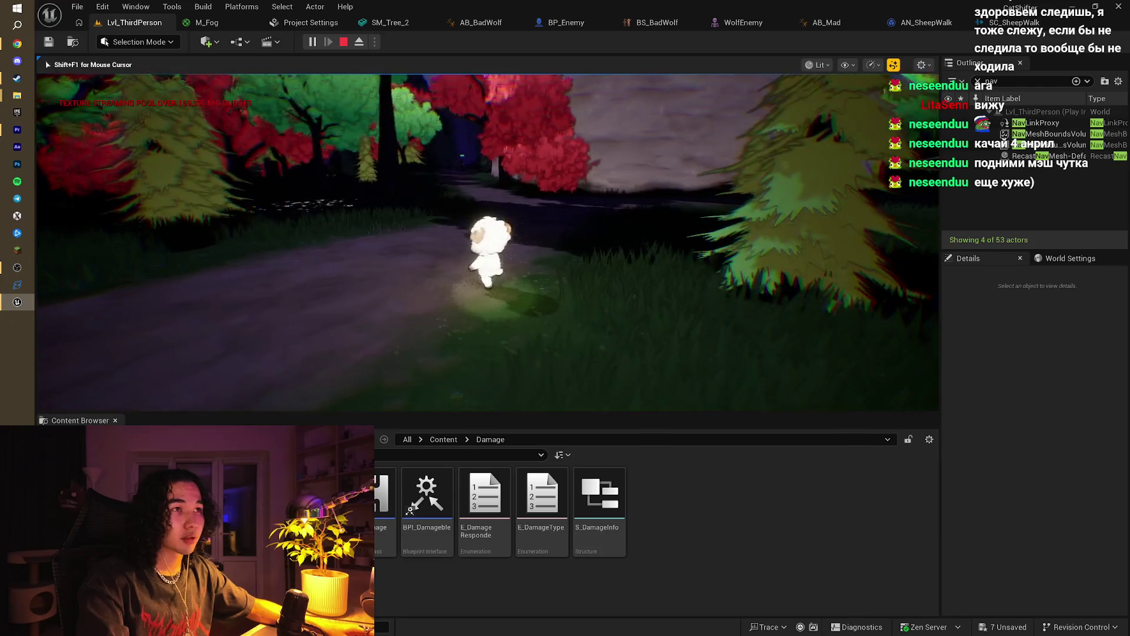
{"action": "key", "text": "w"}
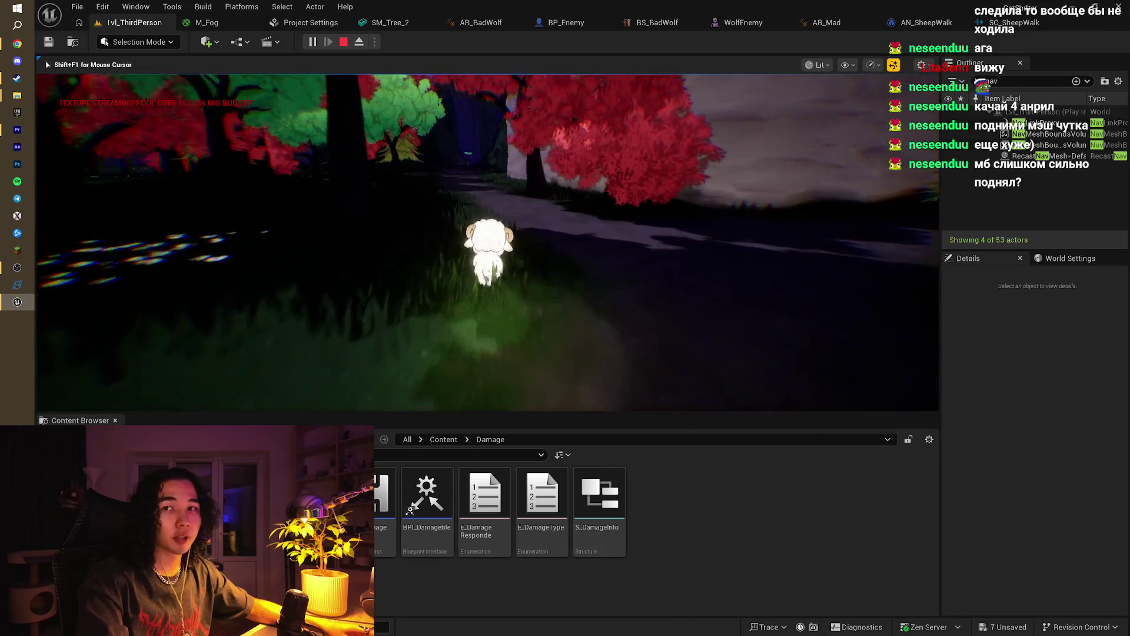
{"action": "key", "text": "w"}
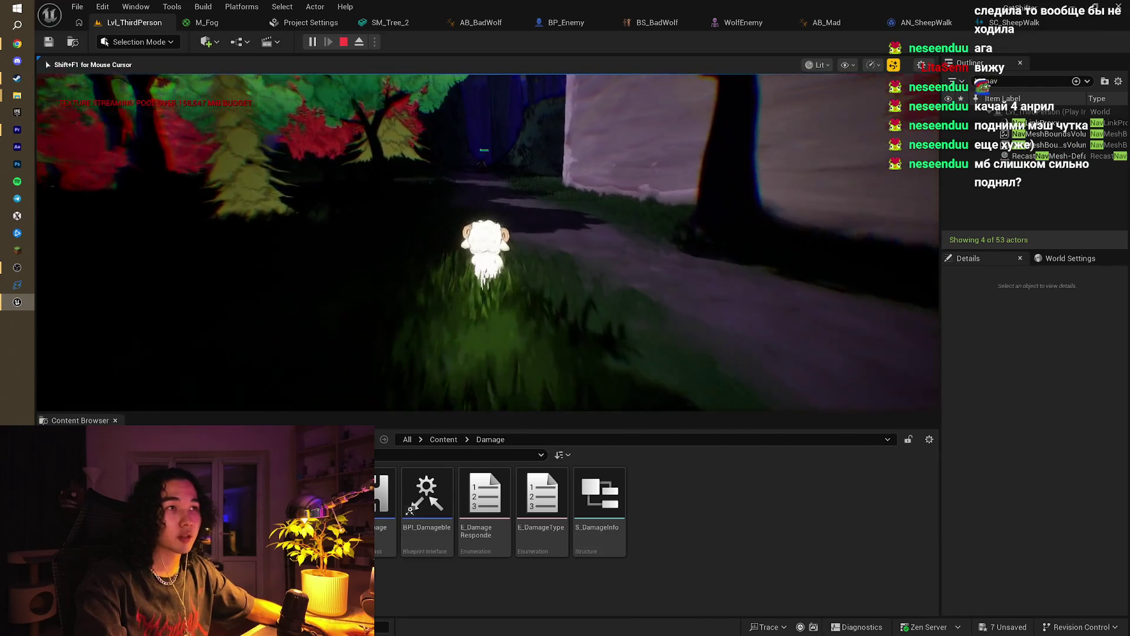
{"action": "key", "text": "w"}
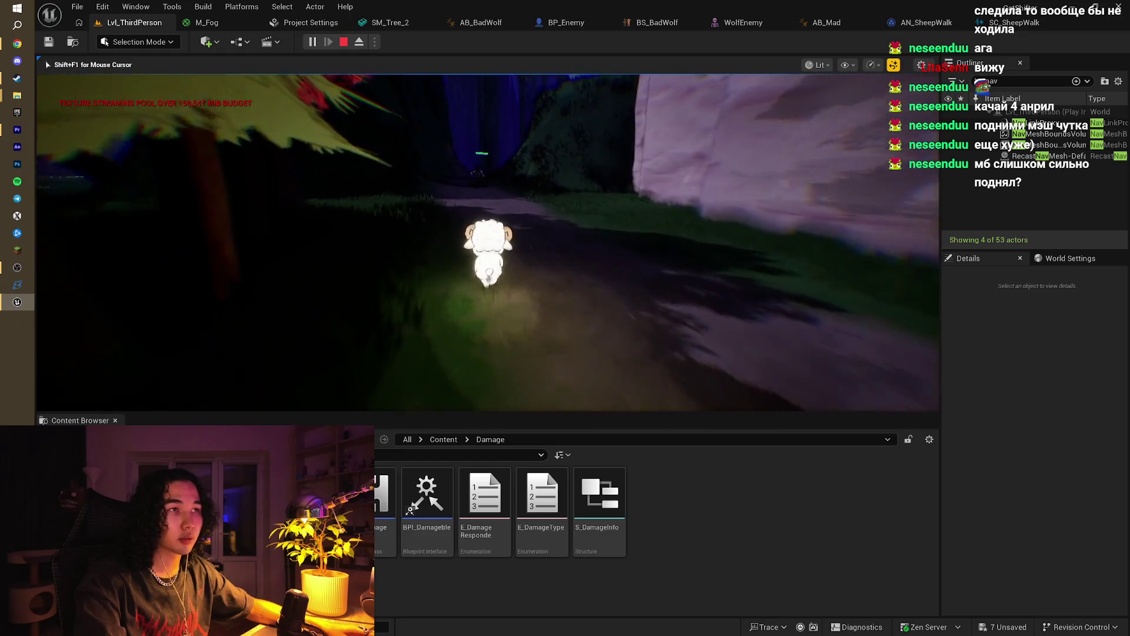
{"action": "key", "text": "Escape"}
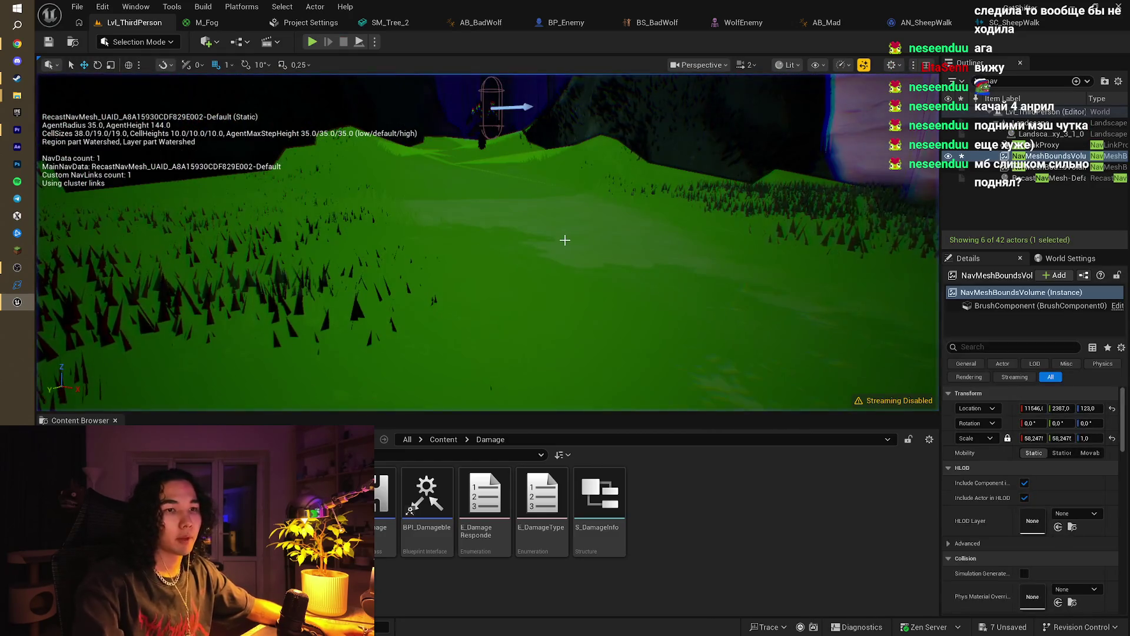
Step: Save all levels and assets, hide the nav mesh, and switch to the Magnific browser page
{"action": "key", "text": "ctrl+s"}
{"action": "key", "text": "Escape"}
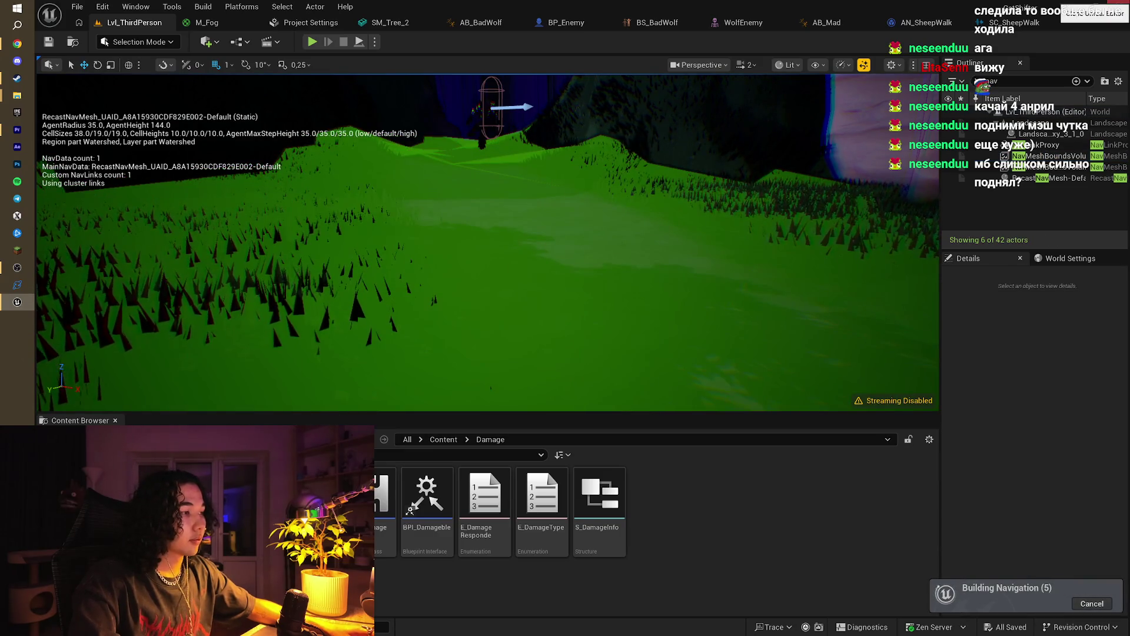
{"action": "left_click_drag", "start_coordinate": [817, 228], "coordinate": [816, 228]}
{"action": "key", "text": "p"}
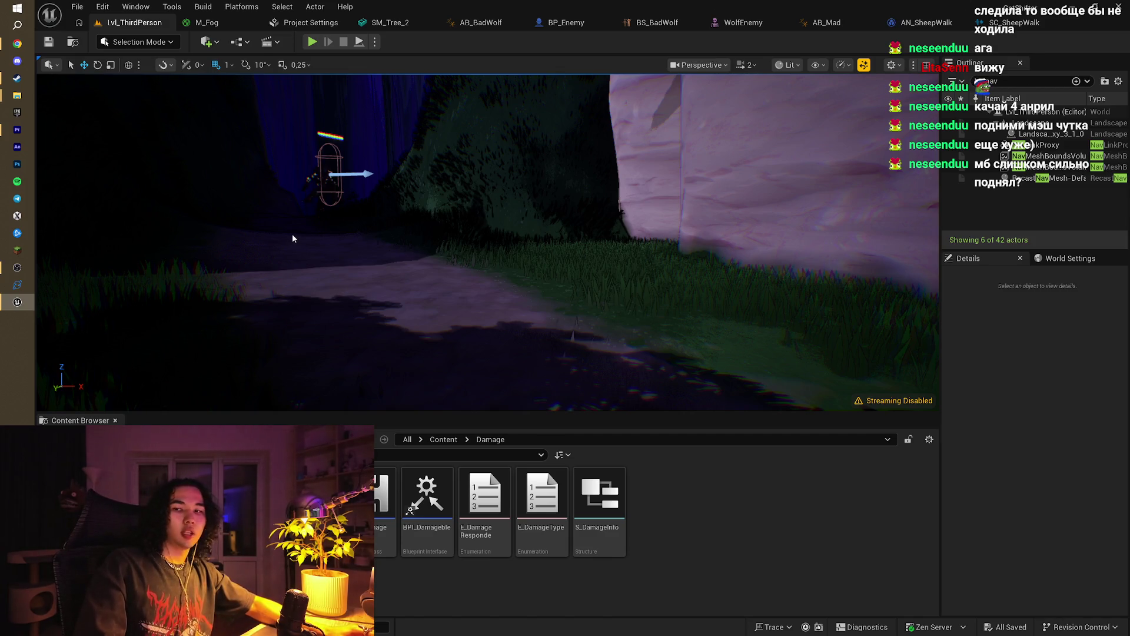
{"action": "key", "text": "alt+Tab"}
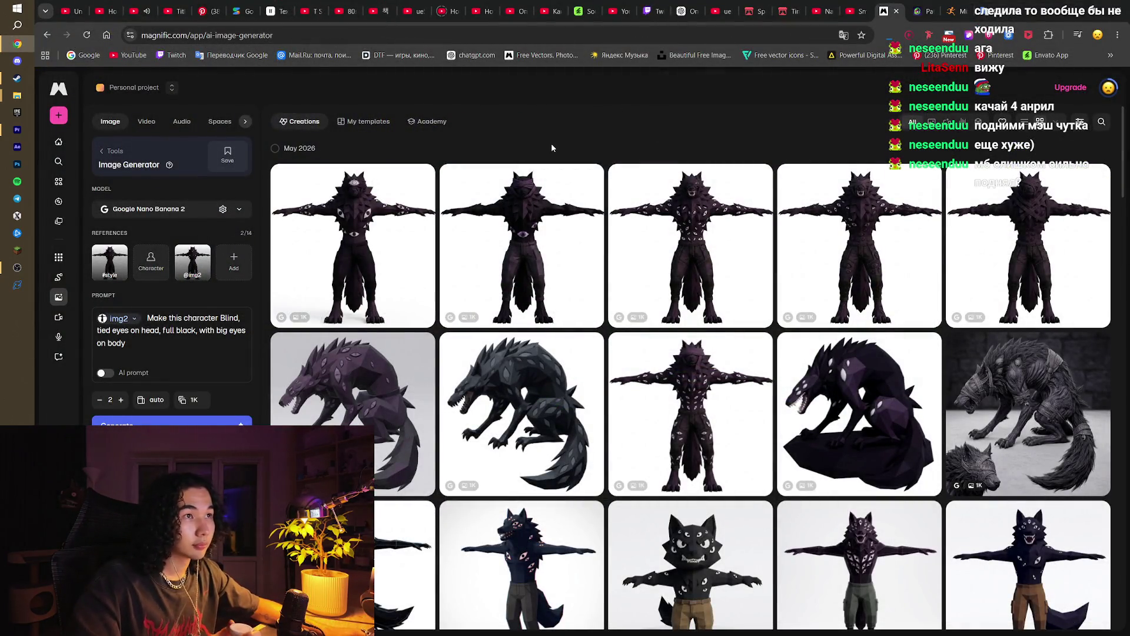
Step: Browse the blindfolded and many-eyed werewolf creations in the full-size viewer
{"action": "left_click", "coordinate": [530, 247]}
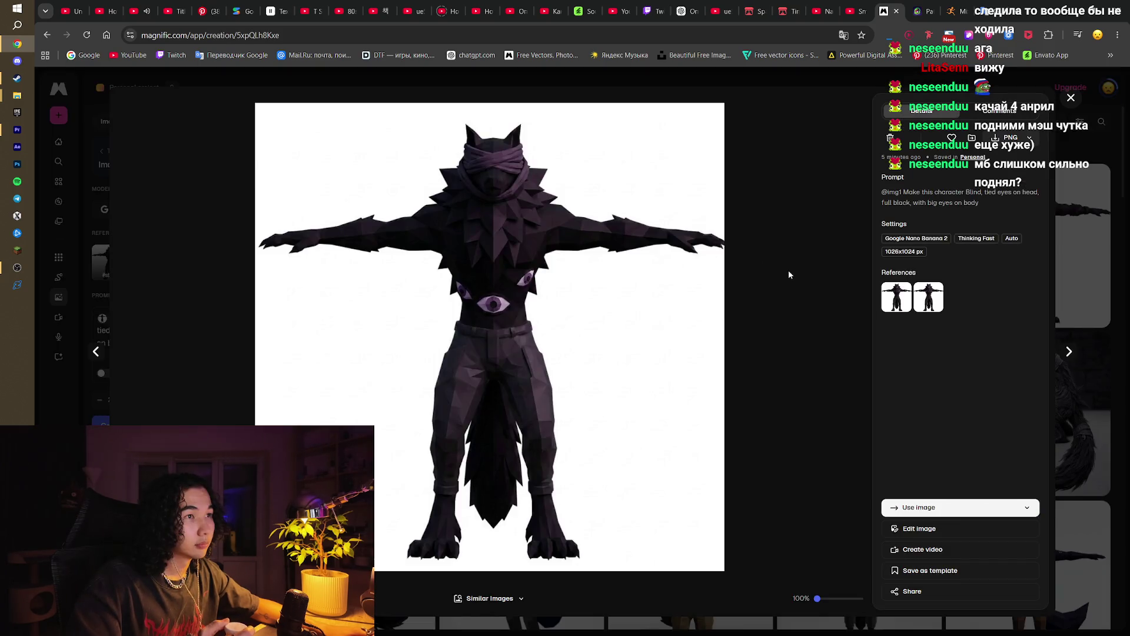
{"action": "left_click", "coordinate": [1068, 352]}
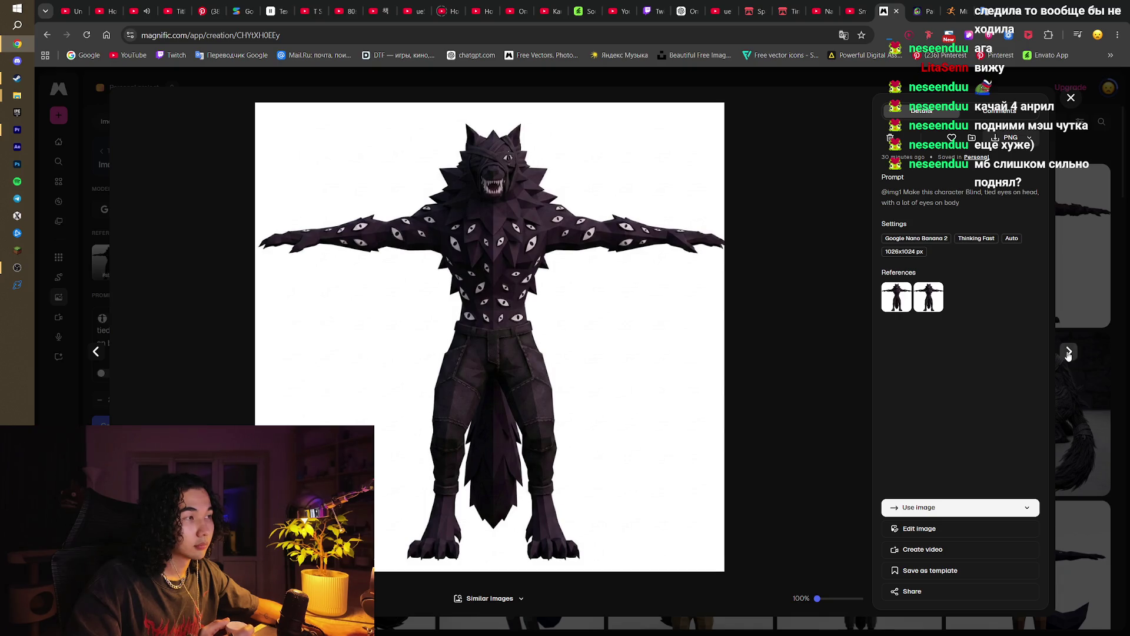
{"action": "left_click", "coordinate": [1068, 352]}
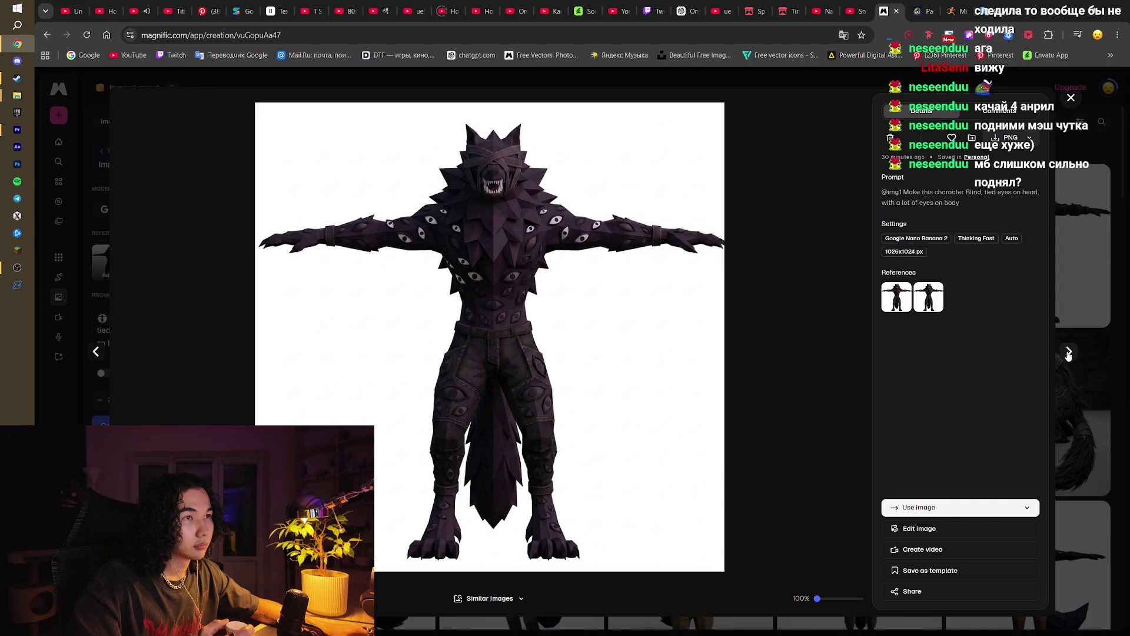
{"action": "left_click", "coordinate": [1070, 97]}
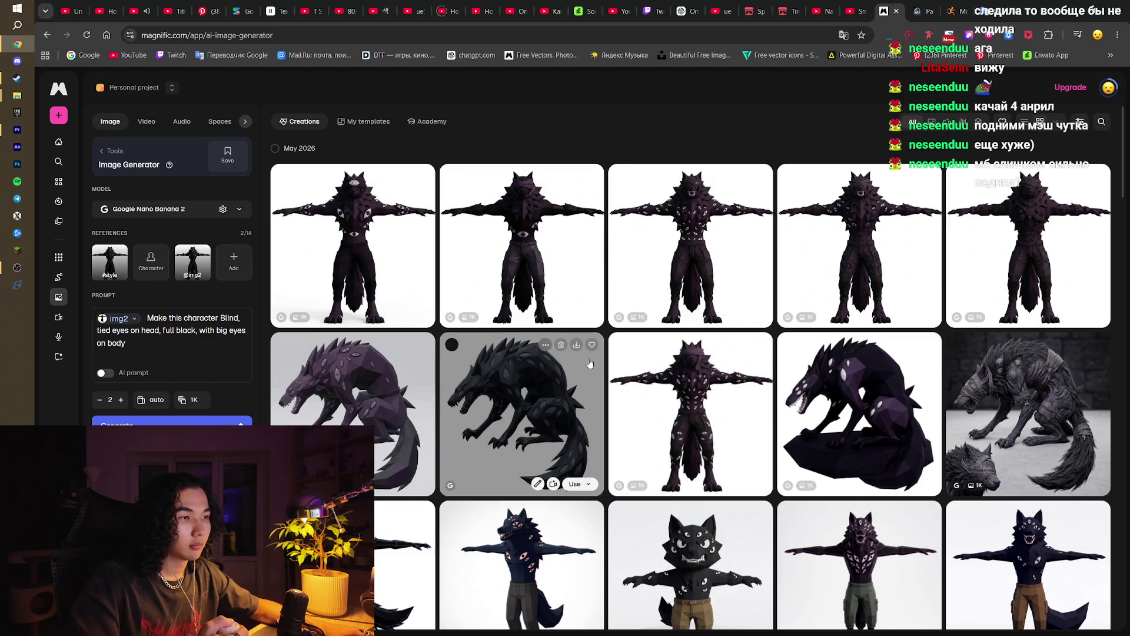
Step: Open the many-eyed low-poly T-pose wolf full size and download it as PNG
{"action": "scroll", "coordinate": [818, 365], "scroll_direction": "down", "scroll_amount": 5}
{"action": "scroll", "coordinate": [821, 366], "scroll_direction": "up", "scroll_amount": 2}
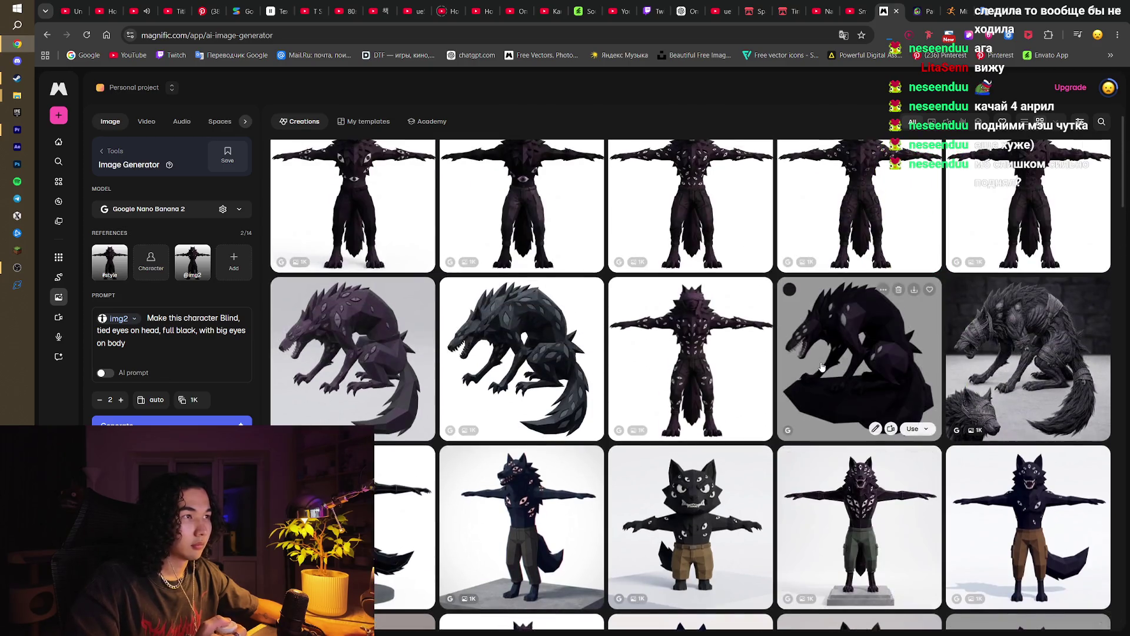
{"action": "scroll", "coordinate": [821, 366], "scroll_direction": "down", "scroll_amount": 10}
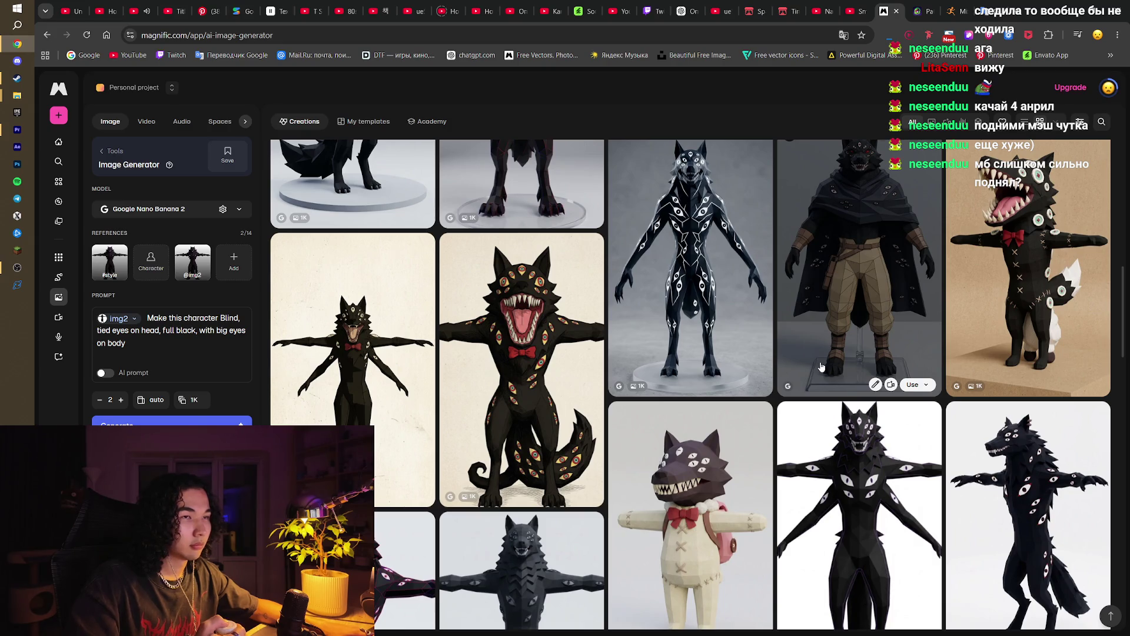
{"action": "scroll", "coordinate": [821, 366], "scroll_direction": "down", "scroll_amount": 2}
{"action": "scroll", "coordinate": [821, 366], "scroll_direction": "down", "scroll_amount": 4}
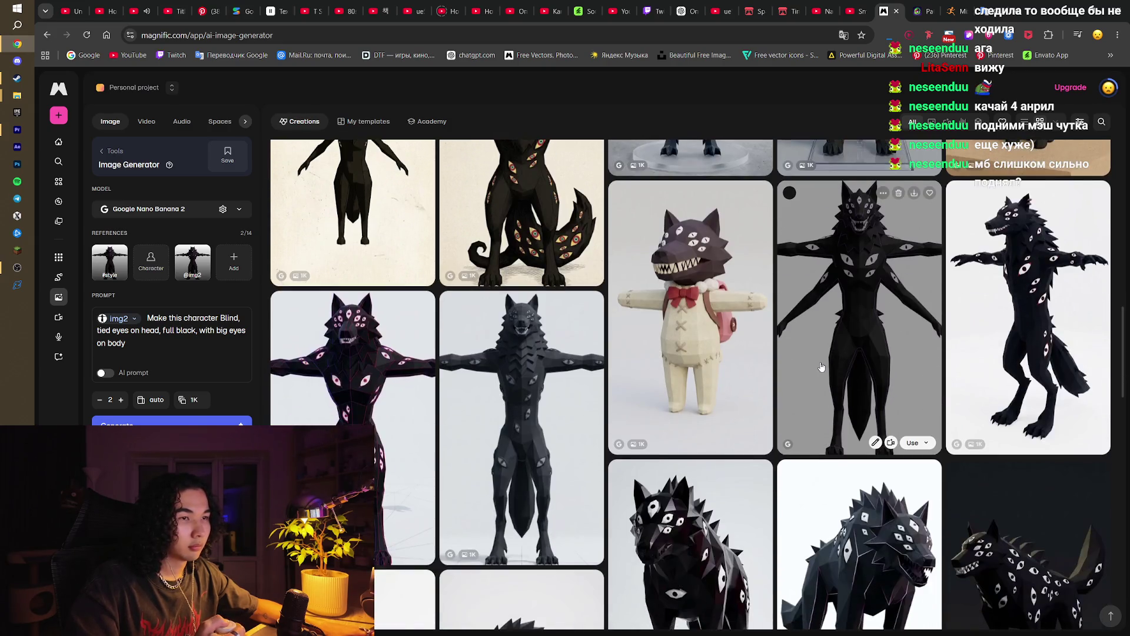
{"action": "scroll", "coordinate": [820, 366], "scroll_direction": "down", "scroll_amount": 1}
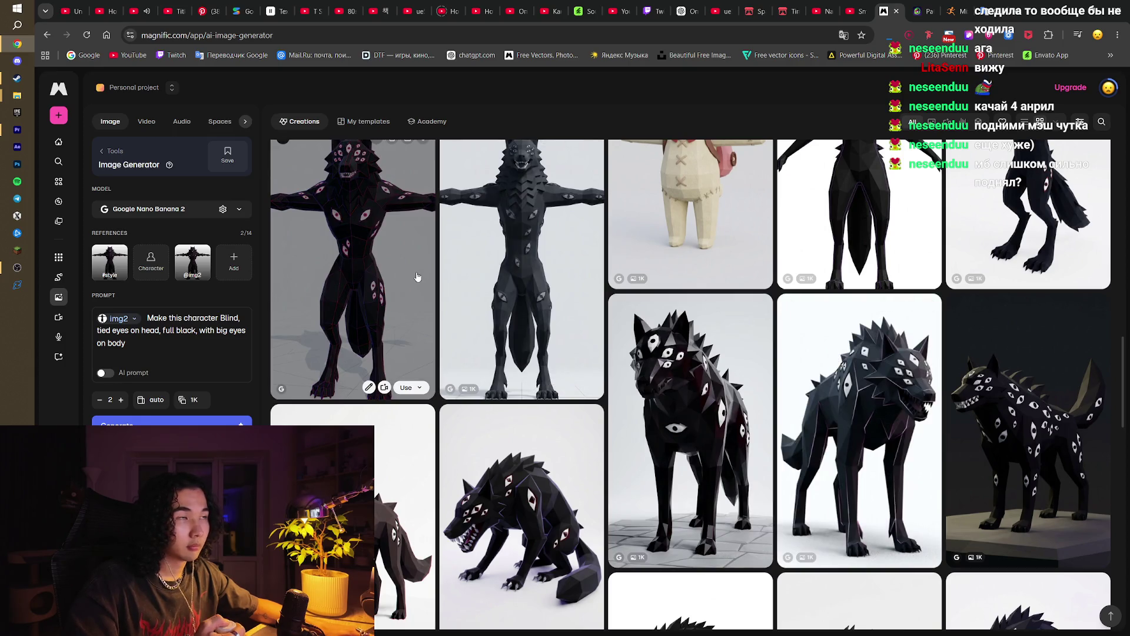
{"action": "left_click", "coordinate": [380, 244]}
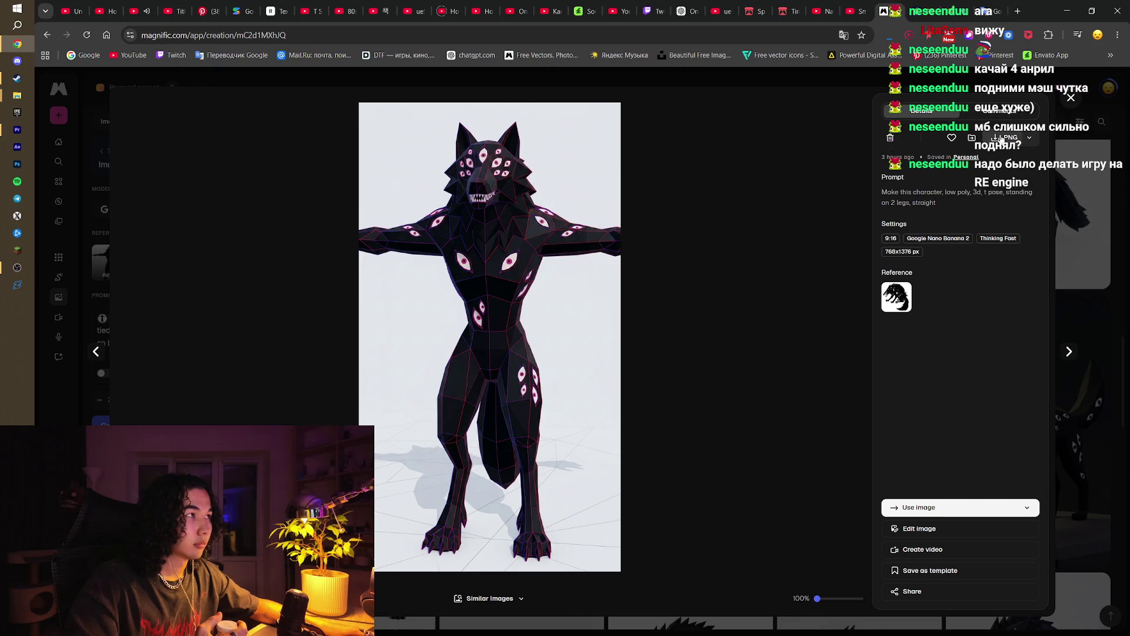
{"action": "left_click", "coordinate": [1004, 137]}
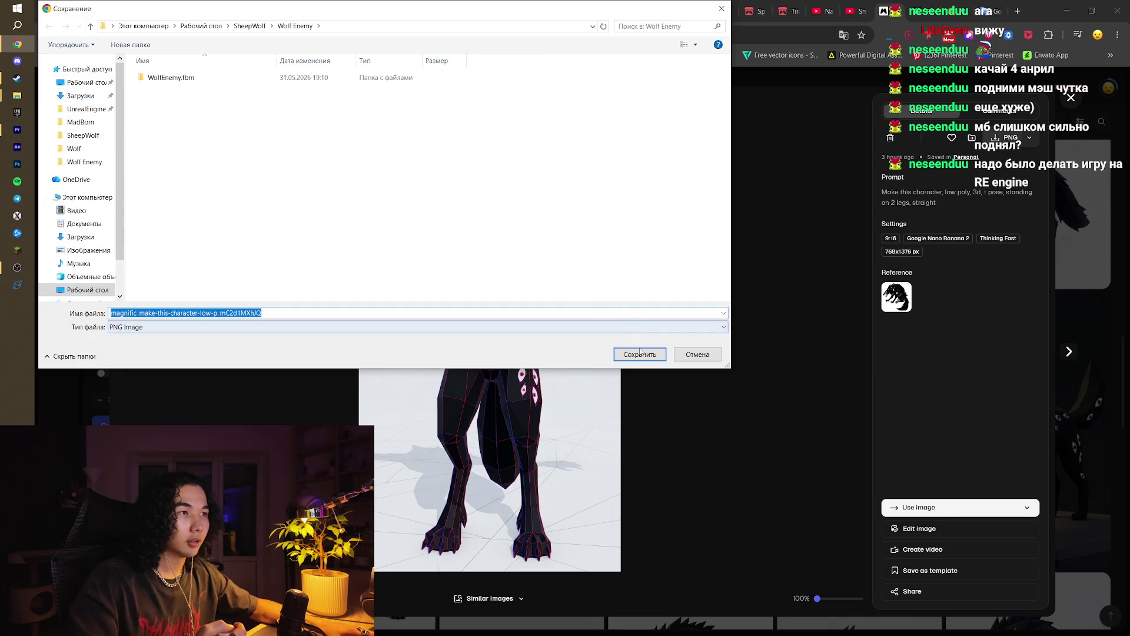
Step: Save the wolf PNG into the Wolf Enemy folder, then review the black shadowed wolf
{"action": "left_click", "coordinate": [640, 354]}
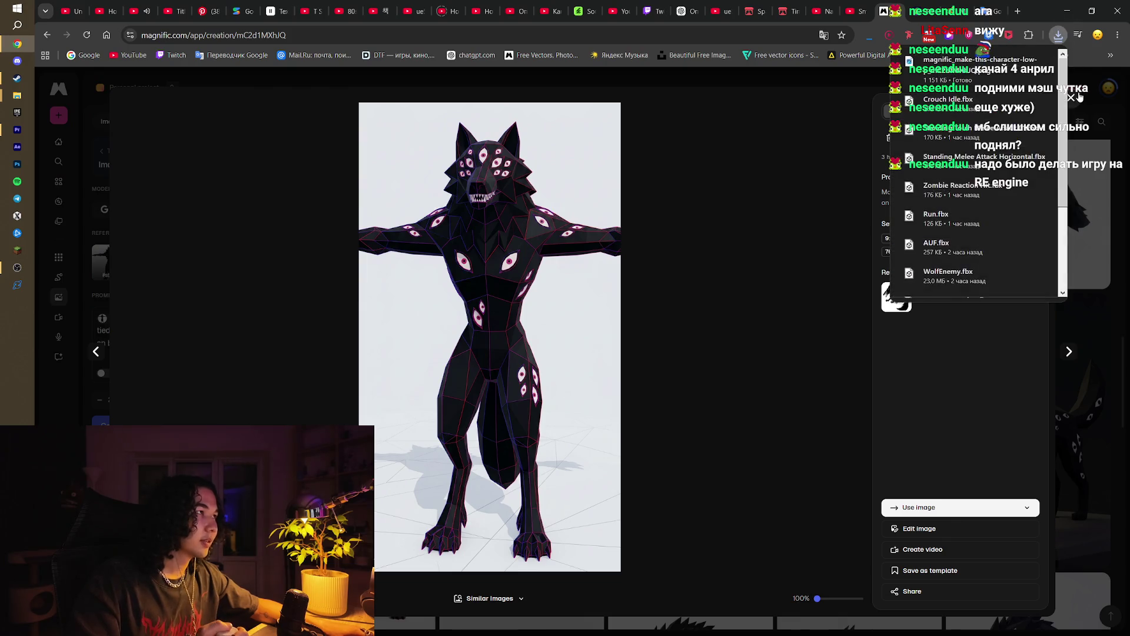
{"action": "left_click", "coordinate": [1071, 97]}
{"action": "scroll", "coordinate": [866, 353], "scroll_direction": "down", "scroll_amount": 5}
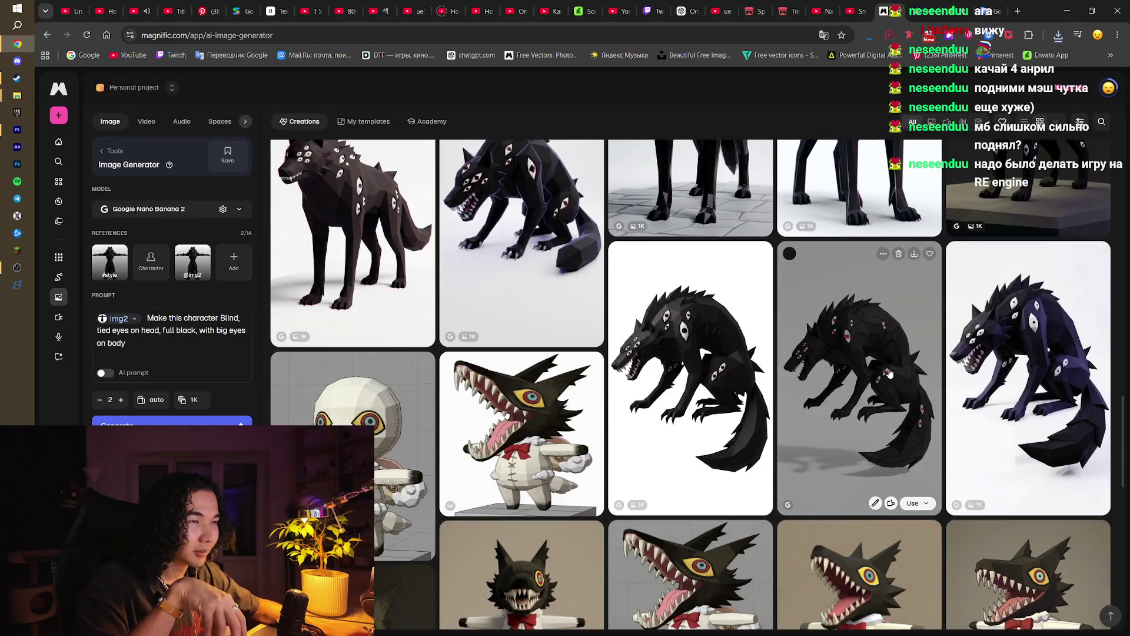
{"action": "scroll", "coordinate": [889, 371], "scroll_direction": "down", "scroll_amount": 3}
{"action": "left_click", "coordinate": [838, 228]}
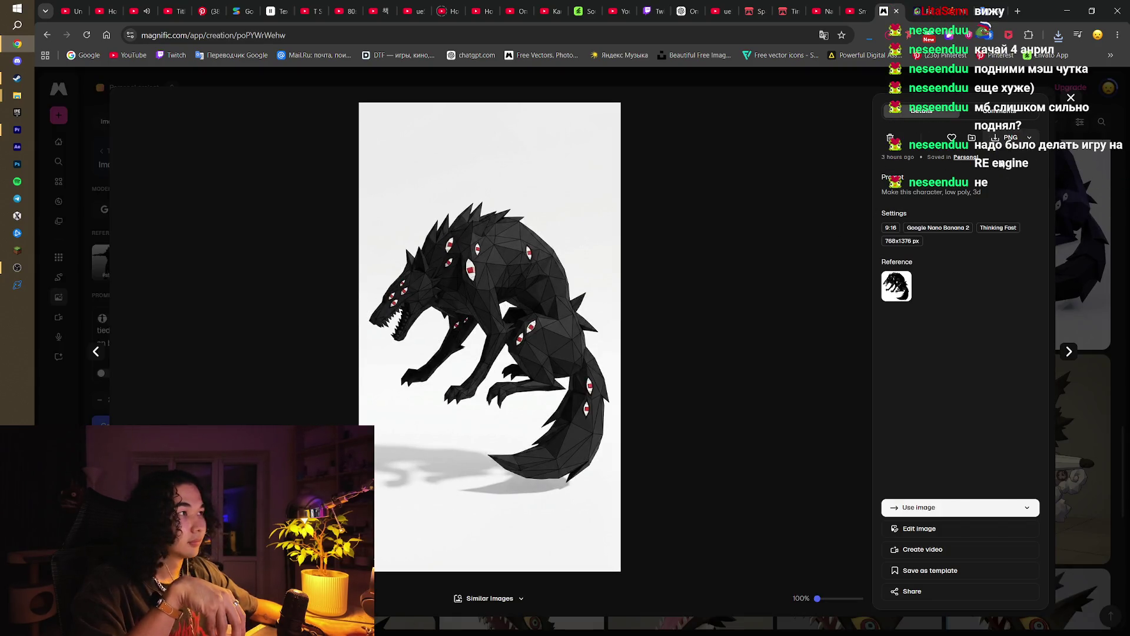
{"action": "left_click", "coordinate": [1070, 97]}
Step: Review the T-posed bow-tie wolf, then open the History of past creations for references
{"action": "scroll", "coordinate": [523, 308], "scroll_direction": "up", "scroll_amount": 10}
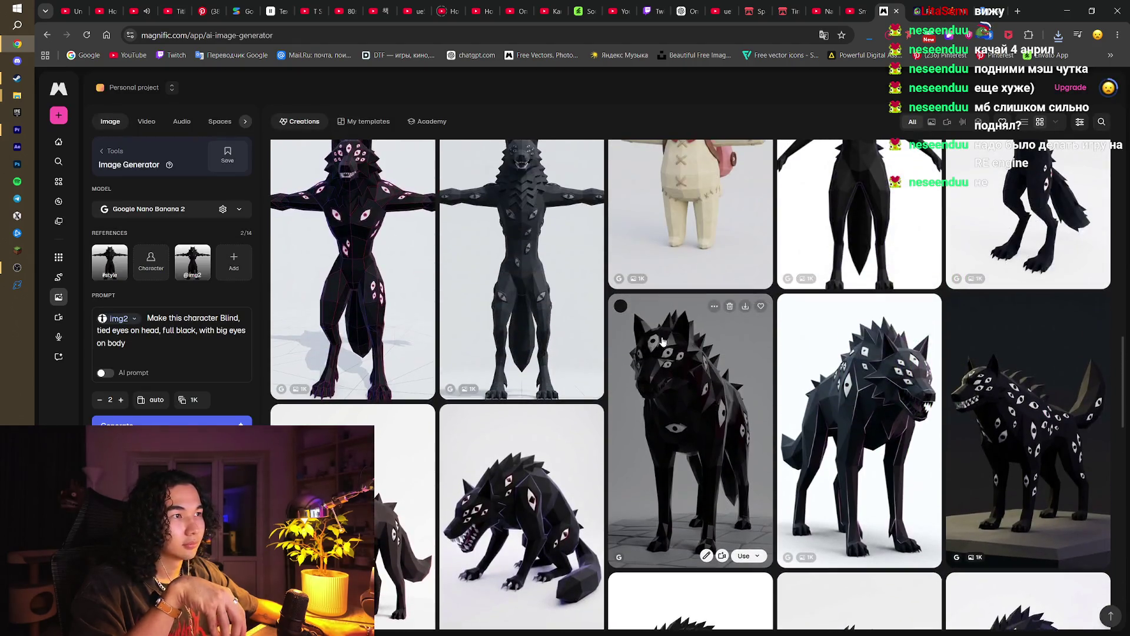
{"action": "scroll", "coordinate": [523, 309], "scroll_direction": "up", "scroll_amount": 5}
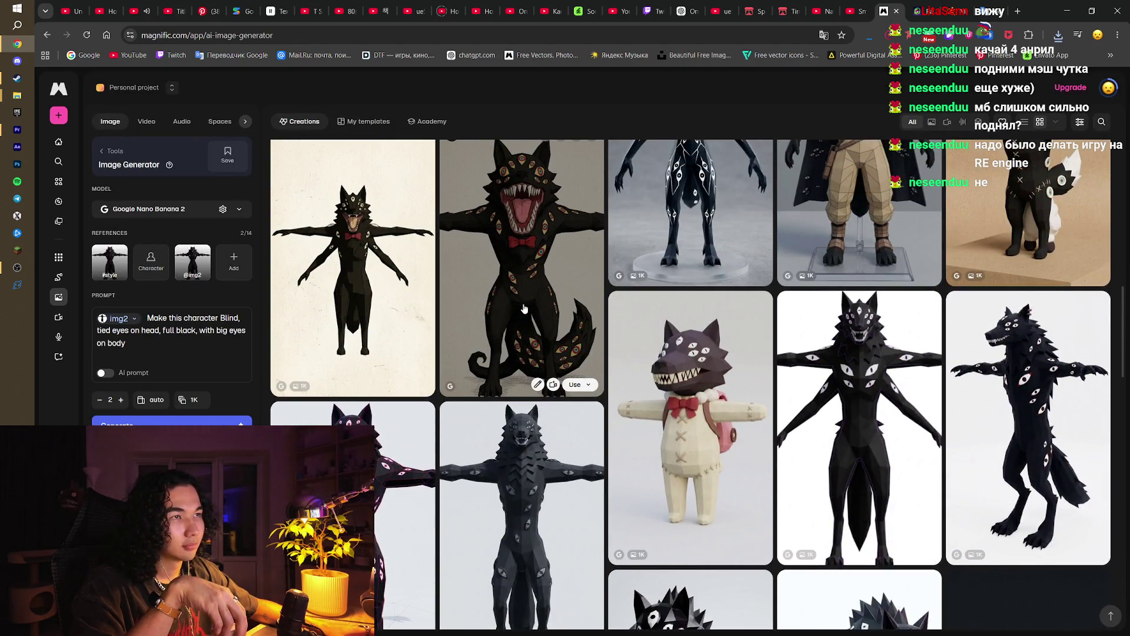
{"action": "scroll", "coordinate": [523, 309], "scroll_direction": "up", "scroll_amount": 5}
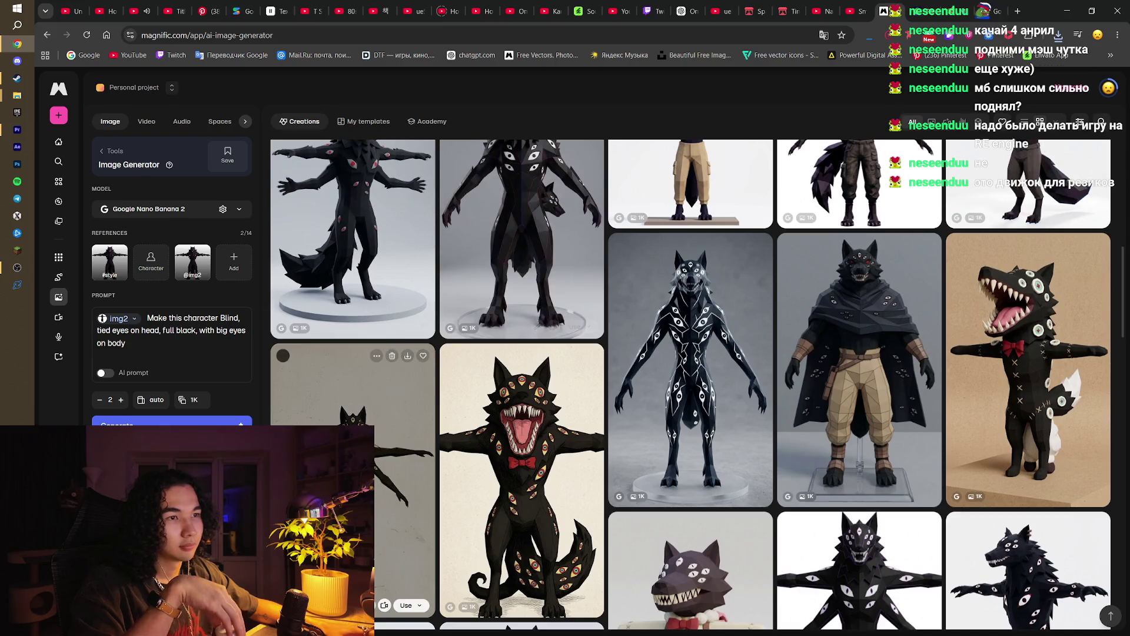
{"action": "left_click", "coordinate": [524, 309]}
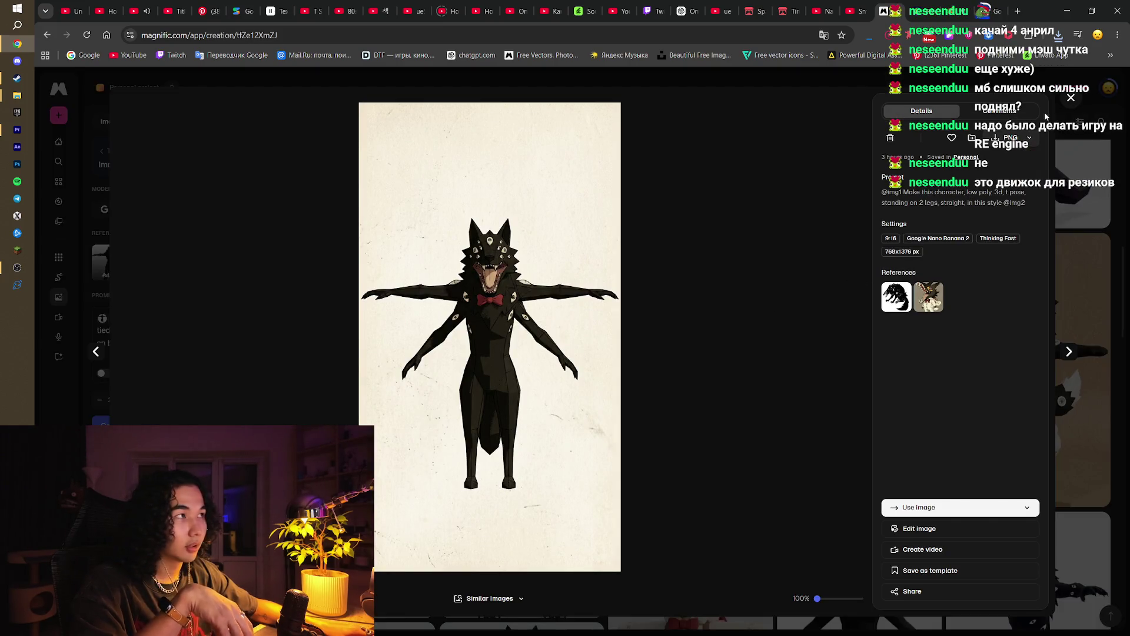
{"action": "left_click", "coordinate": [1070, 98]}
{"action": "left_click", "coordinate": [236, 267]}
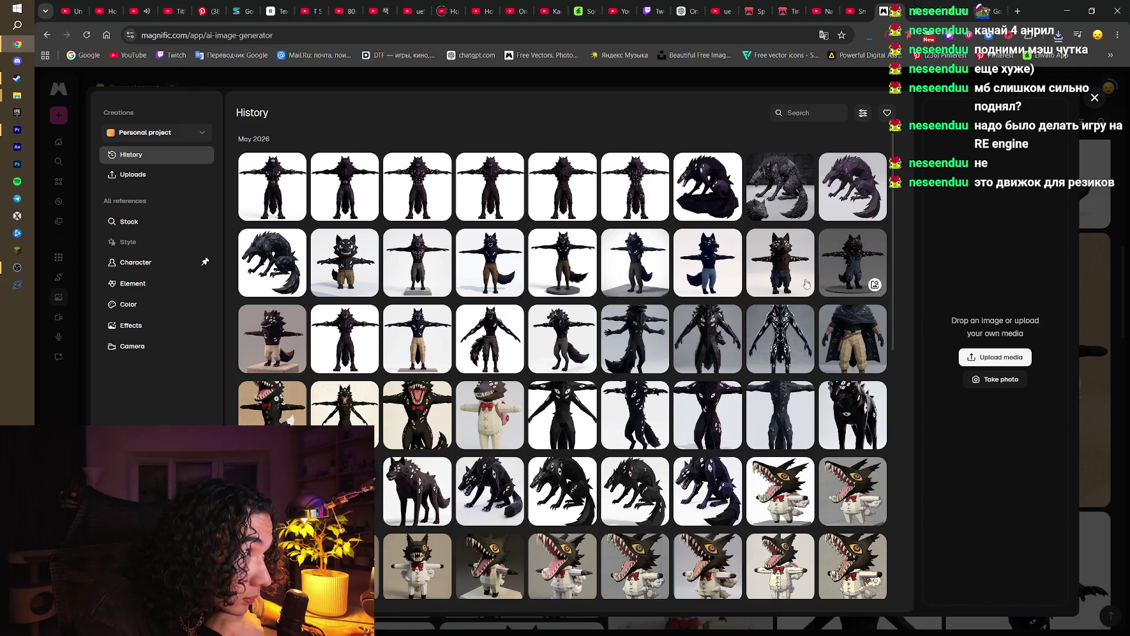
Step: Add the dark T-posed wolf as third reference and edit the prompt for many big red eyes
{"action": "left_click", "coordinate": [638, 322]}
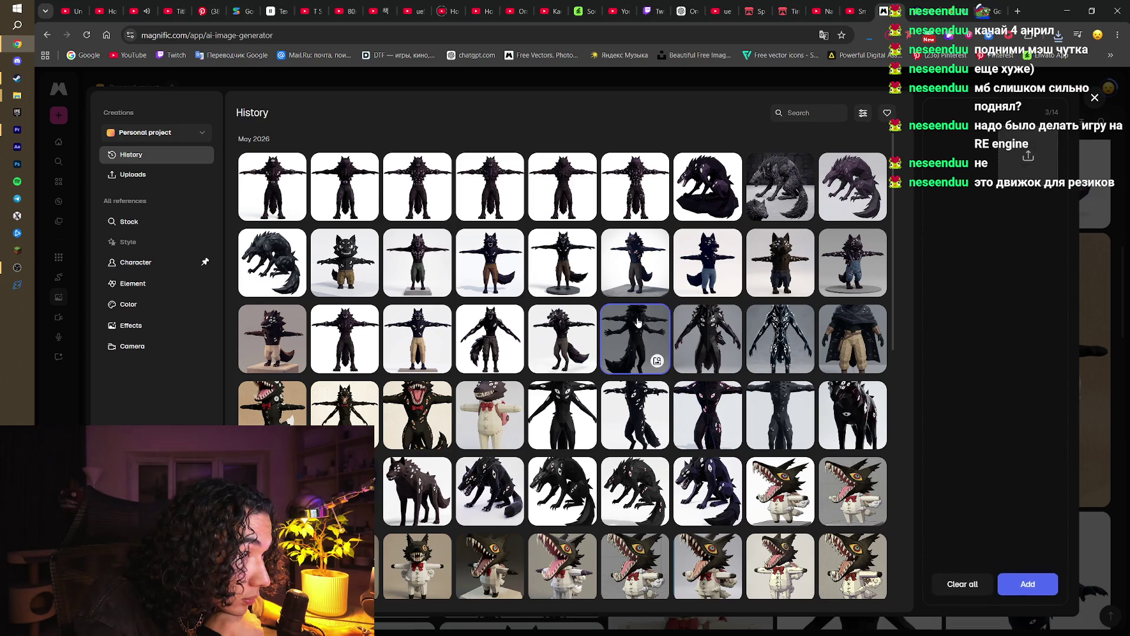
{"action": "left_click", "coordinate": [1027, 585]}
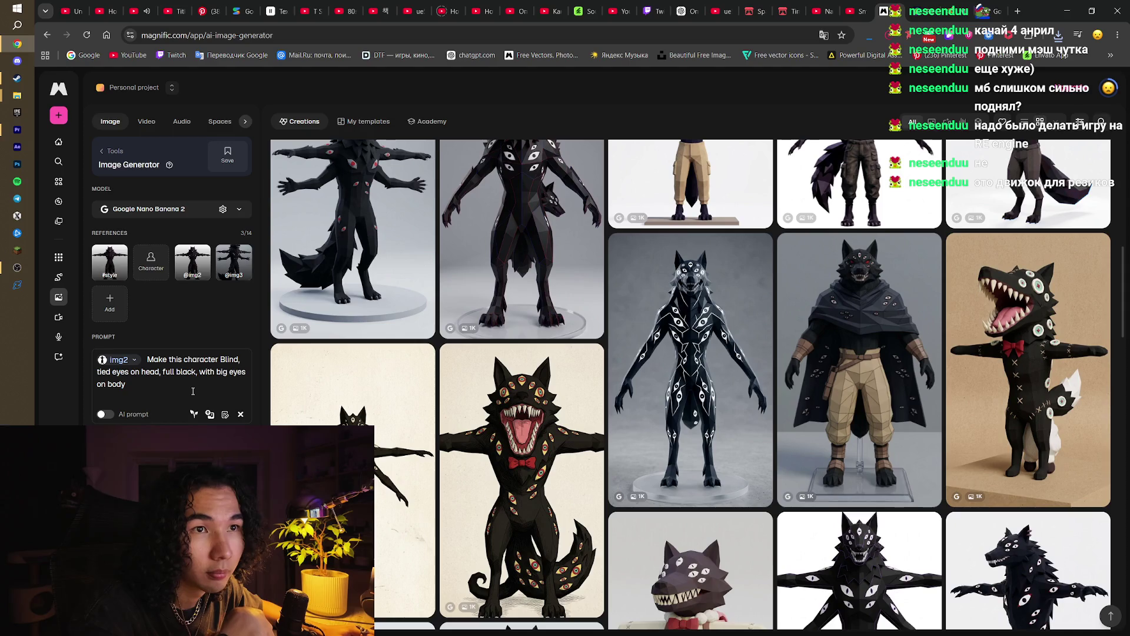
{"action": "left_click", "coordinate": [226, 370]}
{"action": "type", "text": "red"}
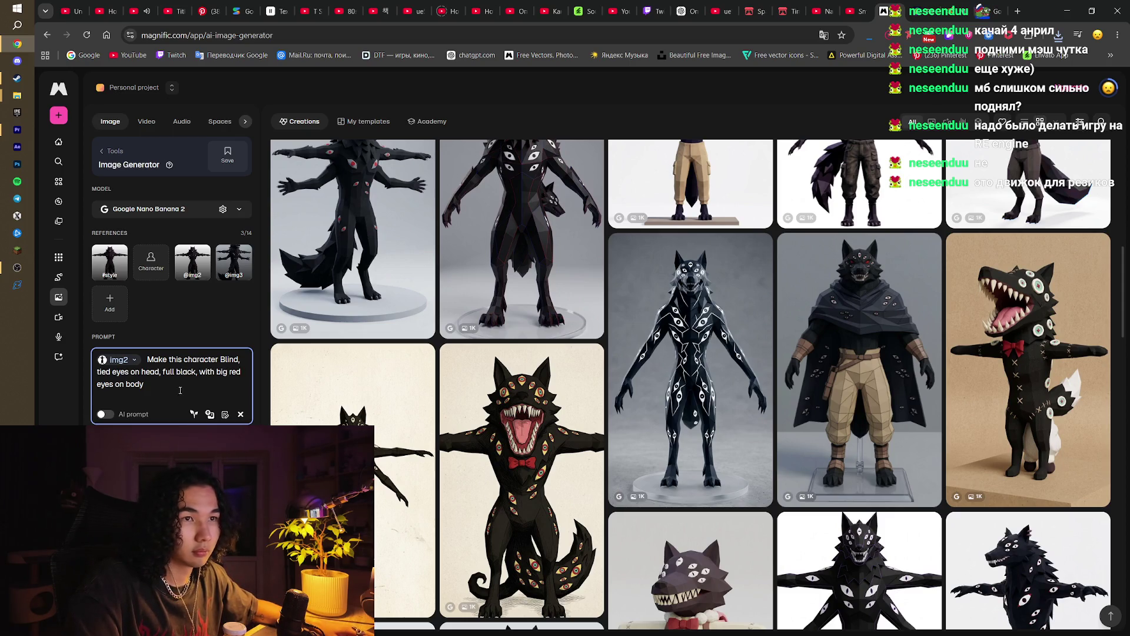
{"action": "type", "text": " alot"}
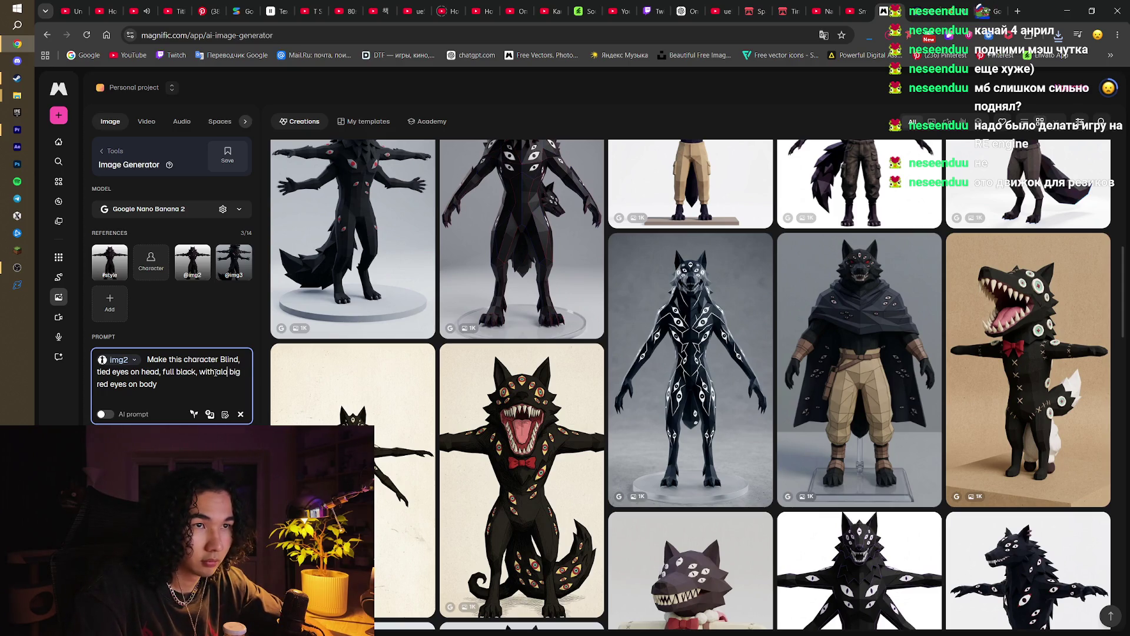
{"action": "type", "text": "ot of"}
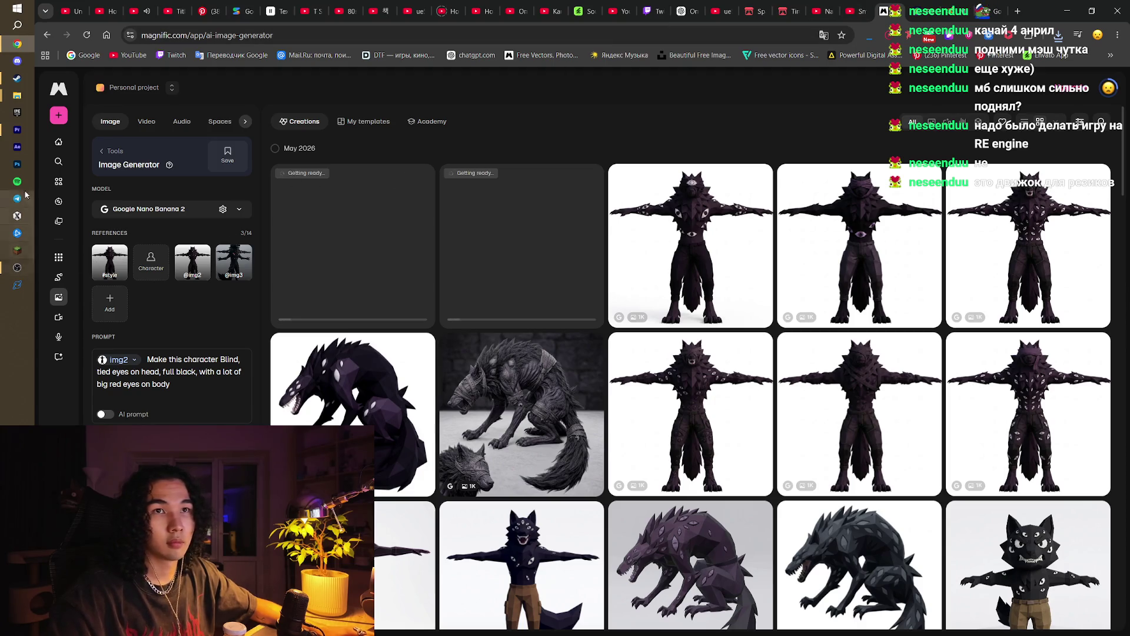
{"action": "left_click", "coordinate": [17, 111]}
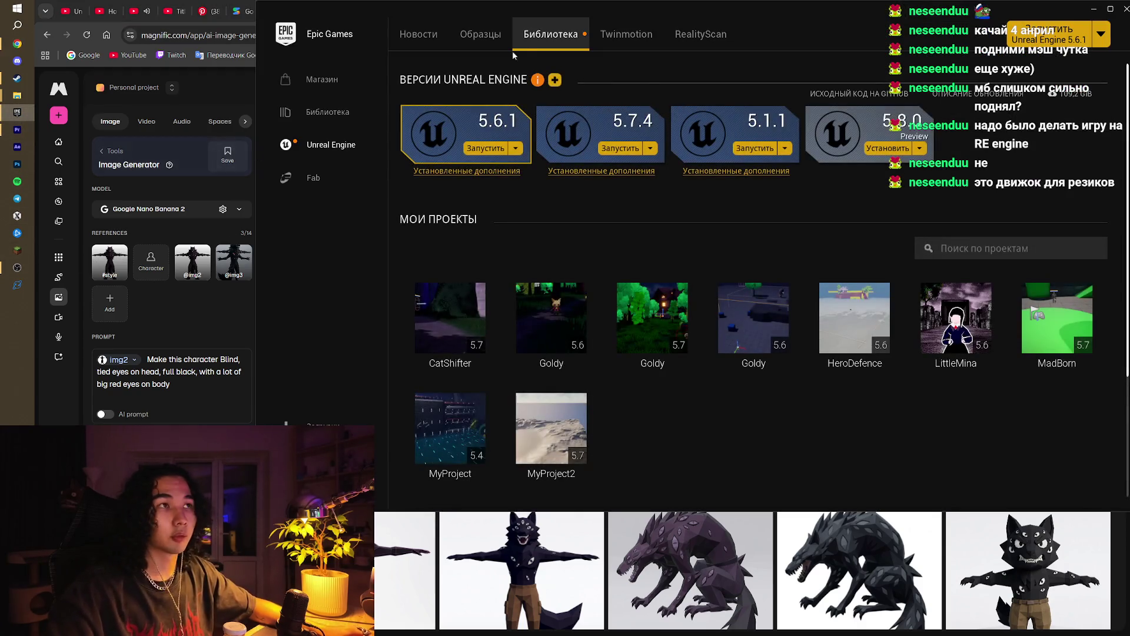
Step: Launch the CatShifter project from the Unreal Engine library
{"action": "left_click", "coordinate": [458, 321]}
{"action": "double_click", "coordinate": [458, 321]}
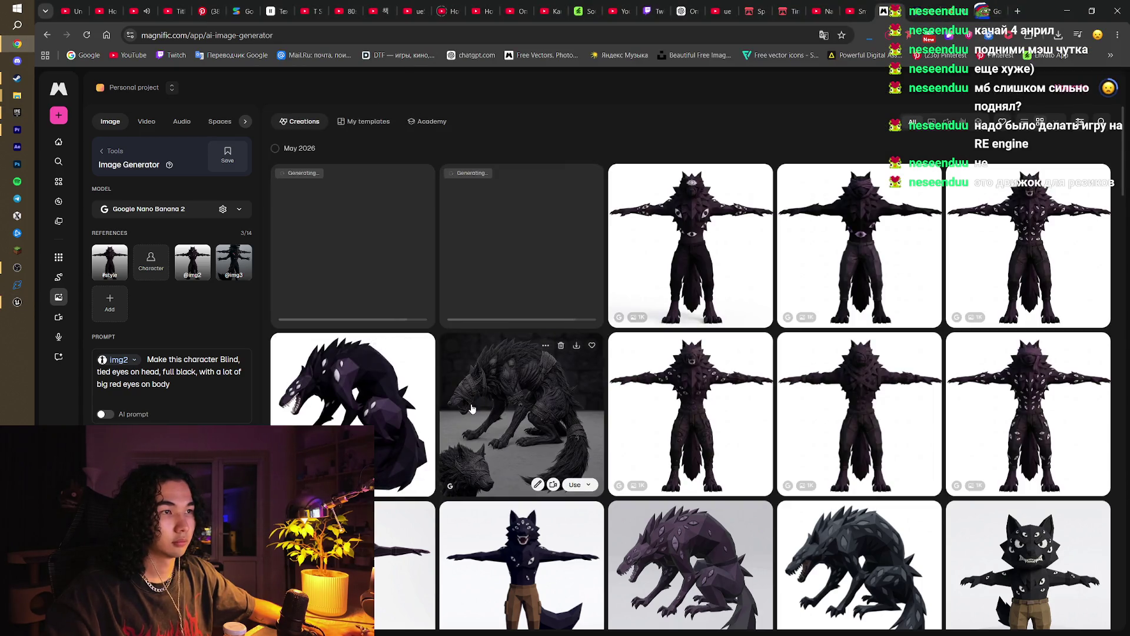
Step: Review the grey bandaged wolf, the new red-eyed wolf, and the dark red-dotted wolf full size
{"action": "left_click", "coordinate": [472, 397]}
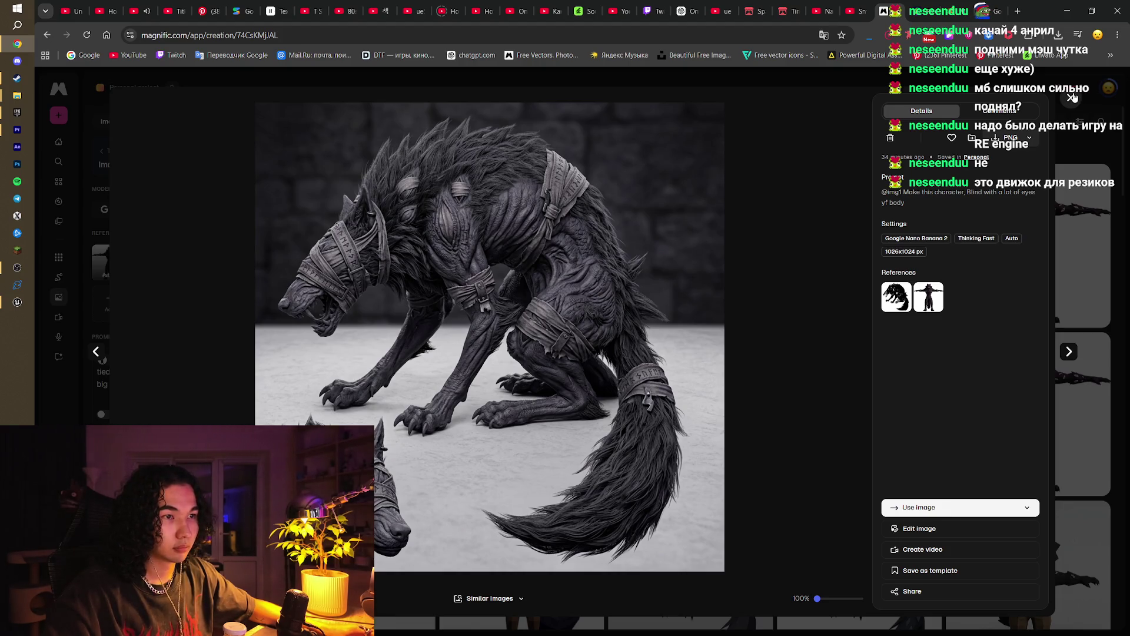
{"action": "left_click", "coordinate": [1071, 97]}
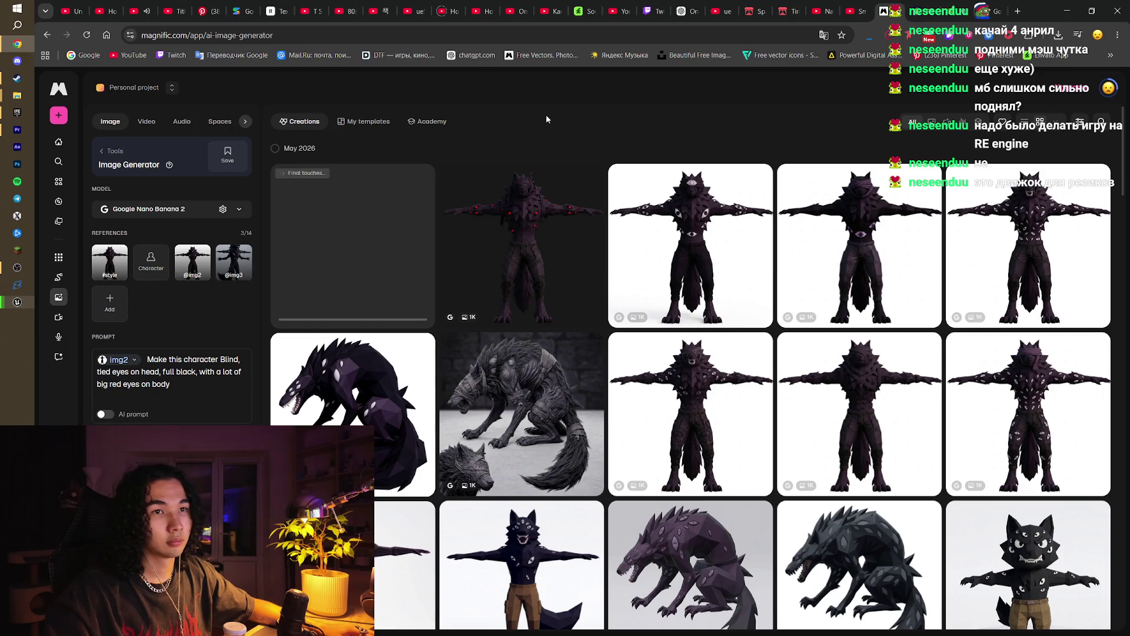
{"action": "left_click", "coordinate": [363, 250]}
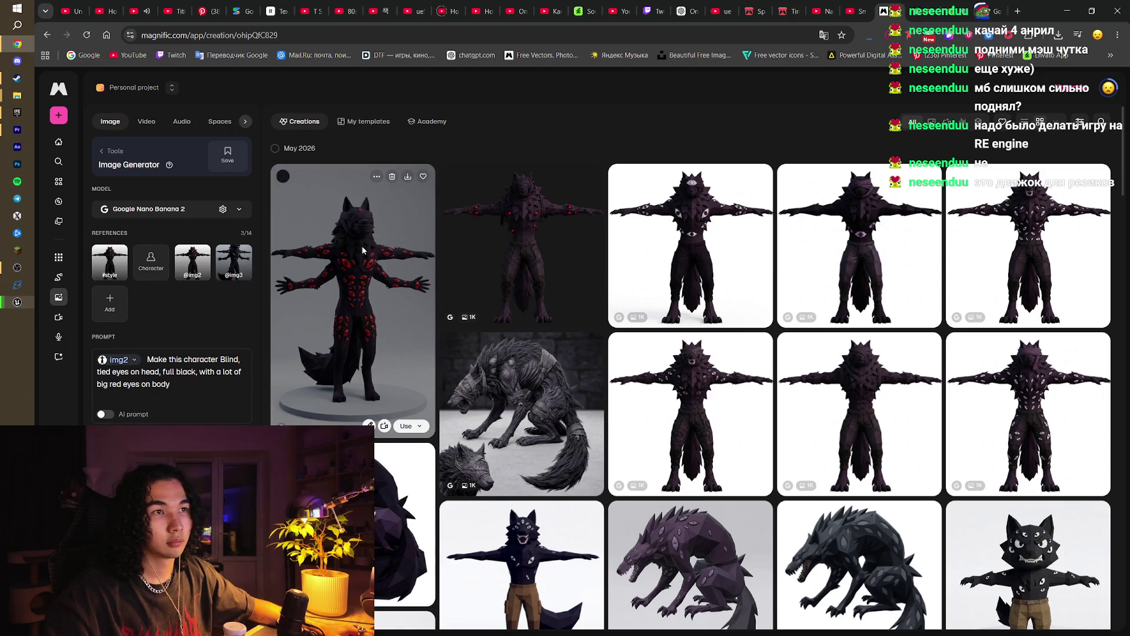
{"action": "left_click", "coordinate": [363, 250]}
{"action": "left_click", "coordinate": [1071, 100]}
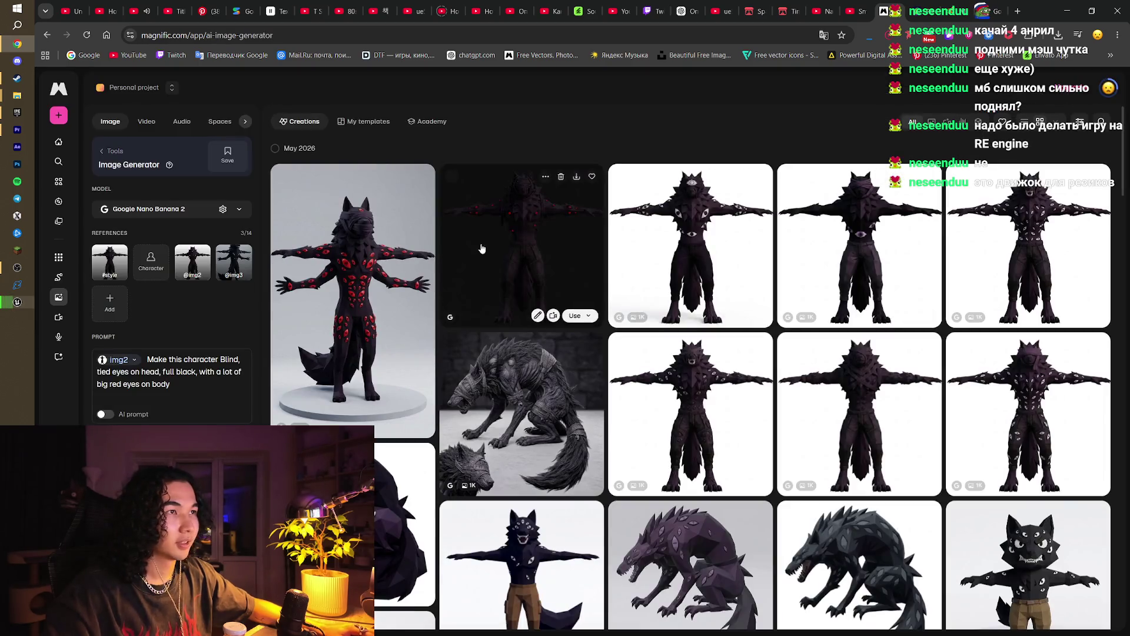
{"action": "left_click", "coordinate": [899, 236]}
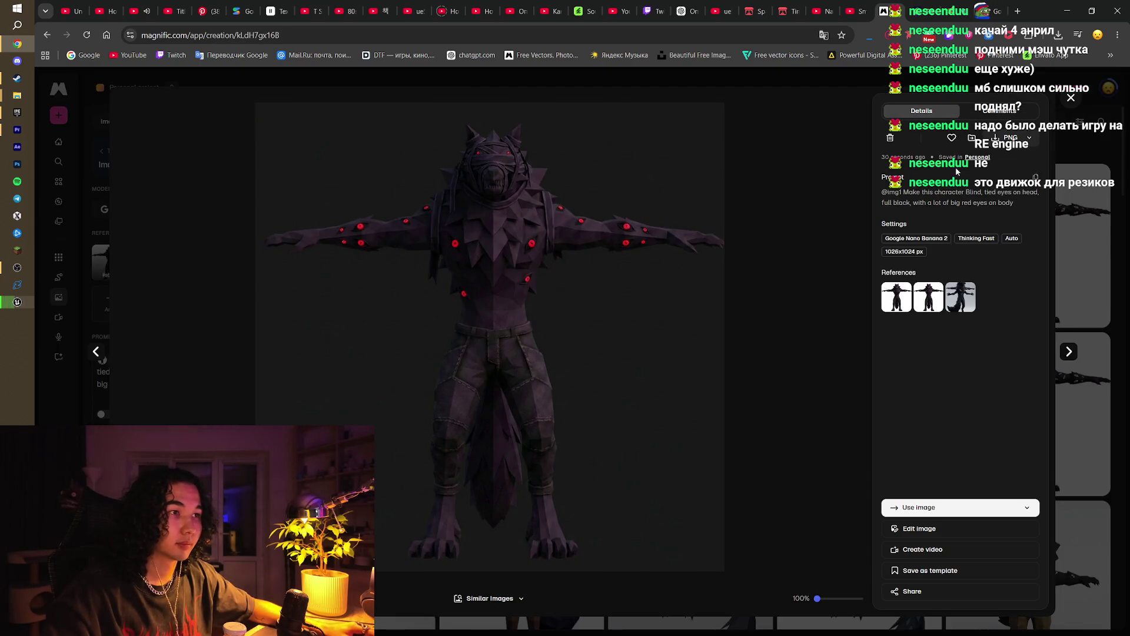
{"action": "left_click", "coordinate": [1071, 98]}
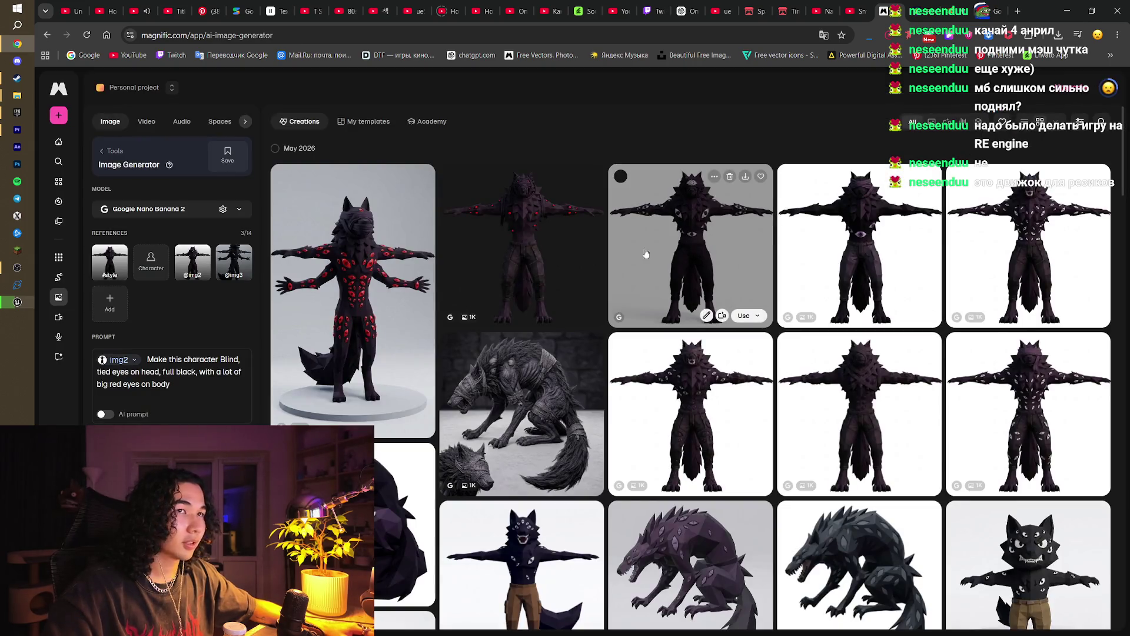
Step: Check the top-right and T-posed wolves, then open the blindfolded many-eyed wolf full size
{"action": "left_click", "coordinate": [1033, 231]}
{"action": "left_click", "coordinate": [1071, 97]}
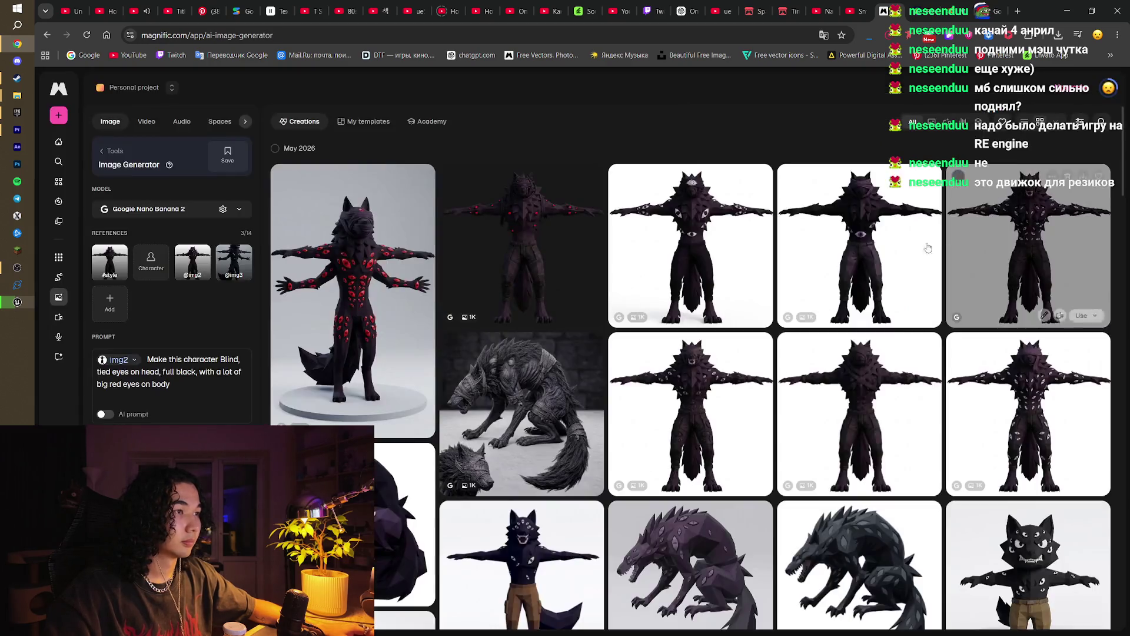
{"action": "scroll", "coordinate": [901, 261], "scroll_direction": "down", "scroll_amount": 2}
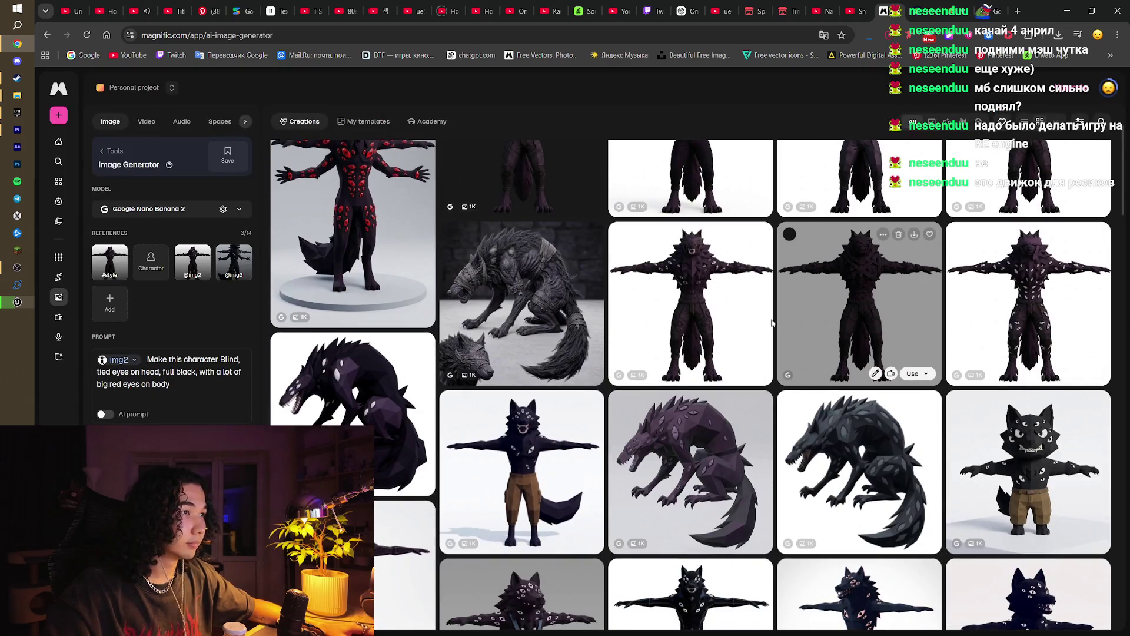
{"action": "left_click", "coordinate": [710, 307]}
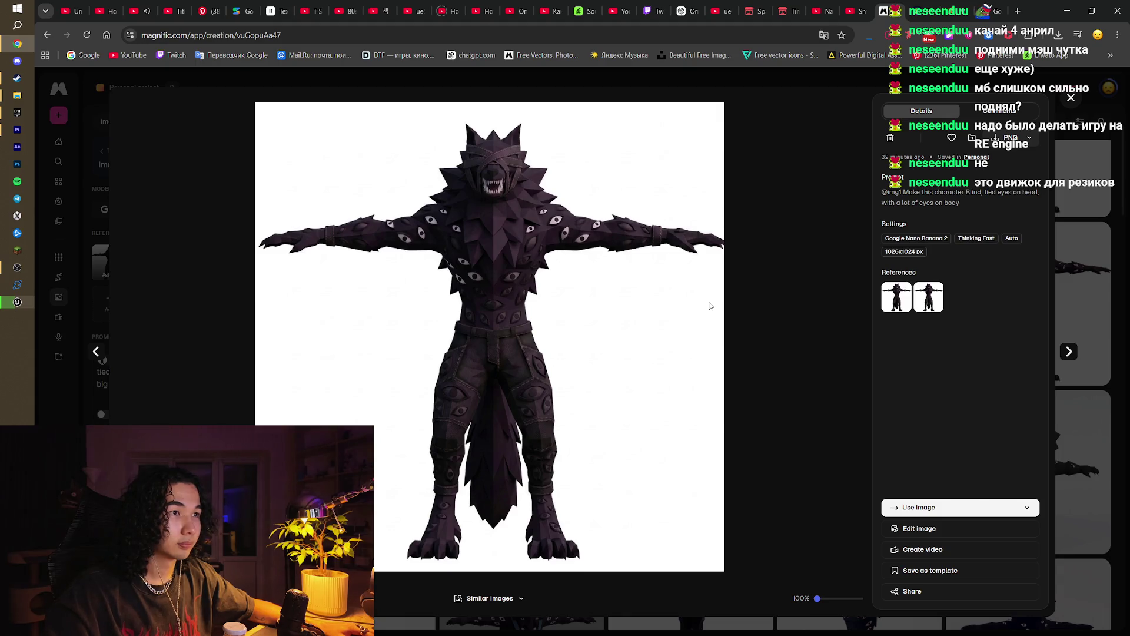
{"action": "left_click", "coordinate": [1072, 100]}
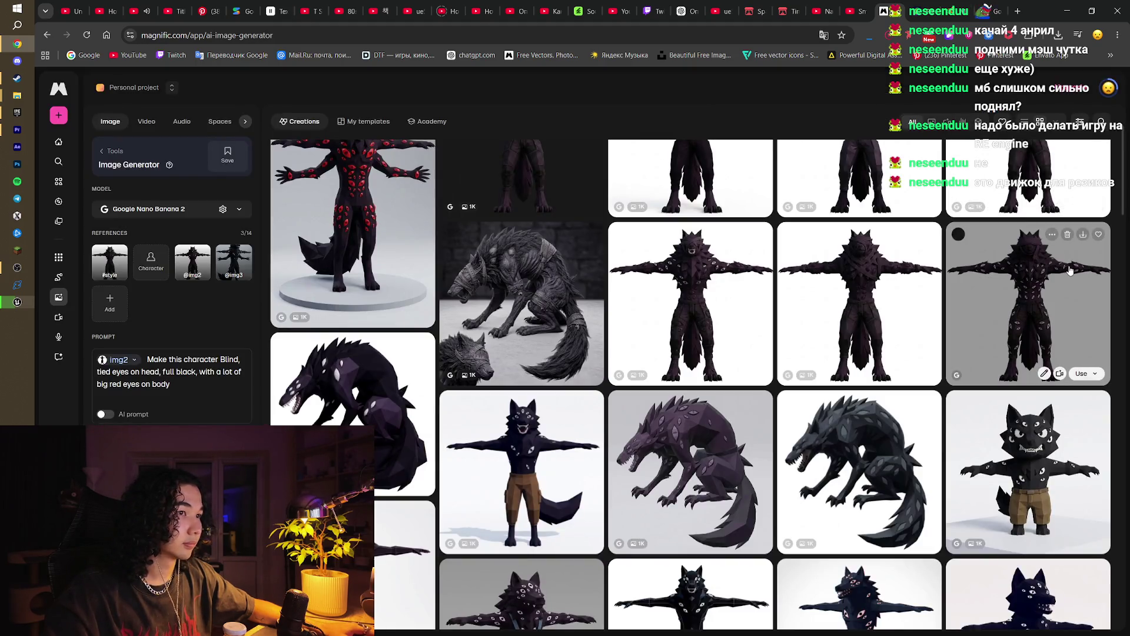
{"action": "left_click", "coordinate": [1040, 273]}
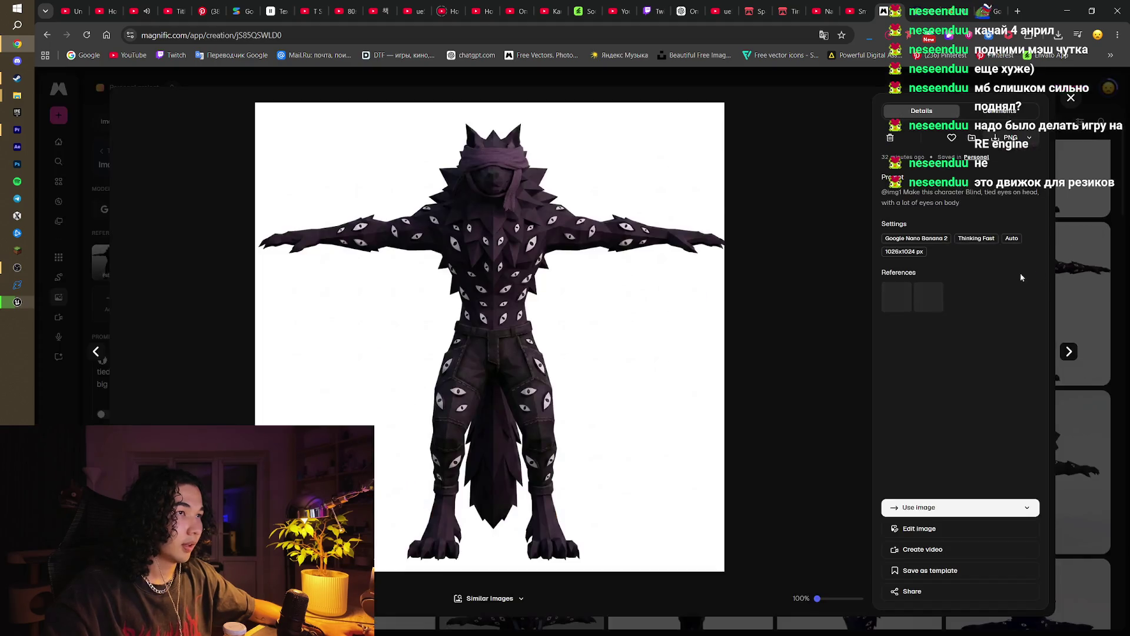
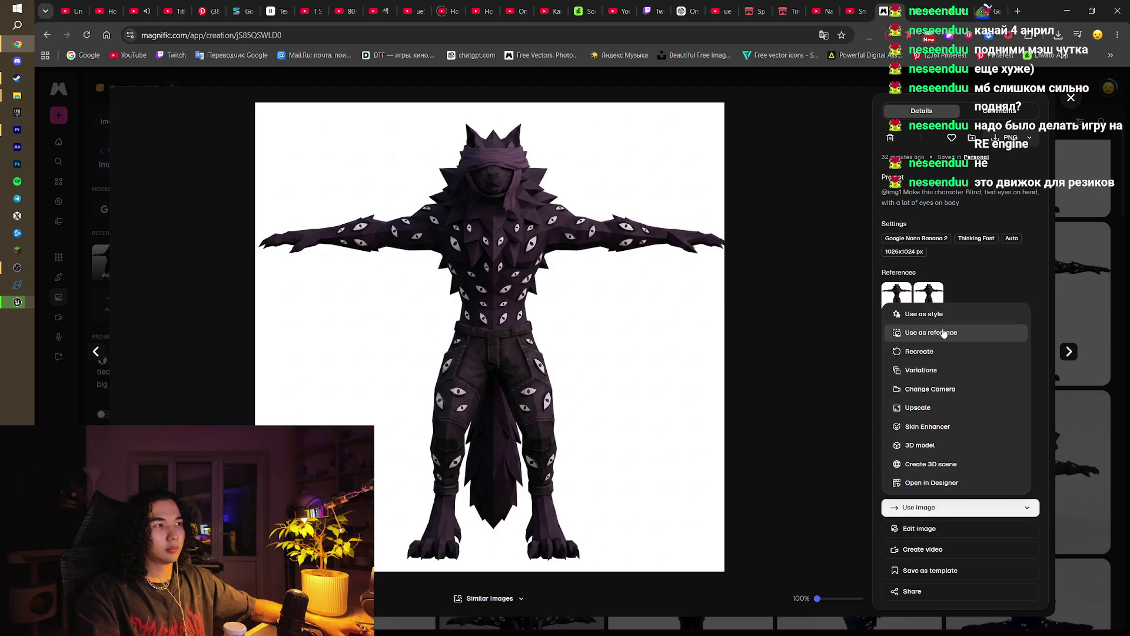
Step: Download the blindfolded, many-eyed wolf image from Magnific as a PNG, then go to Meshy
{"action": "left_click", "coordinate": [1009, 276]}
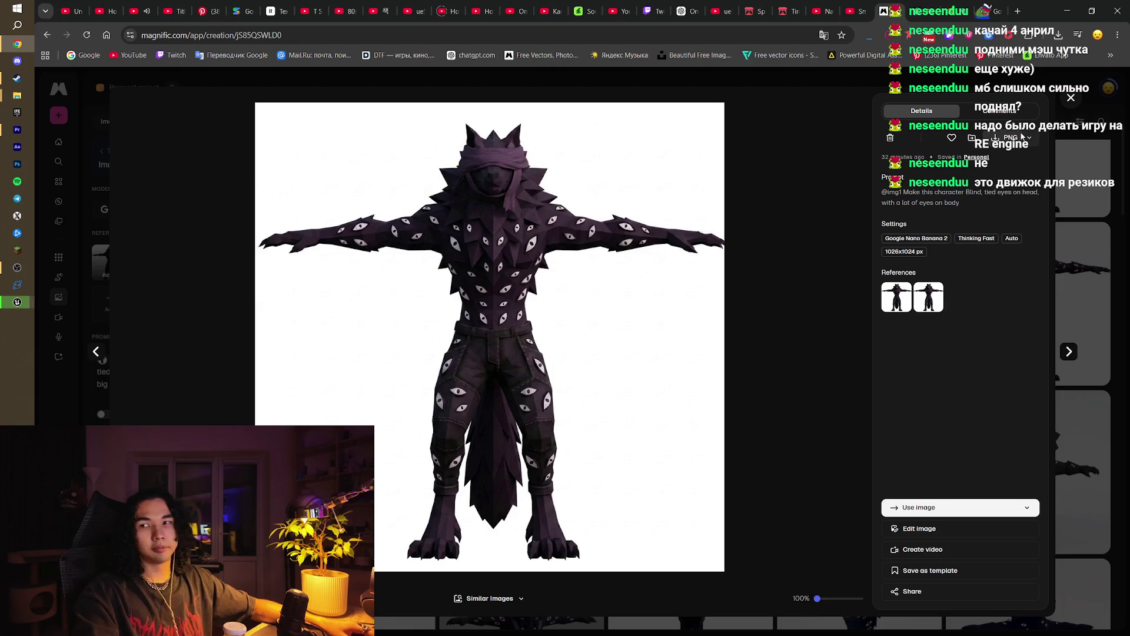
{"action": "left_click", "coordinate": [1022, 137]}
{"action": "left_click", "coordinate": [617, 357]}
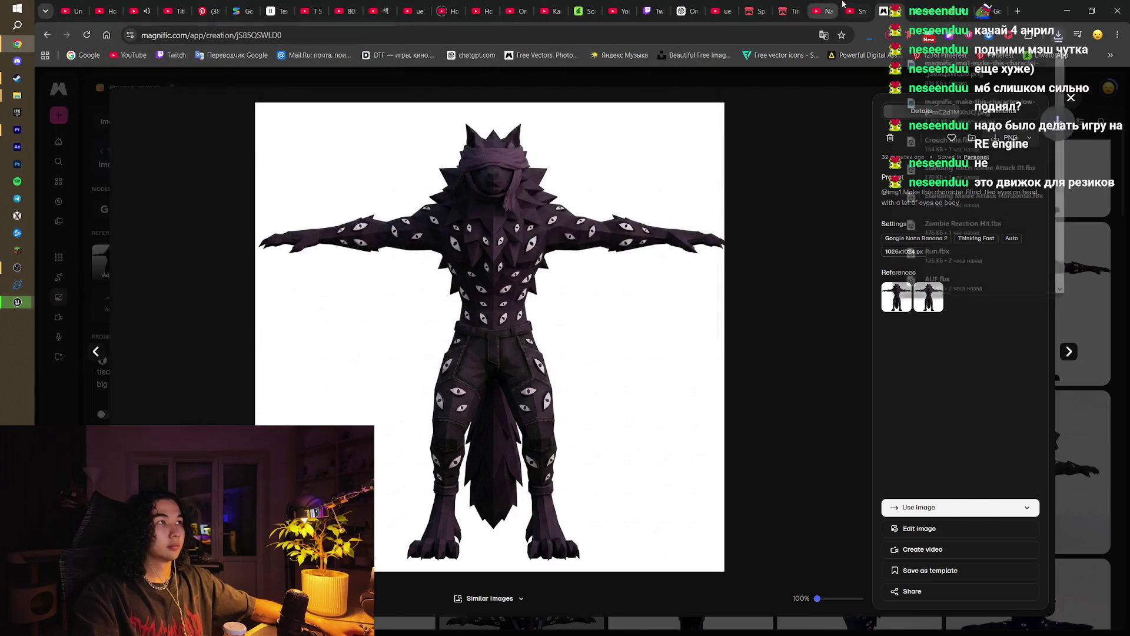
{"action": "left_click", "coordinate": [910, 6]}
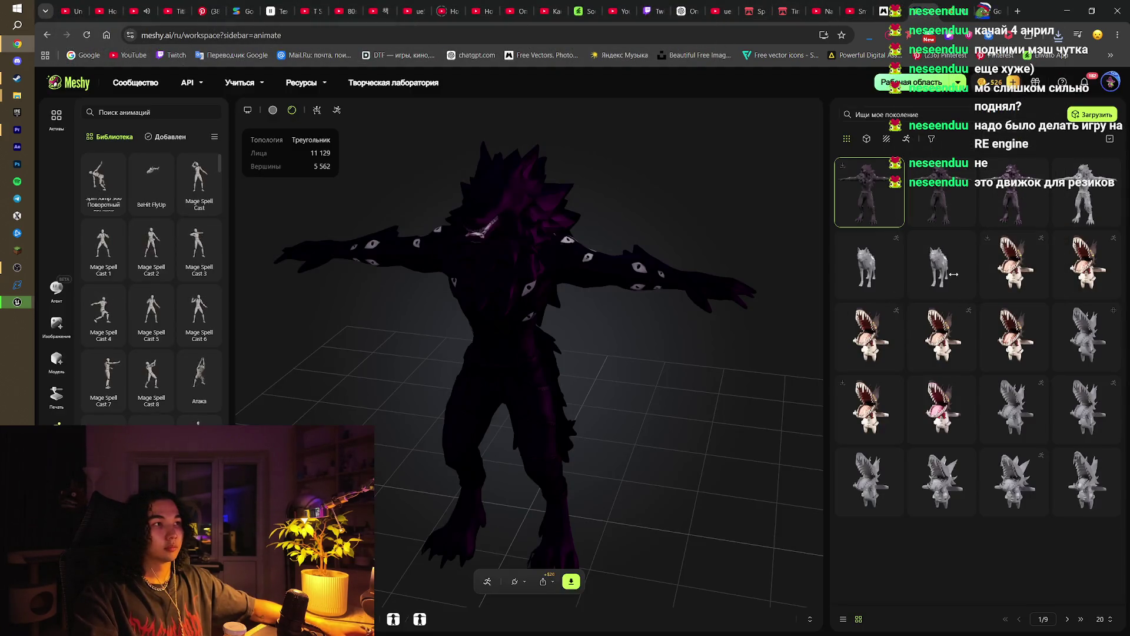
Step: Compare both Meshy wolf generations and keep the lighter 5,562-vertex model before returning to Unreal
{"action": "left_click", "coordinate": [938, 195]}
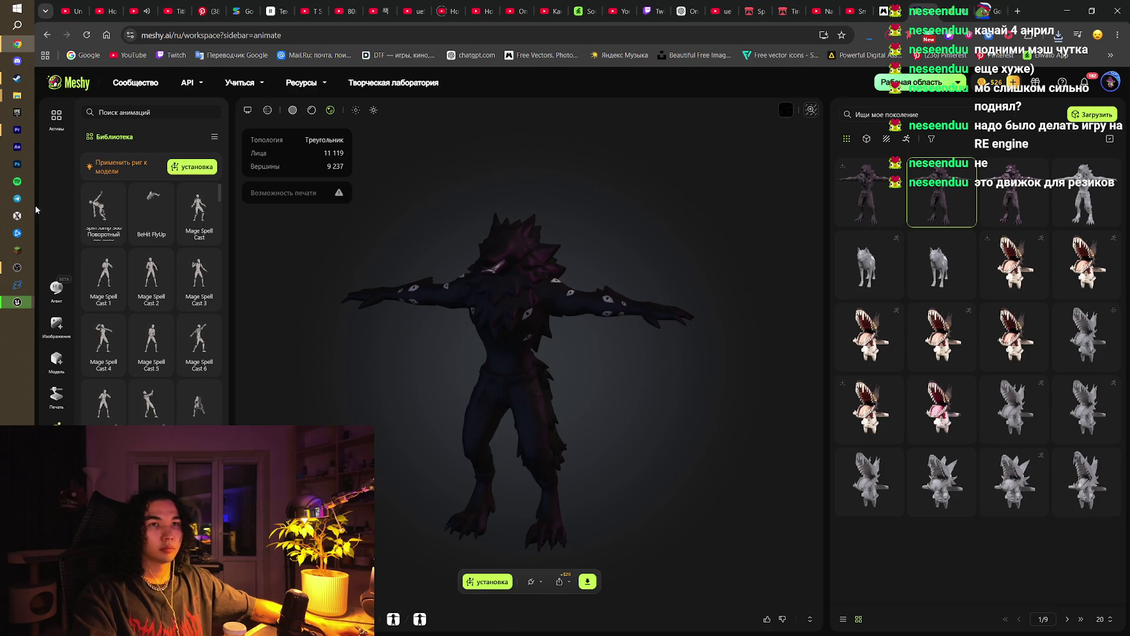
{"action": "left_click", "coordinate": [57, 360]}
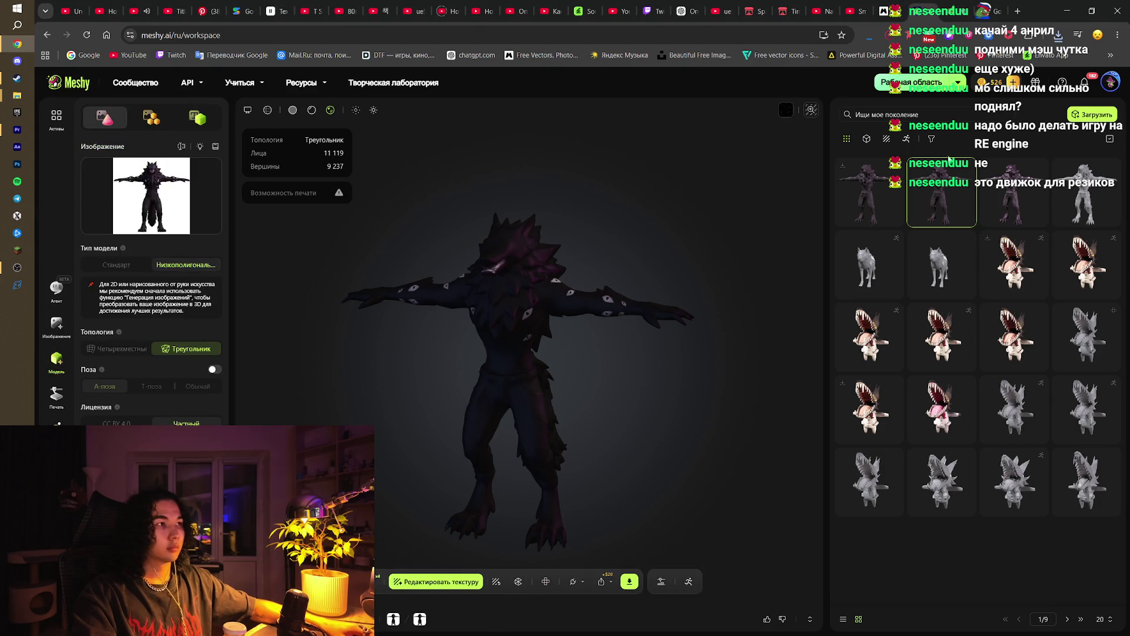
{"action": "left_click", "coordinate": [880, 189]}
{"action": "key", "text": "alt+Tab"}
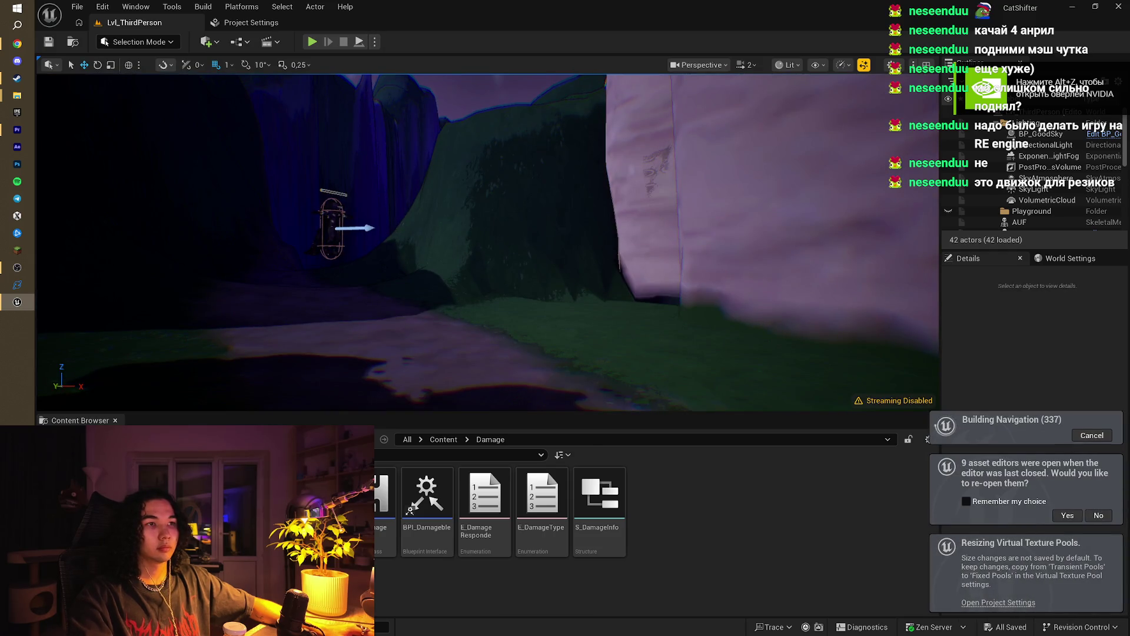
Step: Play-test the night forest level briefly, walking forward, then stop
{"action": "mouse_move", "coordinate": [488, 241]}
{"action": "left_mouse_down"}
{"action": "mouse_move", "coordinate": [318, 241]}
{"action": "mouse_move", "coordinate": [286, 50]}
{"action": "left_mouse_up"}
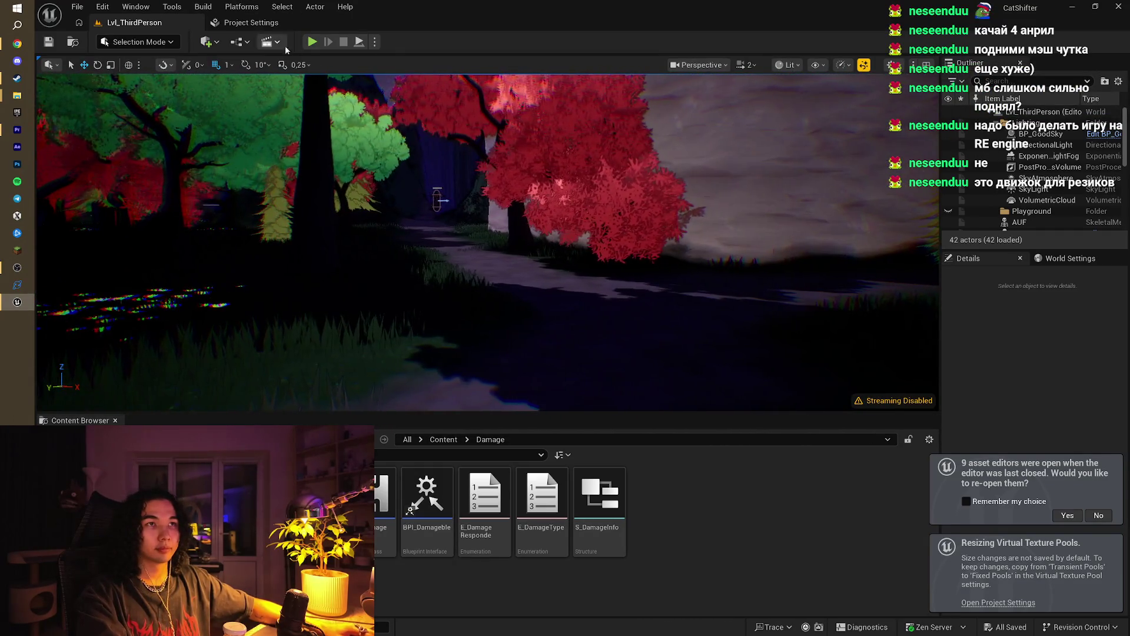
{"action": "left_click", "coordinate": [313, 42]}
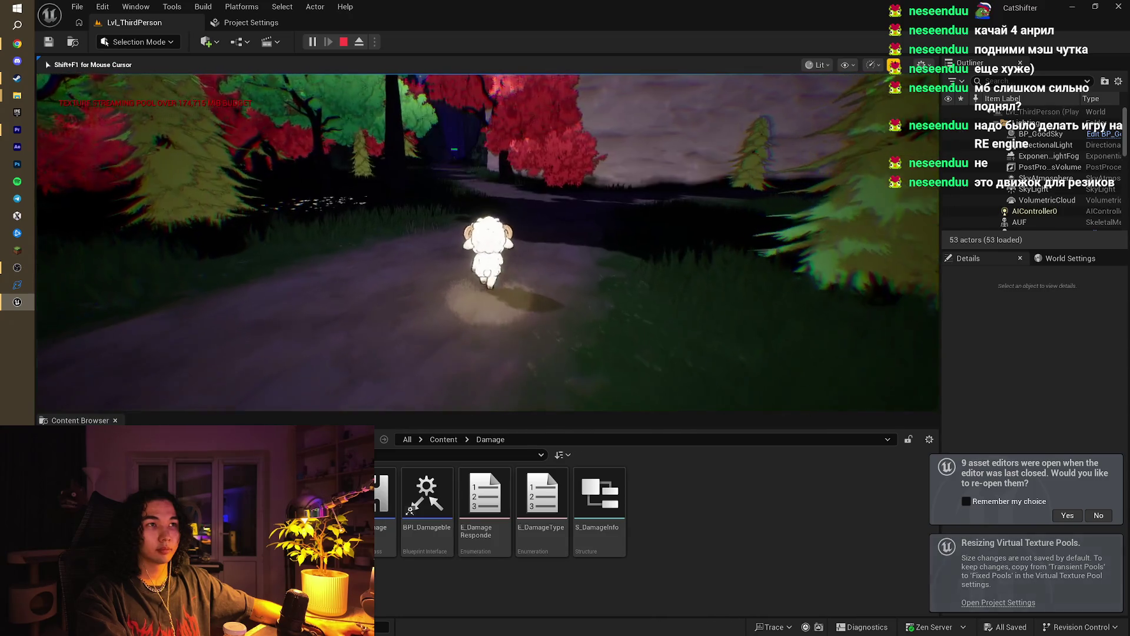
{"action": "key", "text": "w"}
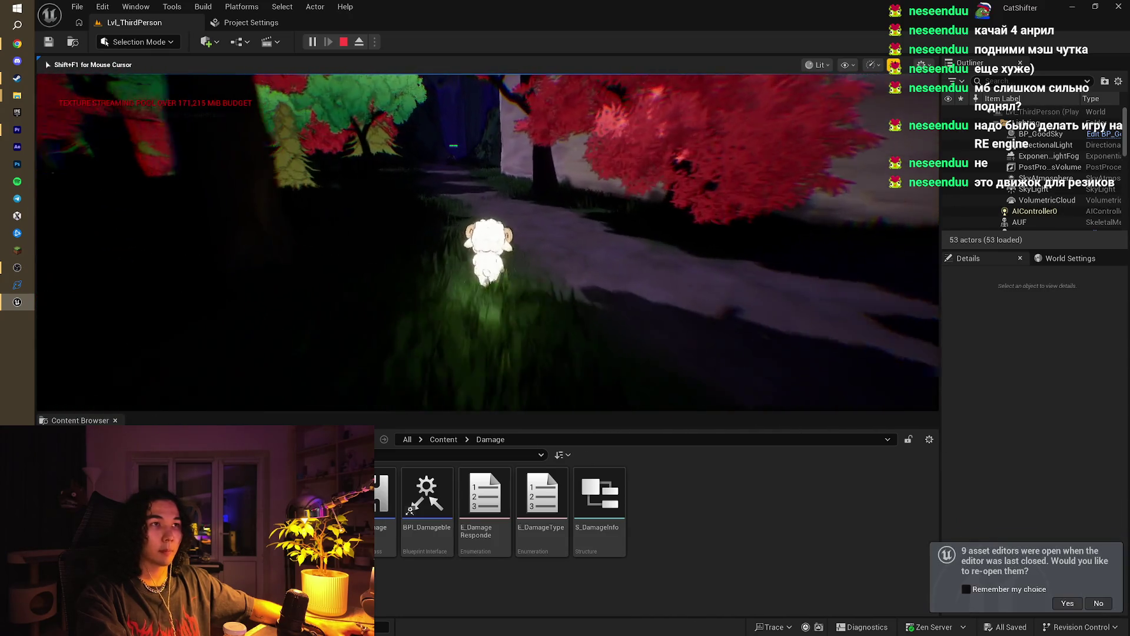
{"action": "key", "text": "w"}
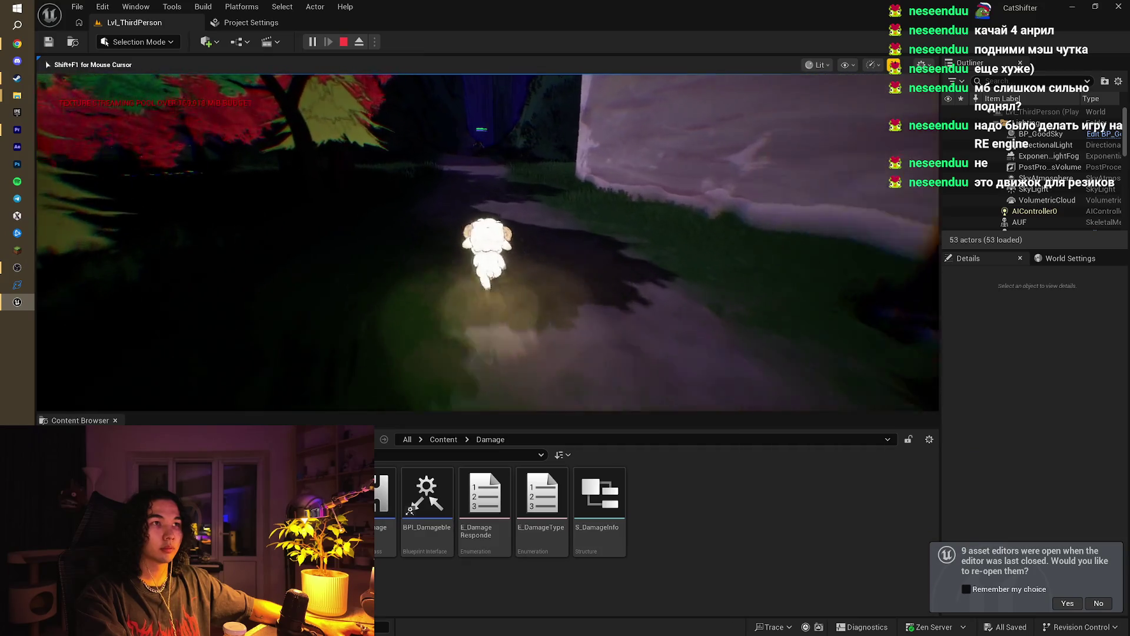
{"action": "key", "text": "Escape"}
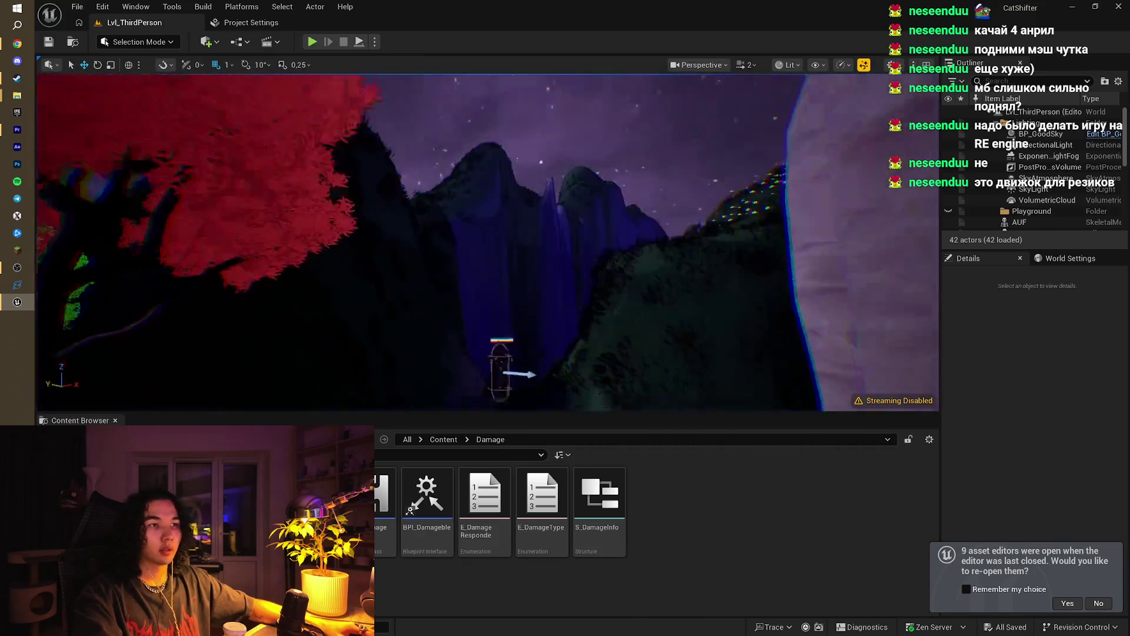
Step: Select BP_Enemy and run a second play-test along the forest path
{"action": "left_click", "coordinate": [516, 245]}
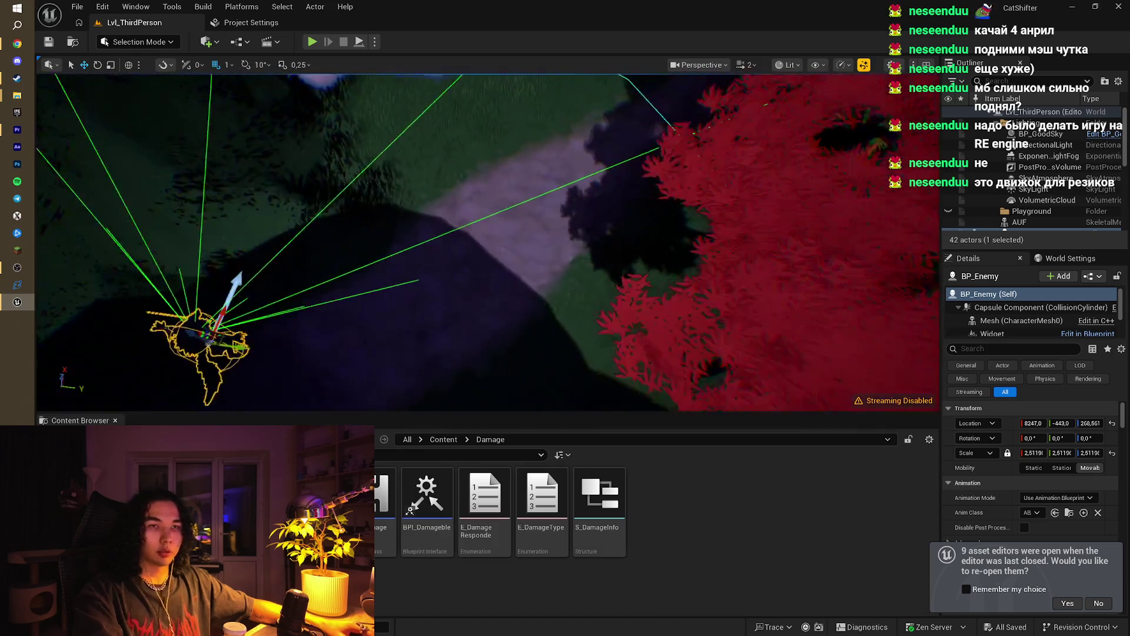
{"action": "mouse_move", "coordinate": [393, 254]}
{"action": "left_mouse_down"}
{"action": "mouse_move", "coordinate": [353, 277]}
{"action": "mouse_move", "coordinate": [713, 117]}
{"action": "mouse_move", "coordinate": [462, 234]}
{"action": "mouse_move", "coordinate": [600, 236]}
{"action": "mouse_move", "coordinate": [338, 334]}
{"action": "mouse_move", "coordinate": [388, 301]}
{"action": "left_mouse_up"}
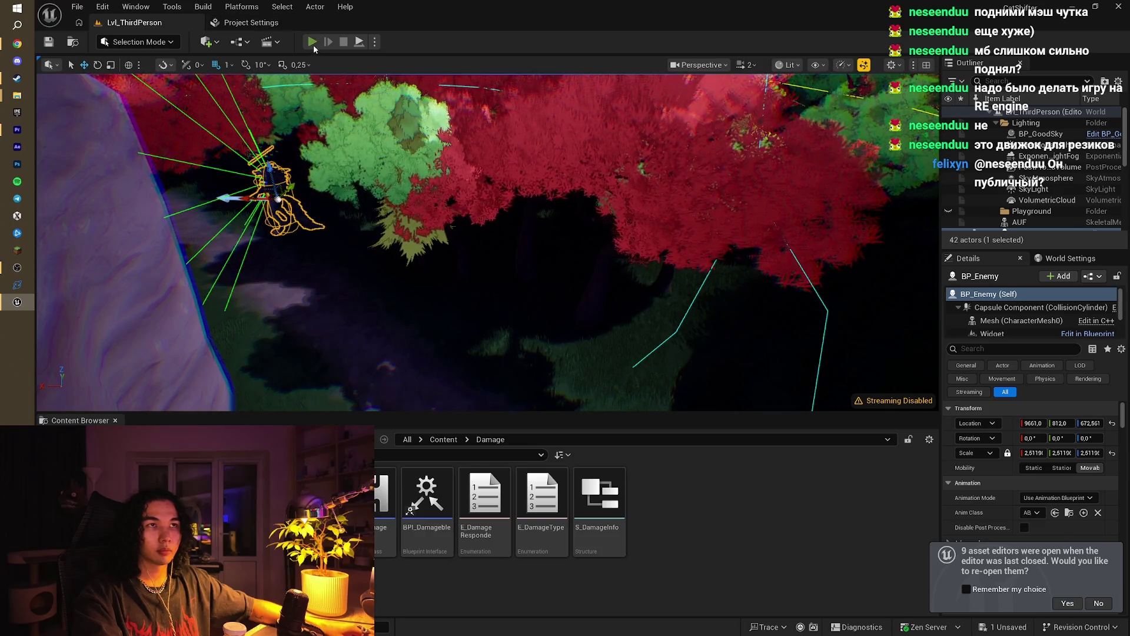
{"action": "left_click", "coordinate": [312, 42]}
{"action": "key", "text": "w"}
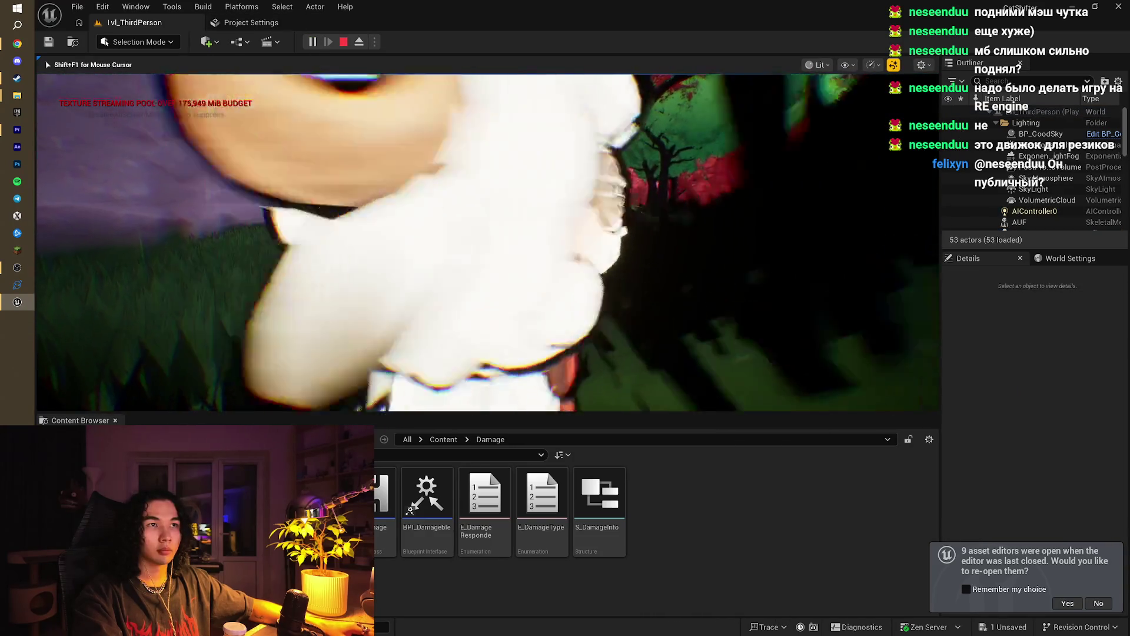
{"action": "key", "text": "w"}
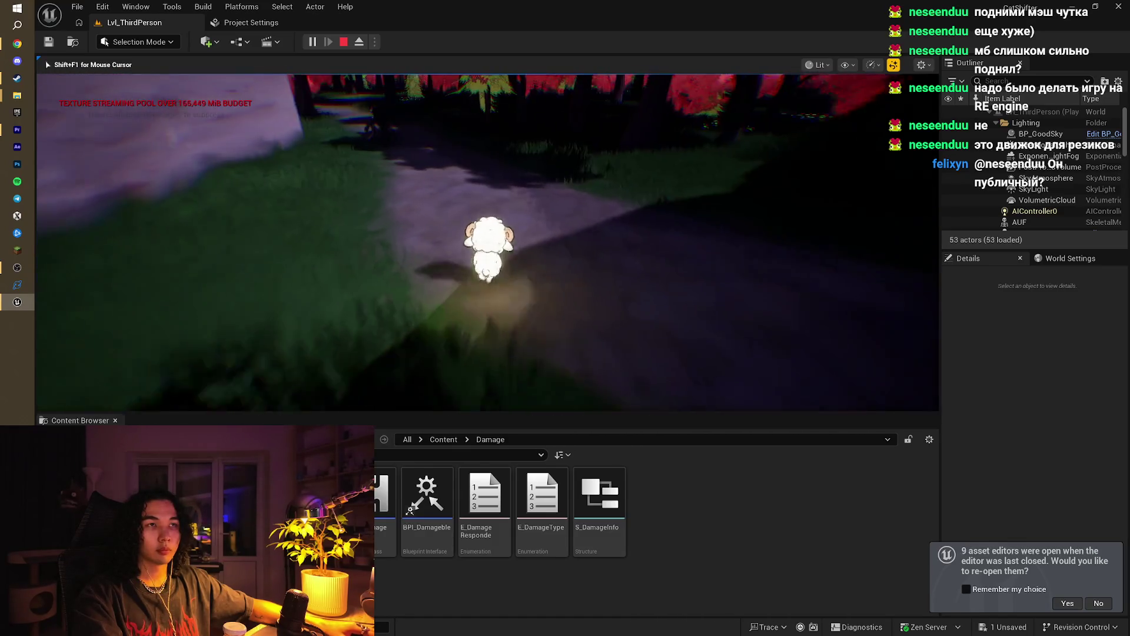
{"action": "key", "text": "Escape"}
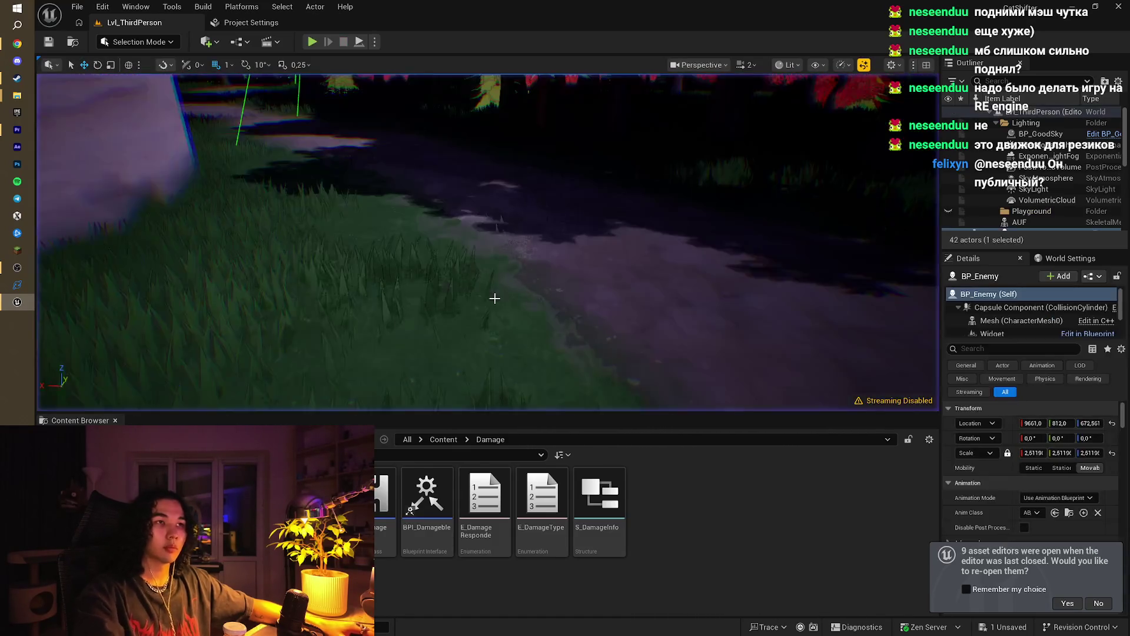
Step: Lower BP_Enemy to about Z 379.5 onto the path and open its Blueprint
{"action": "key", "text": "f"}
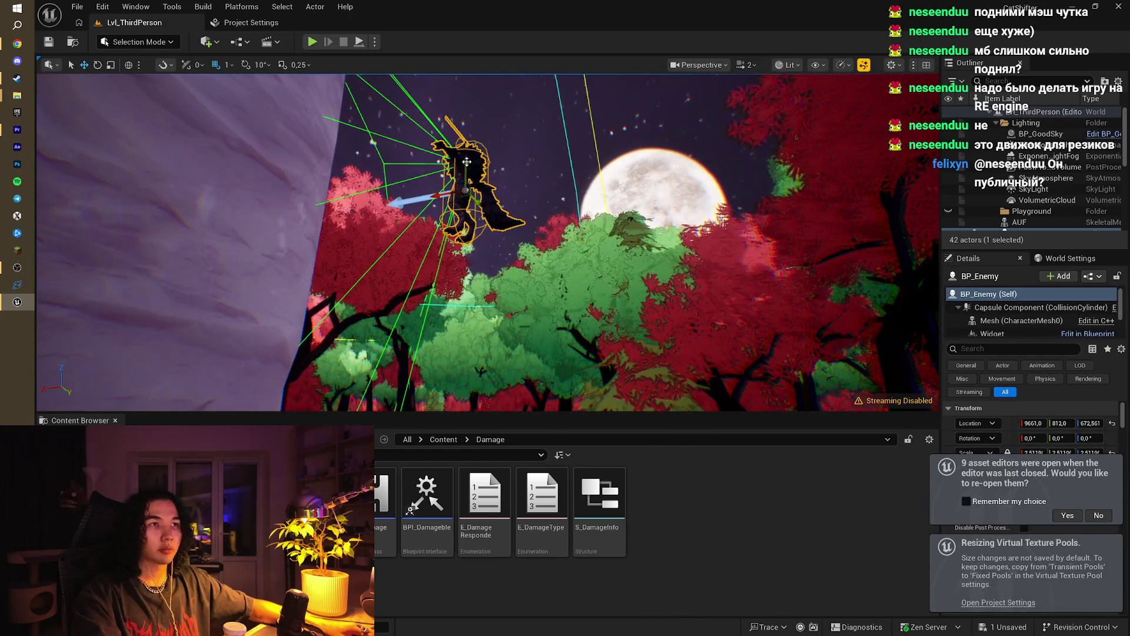
{"action": "left_click_drag", "start_coordinate": [467, 162], "coordinate": [480, 301]}
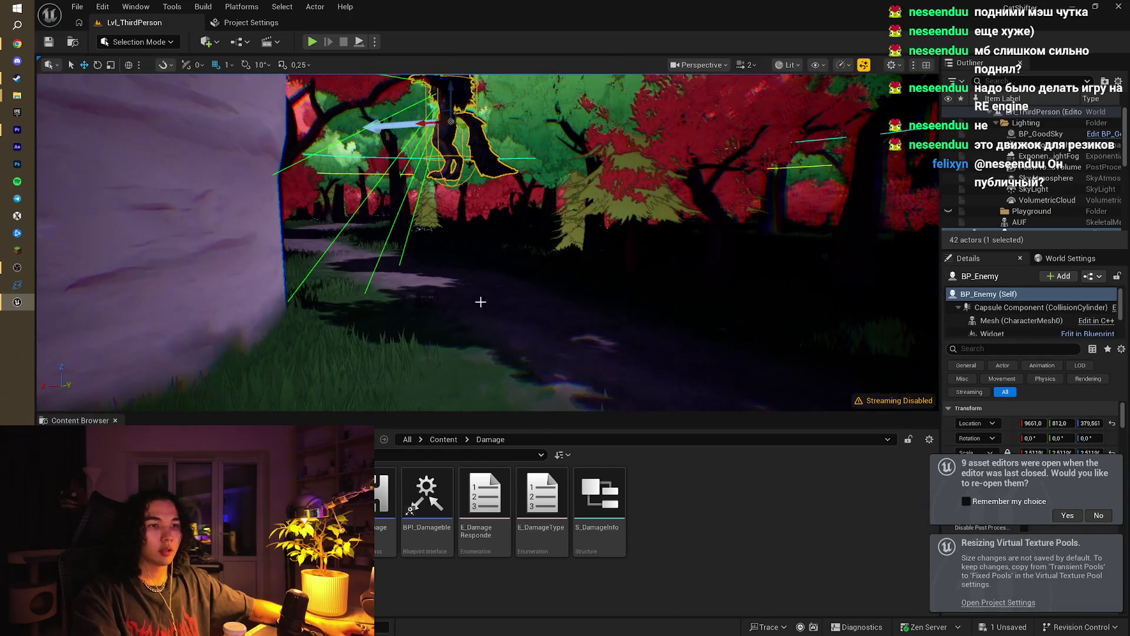
{"action": "key", "text": "ctrl+e"}
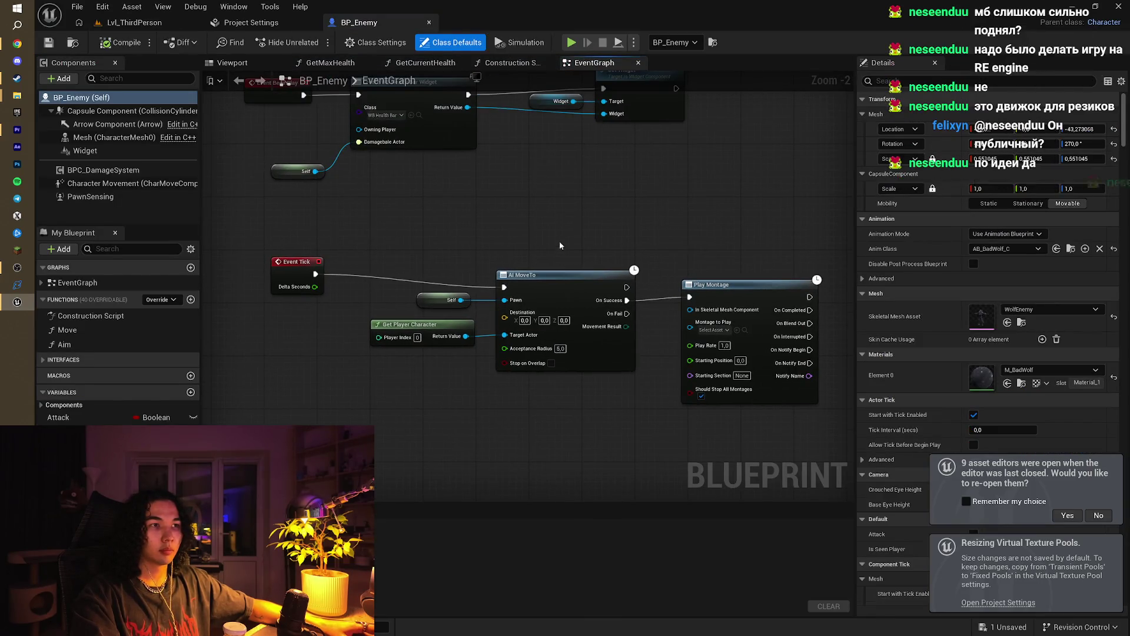
Step: Inspect the Event Tick → AI MoveTo → Play Montage chain, then return to Lvl_ThirdPerson
{"action": "scroll", "coordinate": [553, 246], "scroll_direction": "up", "scroll_amount": 1}
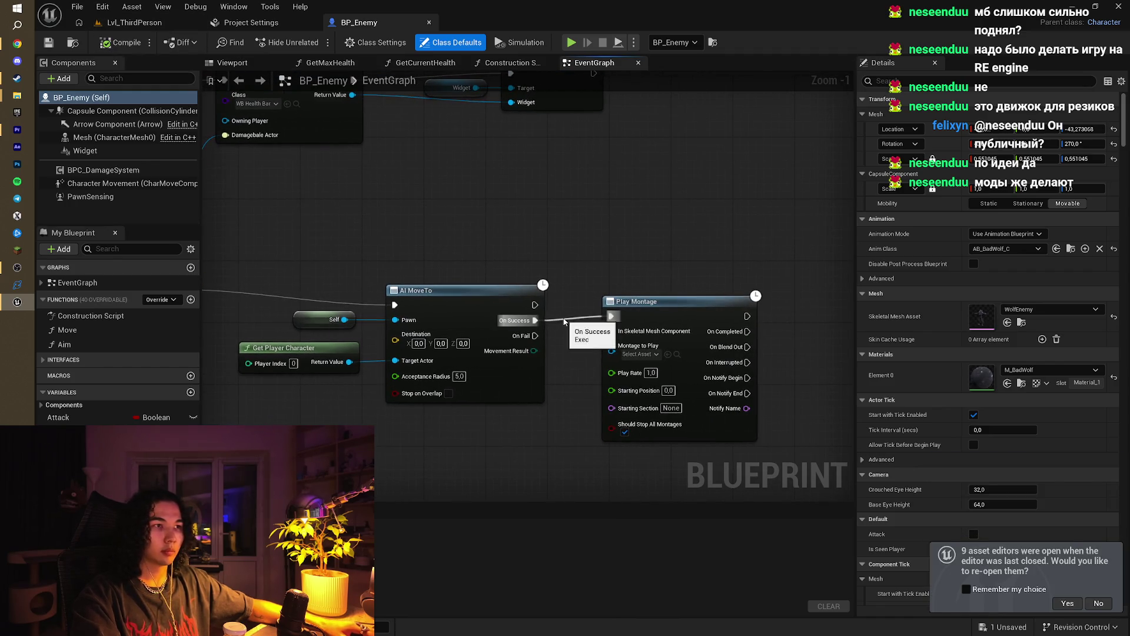
{"action": "left_click", "coordinate": [141, 26]}
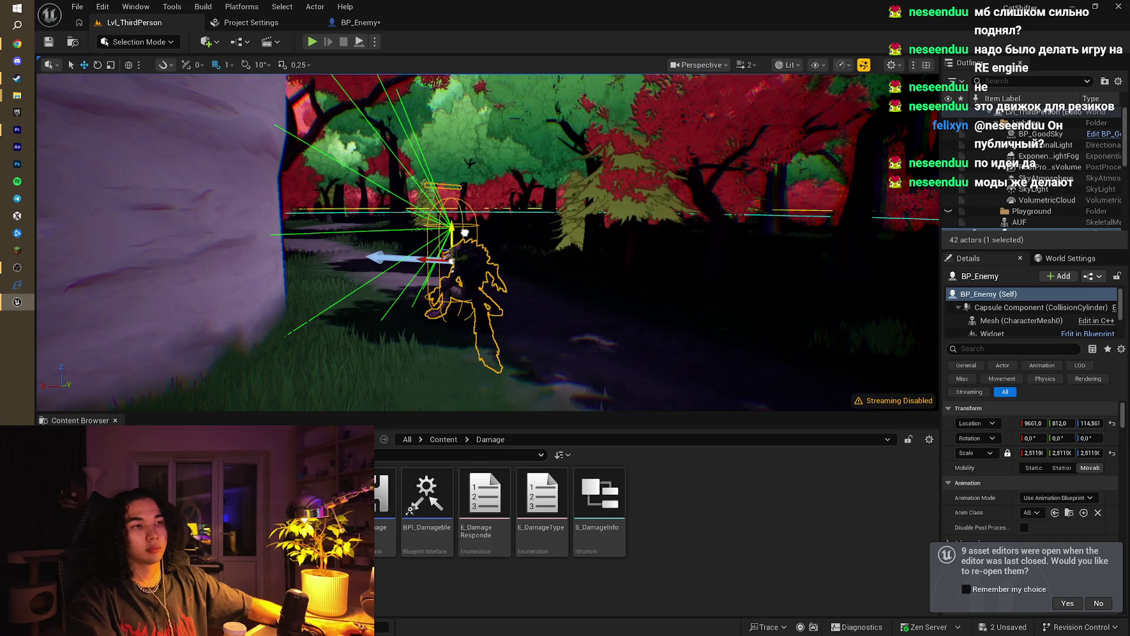
Step: Play-test the level, running the sheep onto the grass toward a tree
{"action": "left_click", "coordinate": [312, 42]}
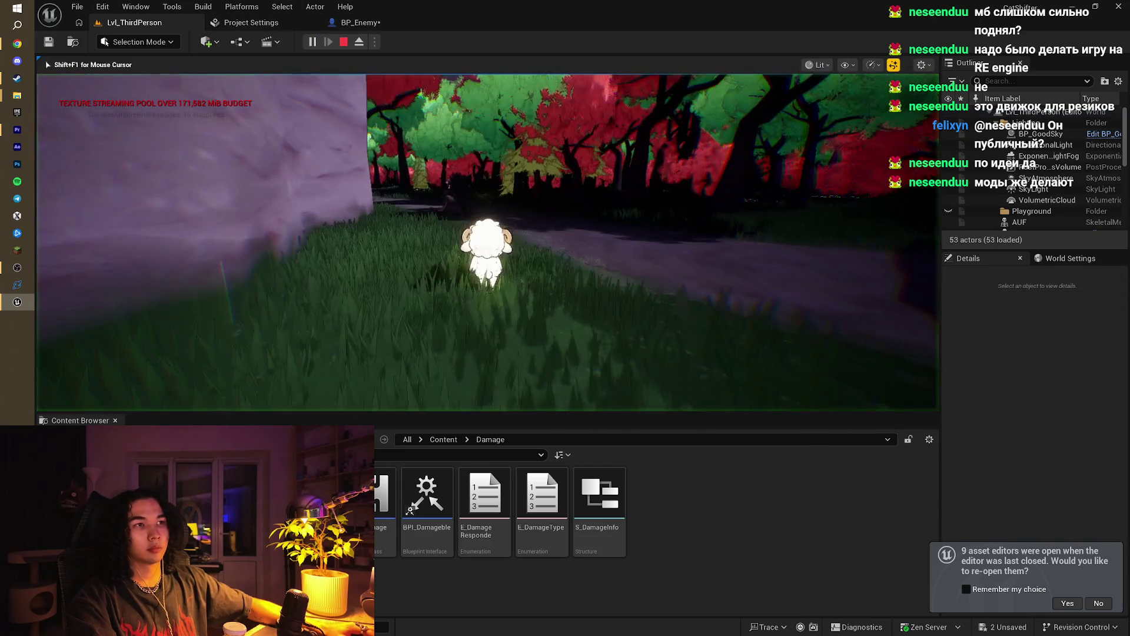
{"action": "key", "text": "w"}
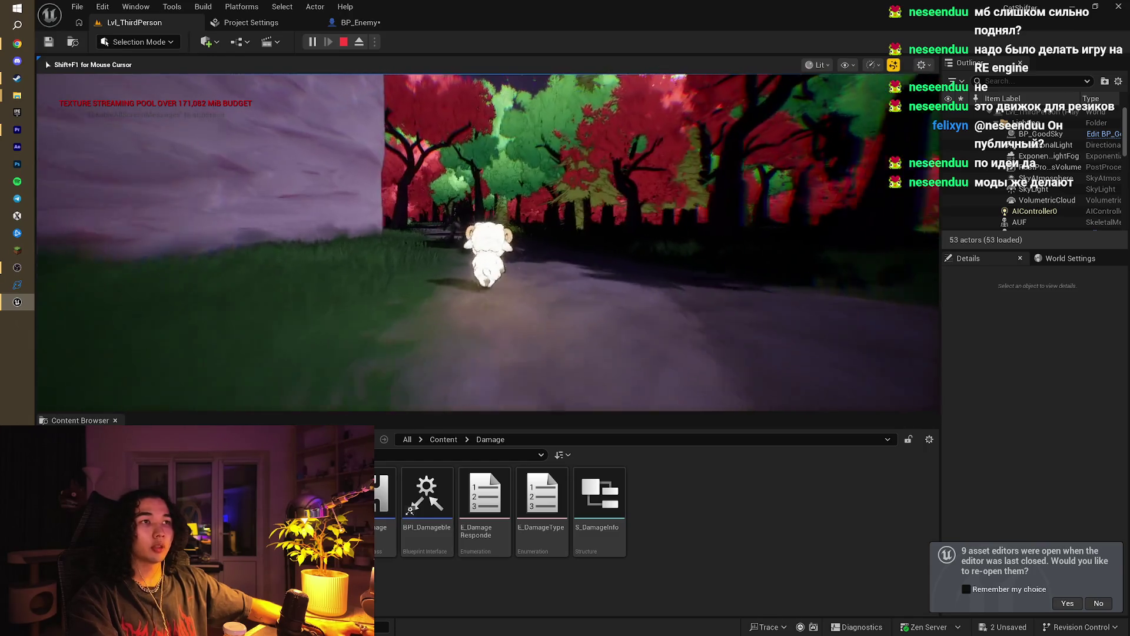
{"action": "key", "text": "w"}
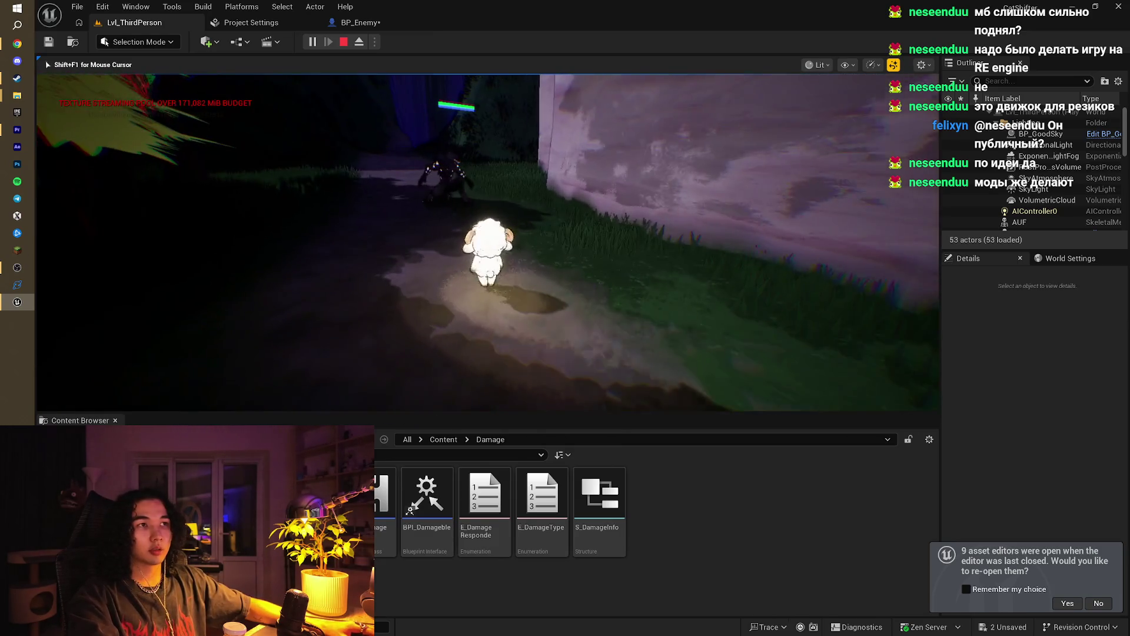
{"action": "key", "text": "Escape"}
Step: Display the navigation mesh over the terrain and frame the wolf enemy
{"action": "left_click_drag", "start_coordinate": [757, 248], "coordinate": [757, 346]}
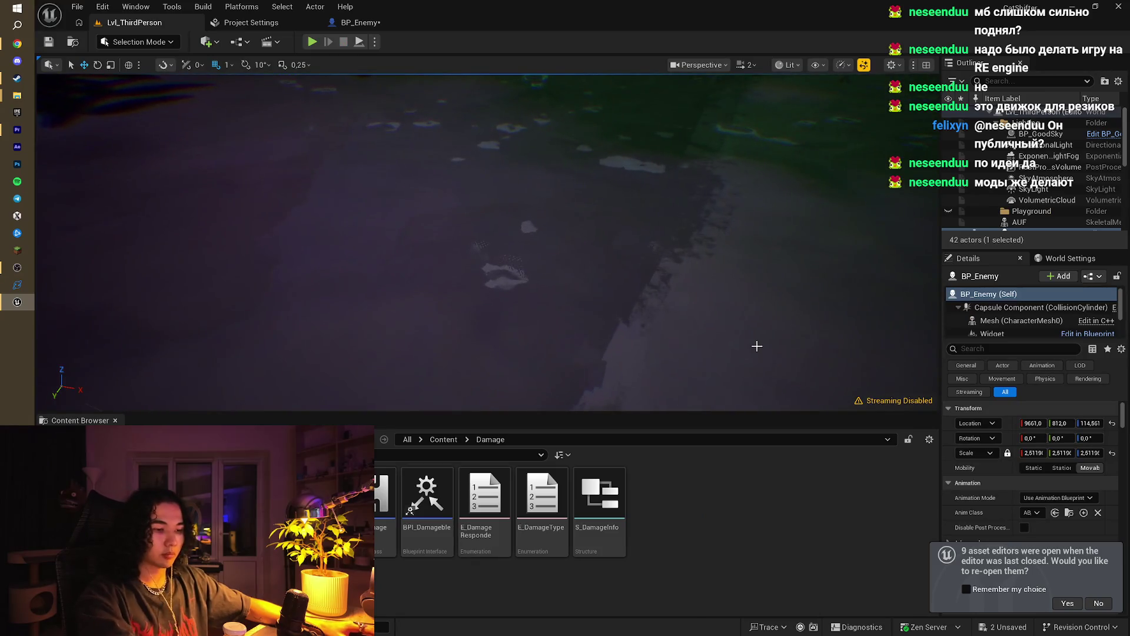
{"action": "key", "text": "p"}
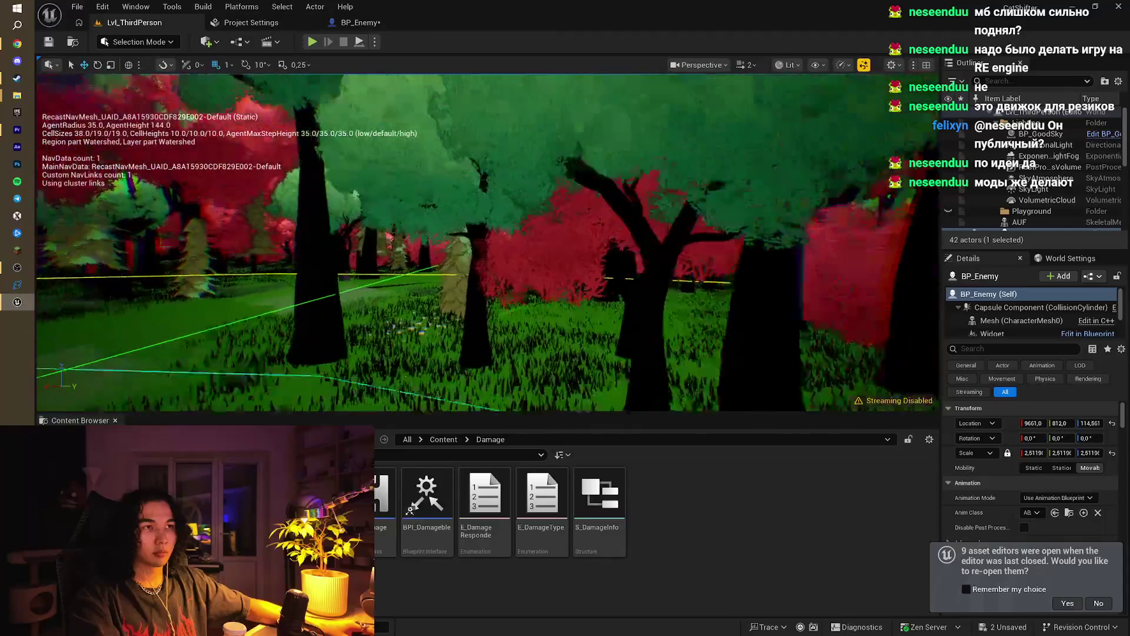
{"action": "key", "text": "f"}
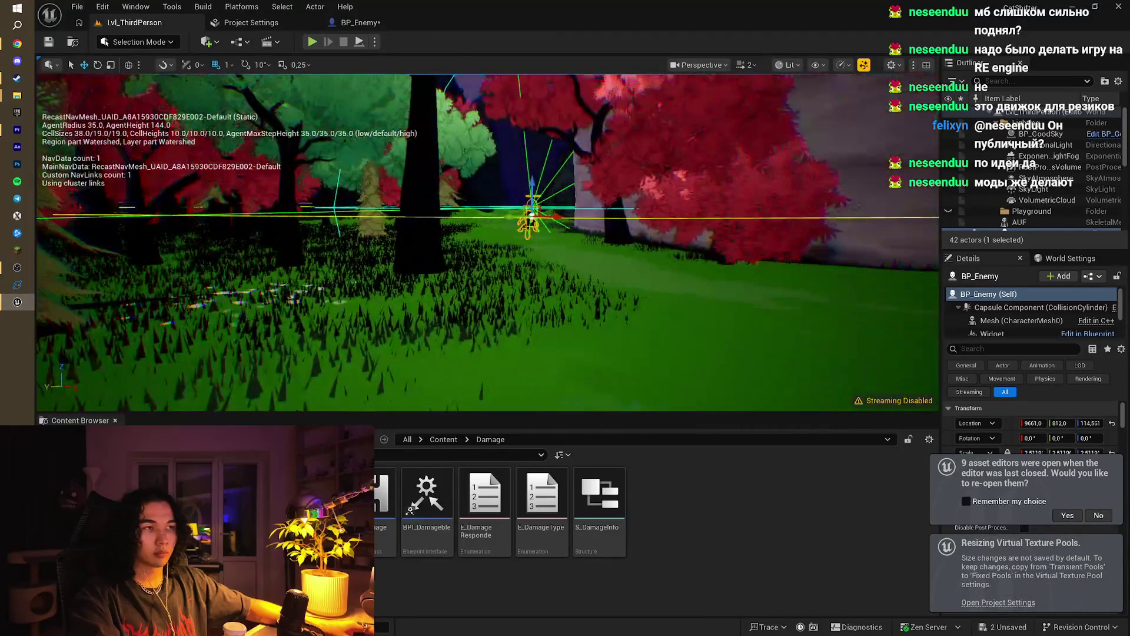
{"action": "mouse_move", "coordinate": [570, 277]}
{"action": "left_mouse_down"}
{"action": "mouse_move", "coordinate": [544, 266]}
{"action": "mouse_move", "coordinate": [532, 207]}
{"action": "left_mouse_up"}
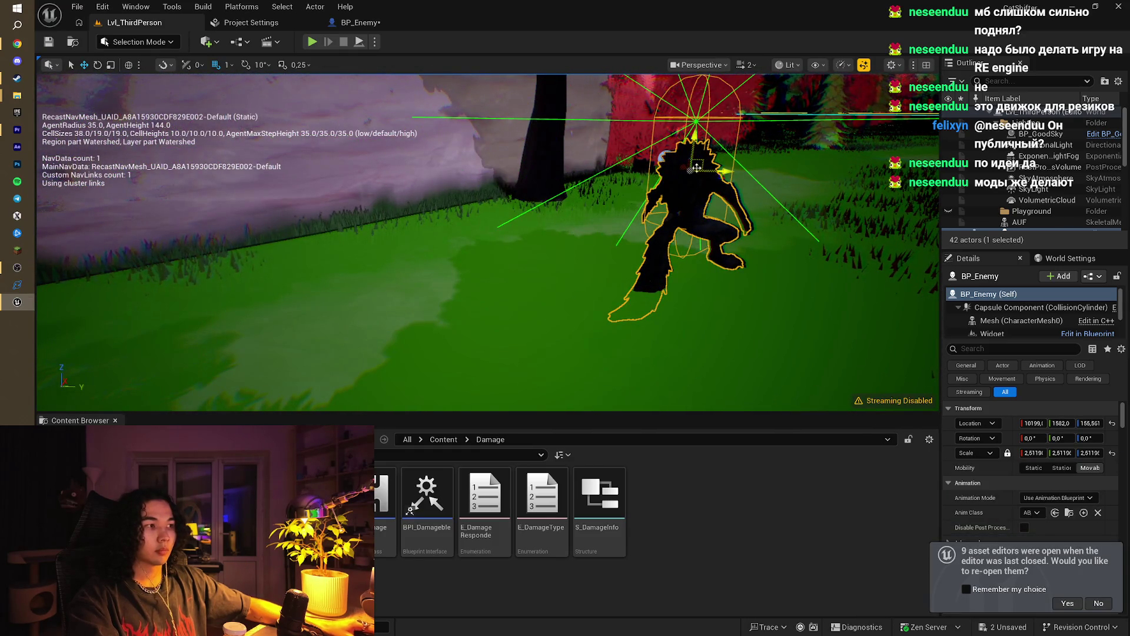
Step: Play in Editor, walking the character along the lit forest path, then stop
{"action": "key", "text": "alt+p"}
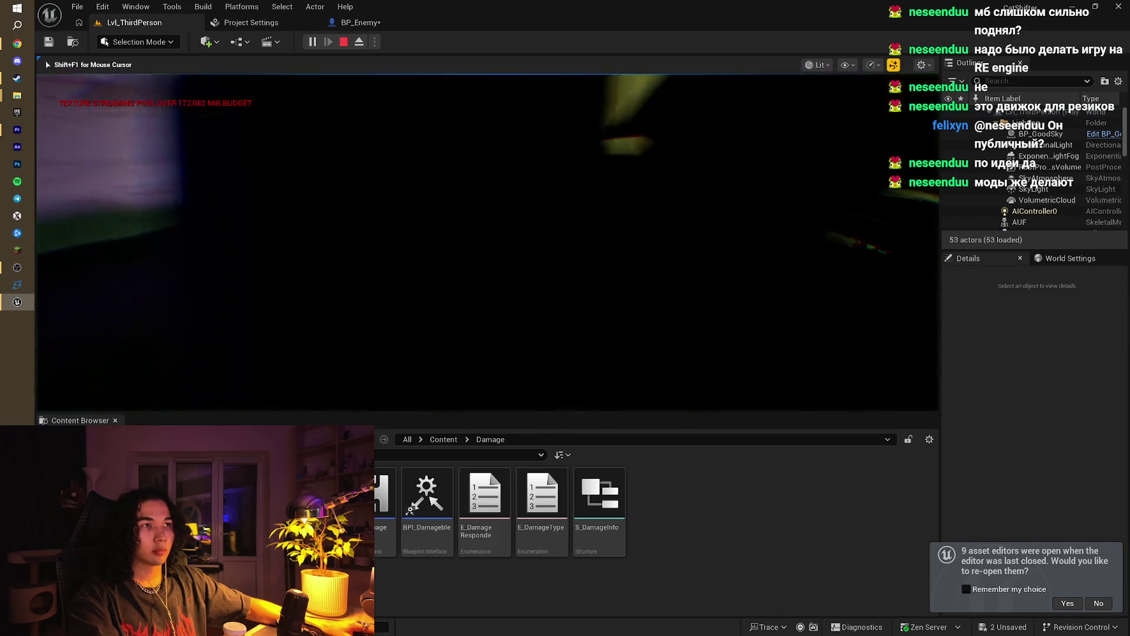
{"action": "key", "text": "w"}
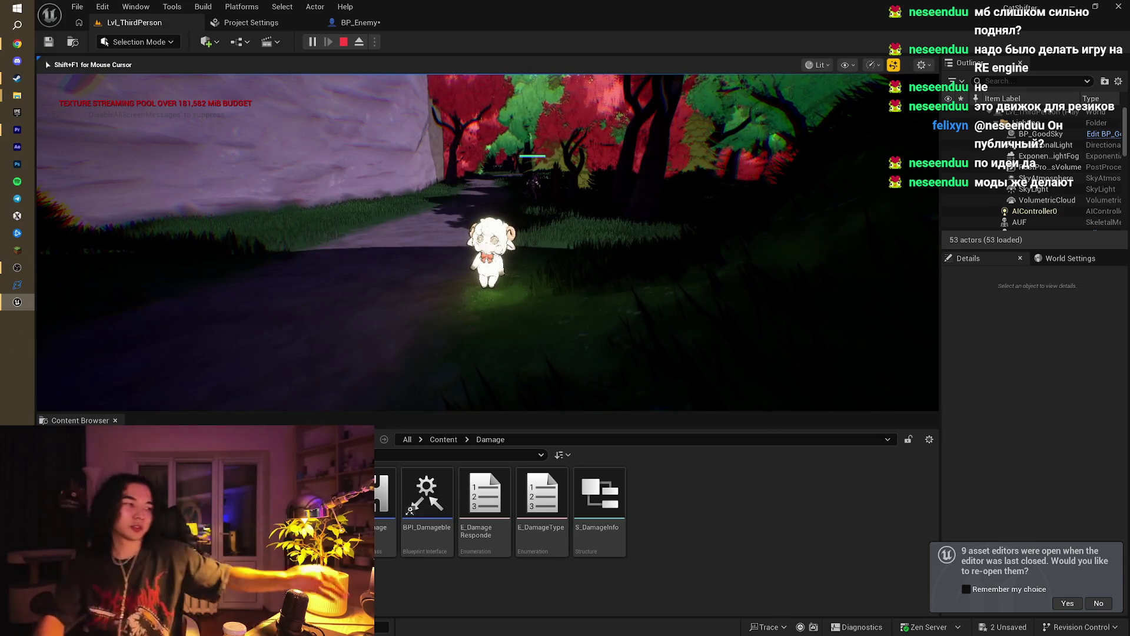
{"action": "mouse_move", "coordinate": [565, 317]}
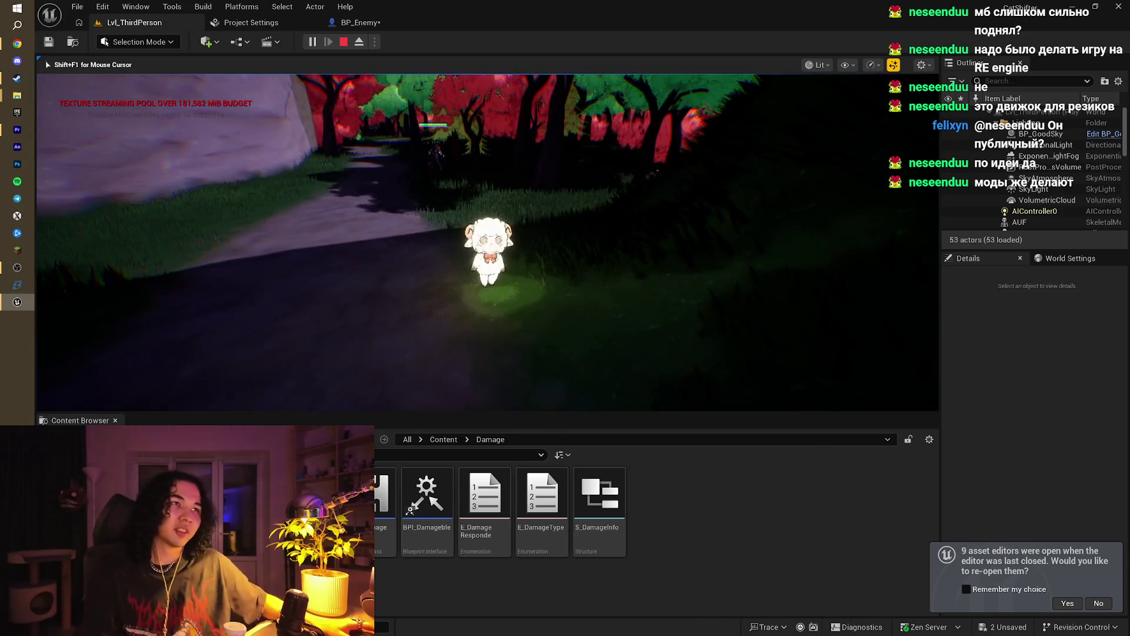
{"action": "key", "text": "w"}
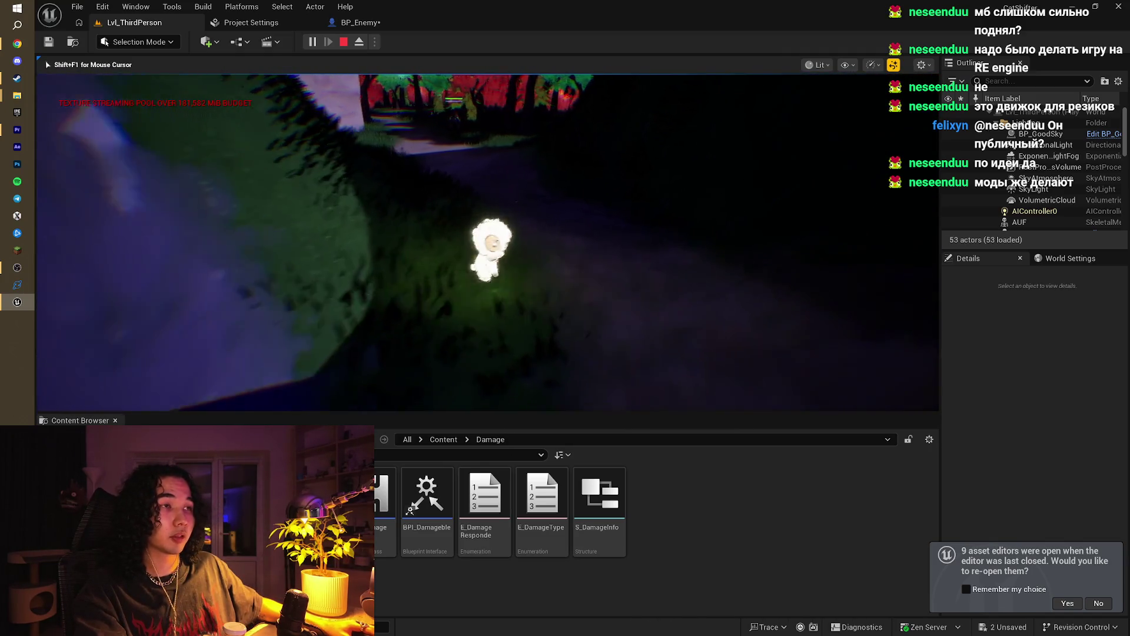
{"action": "key", "text": "w"}
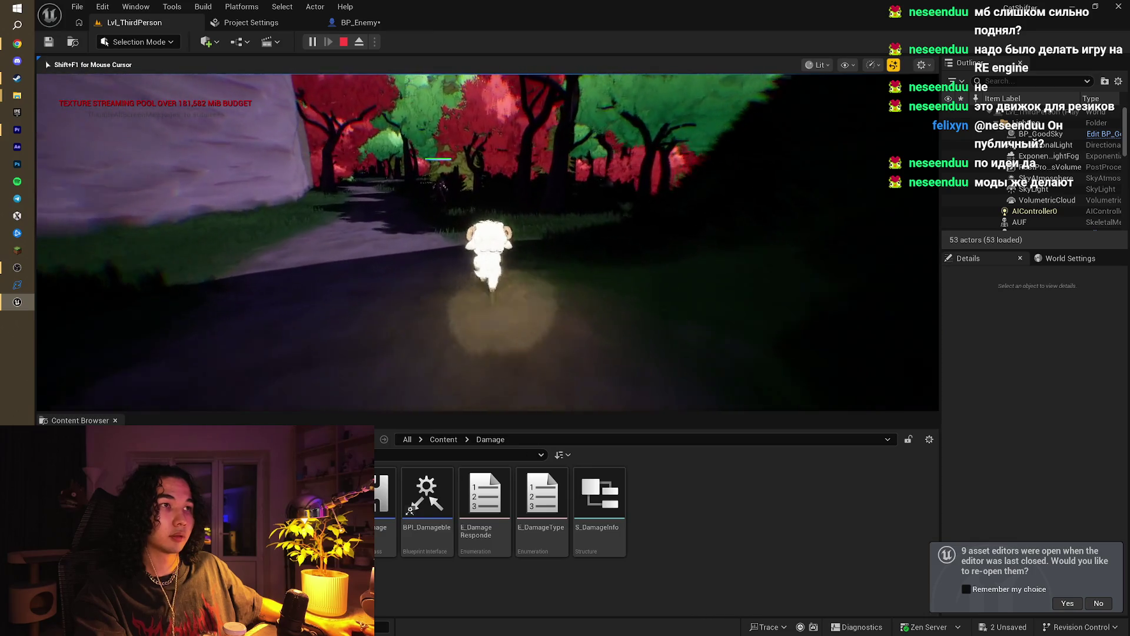
{"action": "key", "text": "s"}
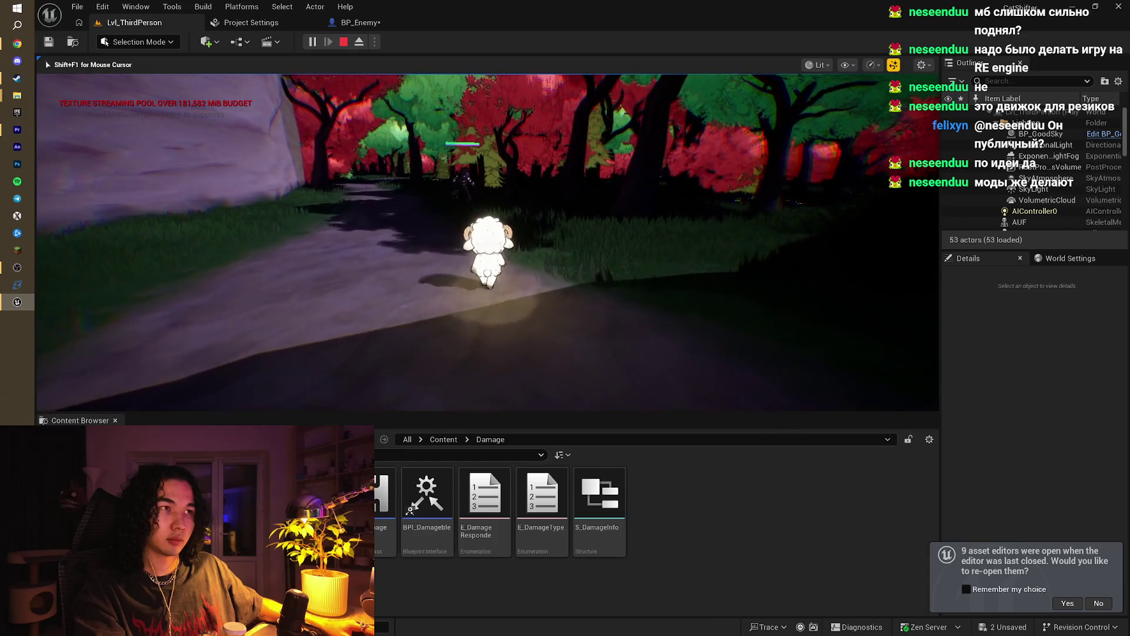
{"action": "key", "text": "w"}
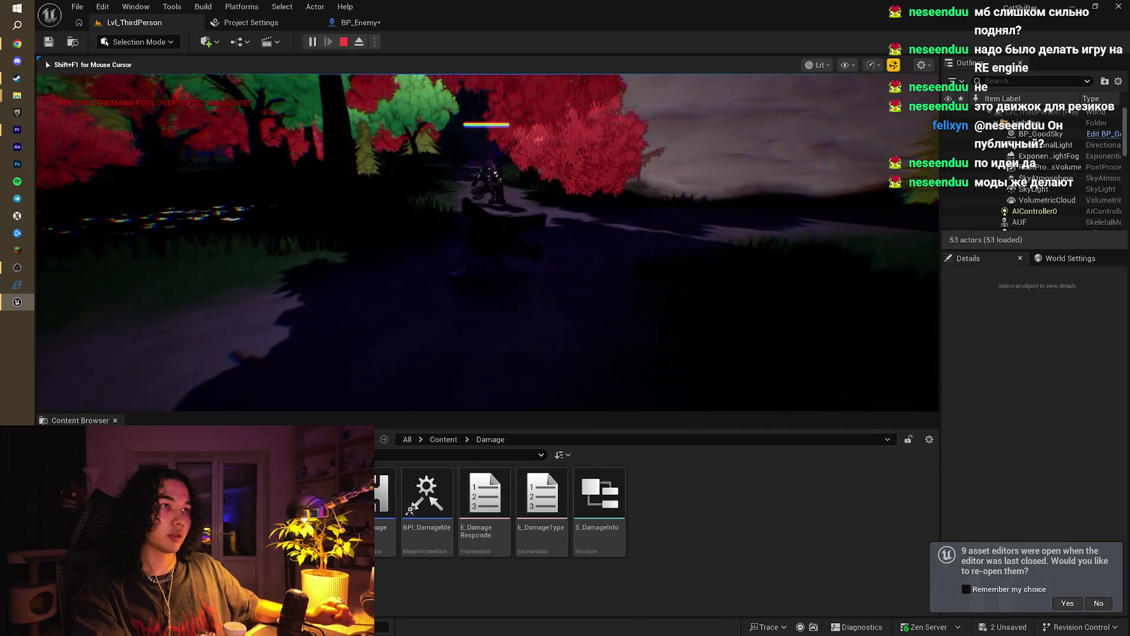
{"action": "key", "text": "Escape"}
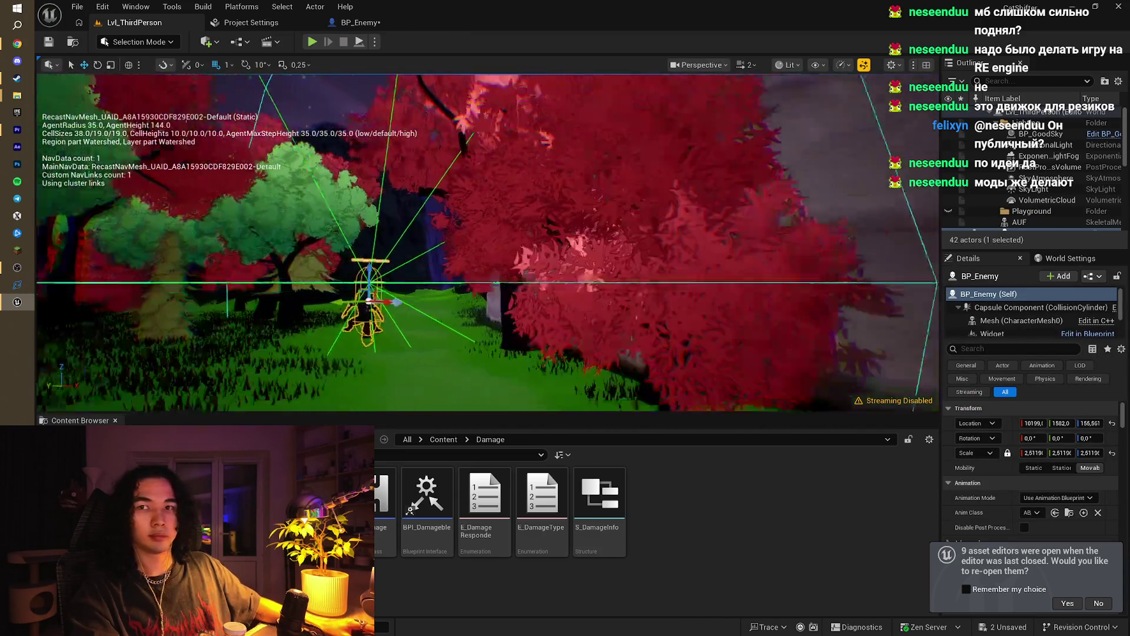
Step: Delete the NavLinkProxy beside the cliff from the level
{"action": "left_click_drag", "start_coordinate": [253, 189], "coordinate": [352, 268]}
{"action": "left_click", "coordinate": [337, 258]}
{"action": "key", "text": "Delete"}
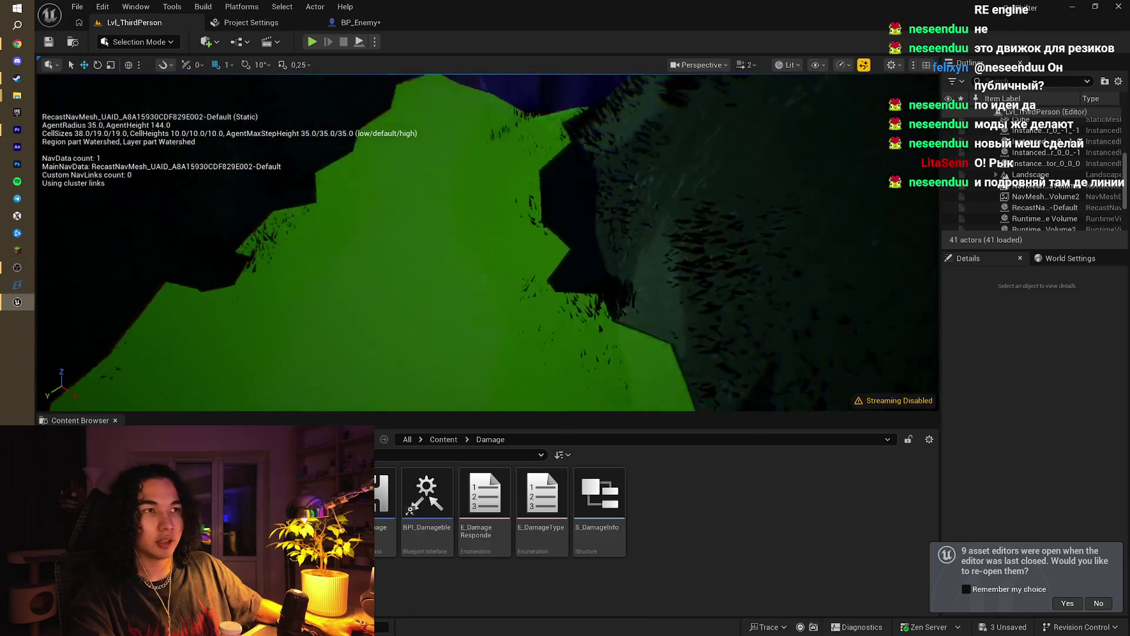
Step: Fly over the forest floor checking green navmesh coverage, then start a playtest
{"action": "key", "text": "w"}
{"action": "key", "text": "w"}
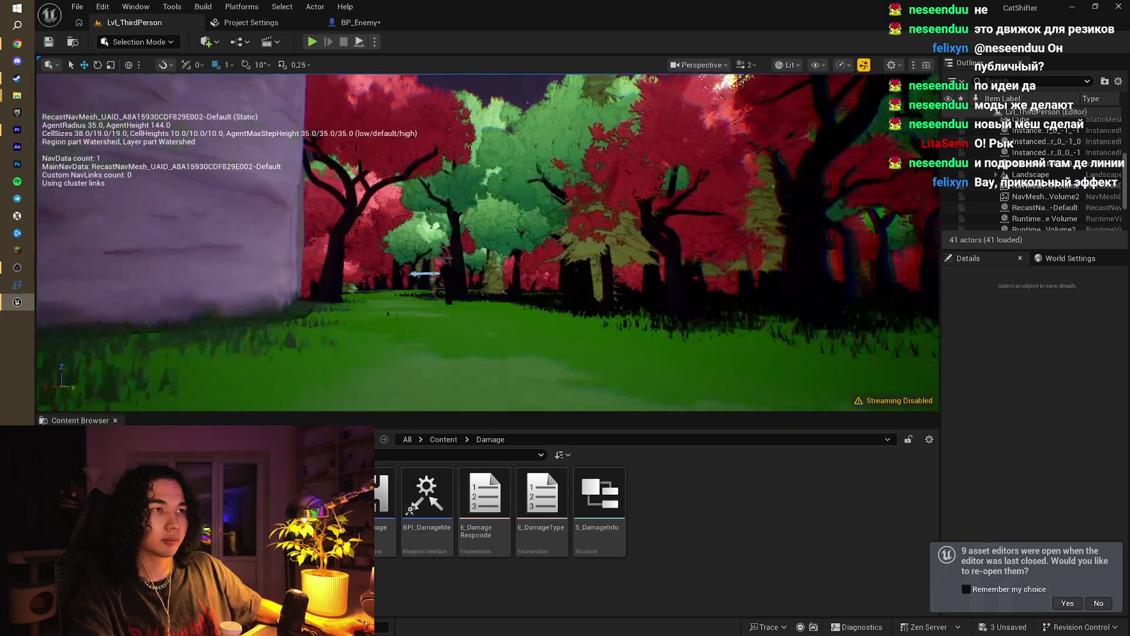
{"action": "key", "text": "w"}
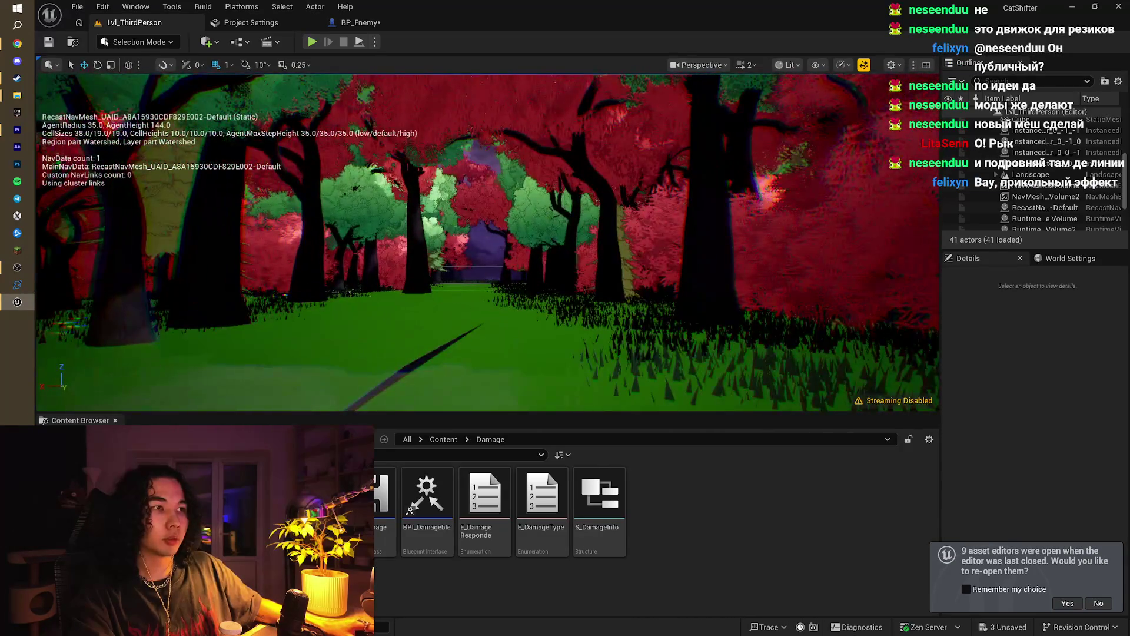
{"action": "key", "text": "w"}
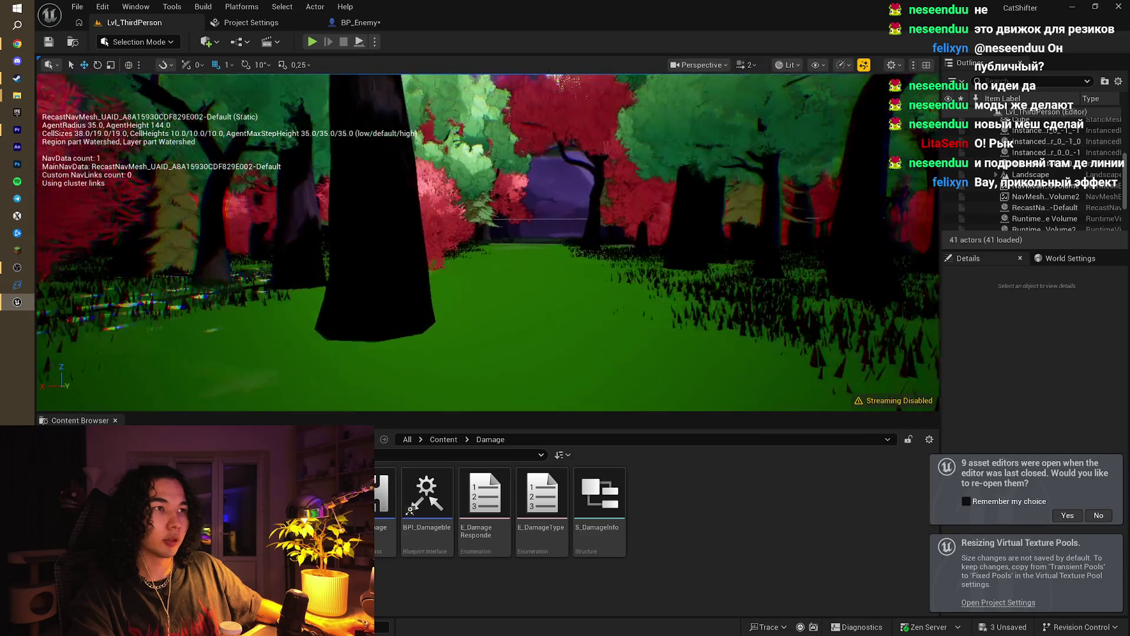
{"action": "key", "text": "w"}
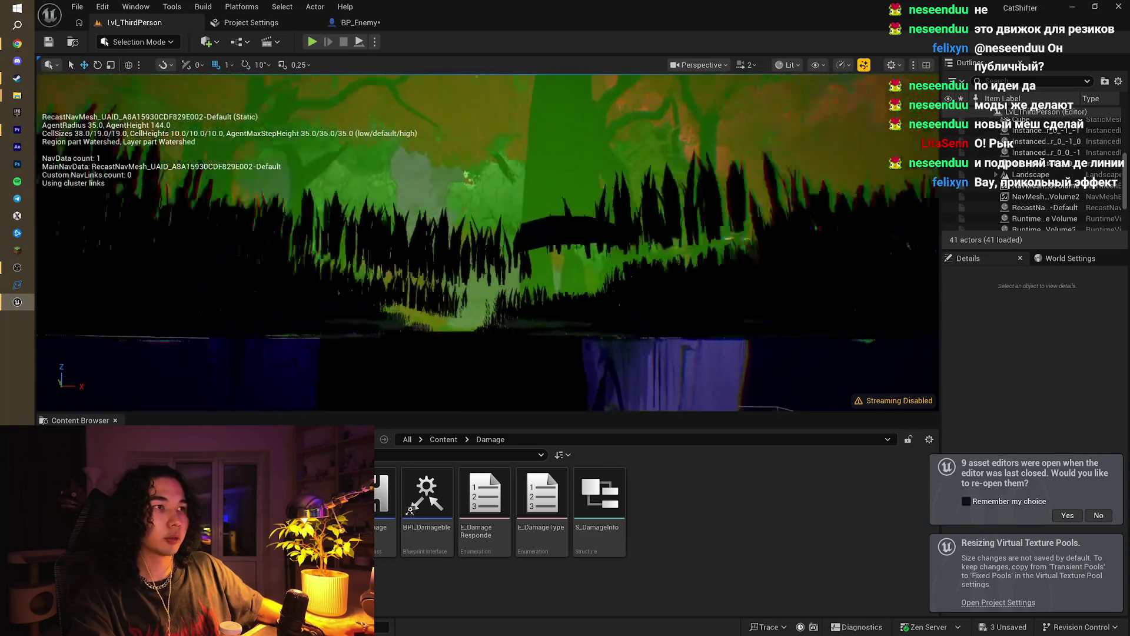
{"action": "key", "text": "s"}
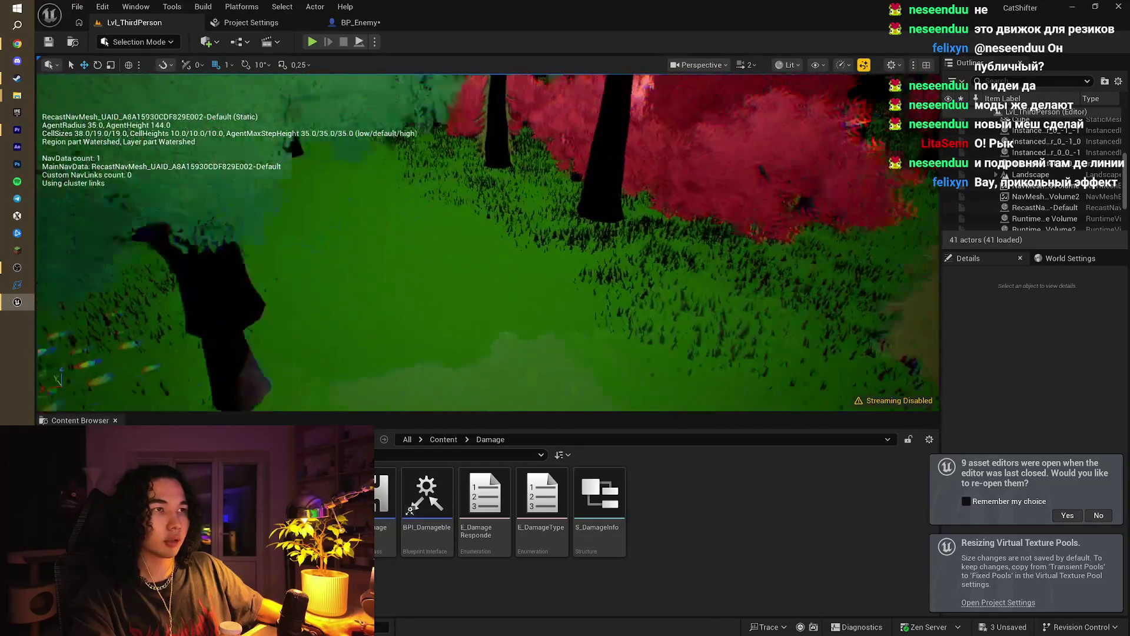
{"action": "key", "text": "w"}
{"action": "key", "text": "s"}
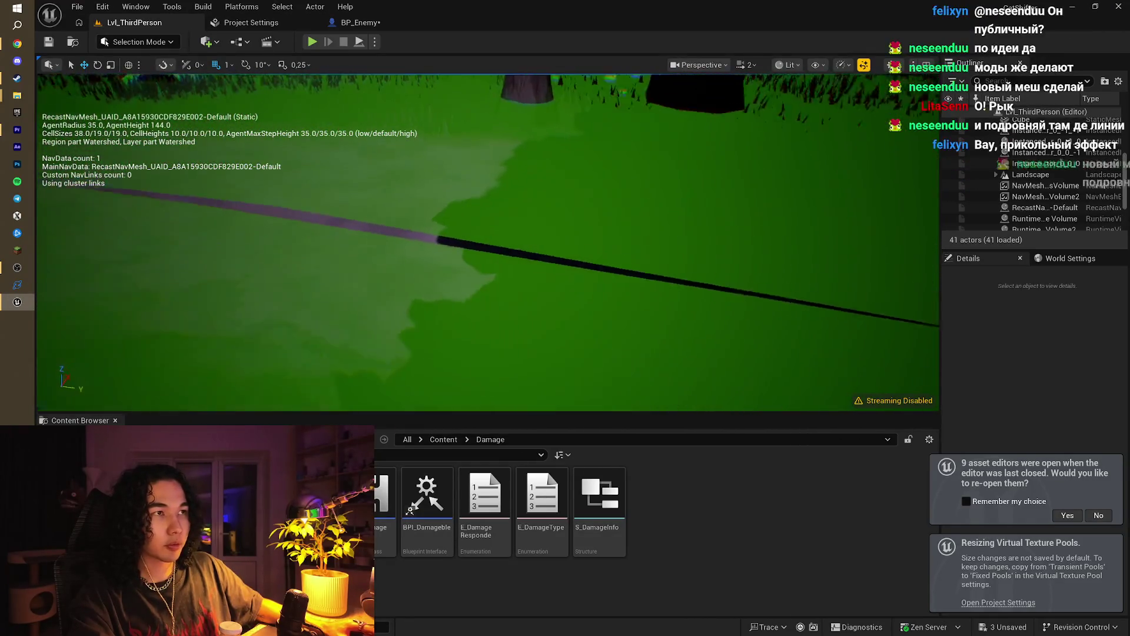
{"action": "key", "text": "w"}
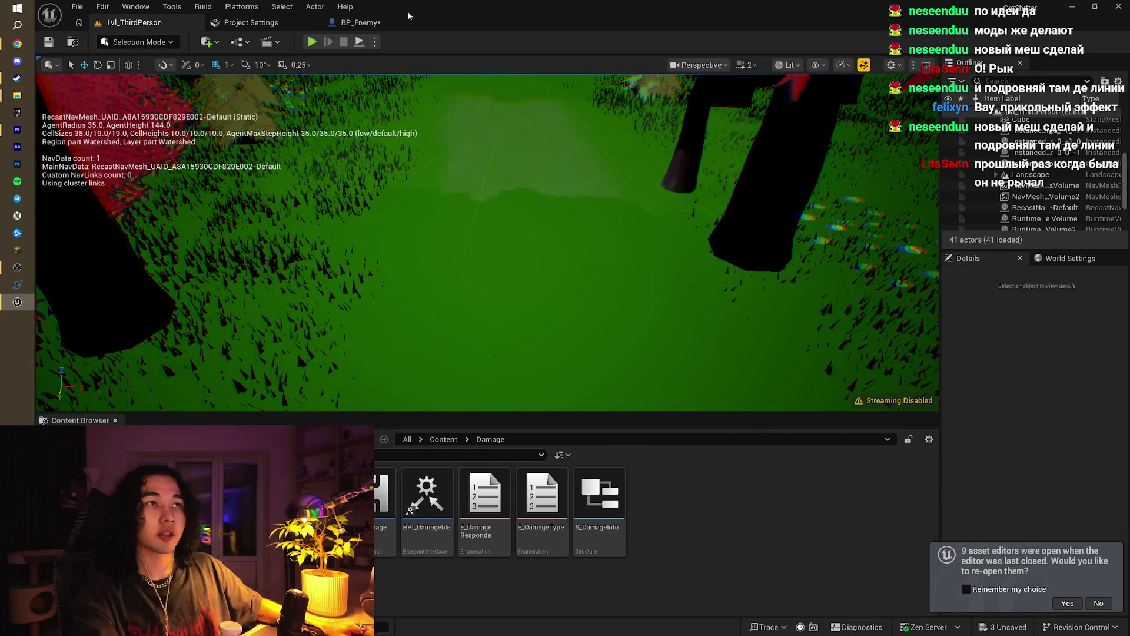
{"action": "key", "text": "alt+p"}
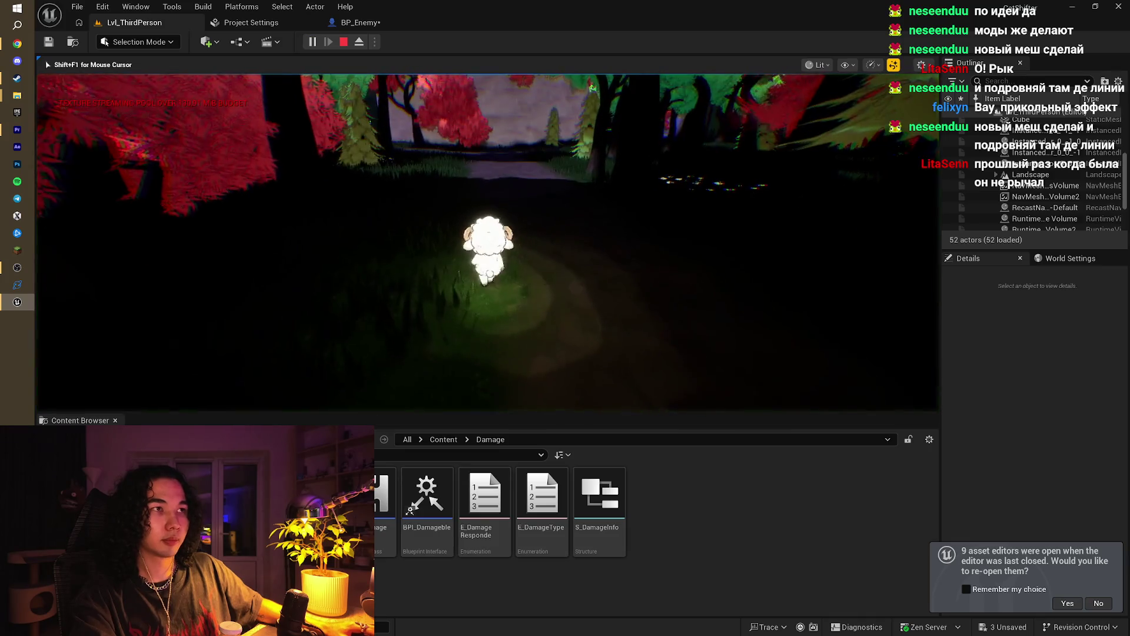
Step: Walk the sheep, trigger its red spark transformation, attack the wolf, then stop the playtest
{"action": "key", "text": "s"}
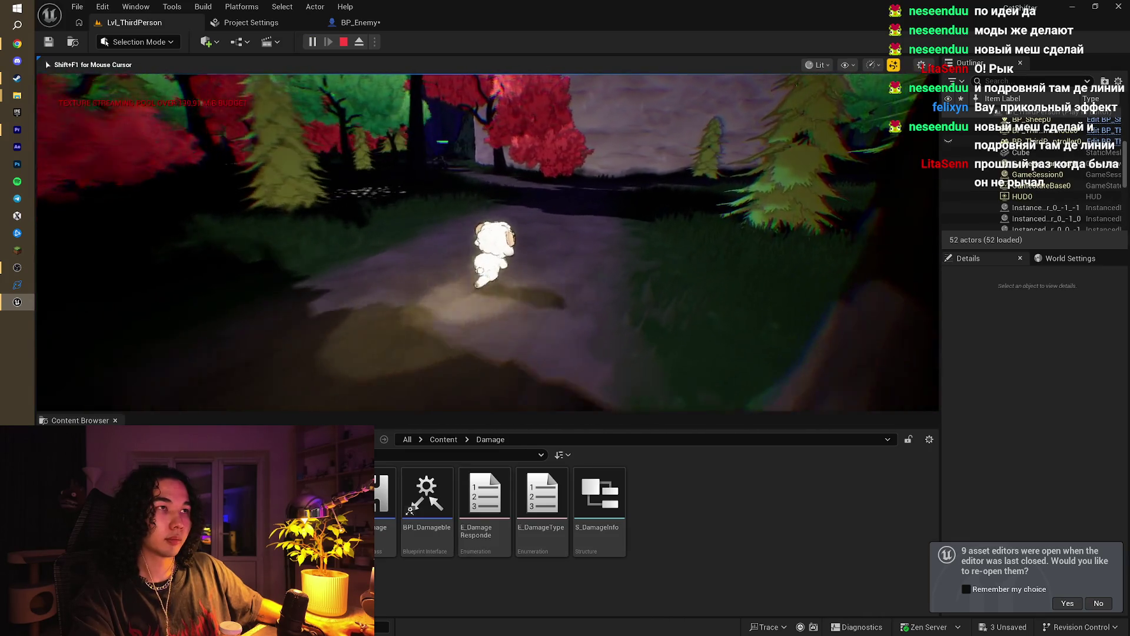
{"action": "key", "text": "s"}
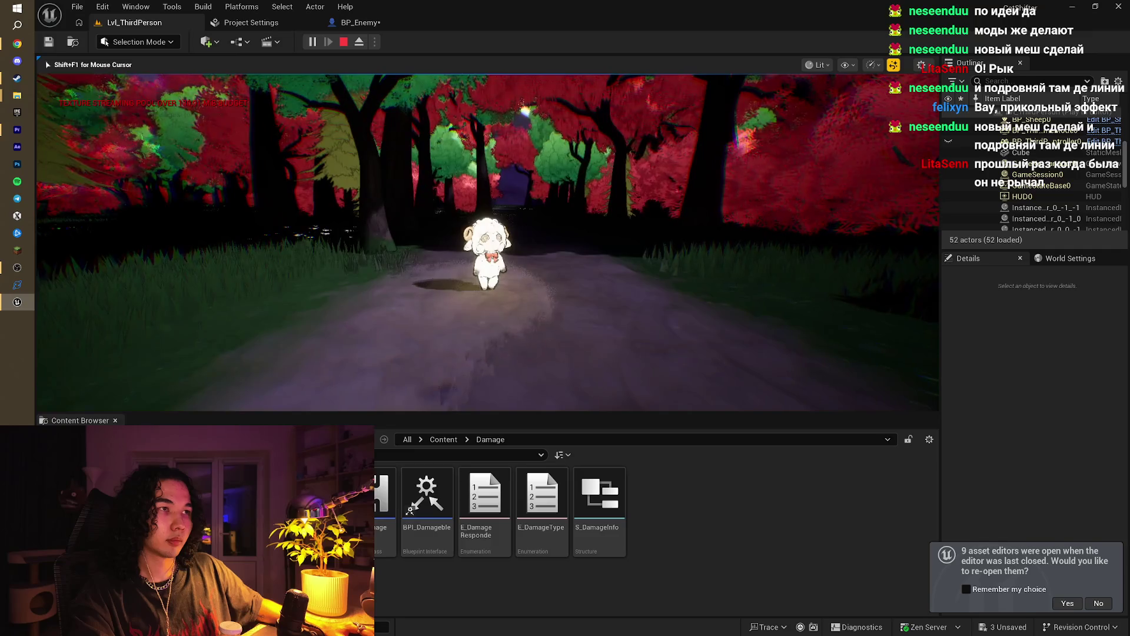
{"action": "key", "text": "e"}
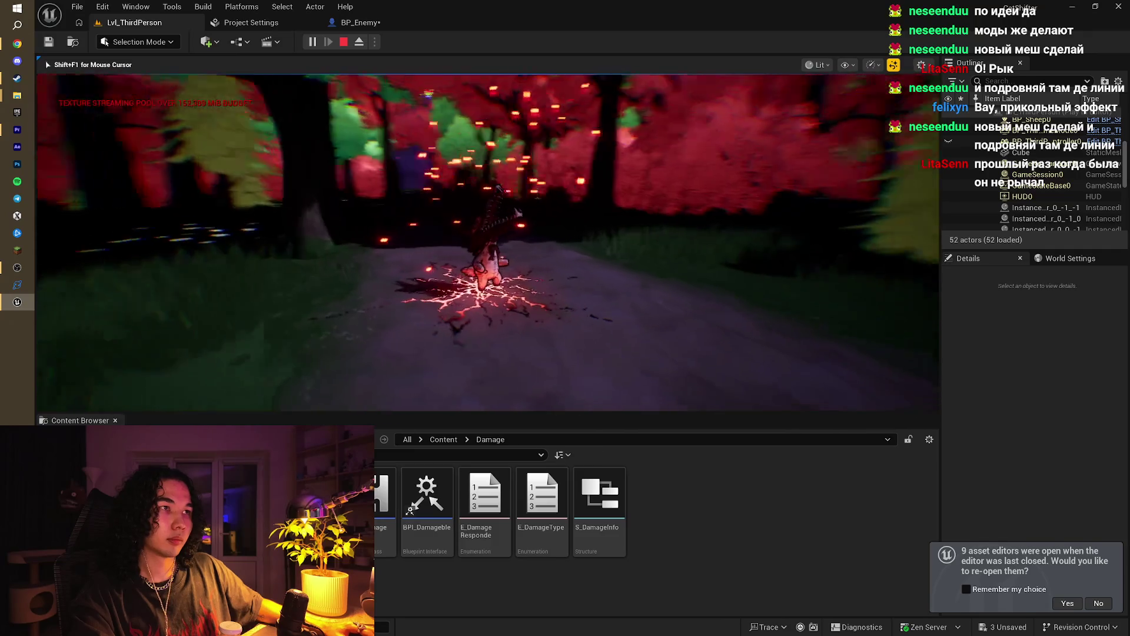
{"action": "key", "text": "w"}
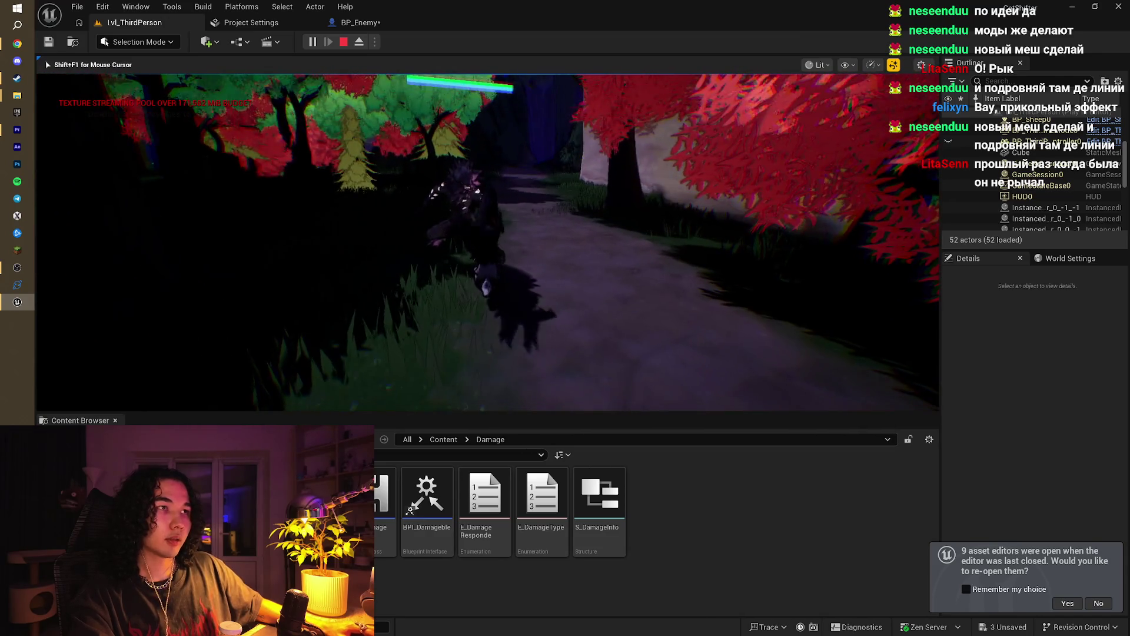
{"action": "left_click", "coordinate": [487, 242]}
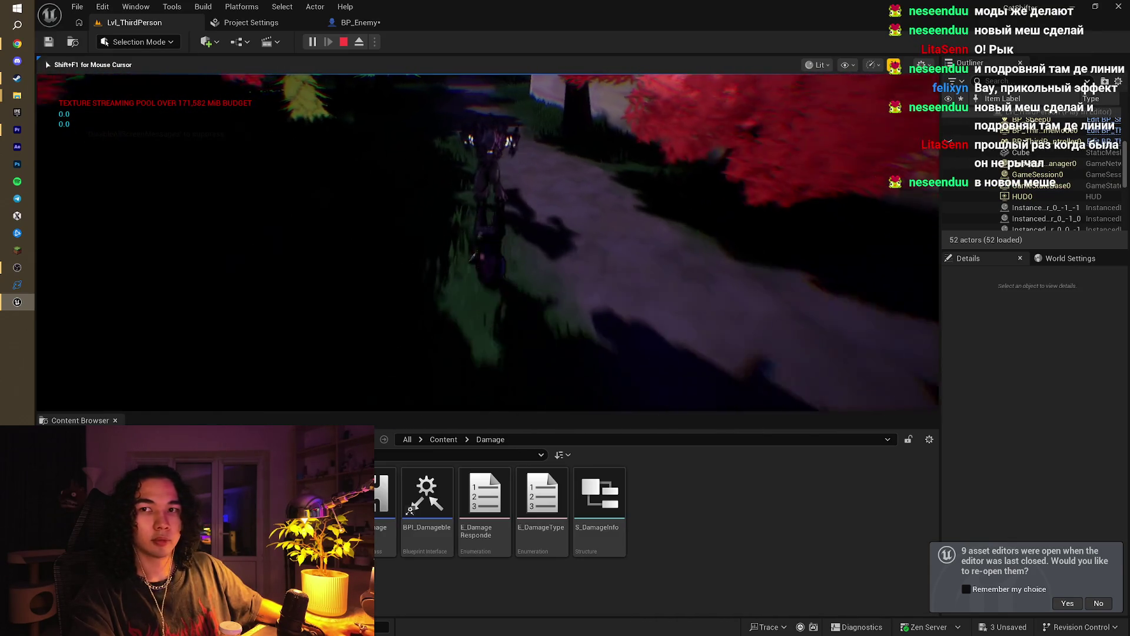
{"action": "key", "text": "Escape"}
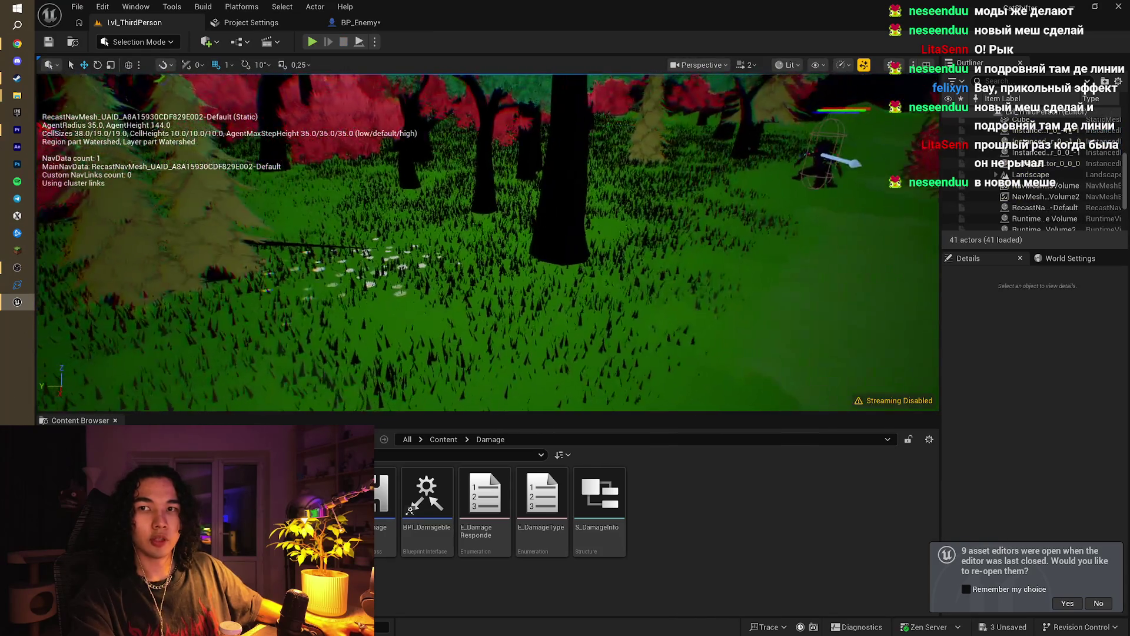
Step: Select LandscapeStreamingProxy_2_2_0 at the forest edge and bring up the editor modes list
{"action": "left_click_drag", "start_coordinate": [488, 241], "coordinate": [489, 242]}
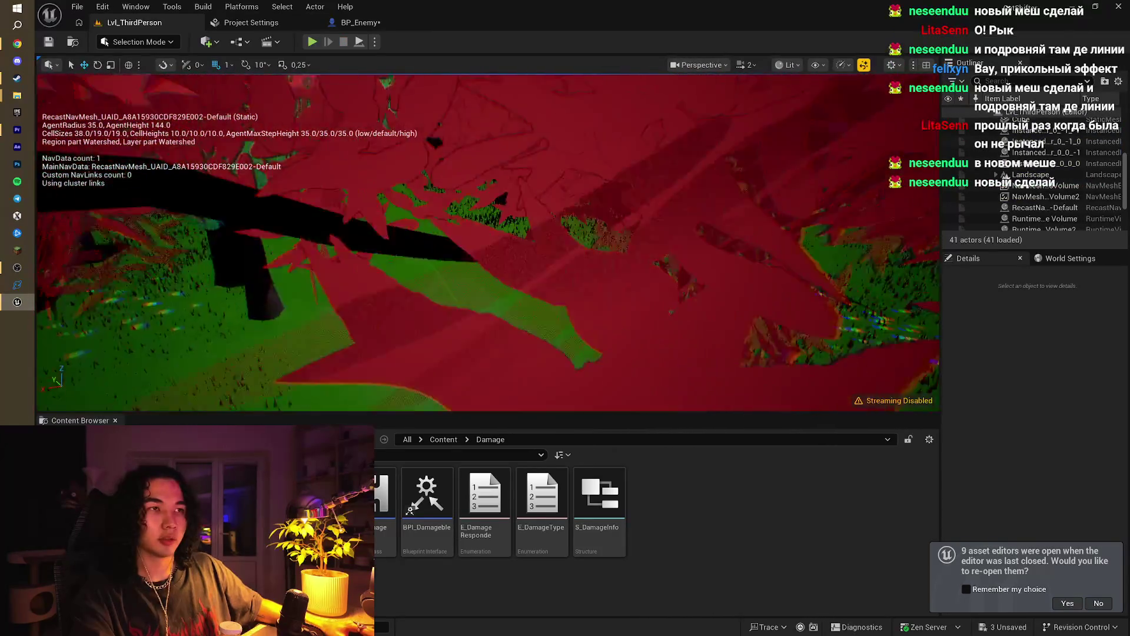
{"action": "left_click", "coordinate": [449, 288]}
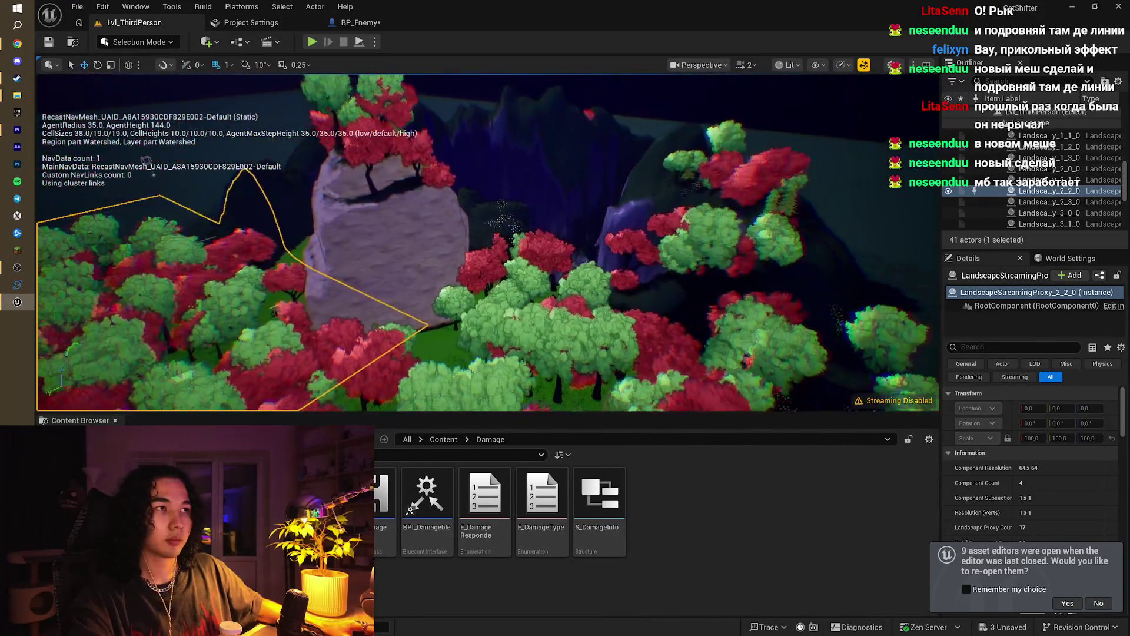
{"action": "left_click_drag", "start_coordinate": [146, 160], "coordinate": [146, 160]}
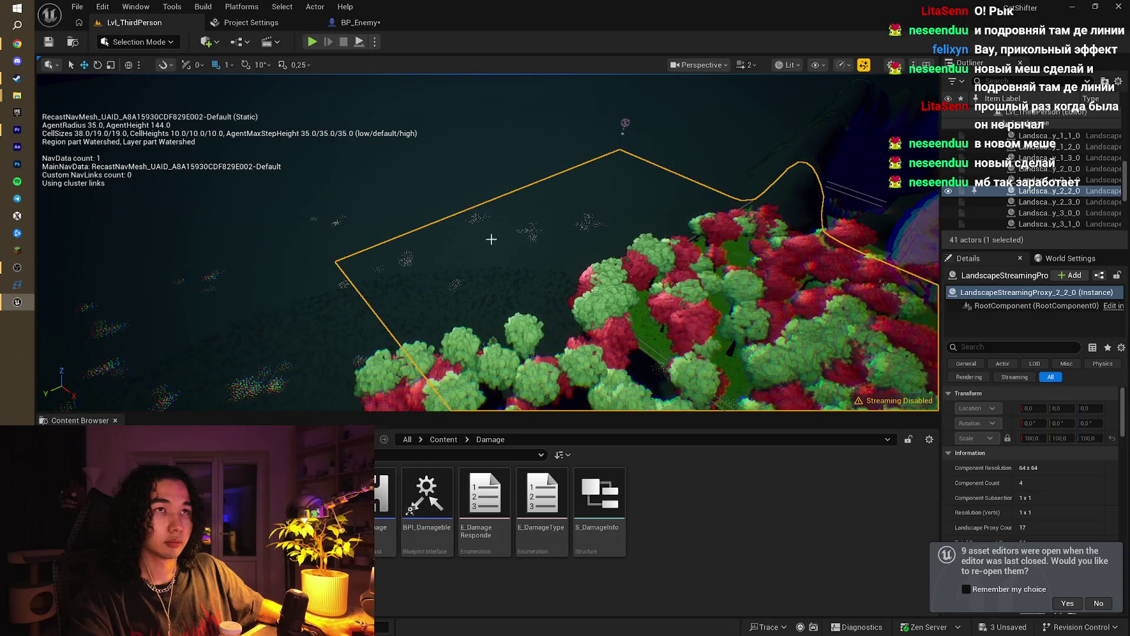
{"action": "left_click_drag", "start_coordinate": [352, 136], "coordinate": [306, 136]}
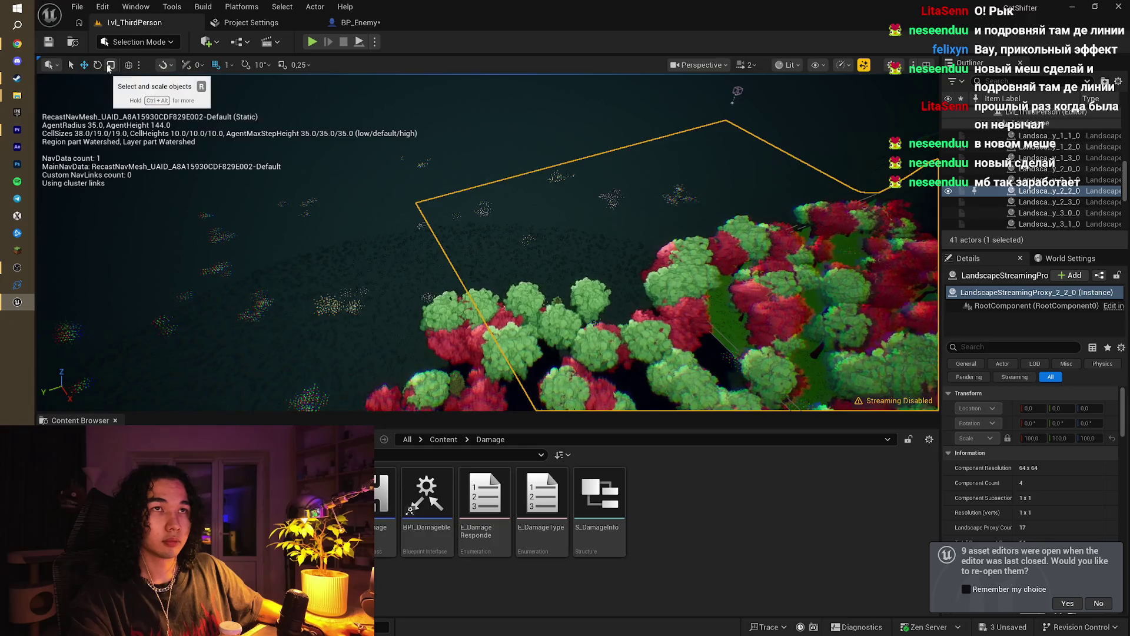
{"action": "left_click", "coordinate": [162, 42]}
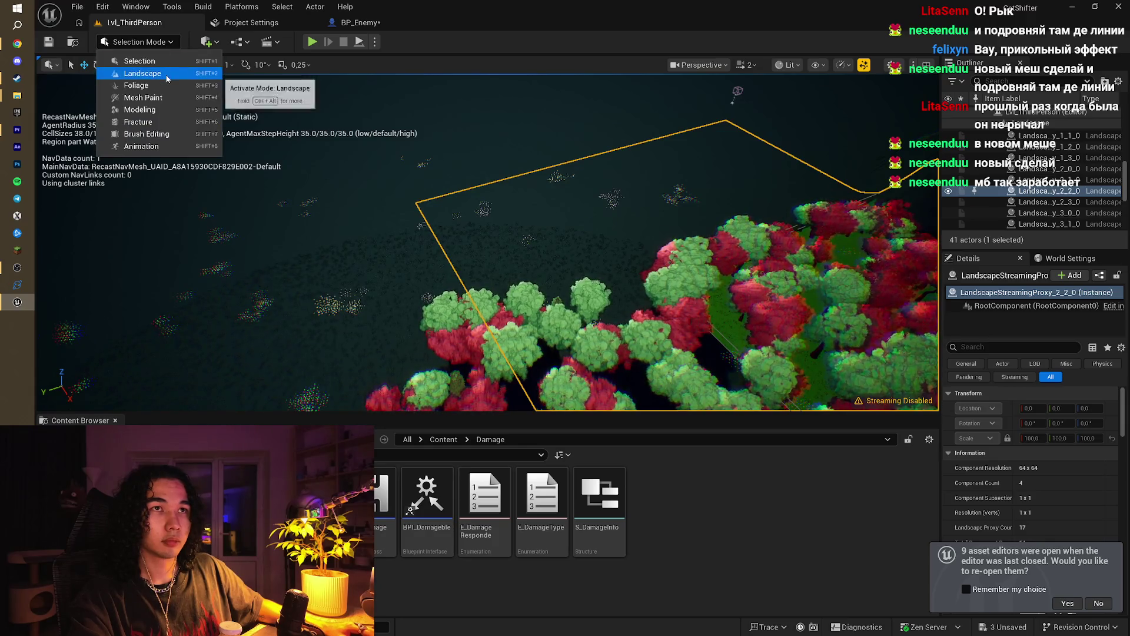
Step: Enter Landscape mode and set sculpt strength to about 0.05 with a larger falloff
{"action": "left_click", "coordinate": [439, 170]}
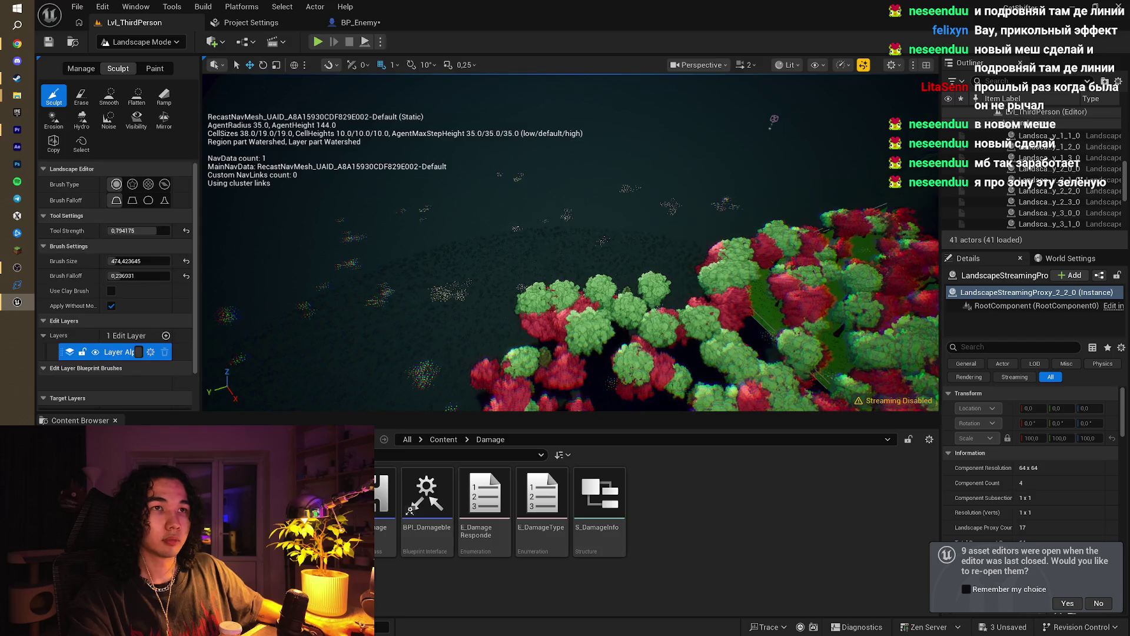
{"action": "right_click", "coordinate": [418, 187]}
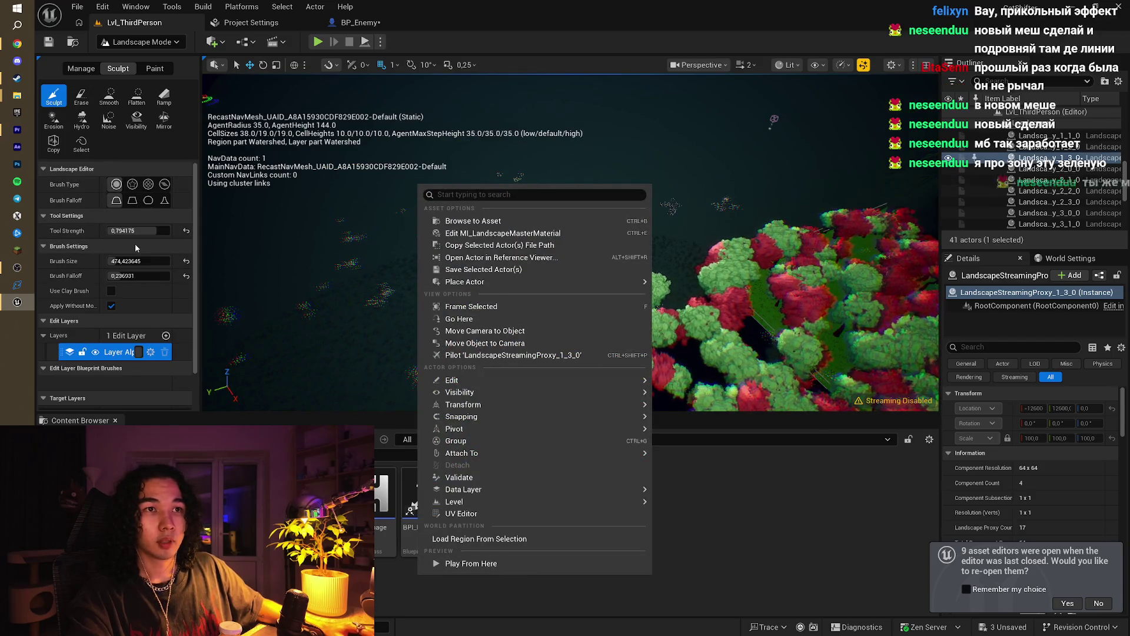
{"action": "left_click_drag", "start_coordinate": [143, 230], "coordinate": [147, 230]}
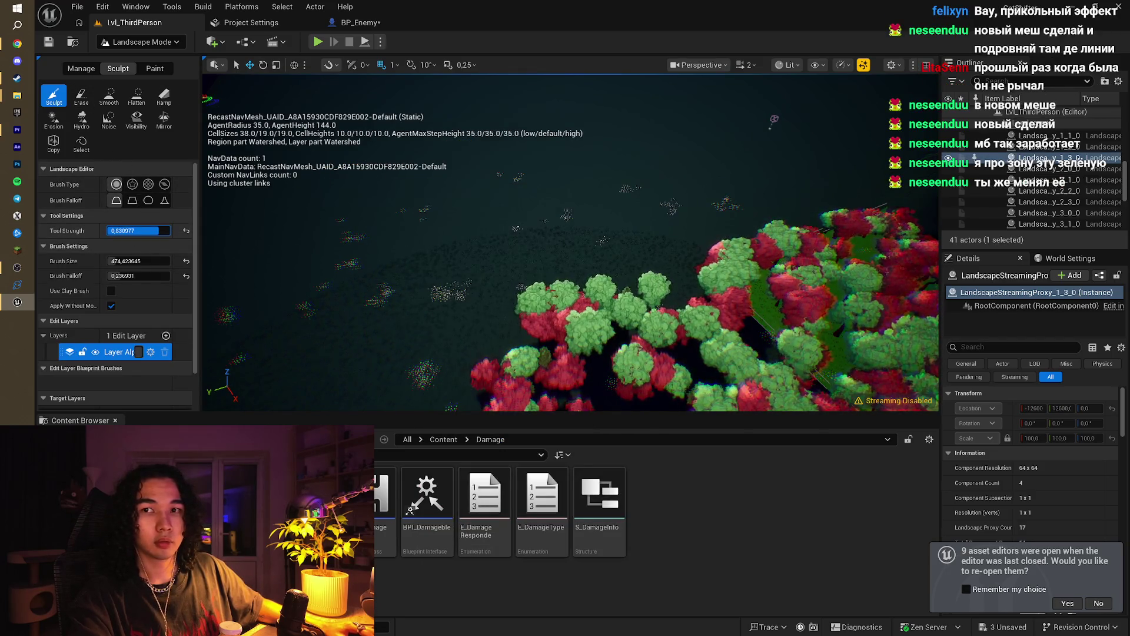
{"action": "scroll", "coordinate": [398, 230], "scroll_direction": "down", "scroll_amount": 3}
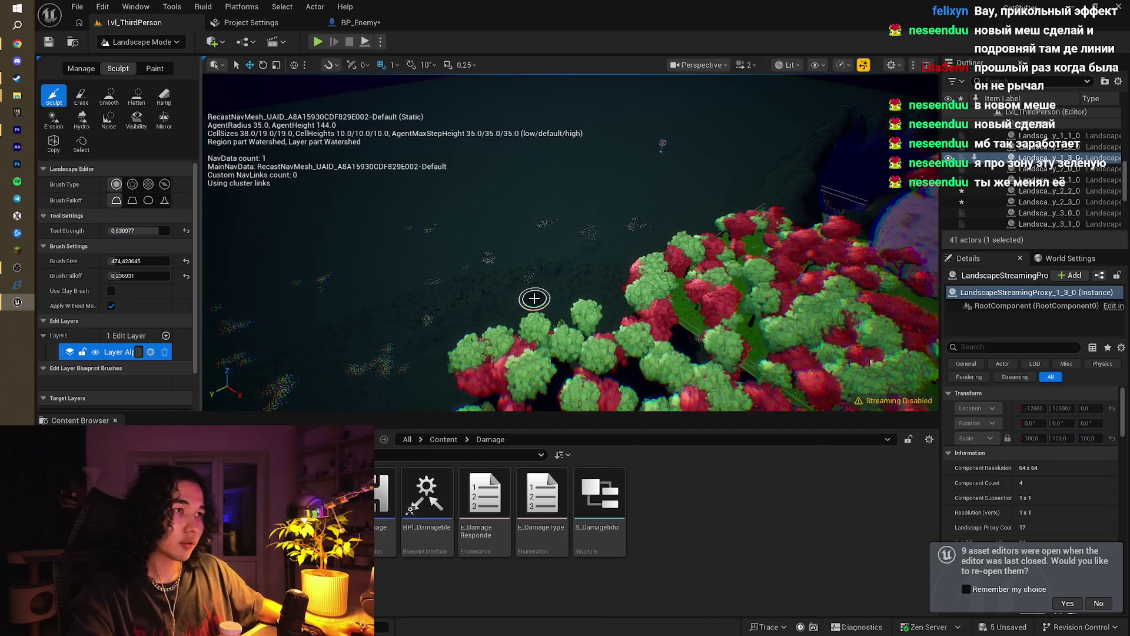
{"action": "key", "text": "ctrl+z"}
{"action": "key", "text": "ctrl+z"}
{"action": "left_click_drag", "start_coordinate": [138, 230], "coordinate": [152, 230]}
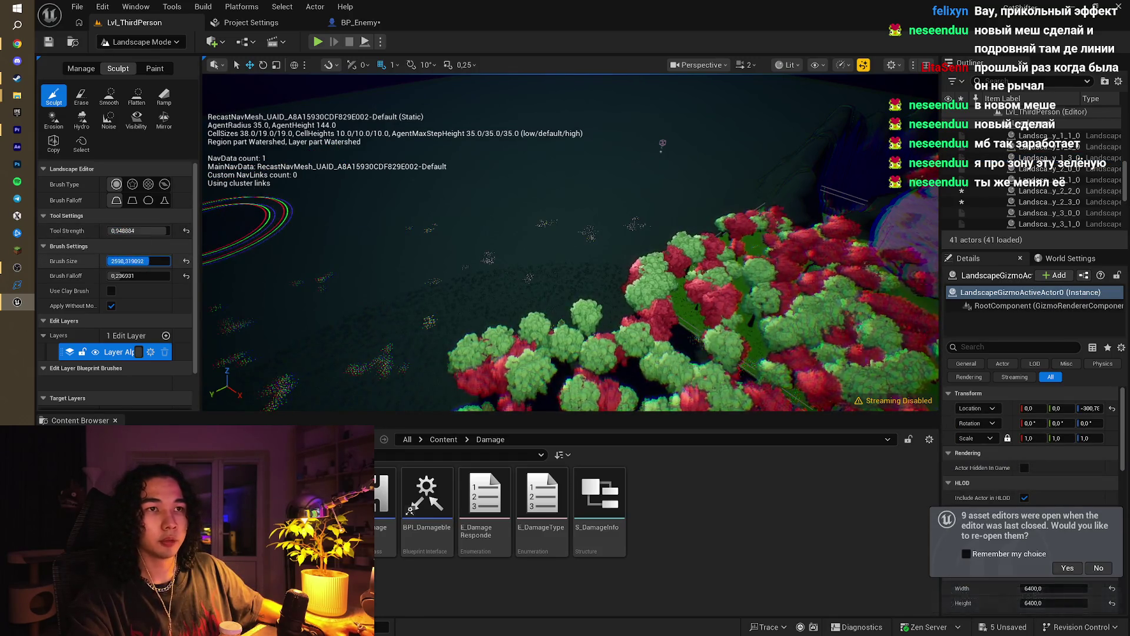
{"action": "left_click", "coordinate": [138, 276]}
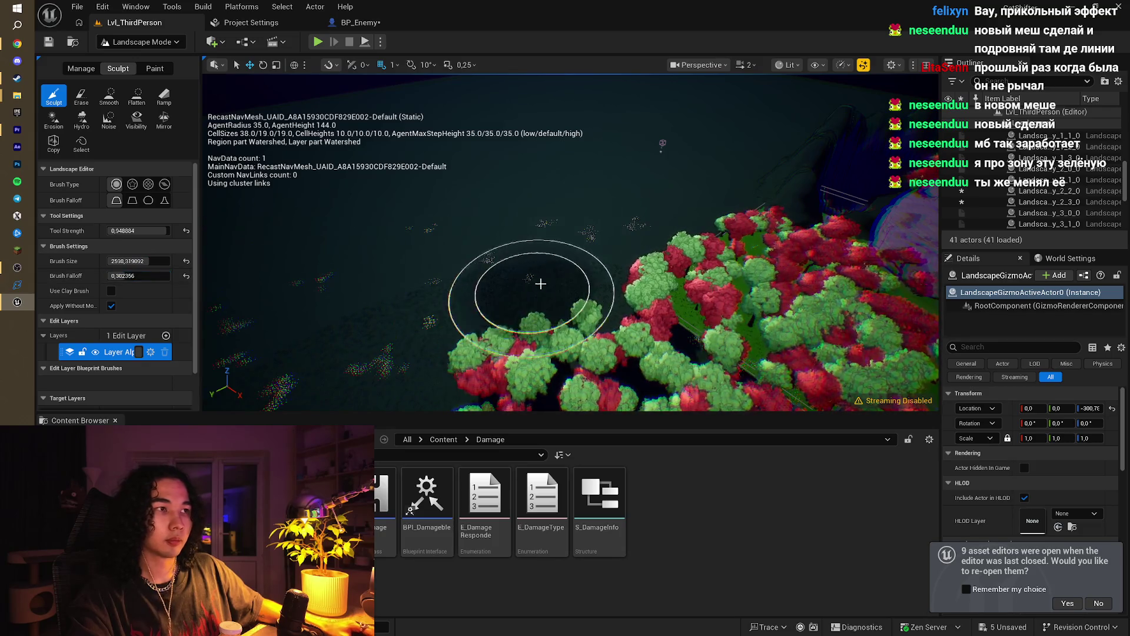
Step: Try two terrain-raising strokes in the open area and slope, undoing both
{"action": "mouse_move", "coordinate": [535, 248]}
{"action": "left_mouse_down"}
{"action": "mouse_move", "coordinate": [415, 284]}
{"action": "mouse_move", "coordinate": [553, 237]}
{"action": "mouse_move", "coordinate": [430, 258]}
{"action": "mouse_move", "coordinate": [612, 244]}
{"action": "mouse_move", "coordinate": [728, 202]}
{"action": "left_mouse_up"}
{"action": "key", "text": "ctrl+z"}
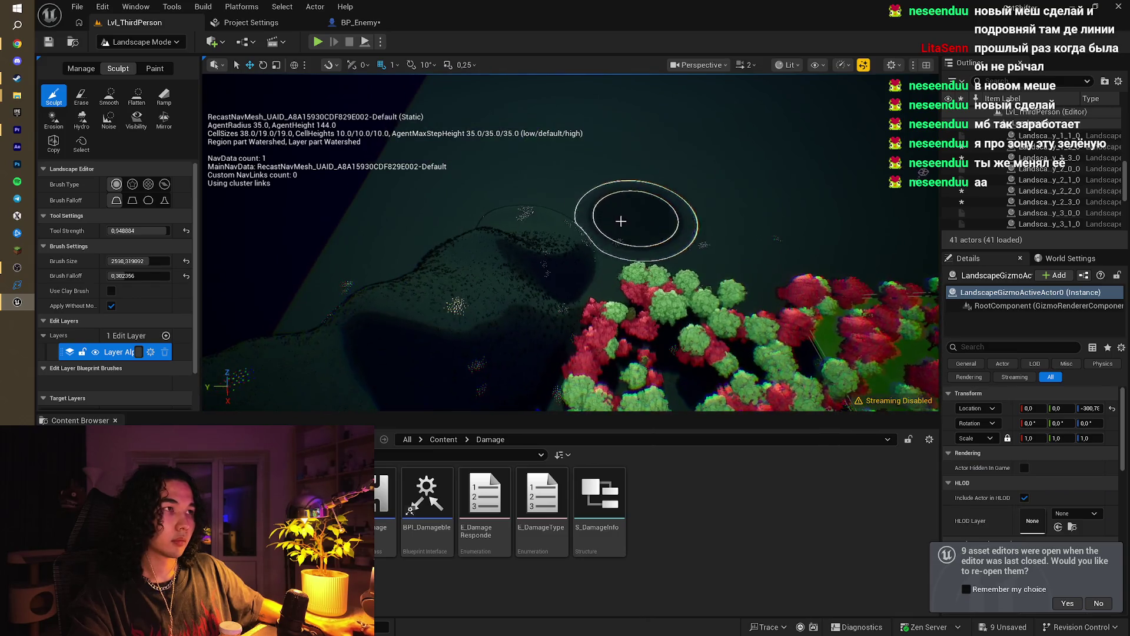
{"action": "left_click_drag", "start_coordinate": [618, 219], "coordinate": [744, 214]}
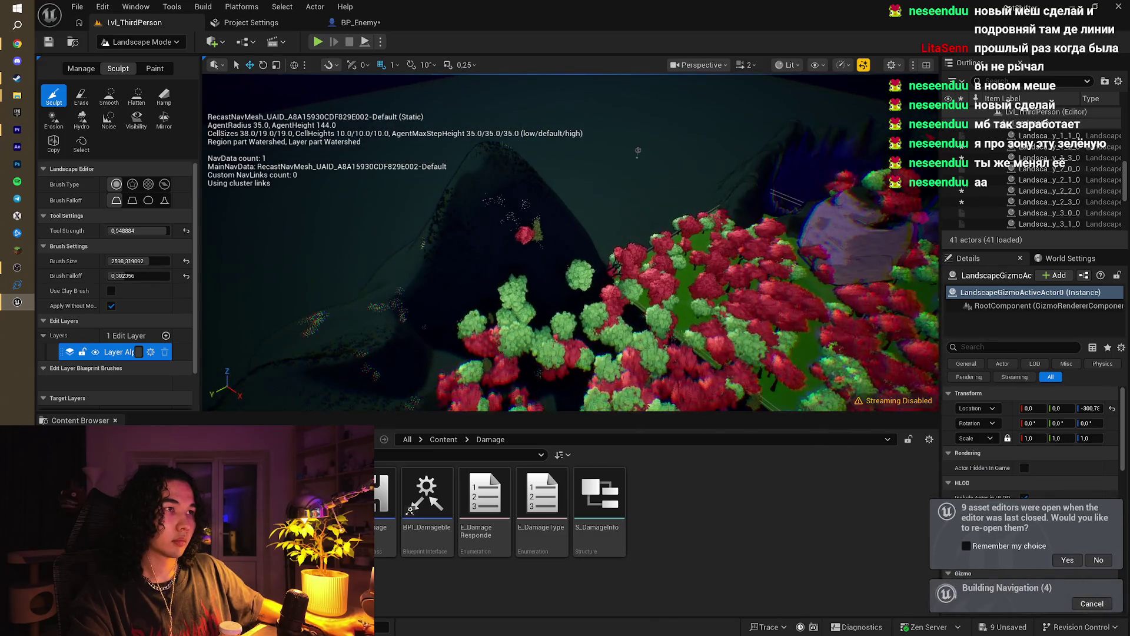
{"action": "key", "text": "ctrl+z"}
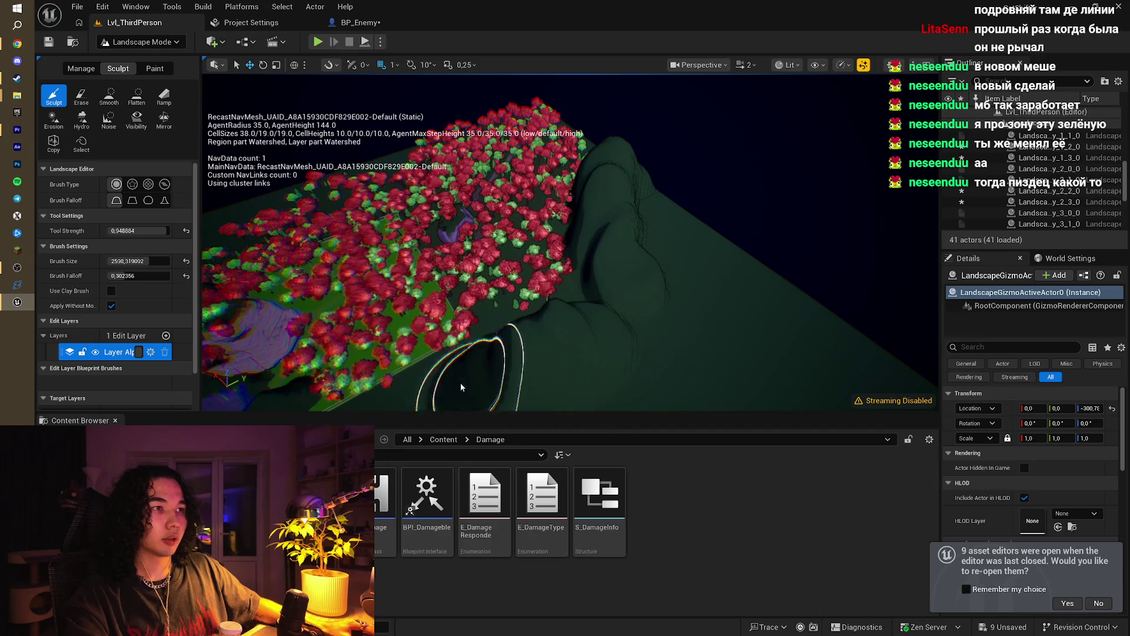
Step: Sculpt a large raised mound and ridge into the dark terrain up the hill
{"action": "left_click", "coordinate": [598, 294]}
{"action": "mouse_move", "coordinate": [552, 297]}
{"action": "left_mouse_down"}
{"action": "mouse_move", "coordinate": [527, 325]}
{"action": "mouse_move", "coordinate": [425, 274]}
{"action": "mouse_move", "coordinate": [434, 342]}
{"action": "left_mouse_up"}
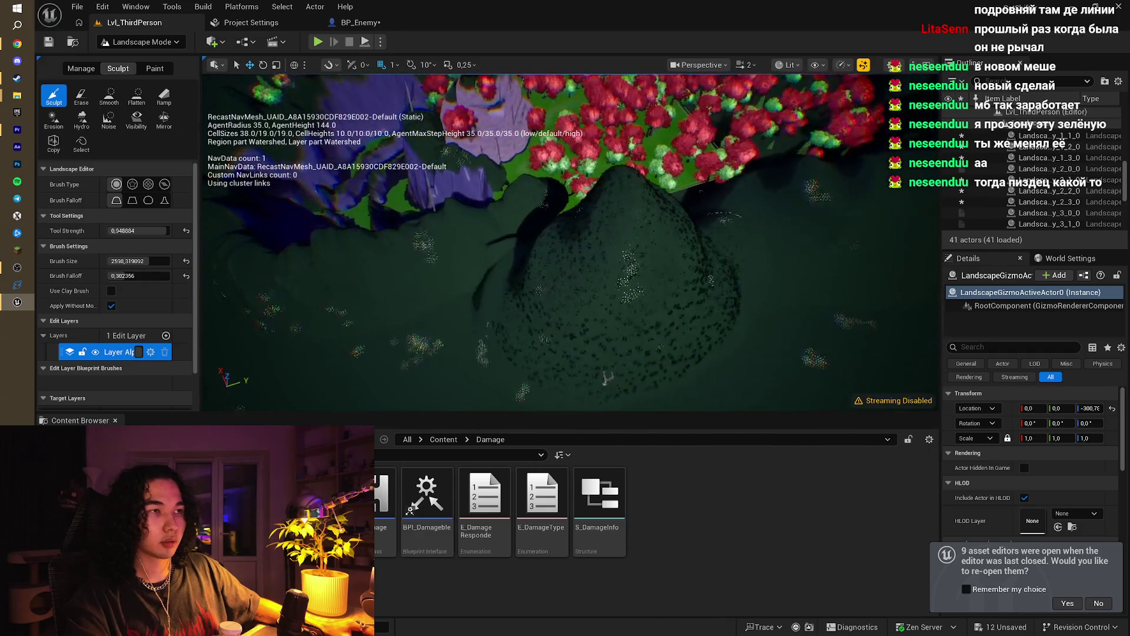
{"action": "left_click_drag", "start_coordinate": [492, 301], "coordinate": [538, 285]}
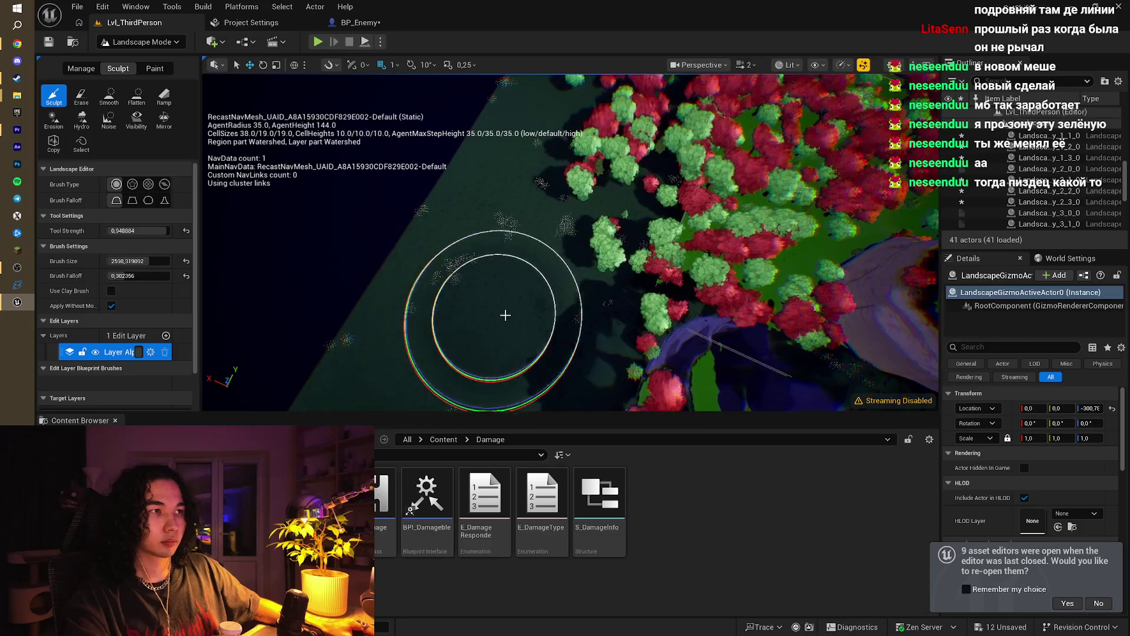
{"action": "mouse_move", "coordinate": [487, 297]}
{"action": "left_mouse_down"}
{"action": "mouse_move", "coordinate": [479, 214]}
{"action": "mouse_move", "coordinate": [461, 180]}
{"action": "left_mouse_up"}
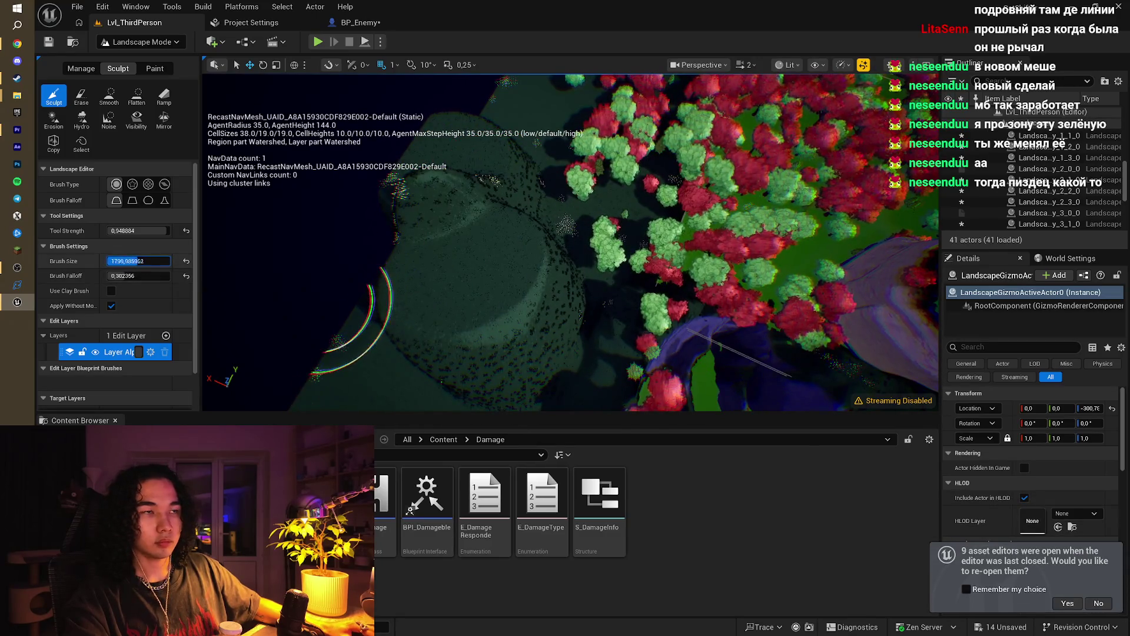
{"action": "mouse_move", "coordinate": [353, 318]}
{"action": "left_mouse_down"}
{"action": "mouse_move", "coordinate": [453, 224]}
{"action": "mouse_move", "coordinate": [479, 151]}
{"action": "mouse_move", "coordinate": [511, 119]}
{"action": "mouse_move", "coordinate": [510, 94]}
{"action": "left_mouse_up"}
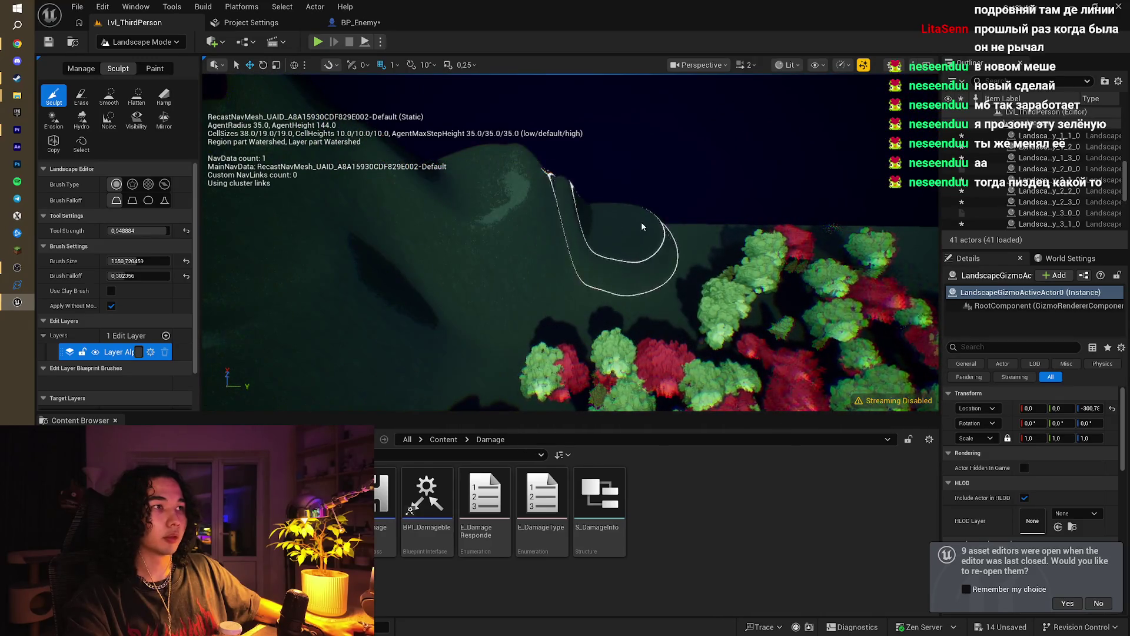
{"action": "mouse_move", "coordinate": [705, 222]}
{"action": "left_mouse_down"}
{"action": "mouse_move", "coordinate": [731, 221]}
{"action": "mouse_move", "coordinate": [703, 191]}
{"action": "mouse_move", "coordinate": [654, 201]}
{"action": "mouse_move", "coordinate": [639, 235]}
{"action": "mouse_move", "coordinate": [693, 353]}
{"action": "left_mouse_up"}
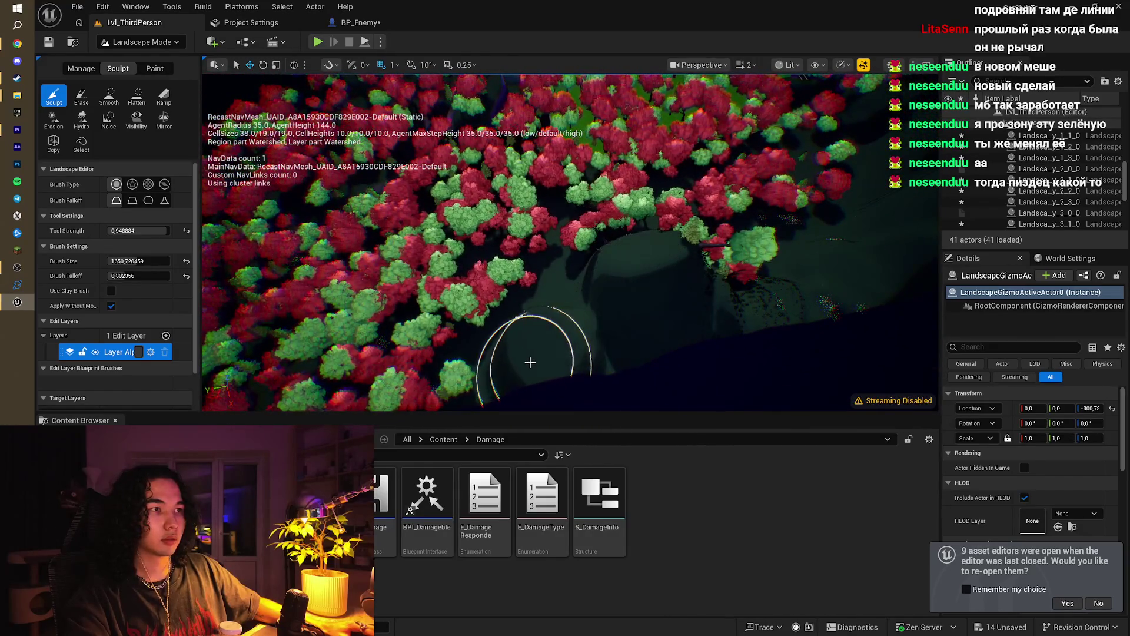
Step: Select the landscape section by the clearing and orbit to inspect the forest terrain
{"action": "left_click", "coordinate": [548, 322]}
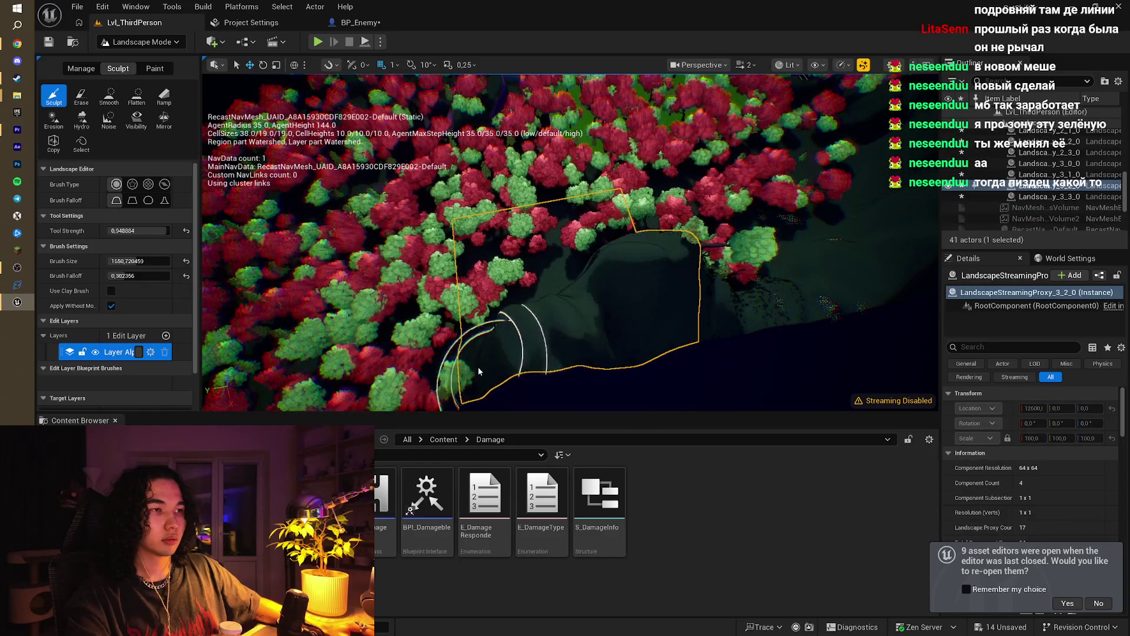
{"action": "mouse_move", "coordinate": [580, 303]}
{"action": "left_mouse_down"}
{"action": "mouse_move", "coordinate": [547, 289]}
{"action": "mouse_move", "coordinate": [536, 300]}
{"action": "mouse_move", "coordinate": [659, 296]}
{"action": "left_mouse_up"}
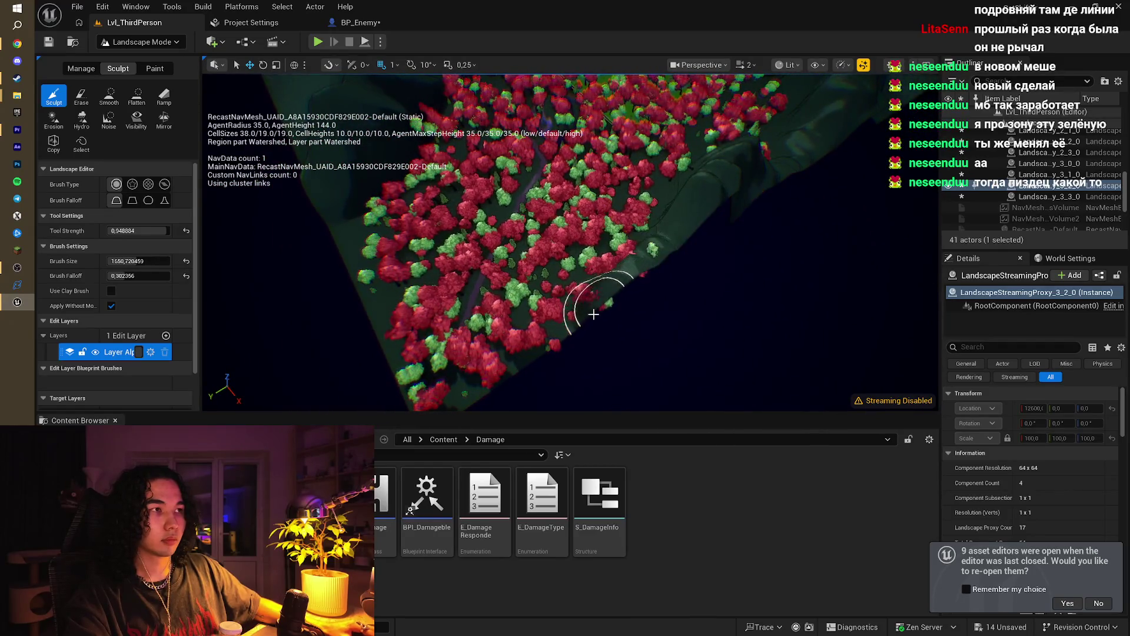
{"action": "mouse_move", "coordinate": [542, 344]}
{"action": "left_mouse_down"}
{"action": "mouse_move", "coordinate": [530, 332]}
{"action": "mouse_move", "coordinate": [579, 310]}
{"action": "left_mouse_up"}
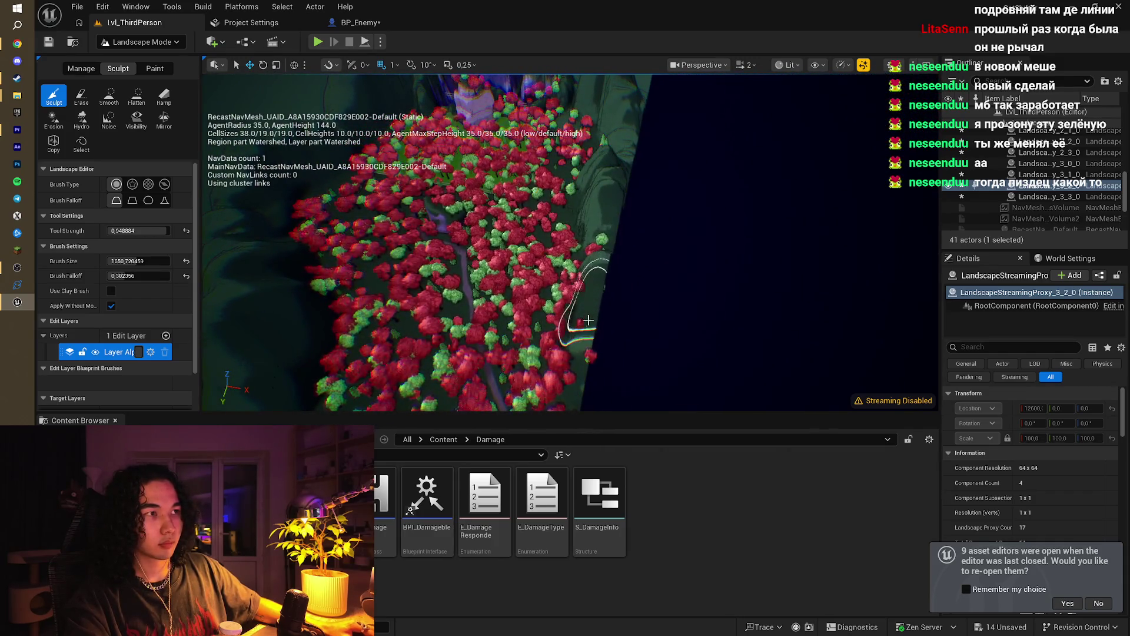
{"action": "left_click_drag", "start_coordinate": [575, 353], "coordinate": [465, 246]}
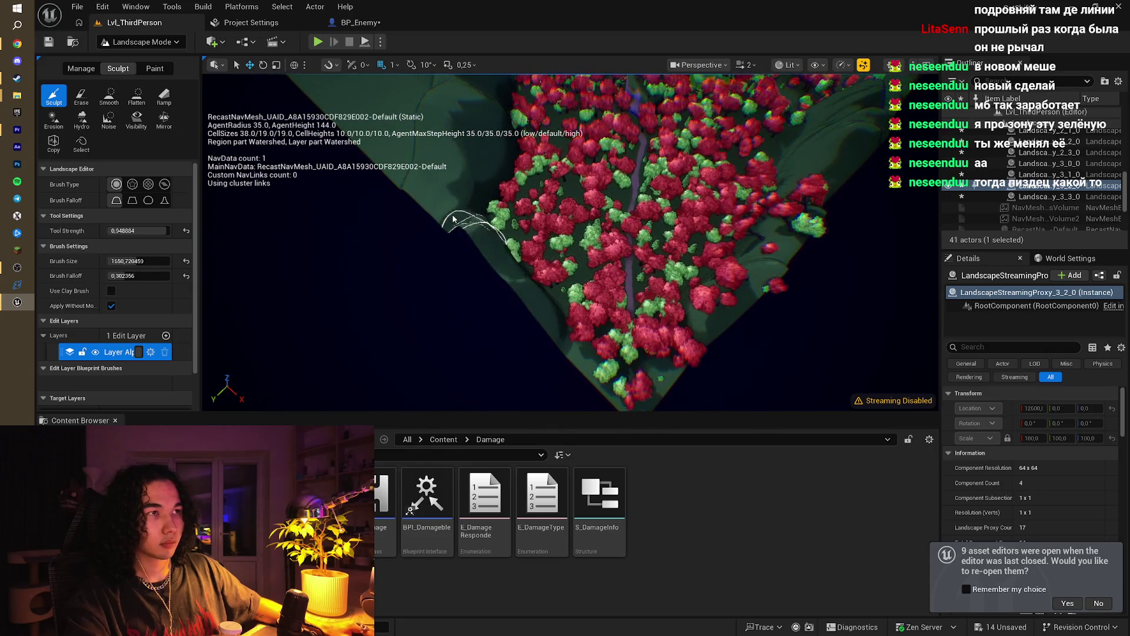
{"action": "left_click_drag", "start_coordinate": [550, 324], "coordinate": [542, 315]}
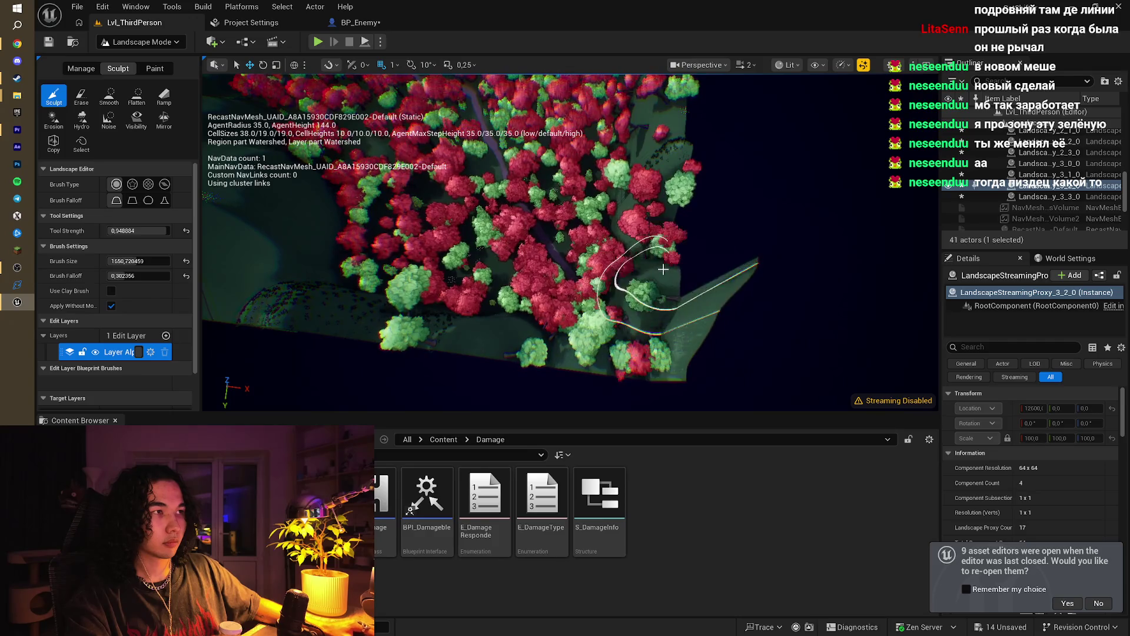
{"action": "mouse_move", "coordinate": [664, 248]}
{"action": "left_mouse_down"}
{"action": "mouse_move", "coordinate": [626, 276]}
{"action": "mouse_move", "coordinate": [701, 202]}
{"action": "left_mouse_up"}
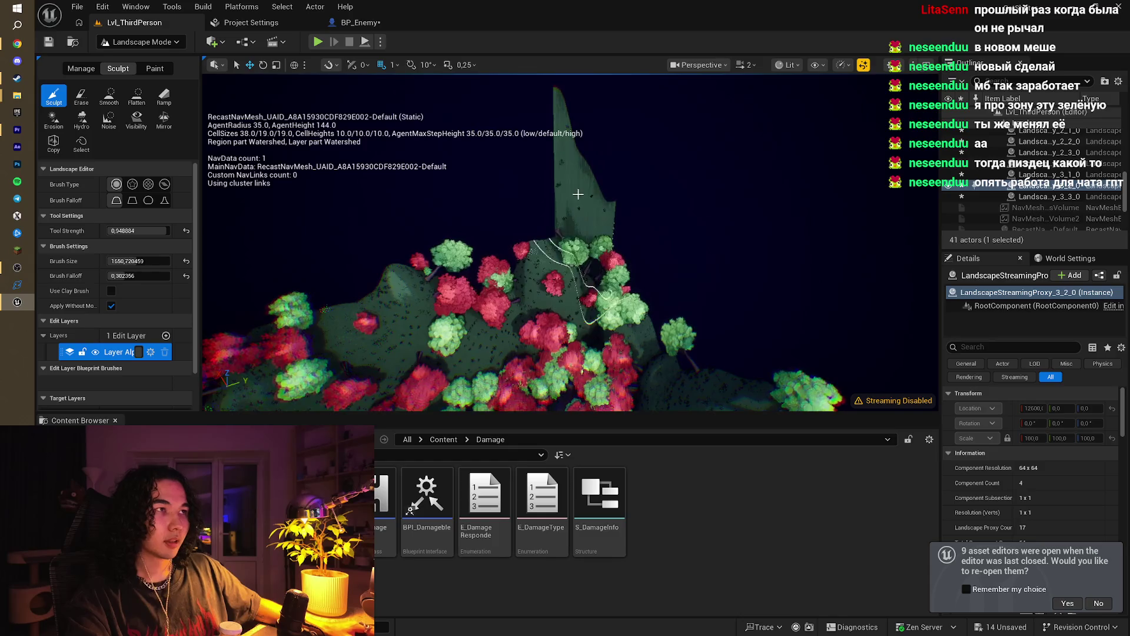
Step: Add the hillside landscape section to the selection and frame the whole outlined landscape
{"action": "left_click", "coordinate": [582, 180], "text": "ctrl"}
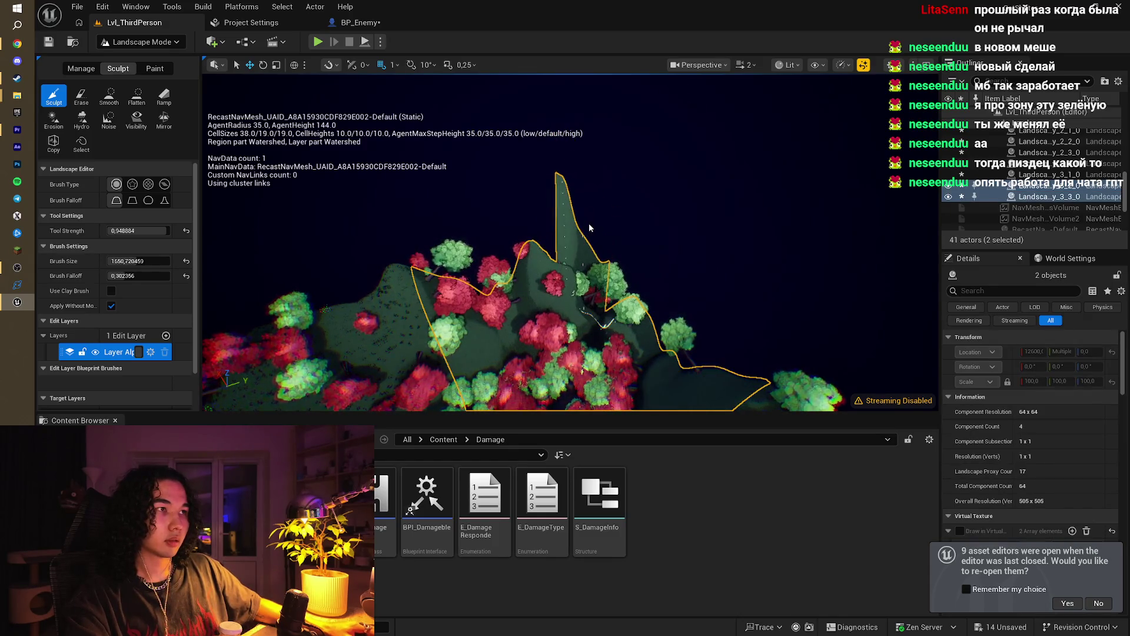
{"action": "mouse_move", "coordinate": [589, 227]}
{"action": "left_mouse_down"}
{"action": "mouse_move", "coordinate": [579, 234]}
{"action": "mouse_move", "coordinate": [550, 209]}
{"action": "left_mouse_up"}
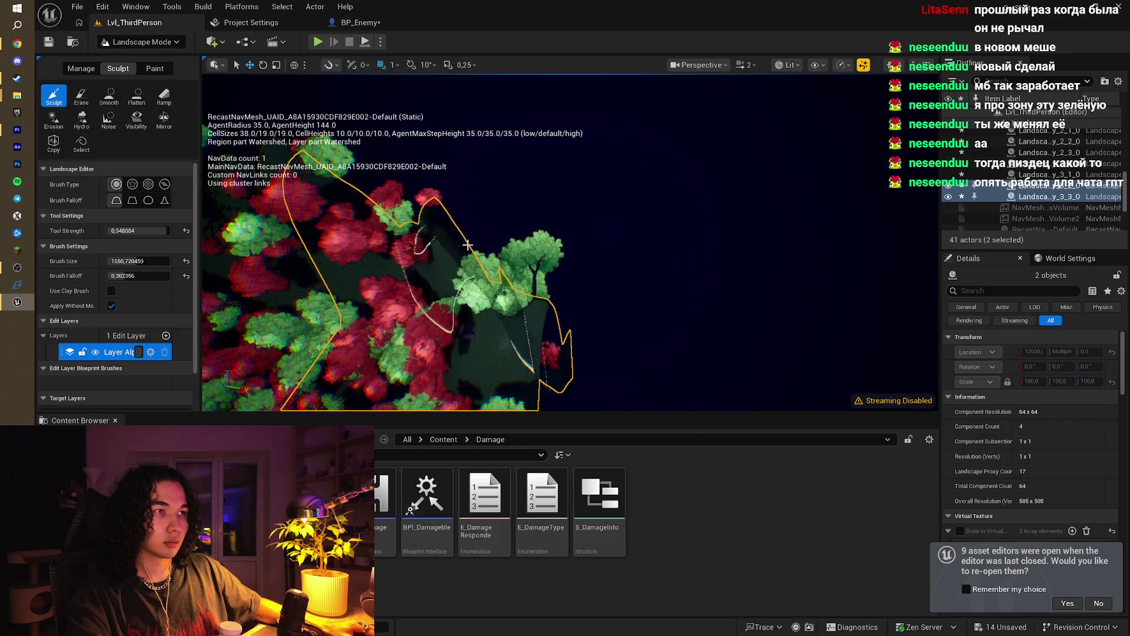
{"action": "scroll", "coordinate": [512, 284], "scroll_direction": "up", "scroll_amount": 2}
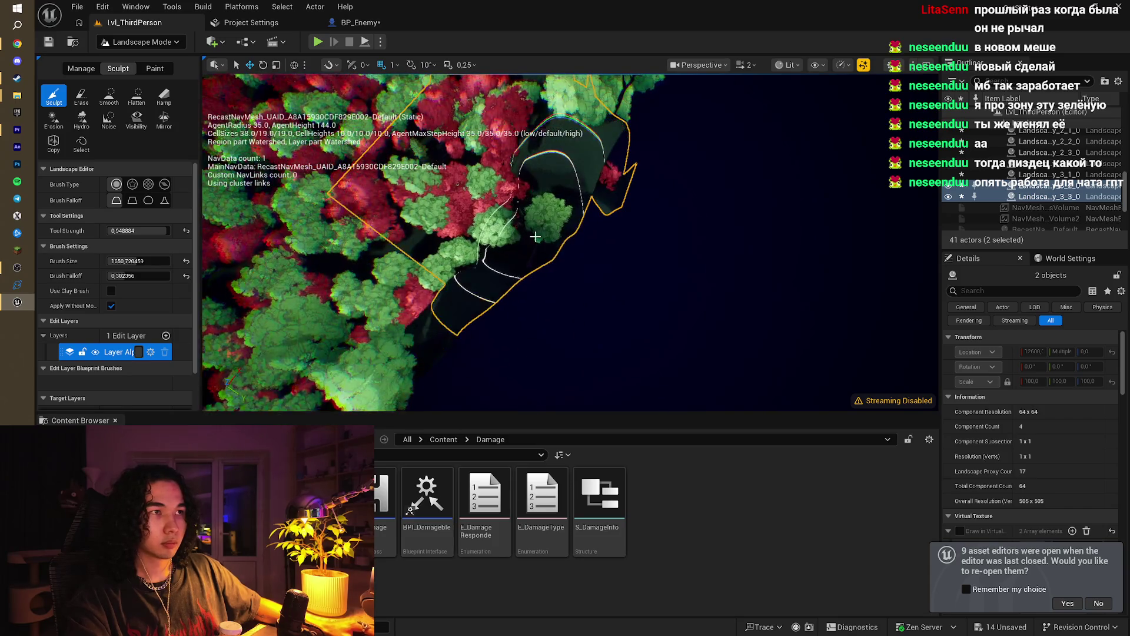
{"action": "left_click_drag", "start_coordinate": [535, 236], "coordinate": [439, 324]}
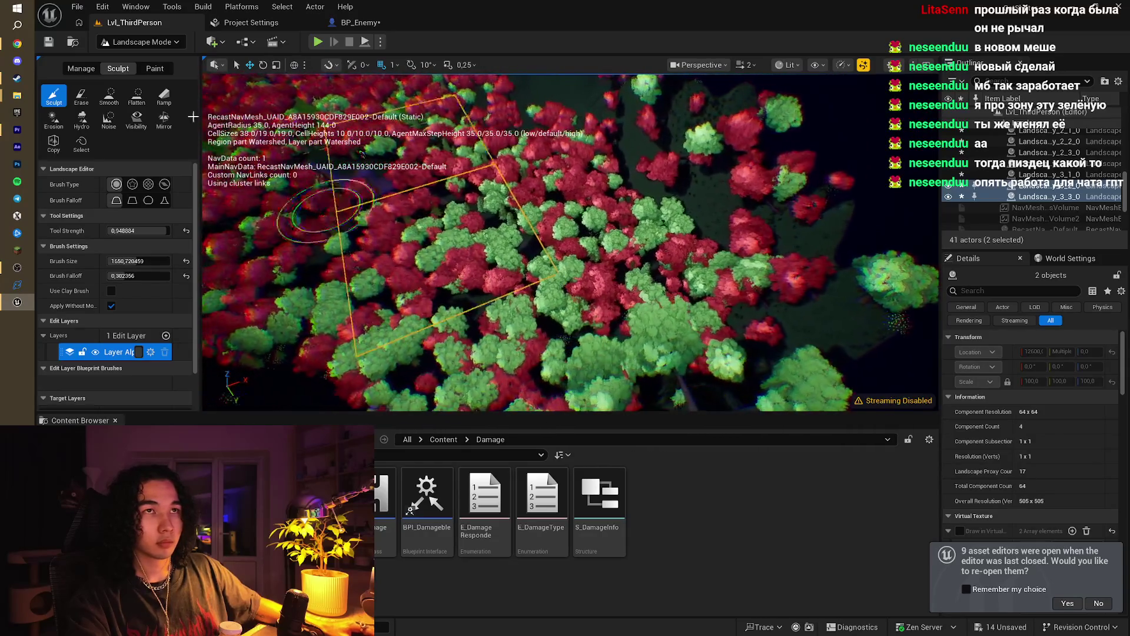
{"action": "left_click", "coordinate": [159, 42]}
Step: In Foliage Mode, set the Erase tool on all eight foliage types with brush size about 670
{"action": "left_click", "coordinate": [150, 86]}
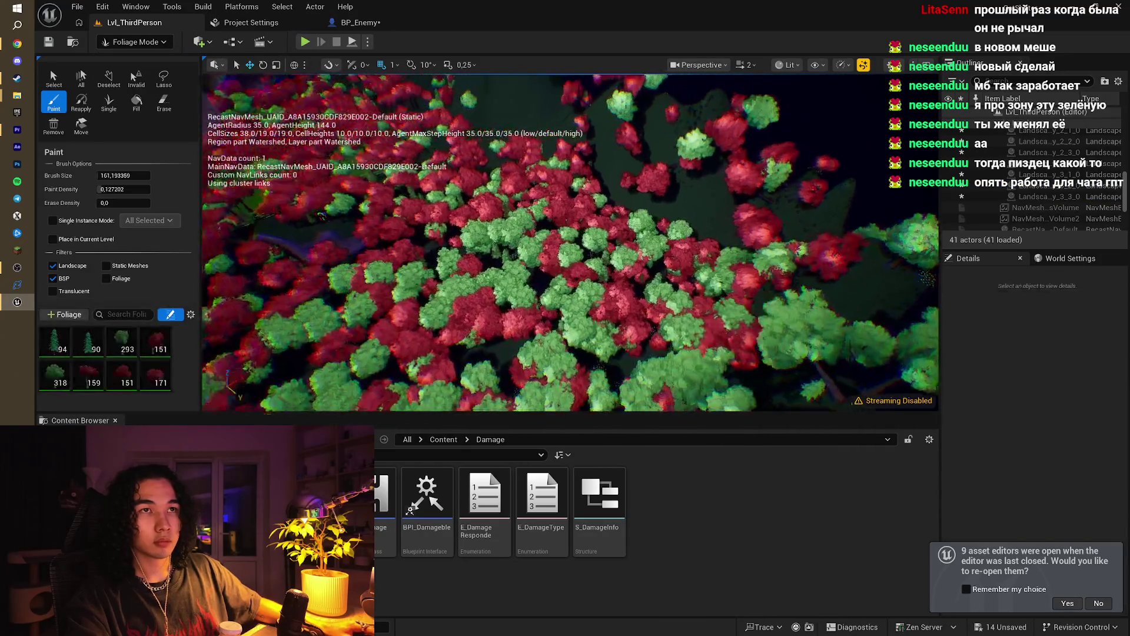
{"action": "scroll", "coordinate": [529, 265], "scroll_direction": "down", "scroll_amount": 2}
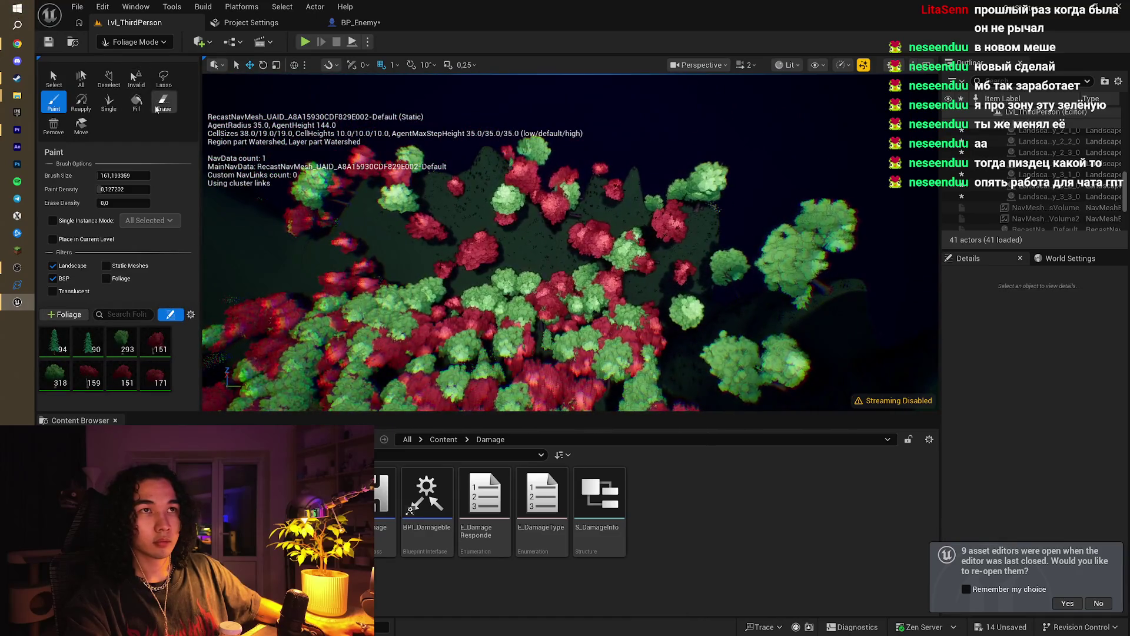
{"action": "left_click", "coordinate": [162, 103]}
{"action": "scroll", "coordinate": [479, 201], "scroll_direction": "up", "scroll_amount": 2}
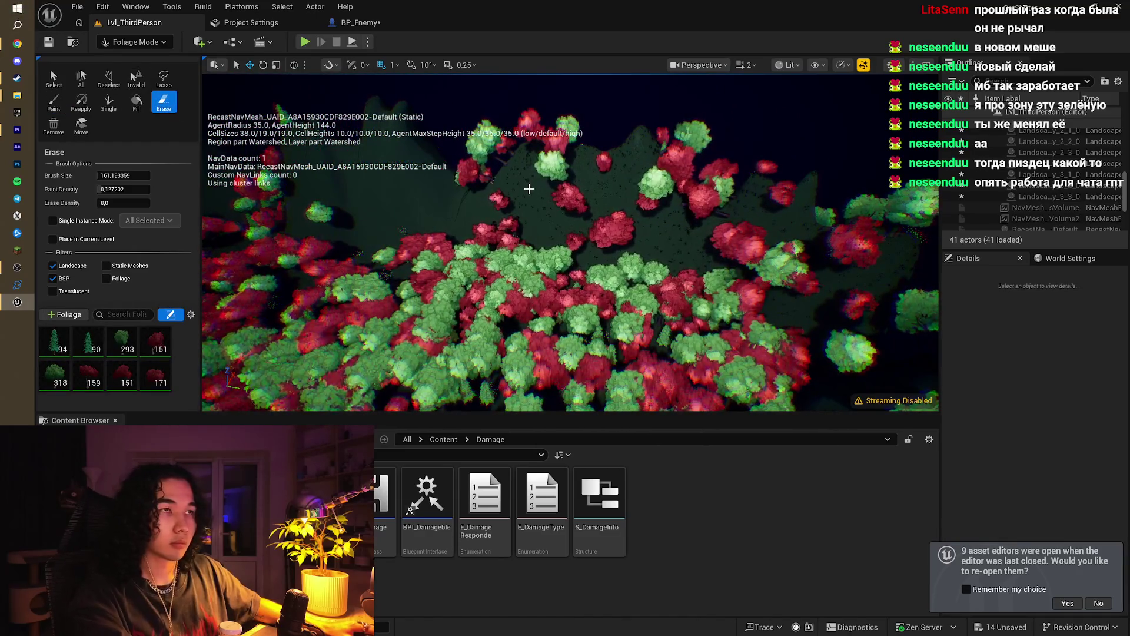
{"action": "scroll", "coordinate": [564, 194], "scroll_direction": "down", "scroll_amount": 3}
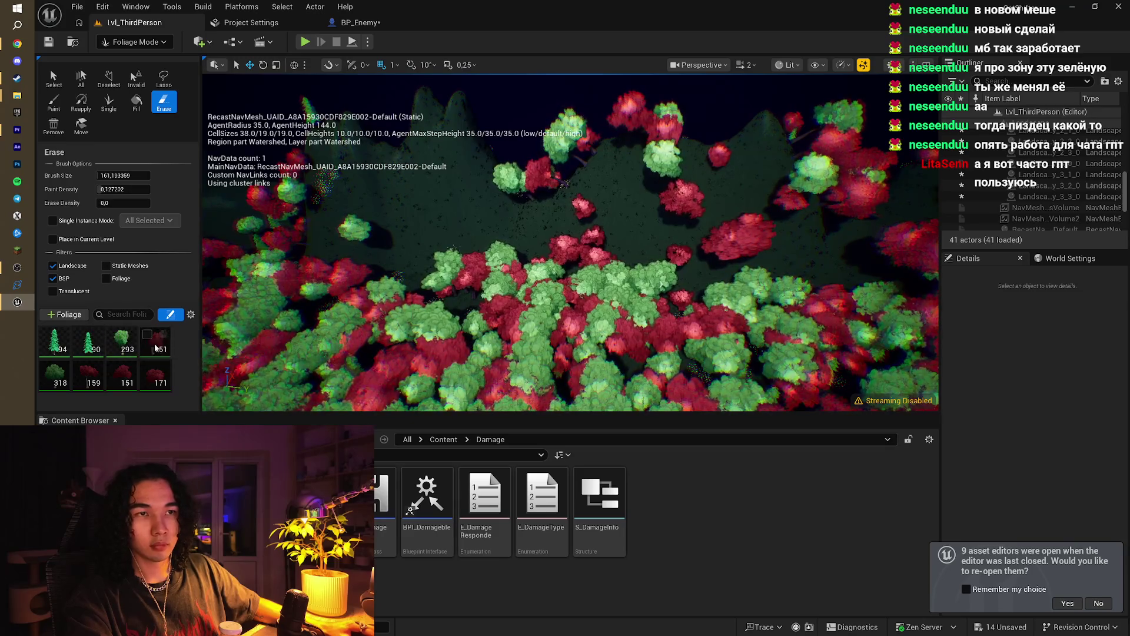
{"action": "left_click", "coordinate": [54, 341]}
{"action": "left_click", "coordinate": [156, 376], "text": "shift"}
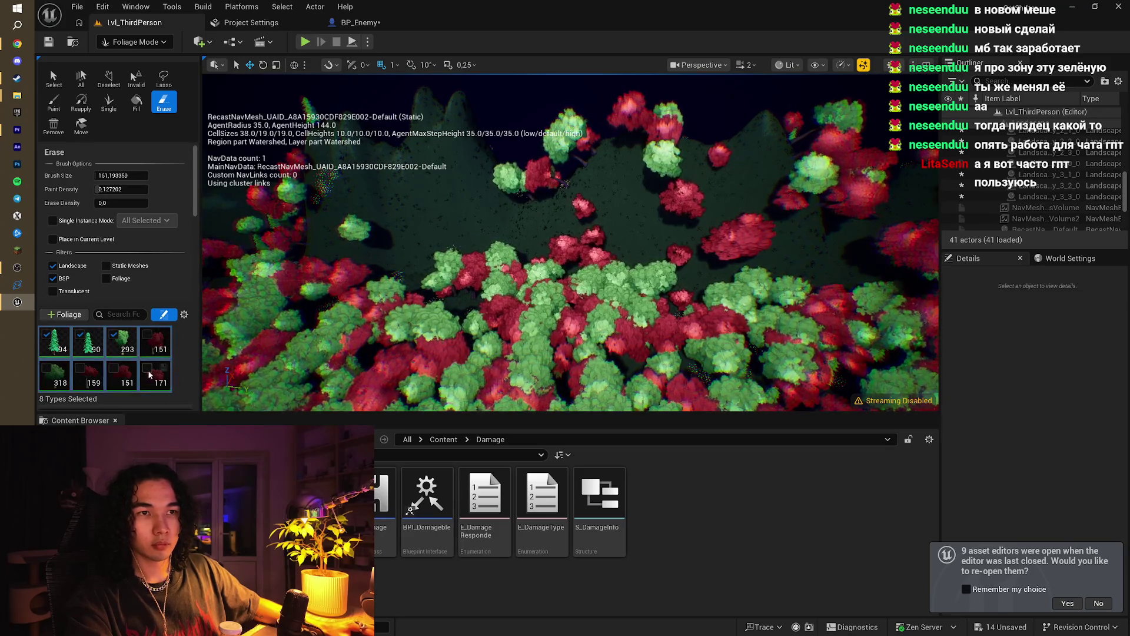
{"action": "scroll", "coordinate": [358, 294], "scroll_direction": "down", "scroll_amount": 3}
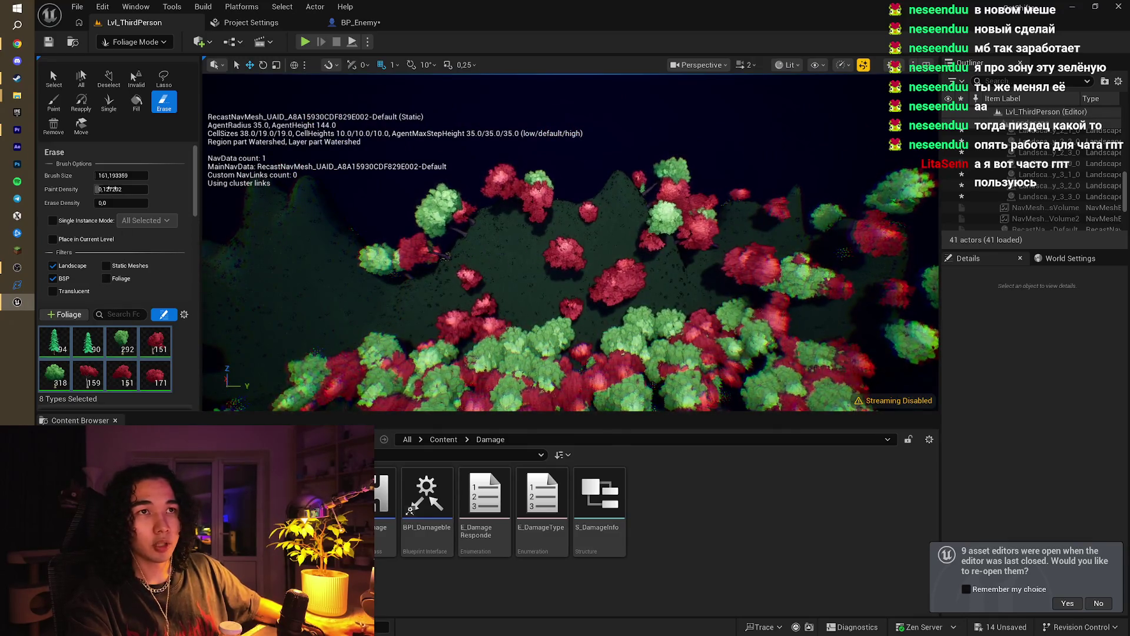
{"action": "left_click_drag", "start_coordinate": [97, 177], "coordinate": [135, 176]}
Step: Erase the trees across the hillside, the right slope and the steep slope
{"action": "left_click_drag", "start_coordinate": [369, 276], "coordinate": [488, 224]}
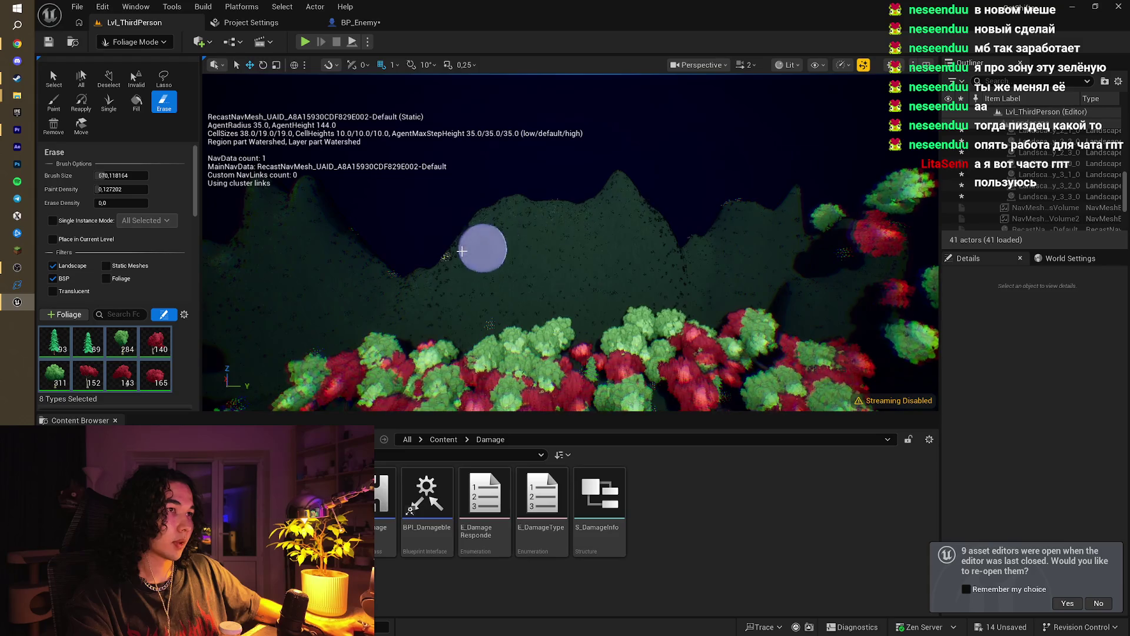
{"action": "scroll", "coordinate": [530, 235], "scroll_direction": "up", "scroll_amount": 3}
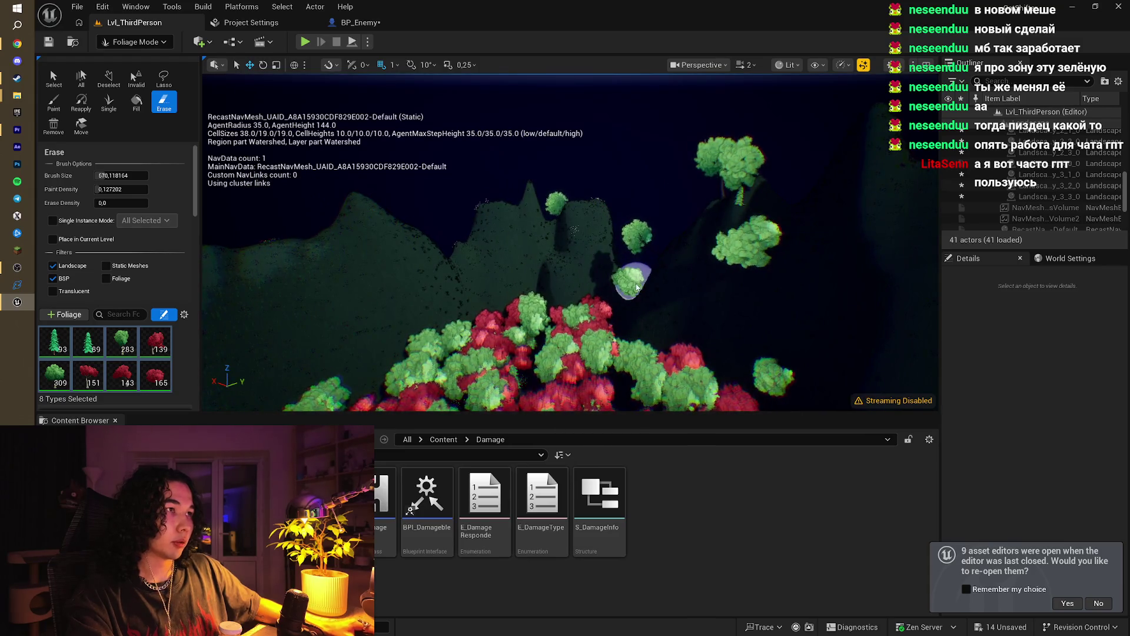
{"action": "left_click_drag", "start_coordinate": [739, 238], "coordinate": [730, 168]}
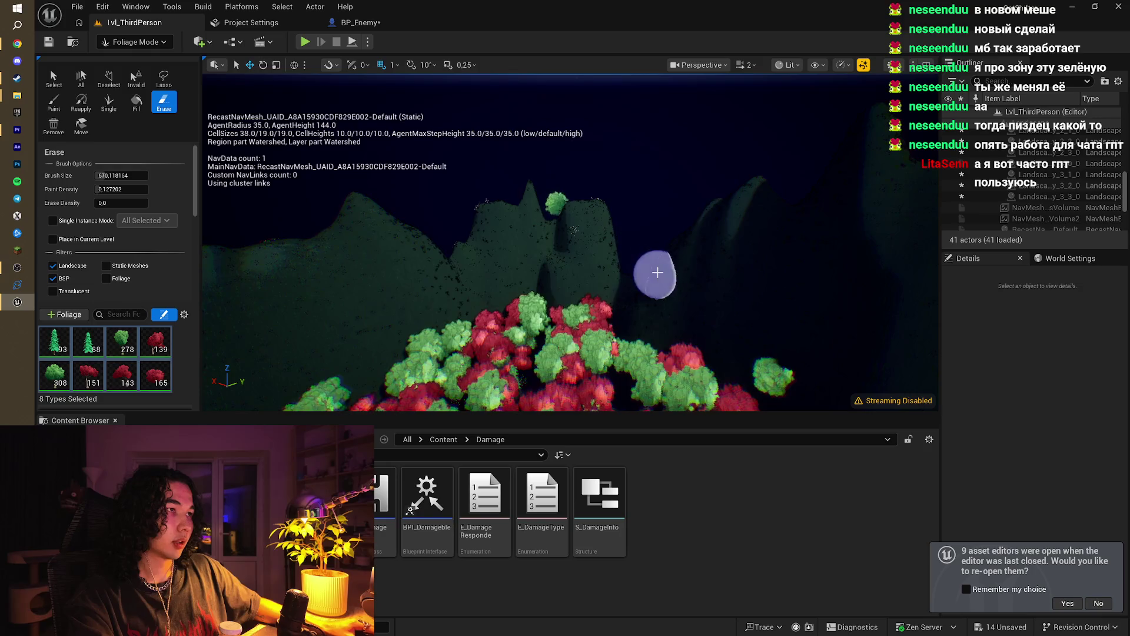
{"action": "scroll", "coordinate": [555, 222], "scroll_direction": "up", "scroll_amount": 5}
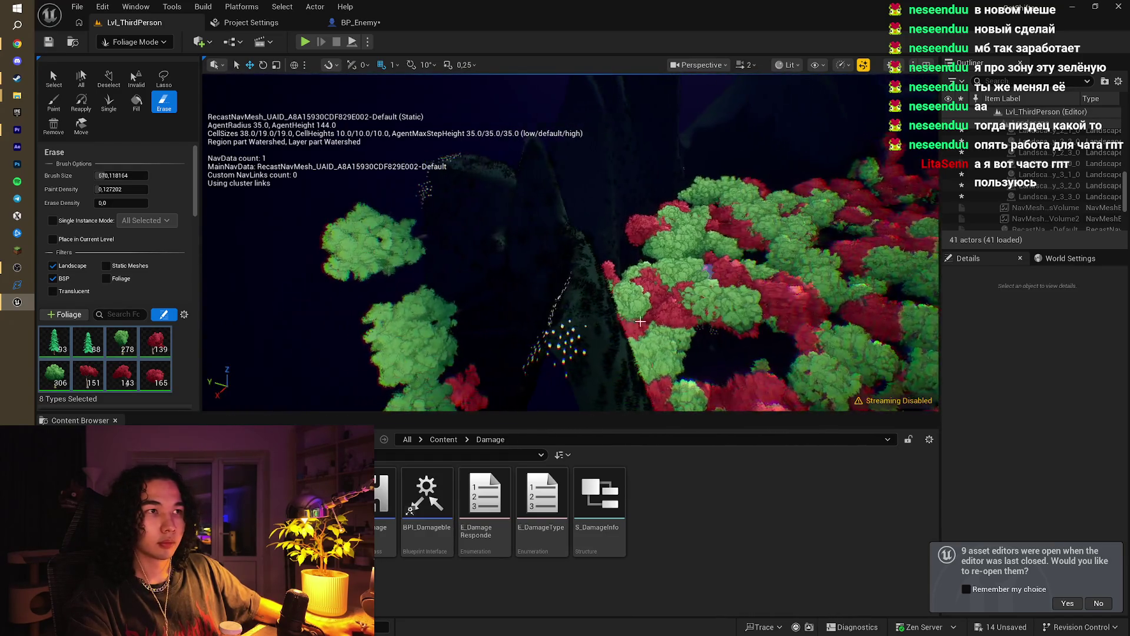
{"action": "left_click", "coordinate": [462, 250]}
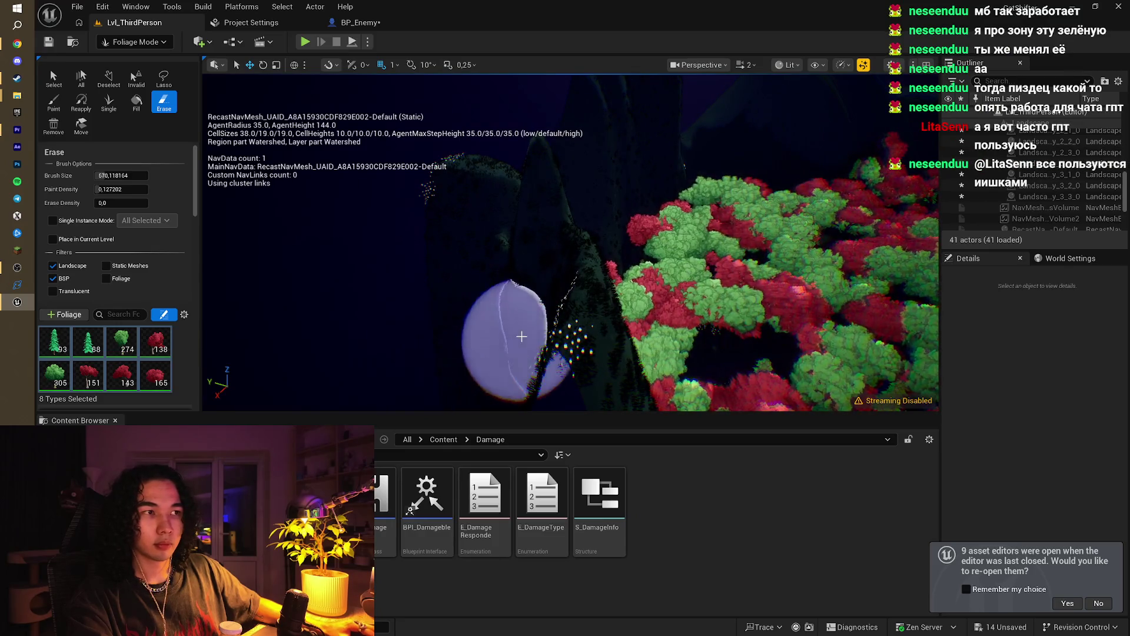
{"action": "mouse_move", "coordinate": [522, 336]}
{"action": "left_mouse_down"}
{"action": "mouse_move", "coordinate": [415, 271]}
{"action": "mouse_move", "coordinate": [589, 280]}
{"action": "left_mouse_up"}
Step: Switch back to Landscape Mode with Shift+2
{"action": "left_click", "coordinate": [123, 42]}
{"action": "left_click", "coordinate": [136, 76]}
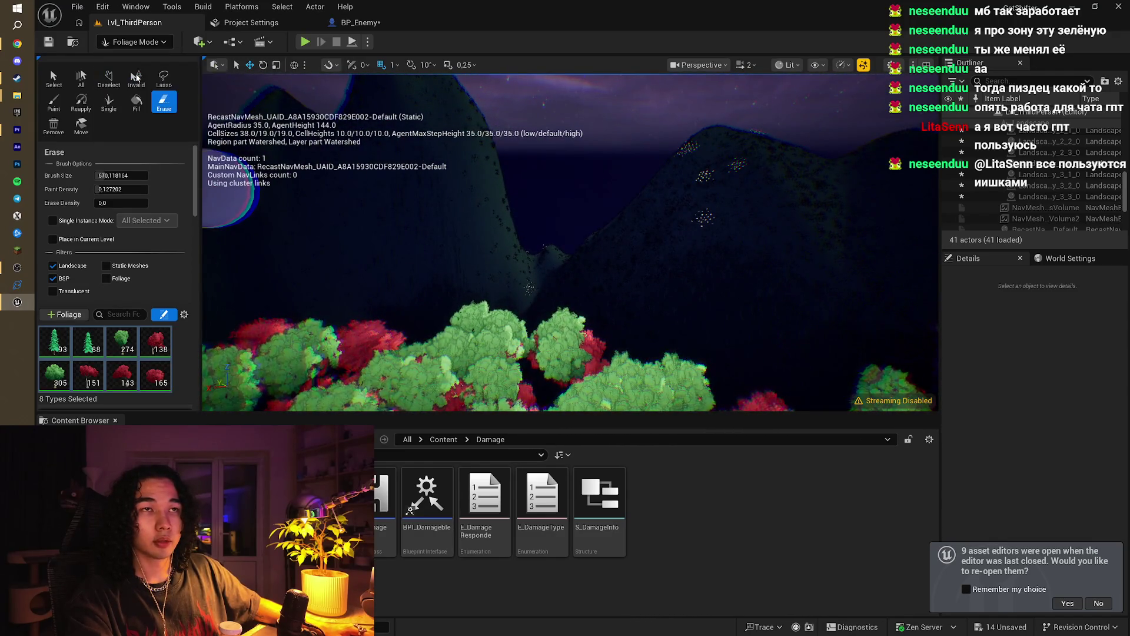
{"action": "key", "text": "shift+2"}
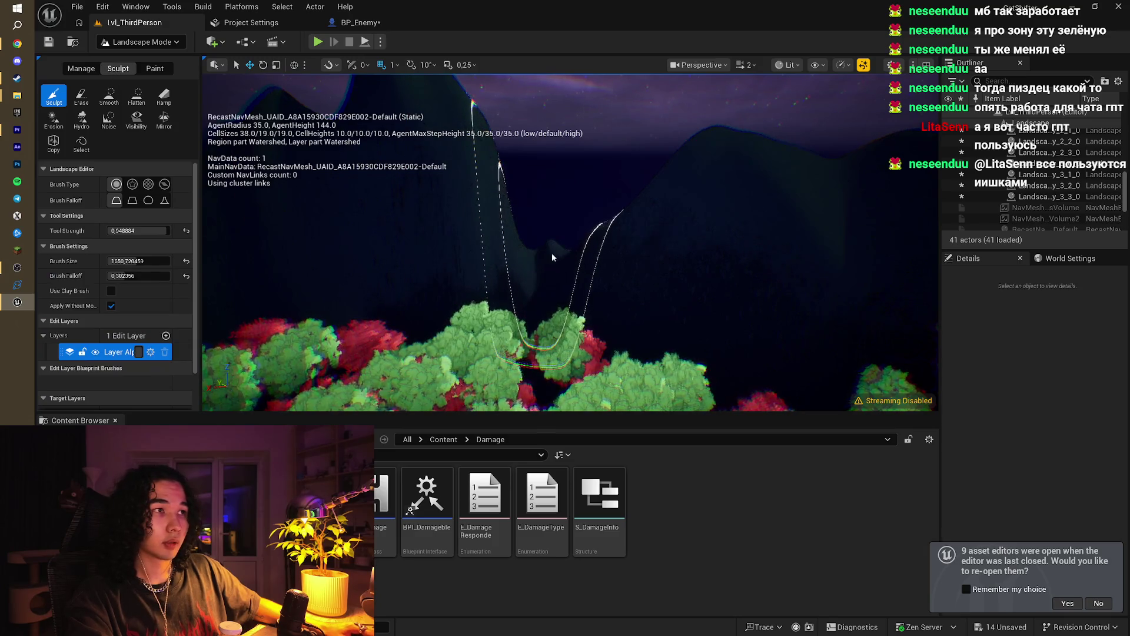
Step: Select the mountain landscape section and pick the Stone layer in the Paint tool
{"action": "left_click", "coordinate": [570, 251]}
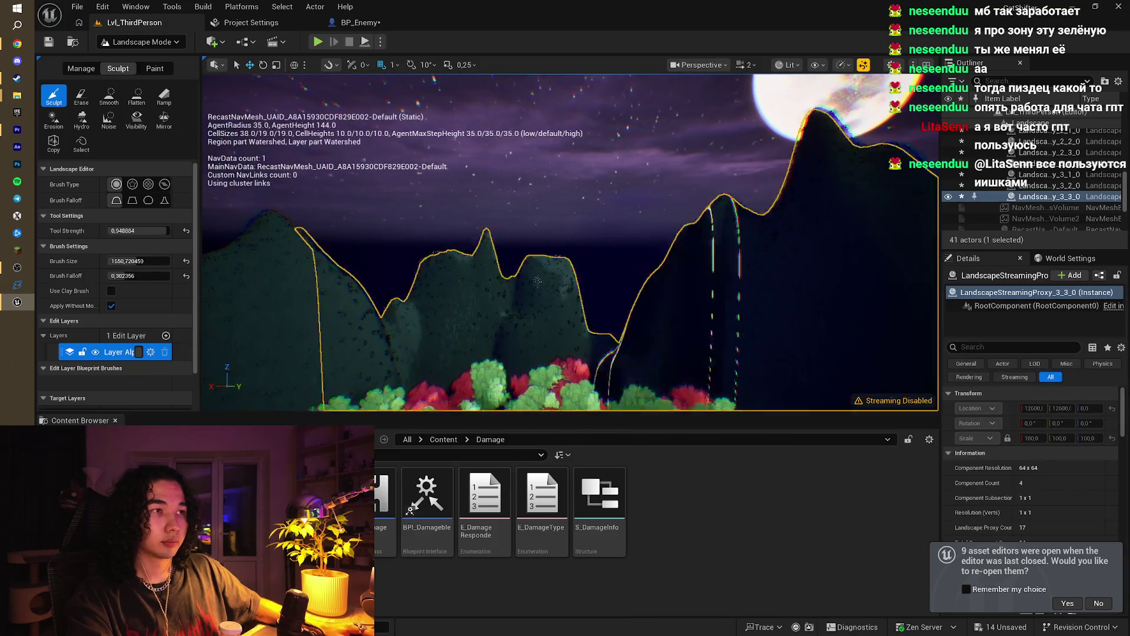
{"action": "left_click", "coordinate": [147, 68]}
{"action": "scroll", "coordinate": [84, 353], "scroll_direction": "down", "scroll_amount": 5}
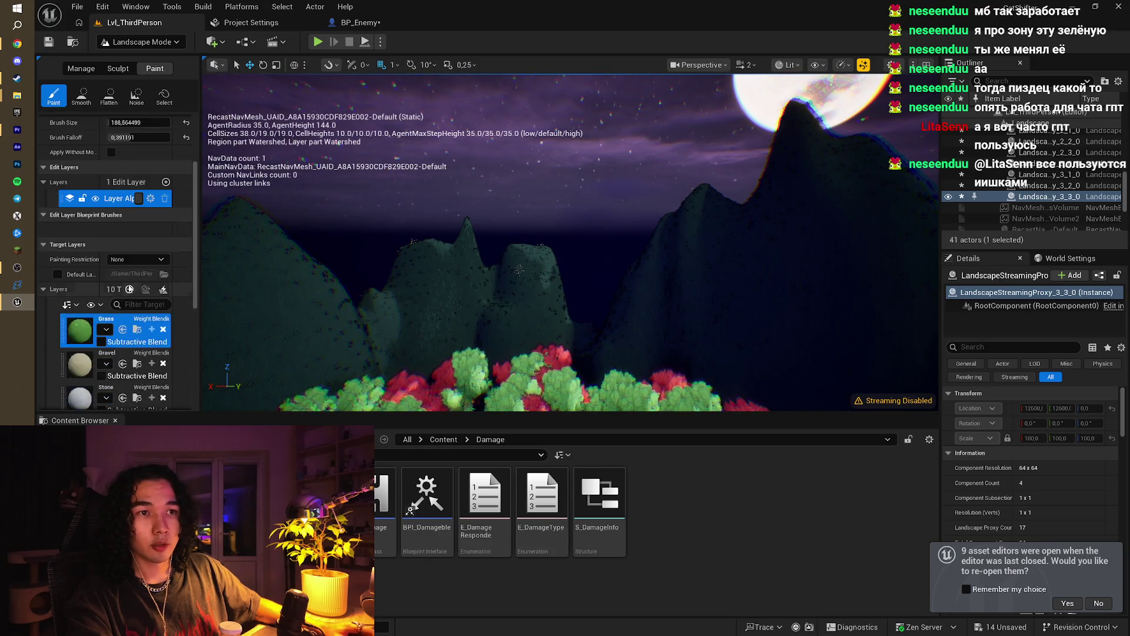
{"action": "left_click", "coordinate": [84, 386]}
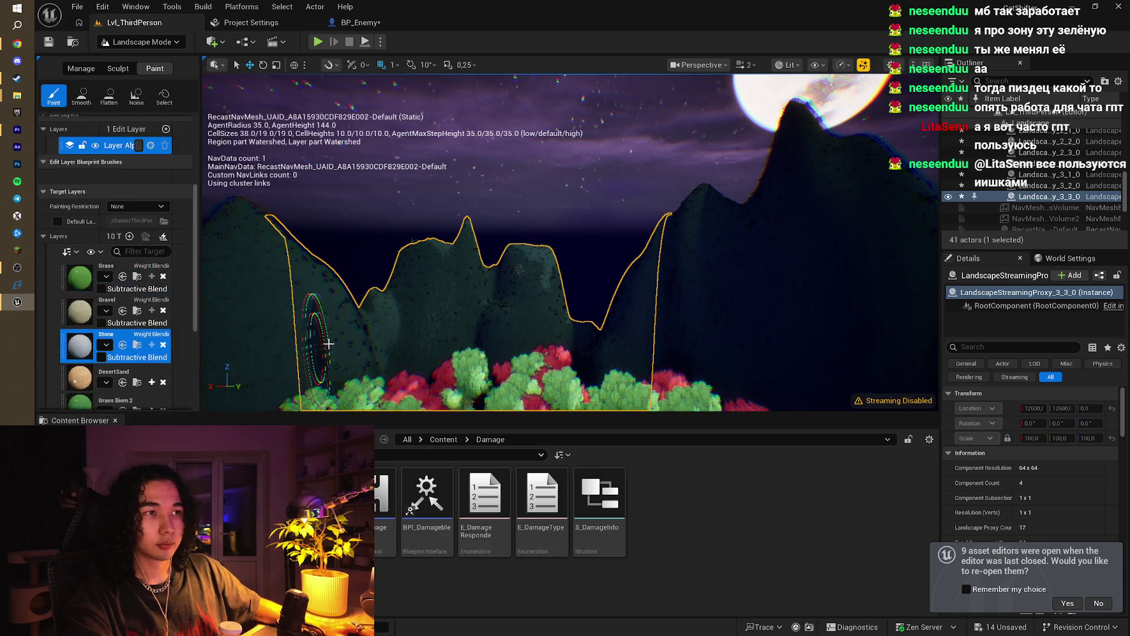
{"action": "scroll", "coordinate": [125, 179], "scroll_direction": "up", "scroll_amount": 5}
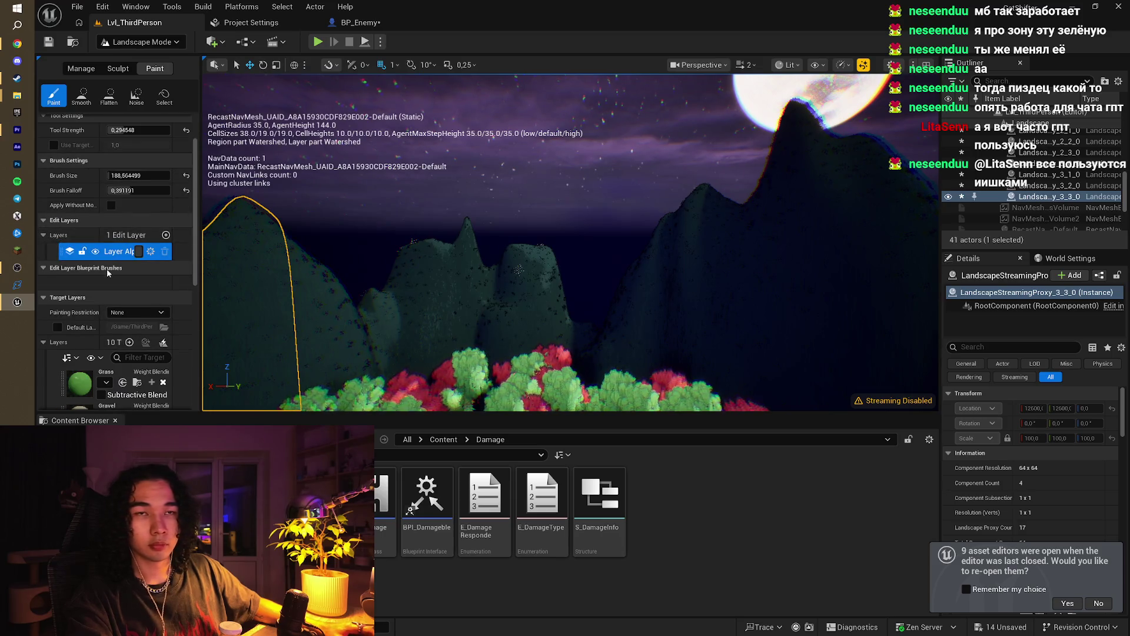